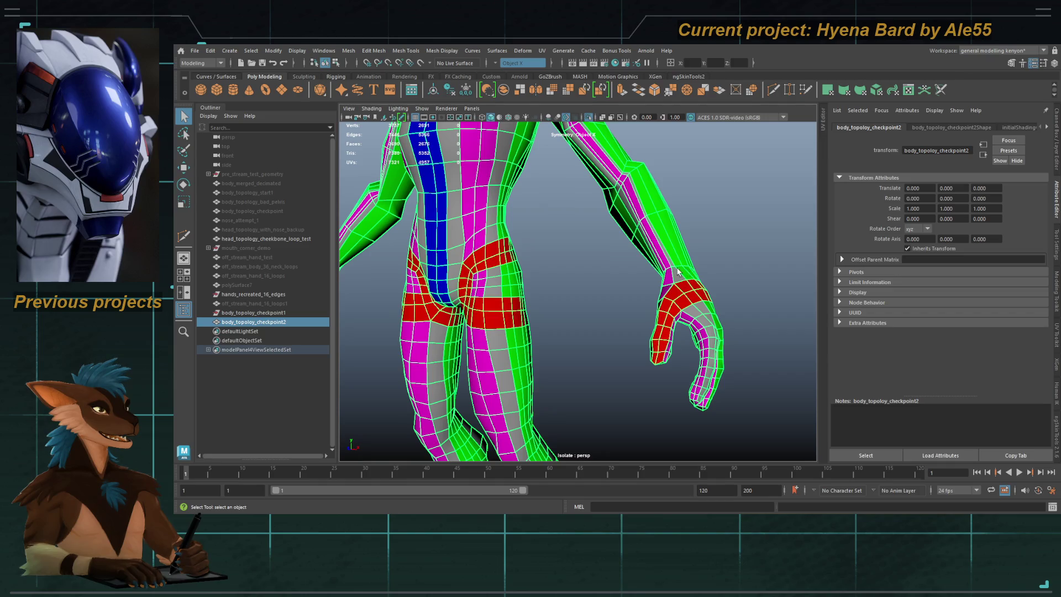
# Step: Turn off Isolate Select so the full scene, including the head, is visible again
pyautogui.keyDown('alt'); pyautogui.moveTo(680, 274); pyautogui.dragTo(633, 235, button='right'); pyautogui.keyUp('alt')
pyautogui.keyDown('alt'); pyautogui.moveTo(633, 235); pyautogui.dragTo(699, 224); pyautogui.keyUp('alt')
pyautogui.keyDown('alt'); pyautogui.moveTo(699, 224); pyautogui.dragTo(645, 227, button='right'); pyautogui.keyUp('alt')
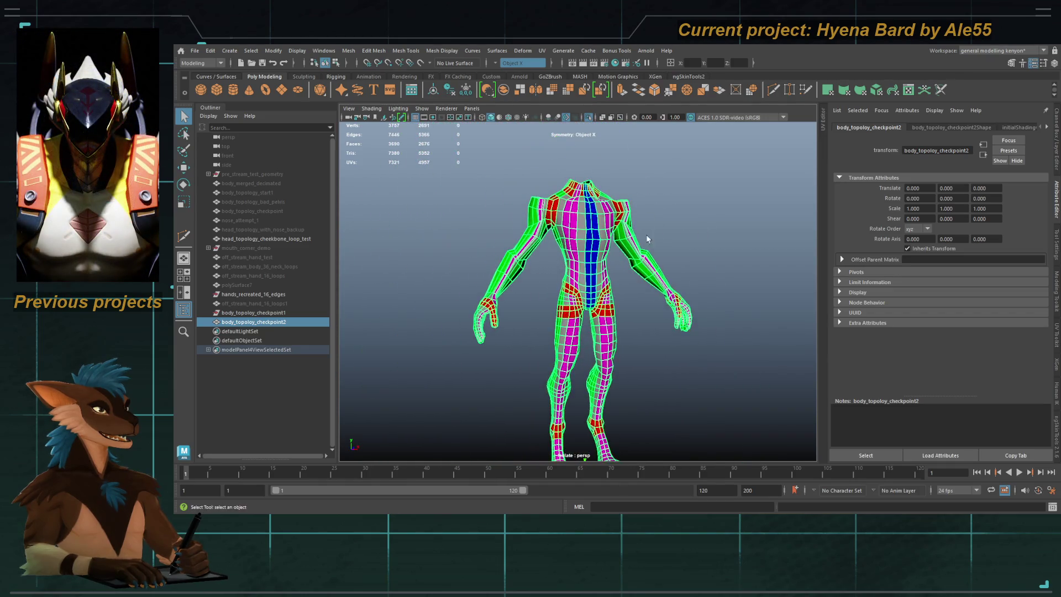
pyautogui.click(590, 115)
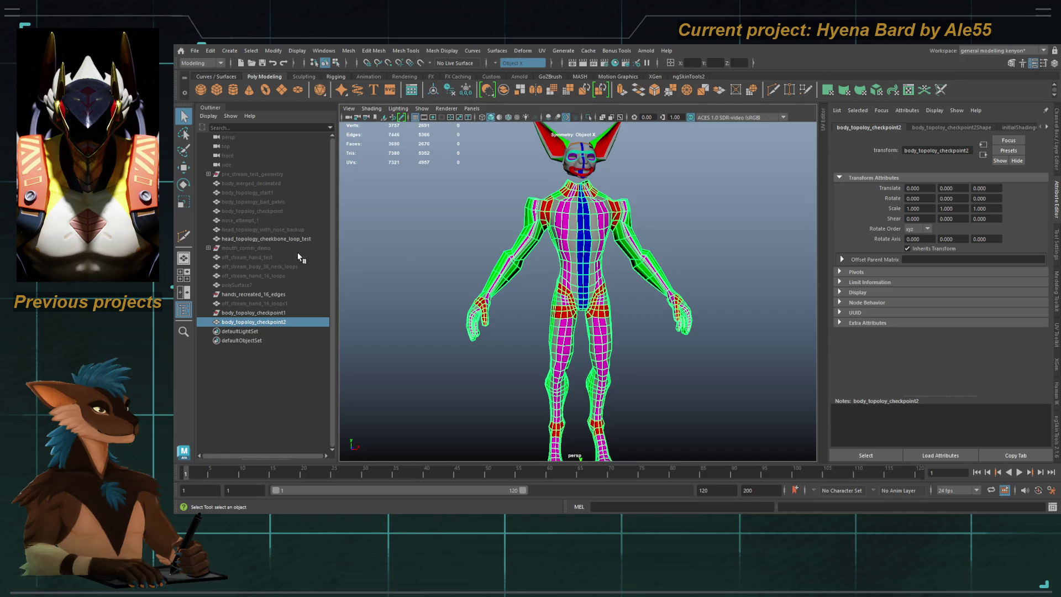
# Step: Unhide body_merged_decimated and make it the live surface for Quad Draw
pyautogui.click(260, 183)
pyautogui.hotkey('shift', 'h')
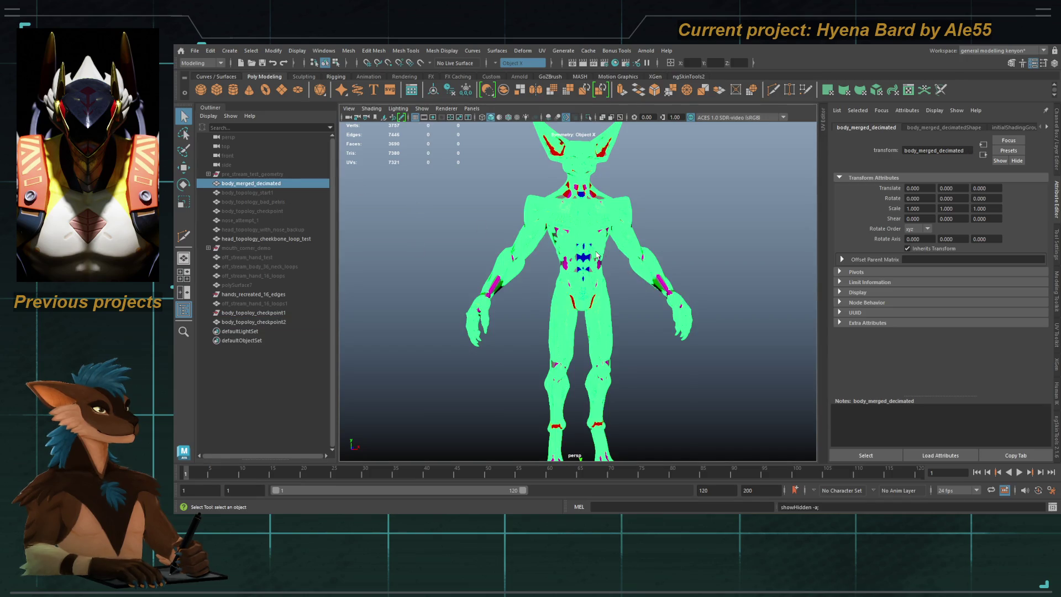
pyautogui.keyDown('alt'); pyautogui.moveTo(606, 255); pyautogui.dragTo(541, 231); pyautogui.keyUp('alt')
pyautogui.click(421, 62)
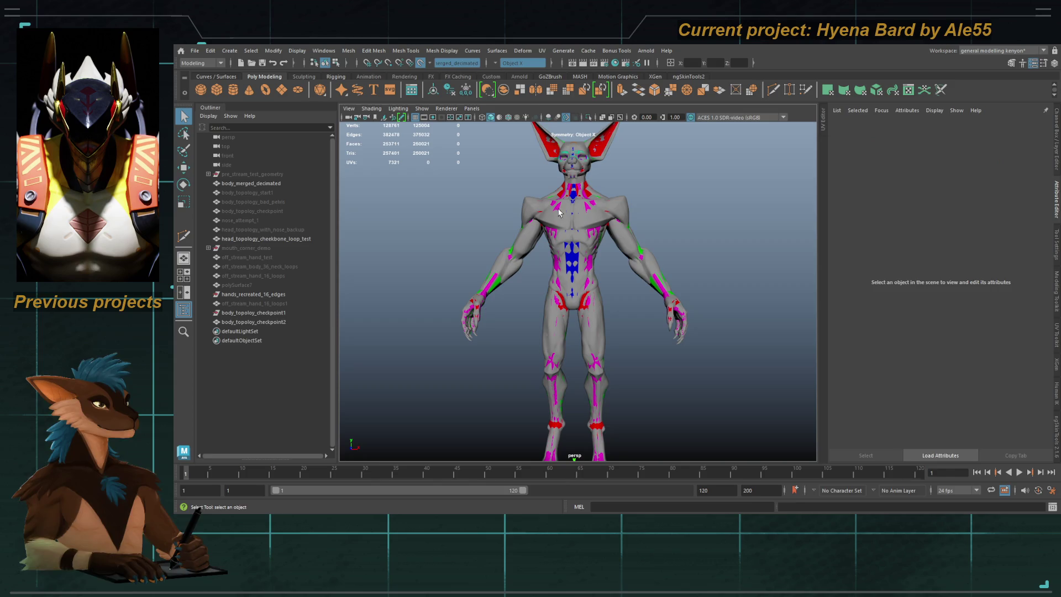
pyautogui.scroll(5, 618, 275)
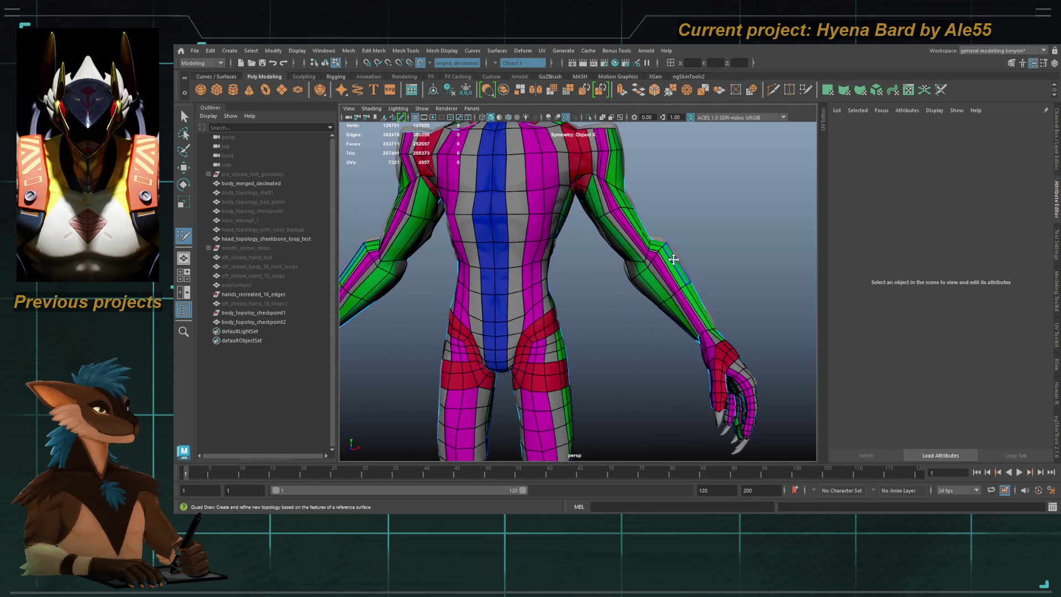
# Step: Insert three edge loops along the retopo forearm, working up toward the elbow
pyautogui.moveTo(695, 254)
pyautogui.keyDown('alt'); pyautogui.mouseDown()
pyautogui.moveTo(682, 280)
pyautogui.moveTo(647, 274)
pyautogui.mouseUp(); pyautogui.keyUp('alt')
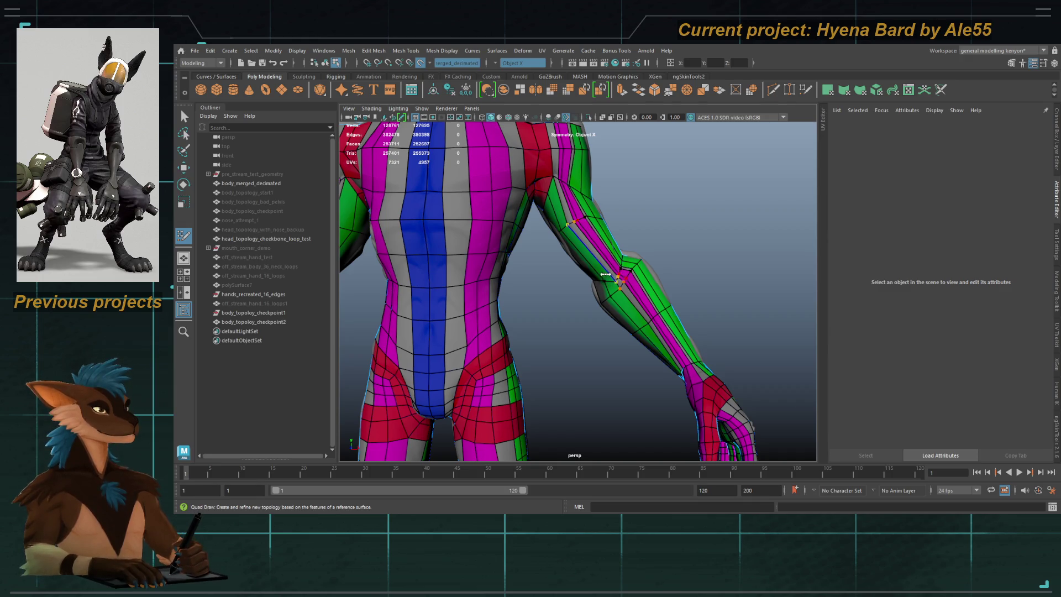
pyautogui.keyDown('ctrl'); pyautogui.click(668, 340); pyautogui.keyUp('ctrl')
pyautogui.keyDown('ctrl'); pyautogui.click(644, 302); pyautogui.keyUp('ctrl')
pyautogui.keyDown('ctrl'); pyautogui.click(621, 276); pyautogui.keyUp('ctrl')
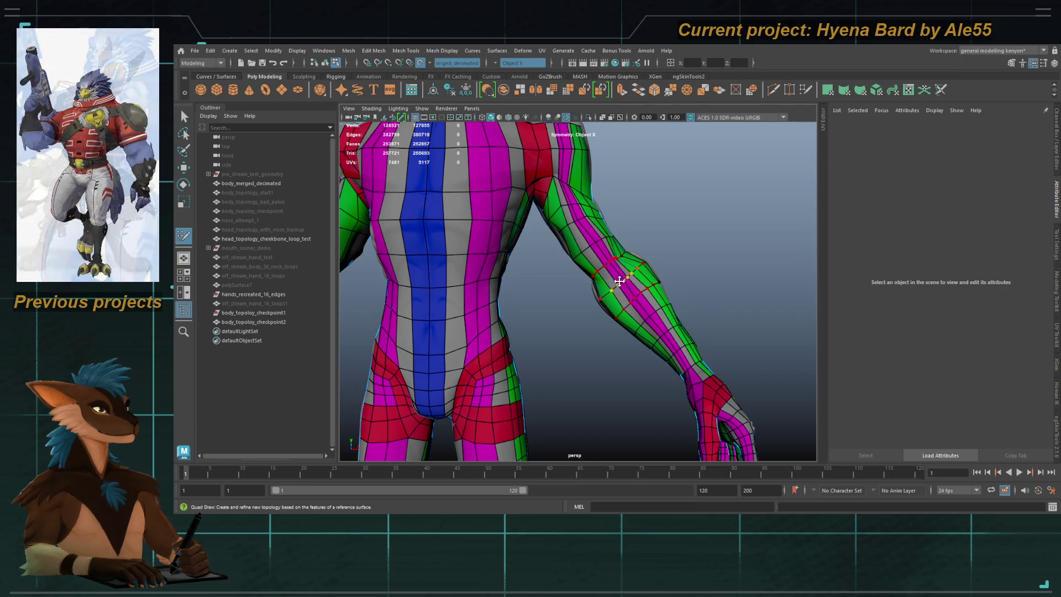
pyautogui.moveTo(601, 251)
pyautogui.keyDown('alt'); pyautogui.mouseDown()
pyautogui.moveTo(587, 296)
pyautogui.moveTo(612, 313)
pyautogui.mouseUp(); pyautogui.keyUp('alt')
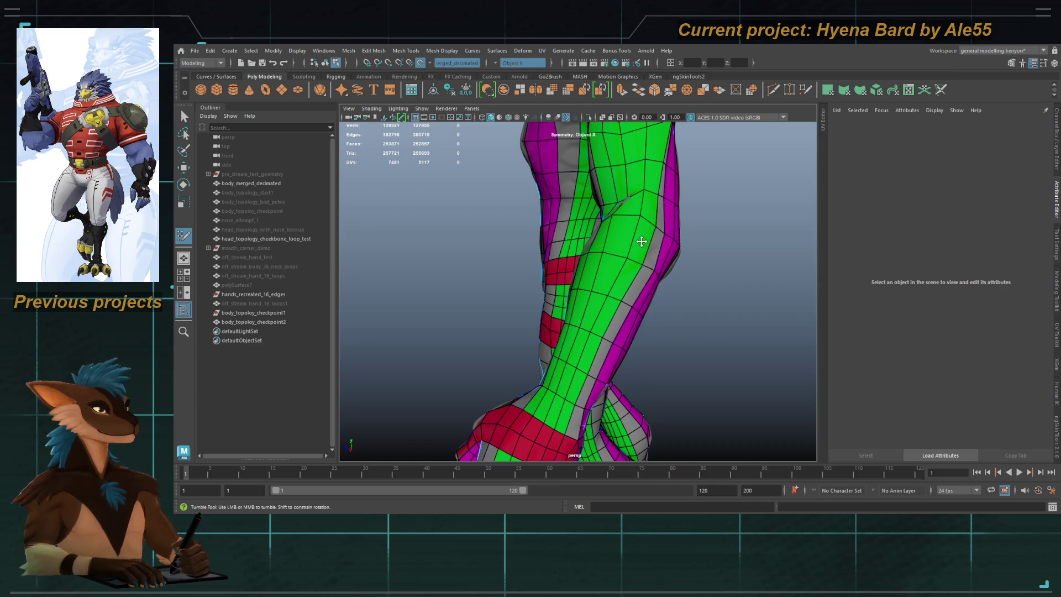
pyautogui.moveTo(597, 317)
pyautogui.keyDown('alt'); pyautogui.mouseDown()
pyautogui.moveTo(644, 199)
pyautogui.moveTo(660, 271)
pyautogui.mouseUp(); pyautogui.keyUp('alt')
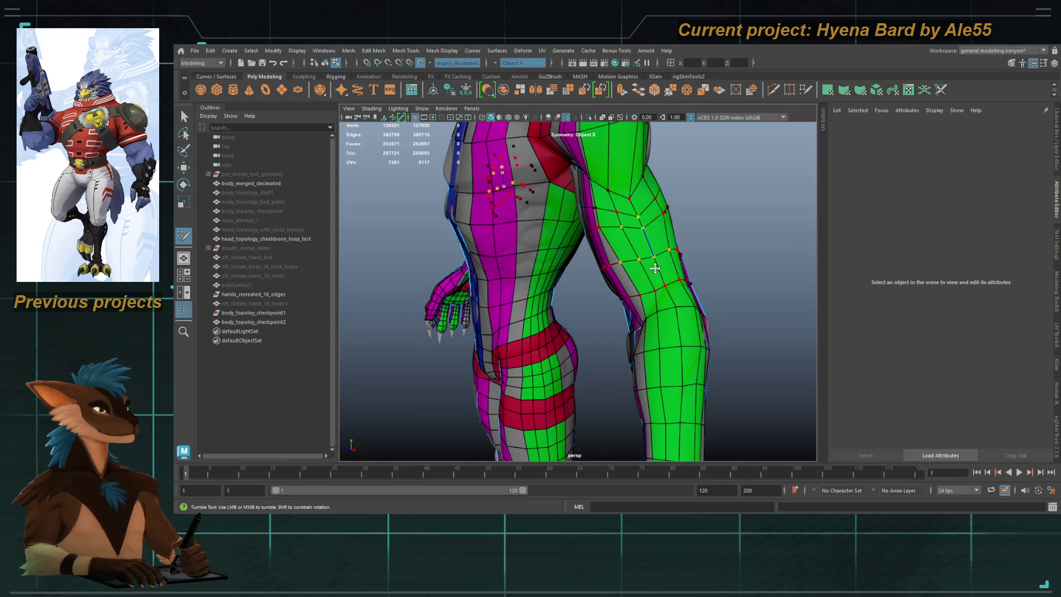
pyautogui.moveTo(677, 335)
pyautogui.keyDown('alt'); pyautogui.mouseDown()
pyautogui.moveTo(656, 275)
pyautogui.moveTo(676, 295)
pyautogui.moveTo(614, 289)
pyautogui.moveTo(677, 296)
pyautogui.mouseUp(); pyautogui.keyUp('alt')
pyautogui.moveTo(721, 268)
pyautogui.keyDown('alt'); pyautogui.mouseDown()
pyautogui.moveTo(671, 263)
pyautogui.moveTo(658, 313)
pyautogui.mouseUp(); pyautogui.keyUp('alt')
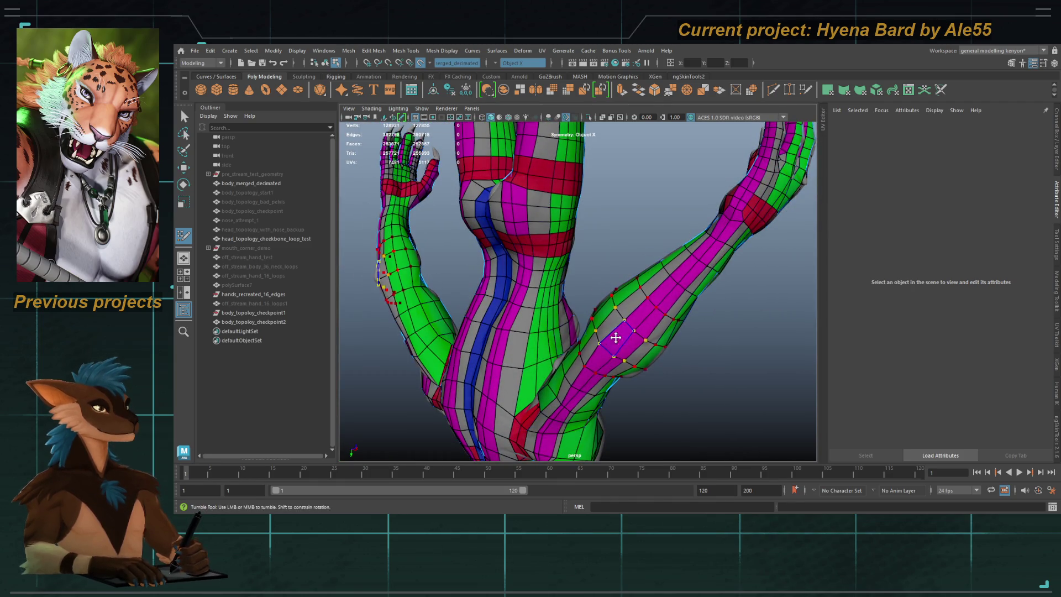
pyautogui.keyDown('alt'); pyautogui.moveTo(635, 331); pyautogui.dragTo(488, 397); pyautogui.keyUp('alt')
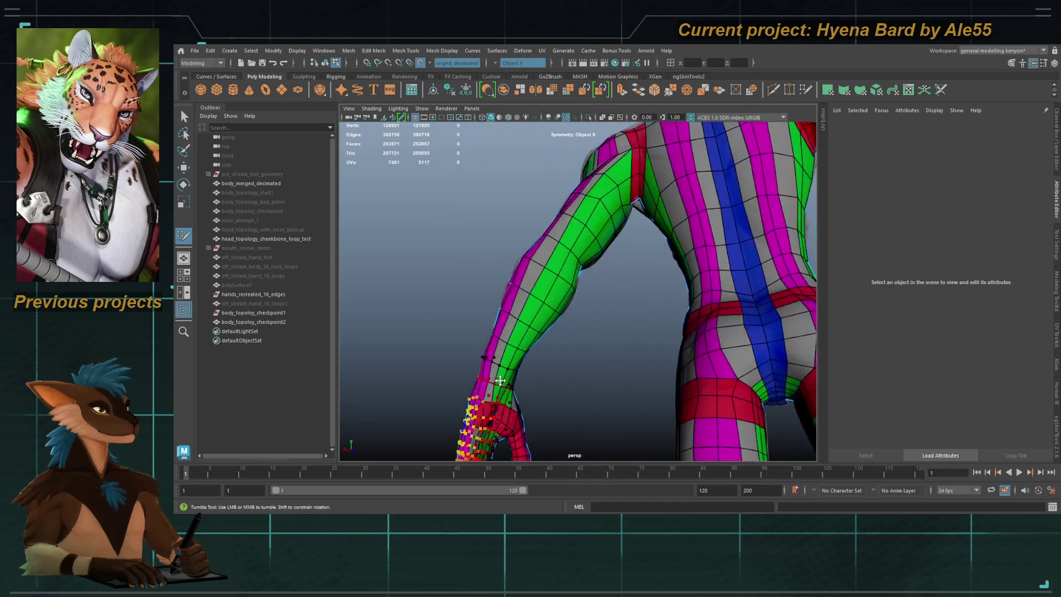
pyautogui.scroll(-3, 487, 396)
pyautogui.keyDown('alt'); pyautogui.moveTo(519, 253); pyautogui.dragTo(553, 276); pyautogui.keyUp('alt')
pyautogui.scroll(3, 552, 276)
pyautogui.keyDown('alt'); pyautogui.moveTo(602, 244); pyautogui.dragTo(553, 258, button='middle'); pyautogui.keyUp('alt')
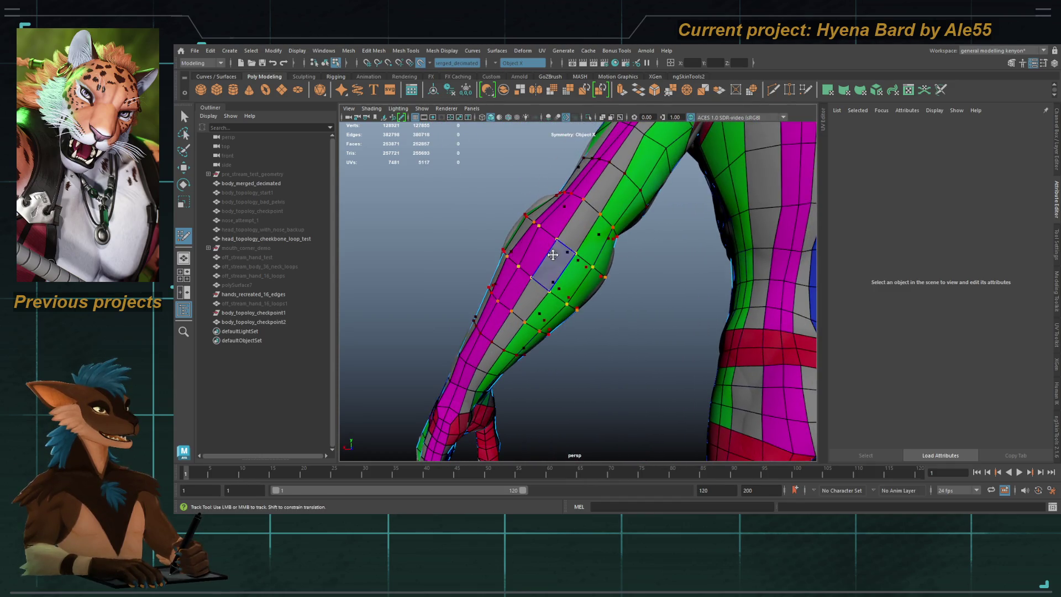
pyautogui.keyDown('alt'); pyautogui.moveTo(639, 147); pyautogui.dragTo(592, 249); pyautogui.keyUp('alt')
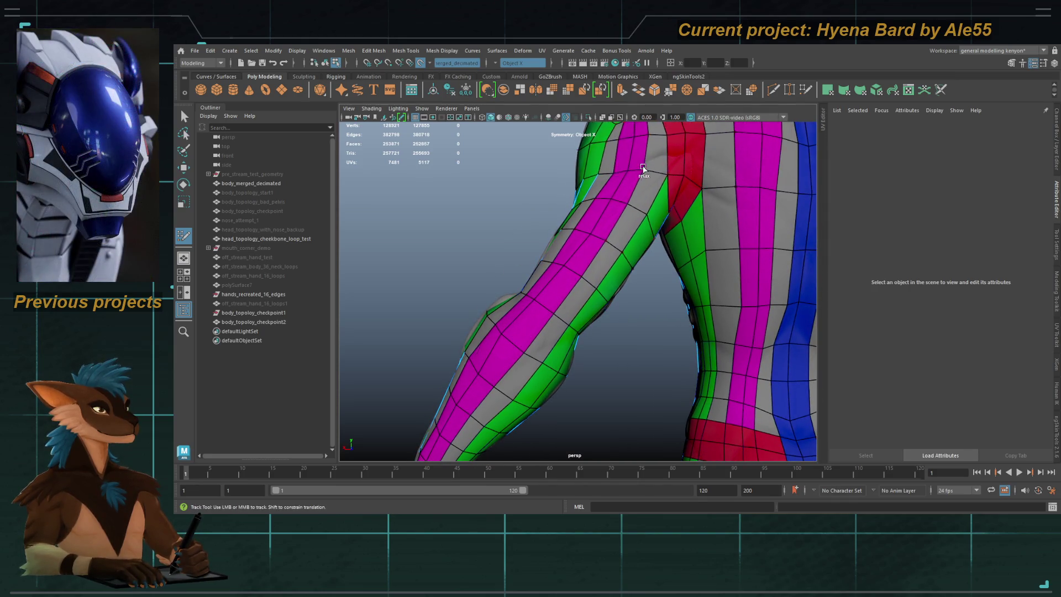
pyautogui.keyDown('alt'); pyautogui.moveTo(694, 177); pyautogui.dragTo(706, 171, button='middle'); pyautogui.keyUp('alt')
pyautogui.moveTo(706, 171)
pyautogui.keyDown('alt'); pyautogui.mouseDown()
pyautogui.moveTo(613, 229)
pyautogui.moveTo(562, 219)
pyautogui.moveTo(611, 194)
pyautogui.moveTo(549, 239)
pyautogui.moveTo(494, 253)
pyautogui.moveTo(635, 236)
pyautogui.moveTo(575, 224)
pyautogui.mouseUp(); pyautogui.keyUp('alt')
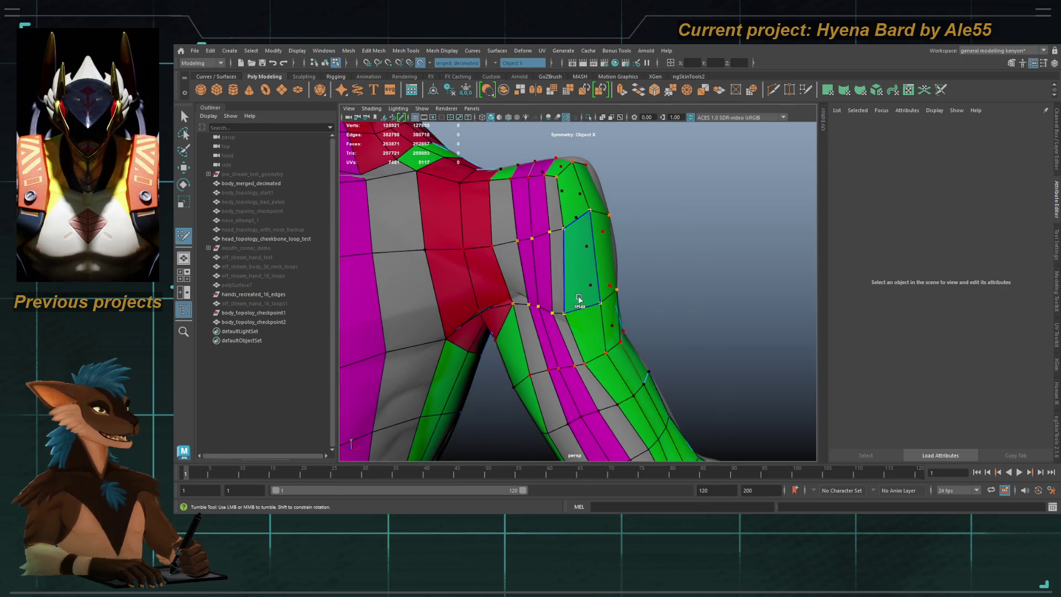
# Step: Add an edge loop around the retopo leg
pyautogui.moveTo(519, 303)
pyautogui.keyDown('alt'); pyautogui.mouseDown(button='middle')
pyautogui.moveTo(507, 304)
pyautogui.moveTo(555, 233)
pyautogui.mouseUp(button='middle'); pyautogui.keyUp('alt')
pyautogui.keyDown('alt'); pyautogui.moveTo(555, 233); pyautogui.dragTo(585, 279); pyautogui.keyUp('alt')
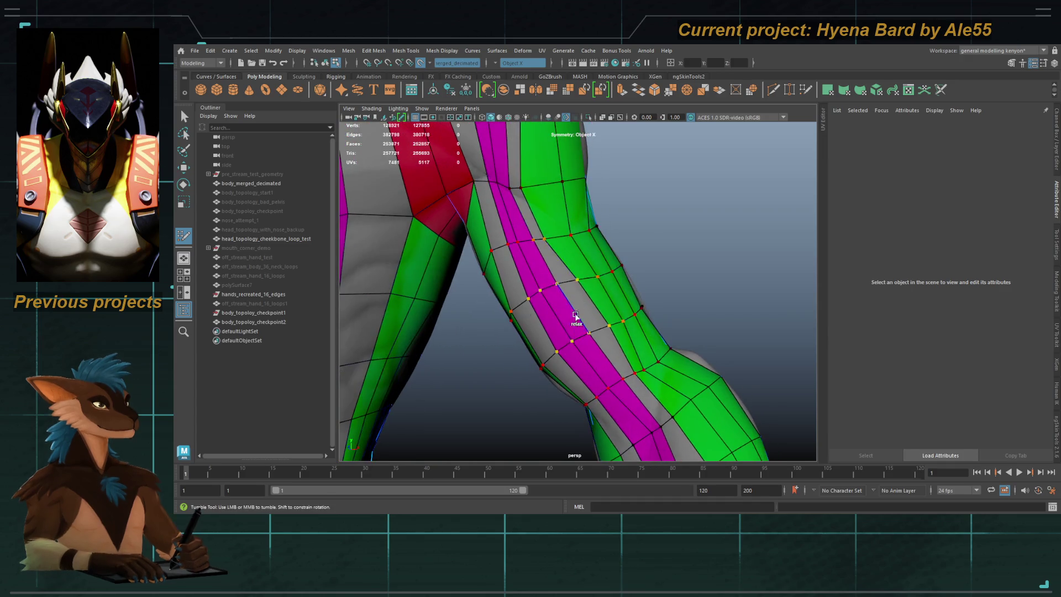
pyautogui.keyDown('alt'); pyautogui.moveTo(656, 364); pyautogui.dragTo(591, 221); pyautogui.keyUp('alt')
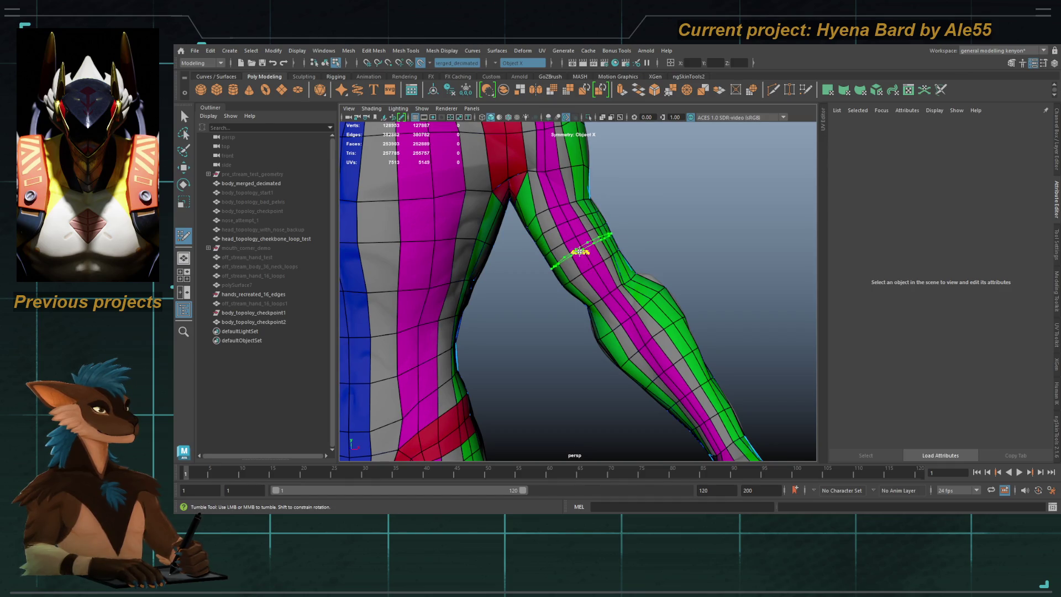
pyautogui.keyDown('ctrl'); pyautogui.click(578, 252); pyautogui.keyUp('ctrl')
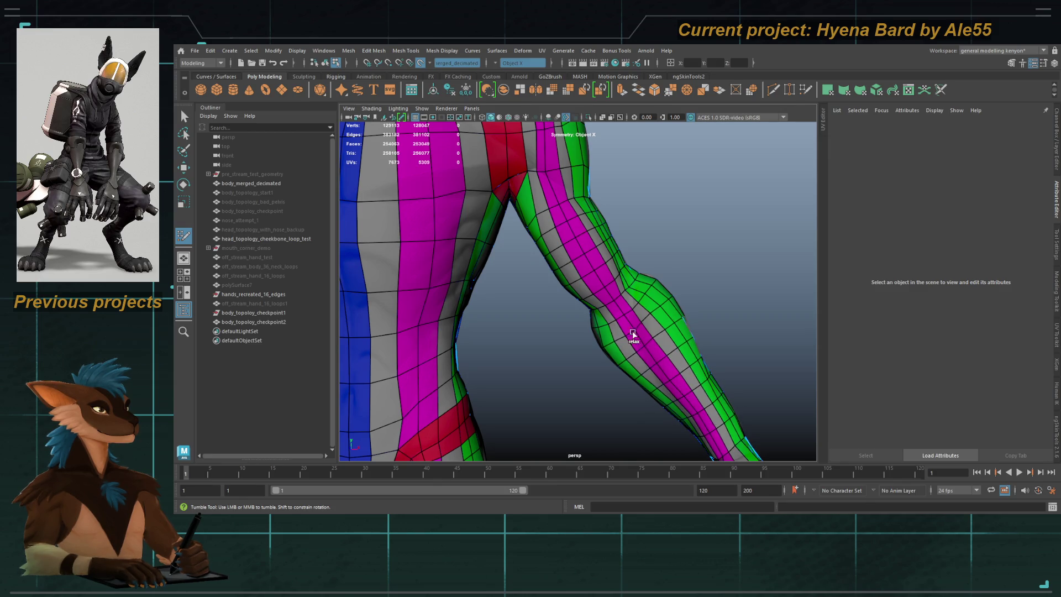
# Step: Relax the thigh vertices with a Shift-drag
pyautogui.moveTo(558, 241)
pyautogui.keyDown('alt'); pyautogui.mouseDown()
pyautogui.moveTo(549, 237)
pyautogui.moveTo(608, 329)
pyautogui.moveTo(573, 265)
pyautogui.mouseUp(); pyautogui.keyUp('alt')
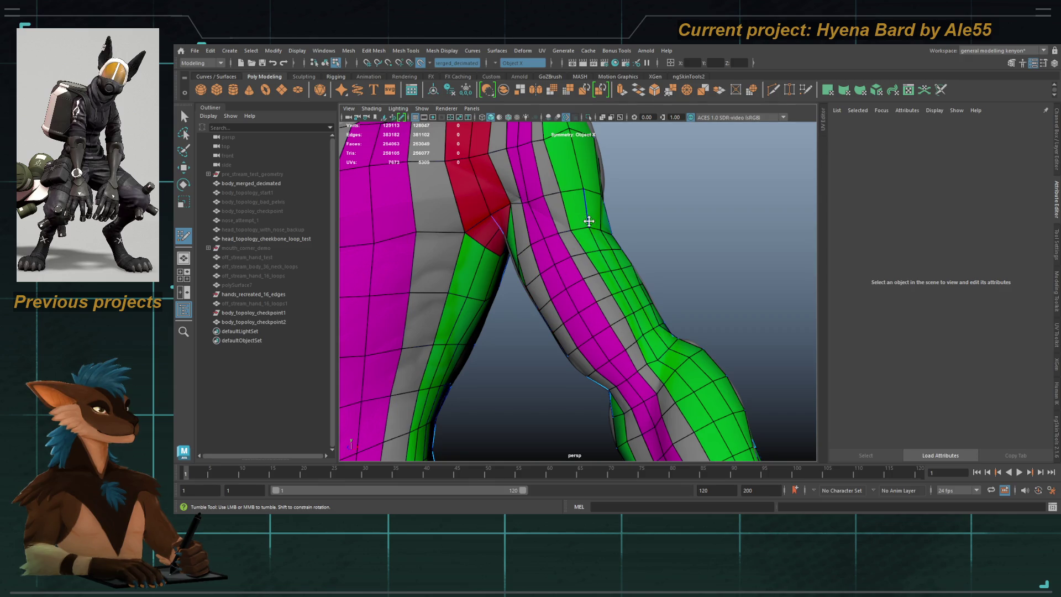
pyautogui.moveTo(588, 205); pyautogui.dragTo(587, 192)
pyautogui.moveTo(517, 216)
pyautogui.keyDown('alt'); pyautogui.mouseDown()
pyautogui.moveTo(541, 201)
pyautogui.moveTo(552, 209)
pyautogui.moveTo(542, 241)
pyautogui.moveTo(546, 211)
pyautogui.moveTo(581, 247)
pyautogui.mouseUp(); pyautogui.keyUp('alt')
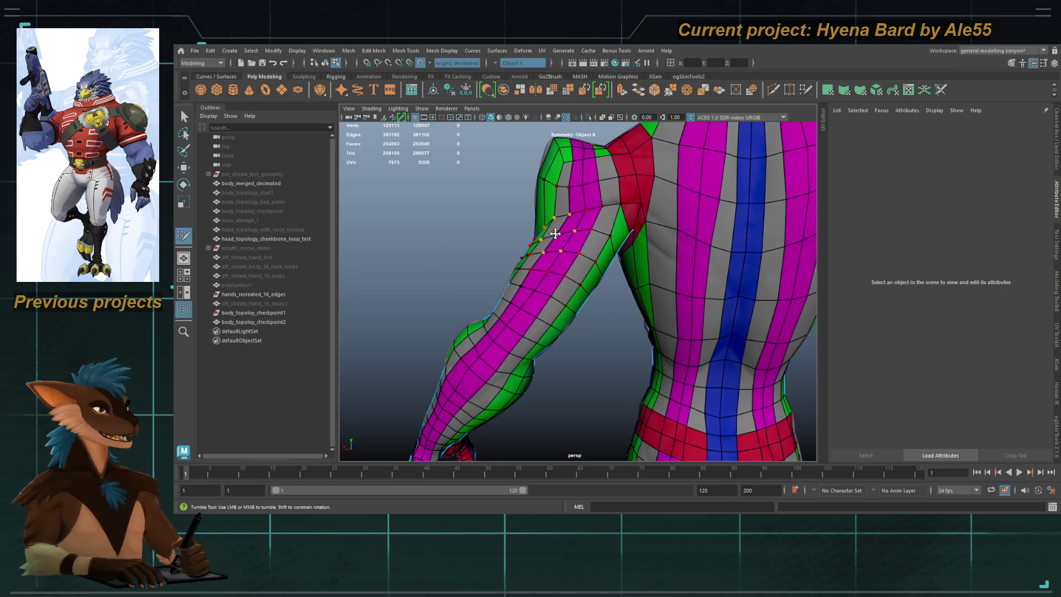
# Step: Insert another edge loop around the upper arm below the shoulder
pyautogui.scroll(3, 569, 221)
pyautogui.click(583, 202)
pyautogui.click(590, 208)
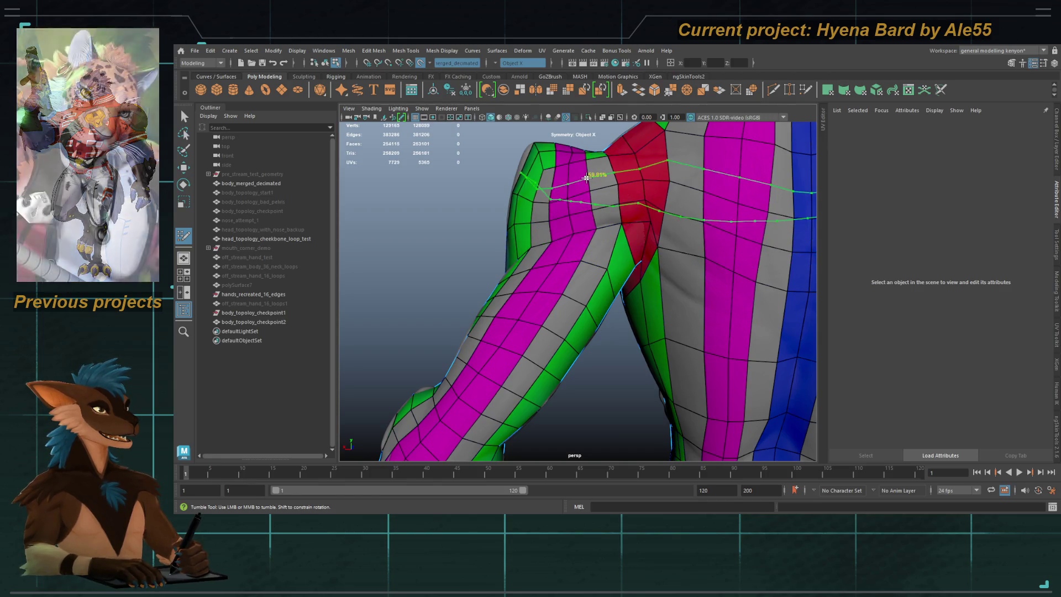
pyautogui.moveTo(573, 217)
pyautogui.keyDown('alt'); pyautogui.mouseDown()
pyautogui.moveTo(555, 247)
pyautogui.moveTo(606, 269)
pyautogui.mouseUp(); pyautogui.keyUp('alt')
pyautogui.scroll(-5, 606, 269)
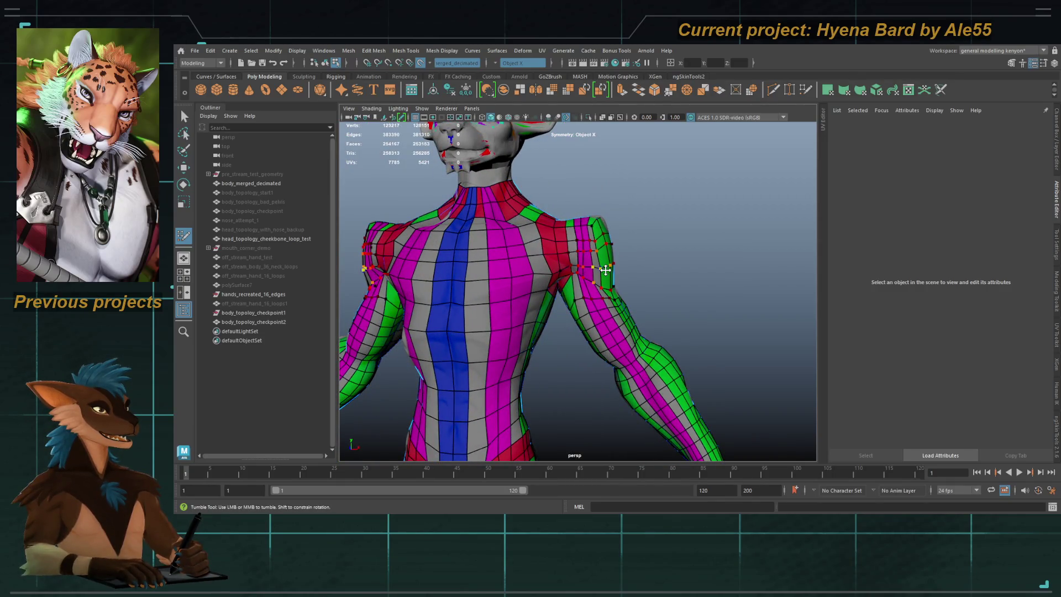
# Step: Relax the chest faces on both sides and across the shoulder
pyautogui.scroll(5, 467, 313)
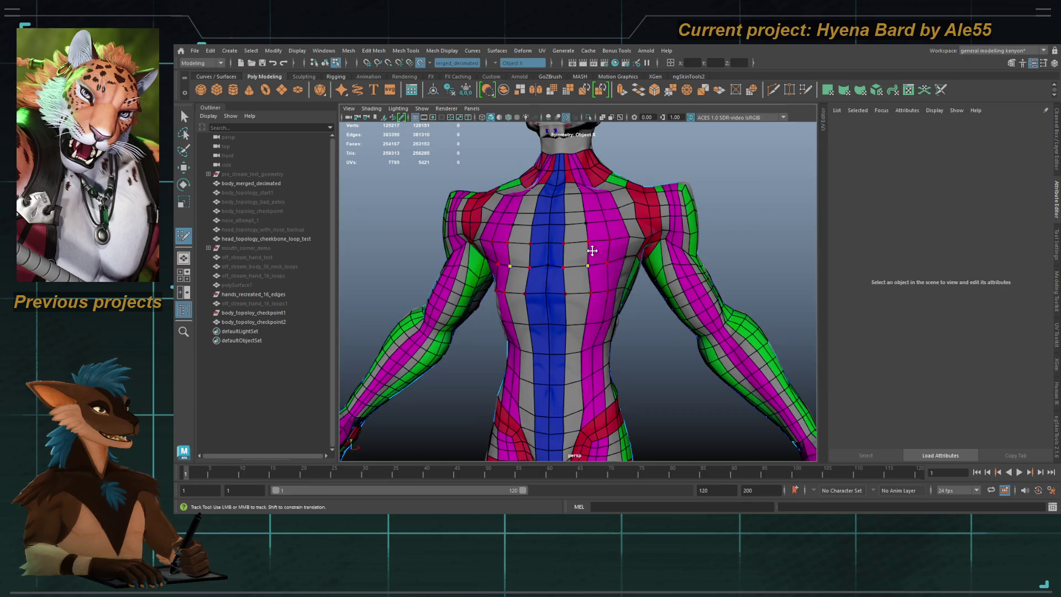
pyautogui.moveTo(520, 265)
pyautogui.keyDown('shift'); pyautogui.mouseDown()
pyautogui.moveTo(510, 267)
pyautogui.moveTo(526, 279)
pyautogui.moveTo(641, 237)
pyautogui.mouseUp(); pyautogui.keyUp('shift')
pyautogui.keyDown('alt'); pyautogui.moveTo(640, 237); pyautogui.dragTo(504, 236, button='middle'); pyautogui.keyUp('alt')
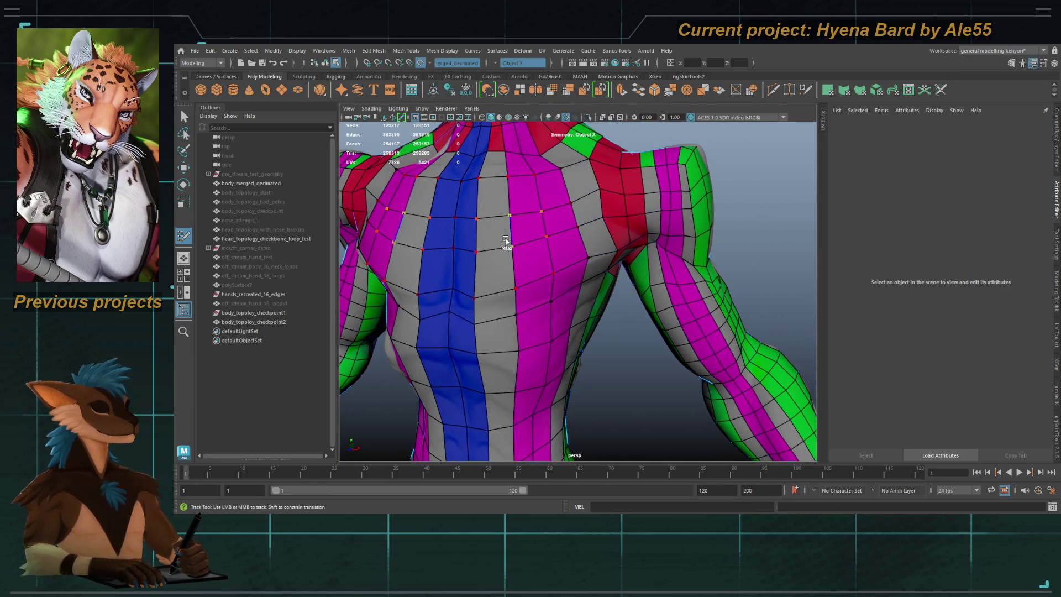
pyautogui.keyDown('shift'); pyautogui.moveTo(480, 296); pyautogui.dragTo(487, 289); pyautogui.keyUp('shift')
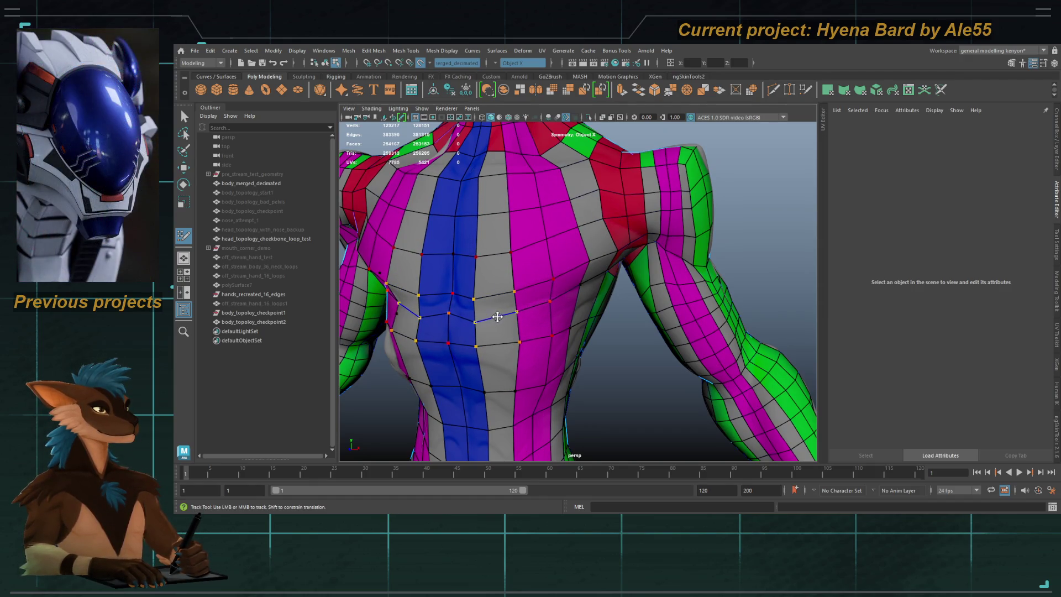
pyautogui.keyDown('alt'); pyautogui.moveTo(549, 303); pyautogui.dragTo(553, 232); pyautogui.keyUp('alt')
pyautogui.moveTo(605, 187)
pyautogui.keyDown('shift'); pyautogui.mouseDown()
pyautogui.moveTo(674, 177)
pyautogui.moveTo(670, 189)
pyautogui.moveTo(641, 177)
pyautogui.moveTo(670, 182)
pyautogui.moveTo(490, 229)
pyautogui.moveTo(513, 216)
pyautogui.moveTo(486, 204)
pyautogui.mouseUp(); pyautogui.keyUp('shift')
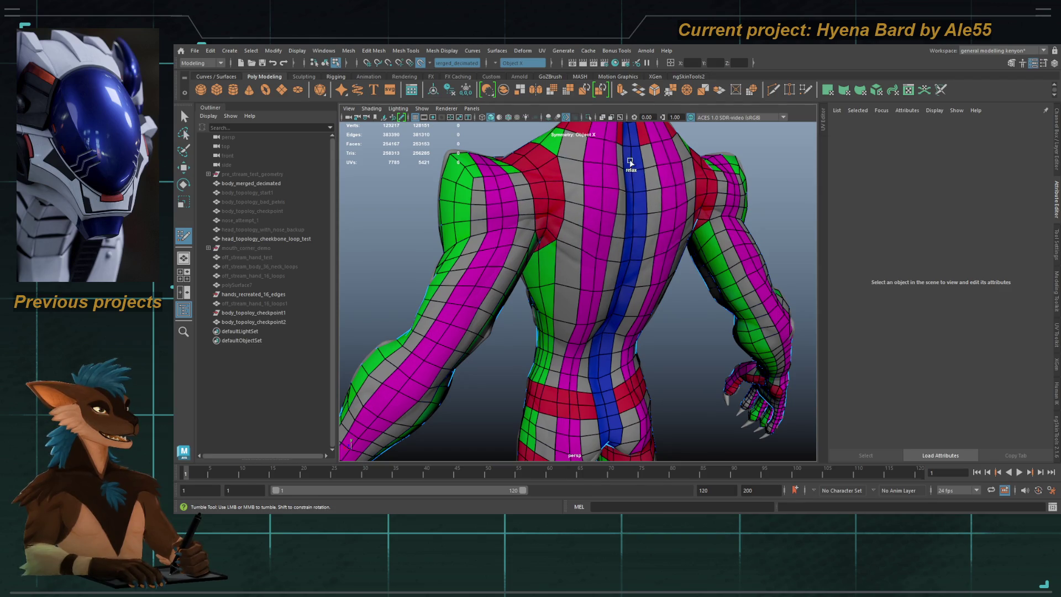
# Step: Add an edge loop across the back and relax the upper and lower back faces
pyautogui.keyDown('alt'); pyautogui.moveTo(630, 164); pyautogui.dragTo(585, 277); pyautogui.keyUp('alt')
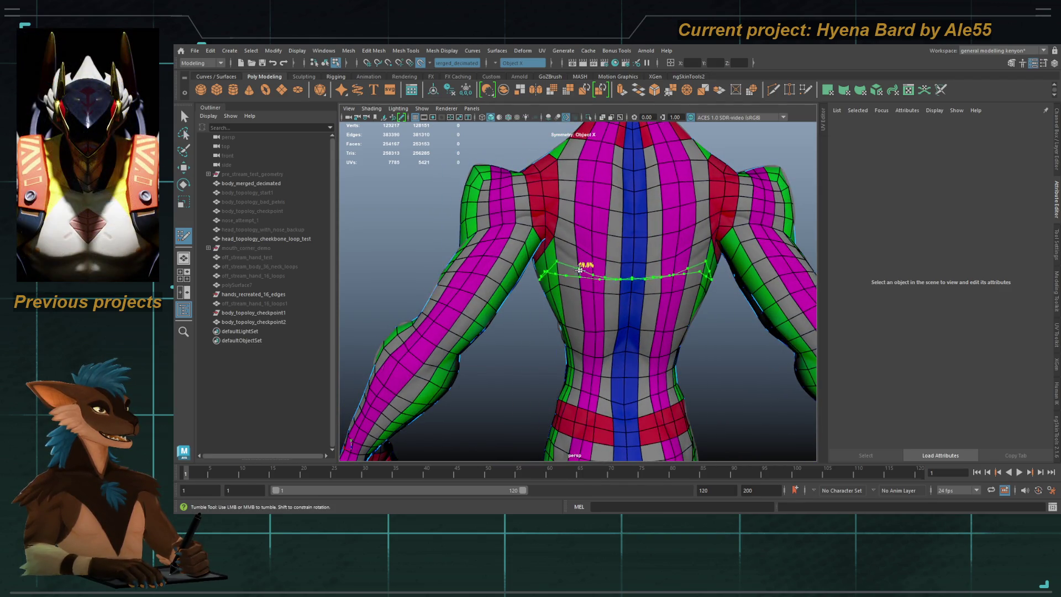
pyautogui.keyDown('ctrl'); pyautogui.click(584, 303); pyautogui.keyUp('ctrl')
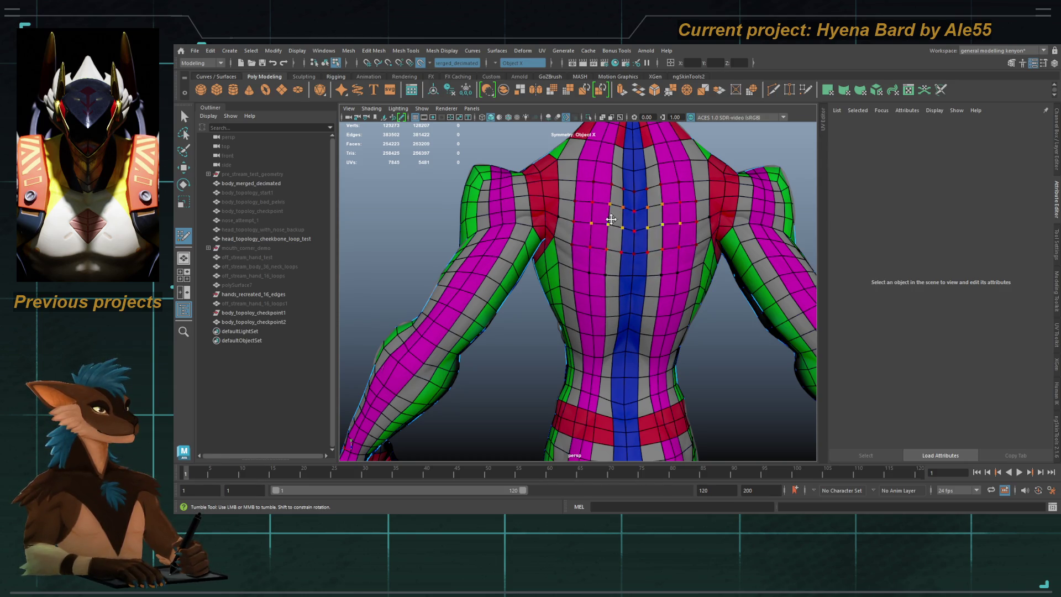
pyautogui.moveTo(616, 211)
pyautogui.keyDown('shift'); pyautogui.mouseDown()
pyautogui.moveTo(620, 225)
pyautogui.moveTo(613, 208)
pyautogui.mouseUp(); pyautogui.keyUp('shift')
pyautogui.moveTo(603, 280)
pyautogui.keyDown('shift'); pyautogui.mouseDown()
pyautogui.moveTo(608, 320)
pyautogui.moveTo(588, 289)
pyautogui.moveTo(526, 243)
pyautogui.moveTo(575, 237)
pyautogui.moveTo(624, 288)
pyautogui.moveTo(497, 350)
pyautogui.moveTo(530, 351)
pyautogui.moveTo(523, 355)
pyautogui.moveTo(566, 289)
pyautogui.mouseUp(); pyautogui.keyUp('shift')
pyautogui.keyDown('alt'); pyautogui.moveTo(566, 289); pyautogui.dragTo(541, 283, button='right'); pyautogui.keyUp('alt')
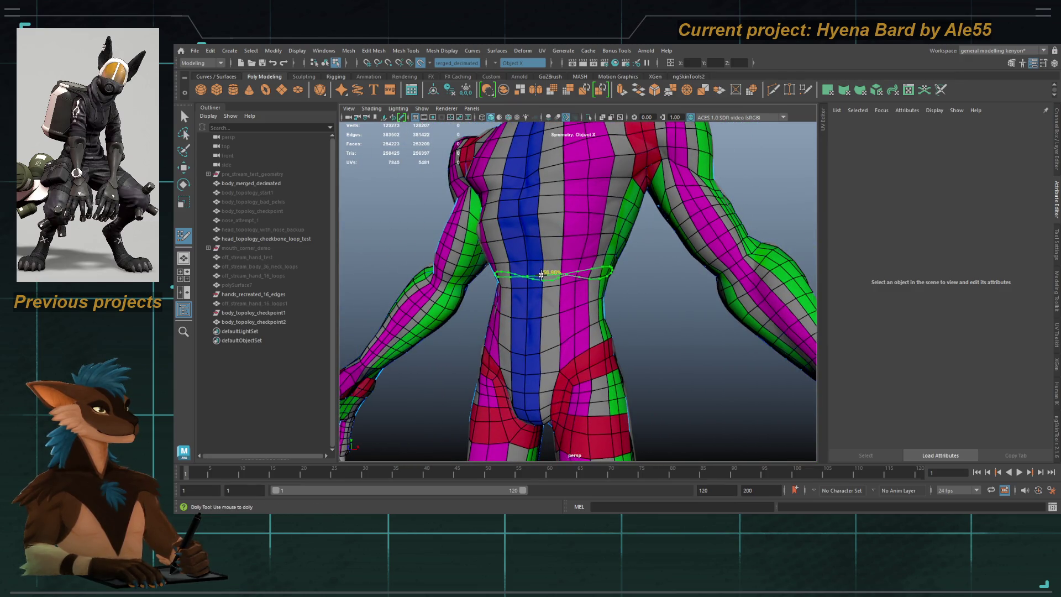
pyautogui.keyDown('shift'); pyautogui.moveTo(543, 277); pyautogui.dragTo(559, 288); pyautogui.keyUp('shift')
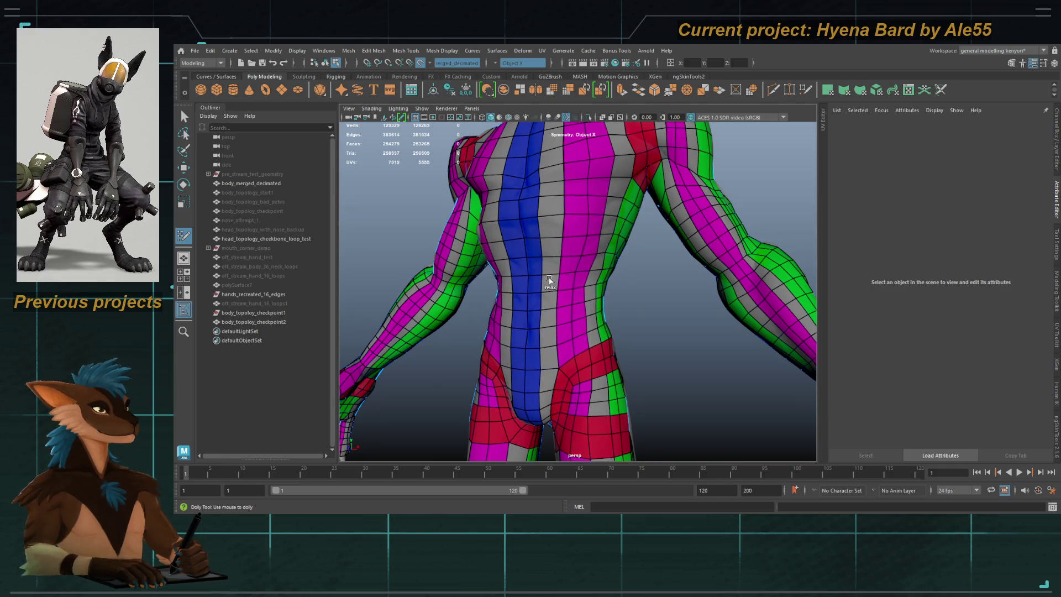
pyautogui.keyDown('alt'); pyautogui.moveTo(547, 235); pyautogui.dragTo(540, 208); pyautogui.keyUp('alt')
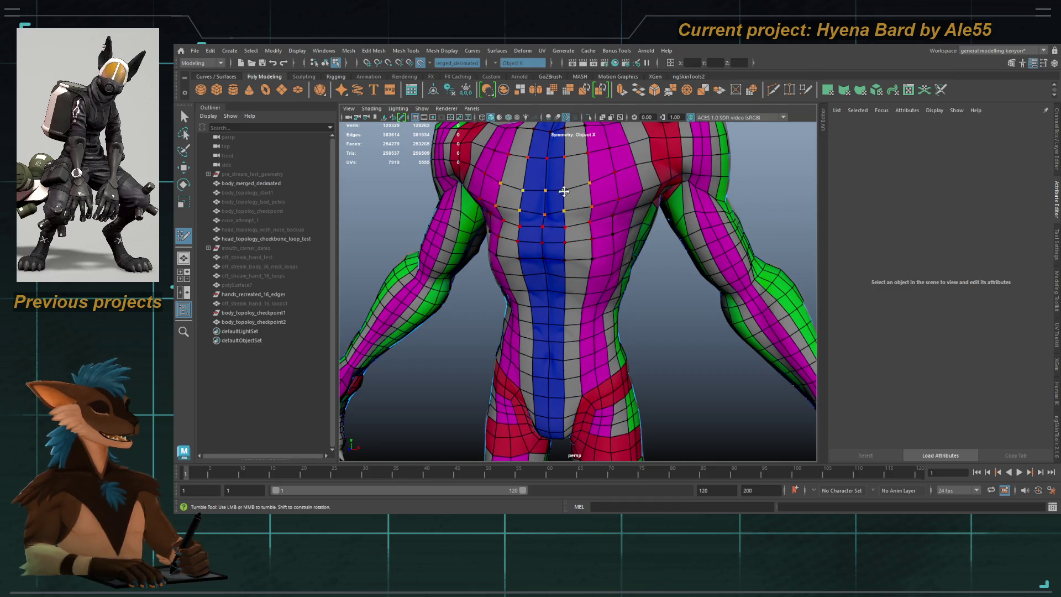
pyautogui.keyDown('alt'); pyautogui.moveTo(564, 191); pyautogui.dragTo(563, 282, button='middle'); pyautogui.keyUp('alt')
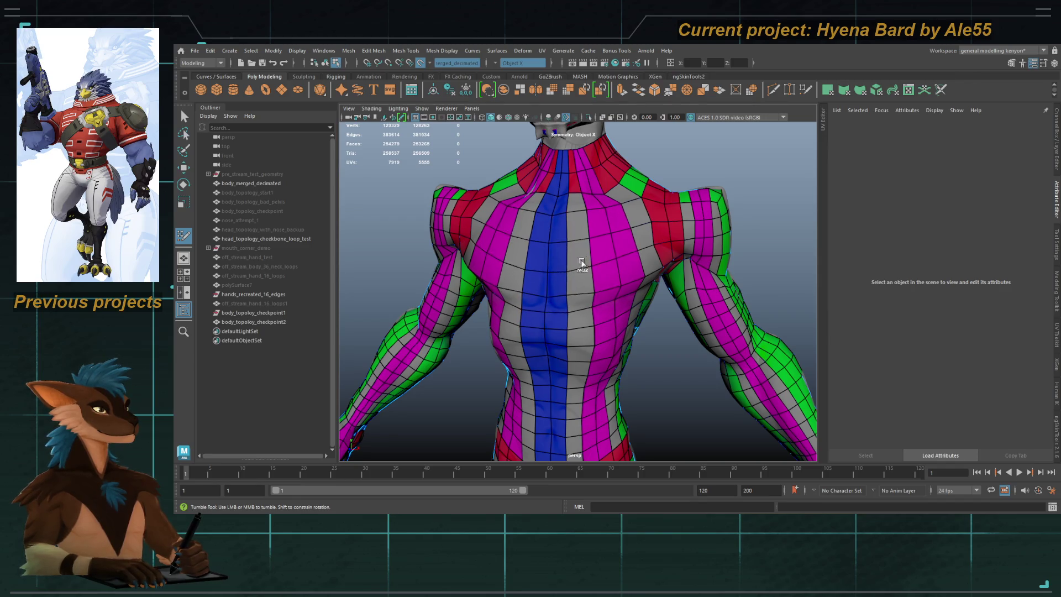
pyautogui.moveTo(586, 293)
pyautogui.mouseDown()
pyautogui.moveTo(577, 249)
pyautogui.moveTo(614, 242)
pyautogui.mouseUp()
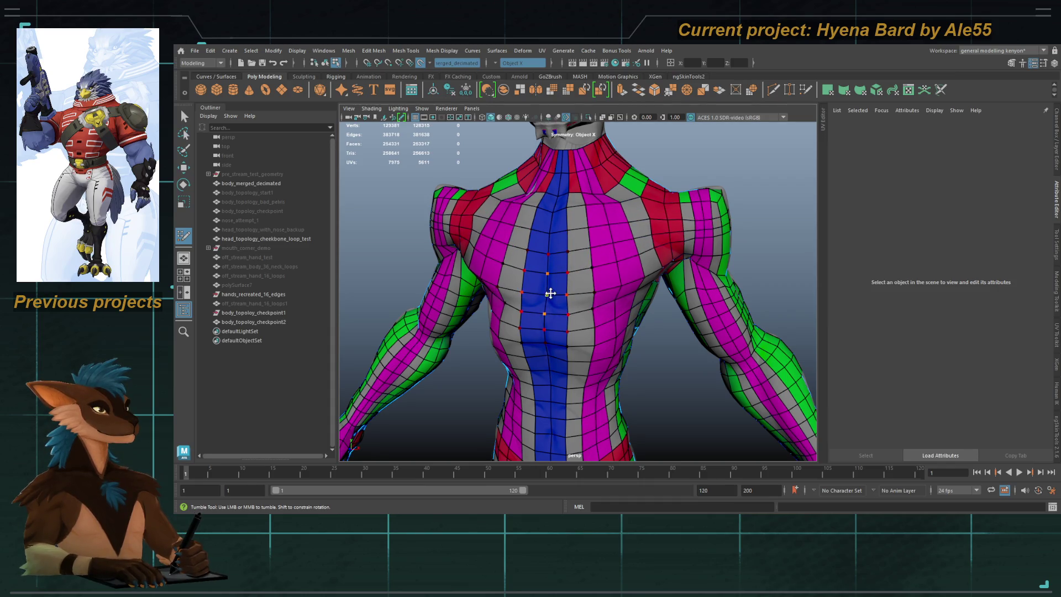
pyautogui.moveTo(579, 297)
pyautogui.keyDown('alt'); pyautogui.mouseDown(button='right')
pyautogui.moveTo(718, 240)
pyautogui.moveTo(591, 254)
pyautogui.mouseUp(button='right'); pyautogui.keyUp('alt')
pyautogui.moveTo(592, 254)
pyautogui.keyDown('alt'); pyautogui.mouseDown()
pyautogui.moveTo(550, 265)
pyautogui.moveTo(526, 256)
pyautogui.mouseUp(); pyautogui.keyUp('alt')
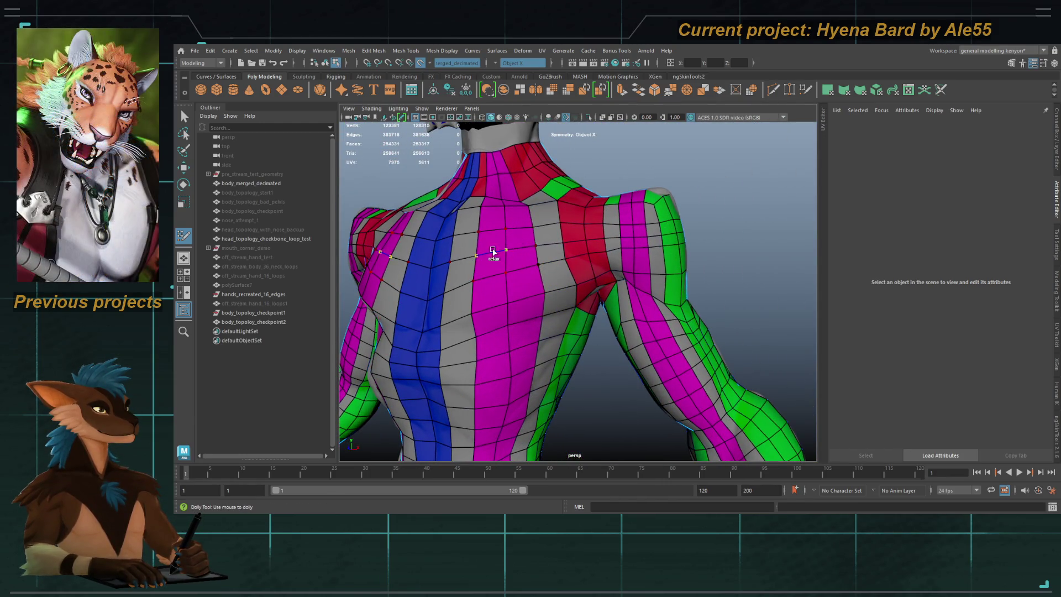
pyautogui.moveTo(674, 259)
pyautogui.keyDown('alt'); pyautogui.mouseDown()
pyautogui.moveTo(520, 320)
pyautogui.moveTo(519, 331)
pyautogui.mouseUp(); pyautogui.keyUp('alt')
pyautogui.keyDown('alt'); pyautogui.moveTo(520, 332); pyautogui.dragTo(558, 276, button='middle'); pyautogui.keyUp('alt')
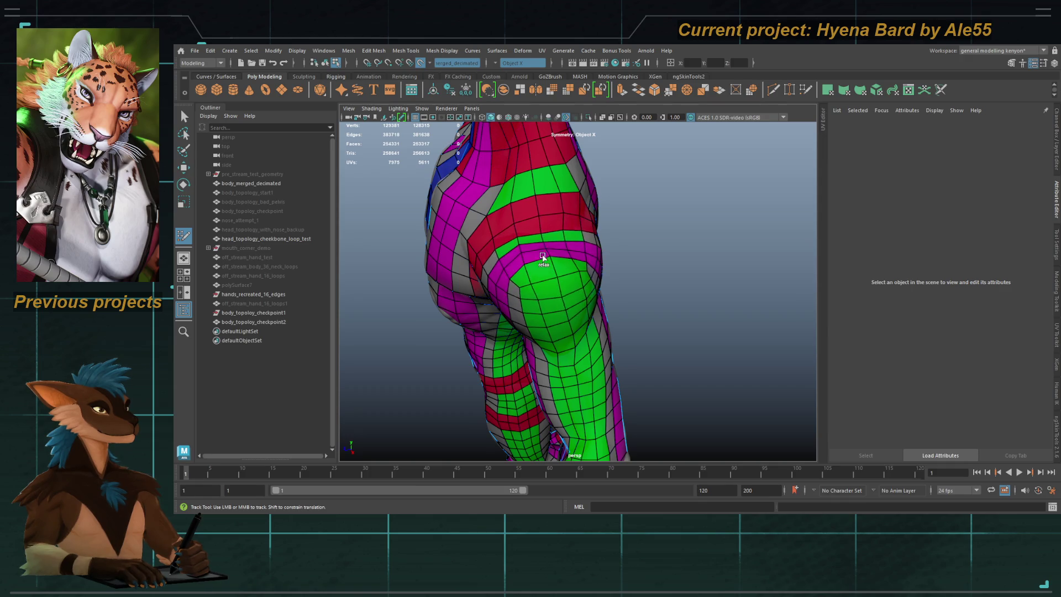
pyautogui.keyDown('alt'); pyautogui.moveTo(574, 308); pyautogui.dragTo(553, 294); pyautogui.keyUp('alt')
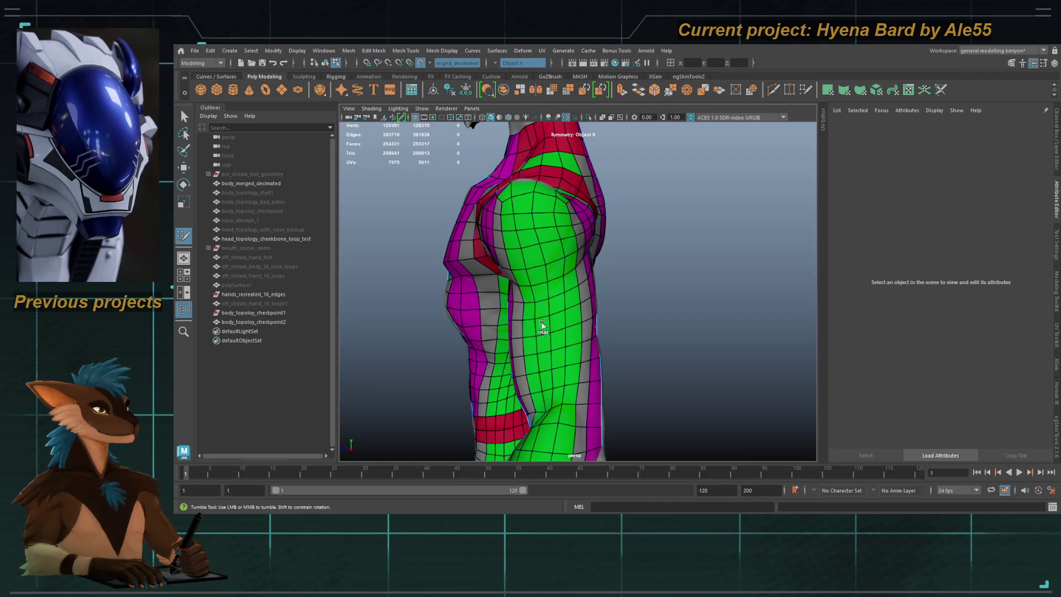
pyautogui.moveTo(532, 266)
pyautogui.keyDown('alt'); pyautogui.mouseDown()
pyautogui.moveTo(542, 291)
pyautogui.moveTo(554, 234)
pyautogui.moveTo(569, 260)
pyautogui.moveTo(596, 262)
pyautogui.moveTo(632, 199)
pyautogui.moveTo(607, 191)
pyautogui.moveTo(575, 208)
pyautogui.moveTo(514, 203)
pyautogui.moveTo(504, 184)
pyautogui.moveTo(464, 208)
pyautogui.moveTo(489, 232)
pyautogui.mouseUp(); pyautogui.keyUp('alt')
pyautogui.keyDown('alt'); pyautogui.moveTo(488, 267); pyautogui.dragTo(602, 213); pyautogui.keyUp('alt')
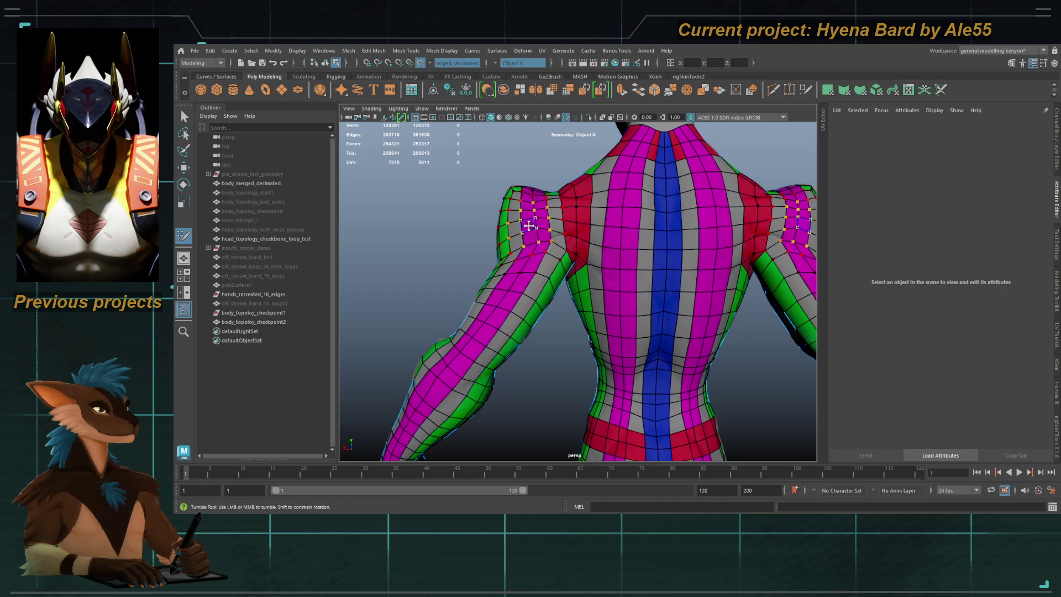
# Step: Exit Quad Draw and select the body retopology mesh in object mode
pyautogui.keyDown('alt'); pyautogui.moveTo(528, 225); pyautogui.dragTo(544, 216); pyautogui.keyUp('alt')
pyautogui.moveTo(570, 177)
pyautogui.keyDown('alt'); pyautogui.mouseDown()
pyautogui.moveTo(607, 188)
pyautogui.moveTo(564, 206)
pyautogui.mouseUp(); pyautogui.keyUp('alt')
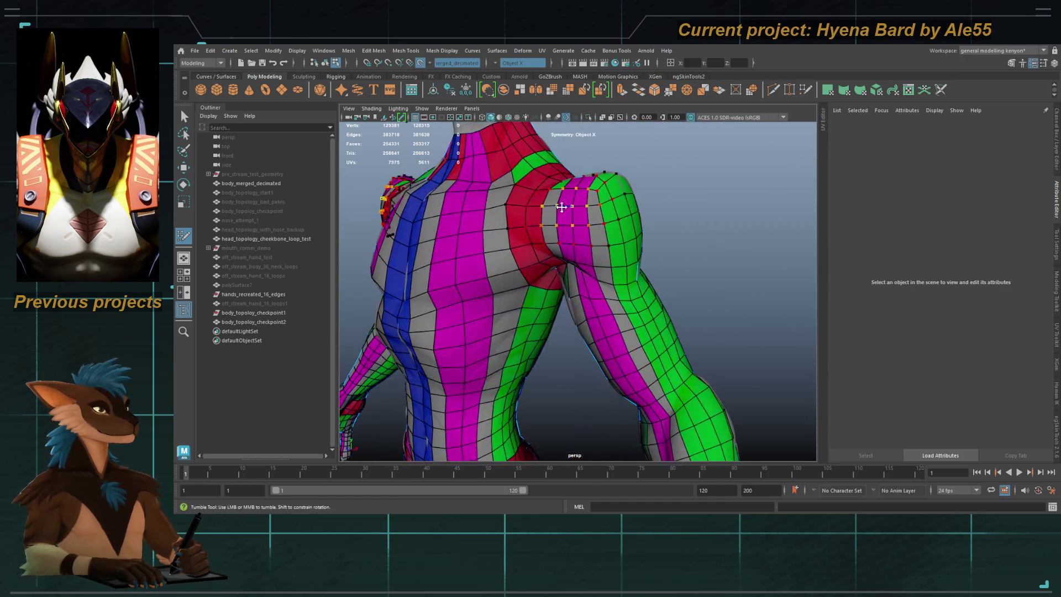
pyautogui.keyDown('alt'); pyautogui.moveTo(526, 249); pyautogui.dragTo(561, 237); pyautogui.keyUp('alt')
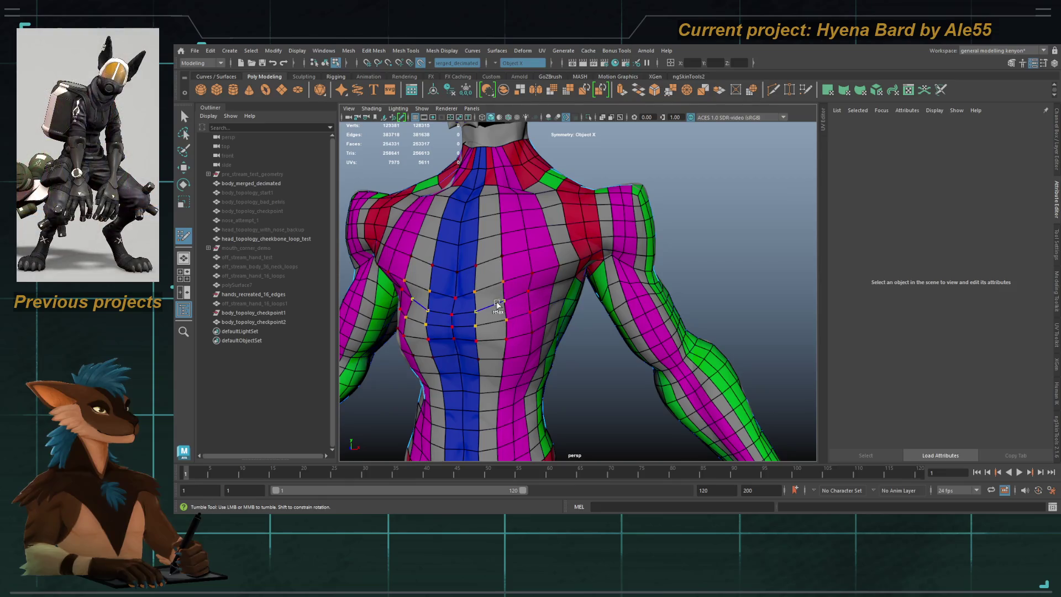
pyautogui.keyDown('alt'); pyautogui.moveTo(479, 365); pyautogui.dragTo(560, 252, button='middle'); pyautogui.keyUp('alt')
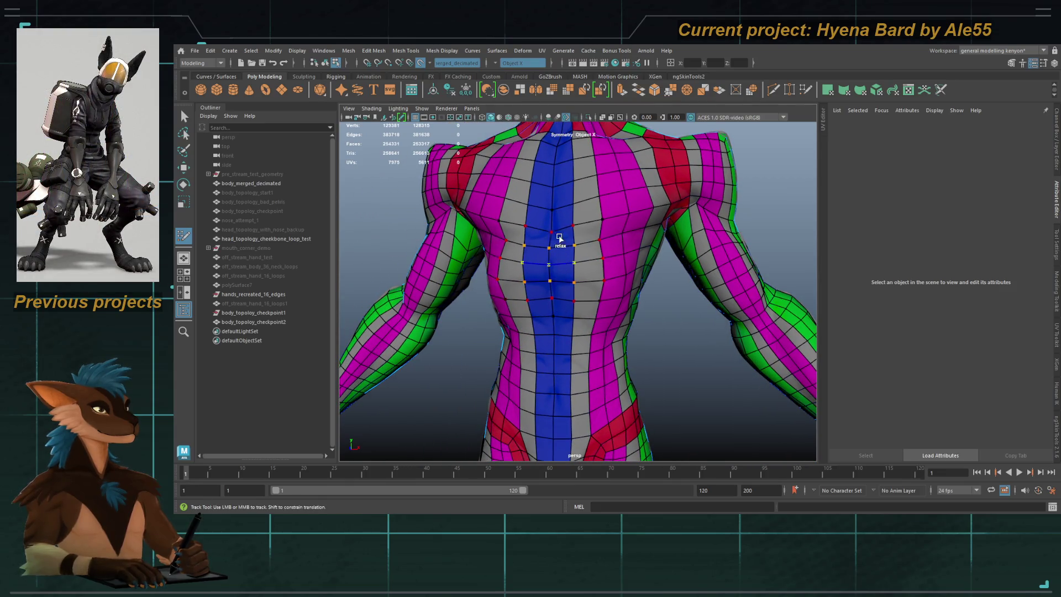
pyautogui.moveTo(590, 219)
pyautogui.keyDown('alt'); pyautogui.mouseDown()
pyautogui.moveTo(574, 259)
pyautogui.moveTo(582, 301)
pyautogui.moveTo(506, 279)
pyautogui.mouseUp(); pyautogui.keyUp('alt')
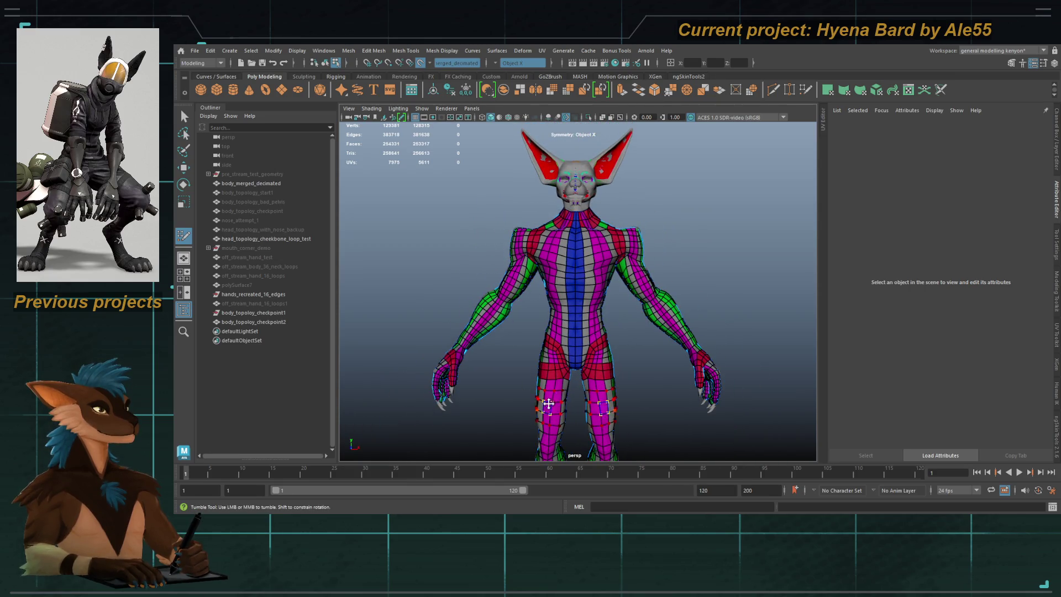
pyautogui.press('q')
pyautogui.press('F8')
pyautogui.keyDown('alt'); pyautogui.moveTo(594, 298); pyautogui.dragTo(590, 287); pyautogui.keyUp('alt')
# Step: Save the scene and start renaming body_topoloy_checkpoint2, typing 'retopology ha'
pyautogui.scroll(2, 590, 288)
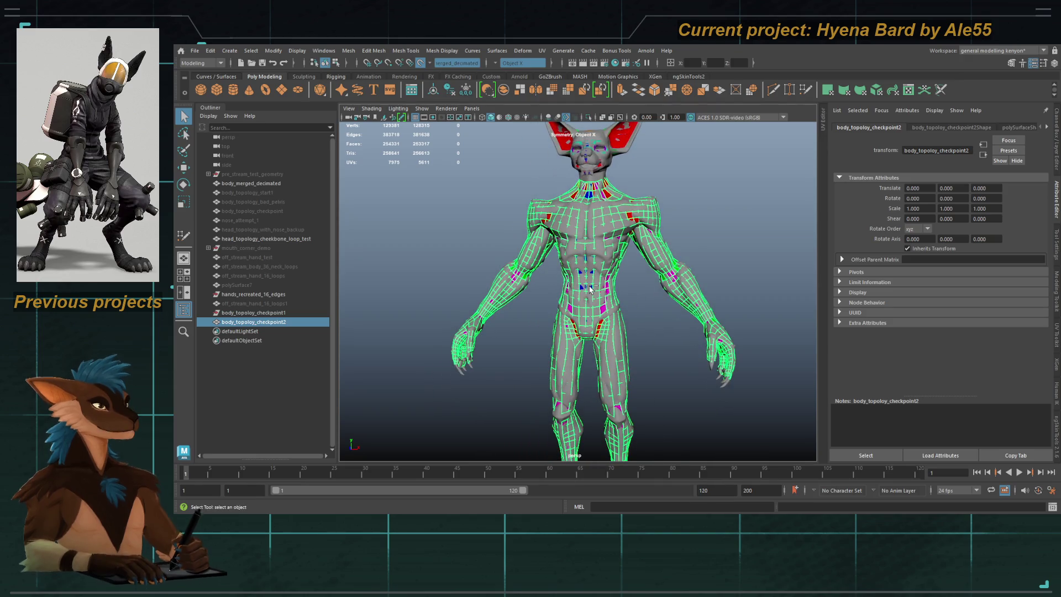
pyautogui.hotkey('ctrl', 's')
pyautogui.doubleClick(272, 321)
pyautogui.write('retopology ha')
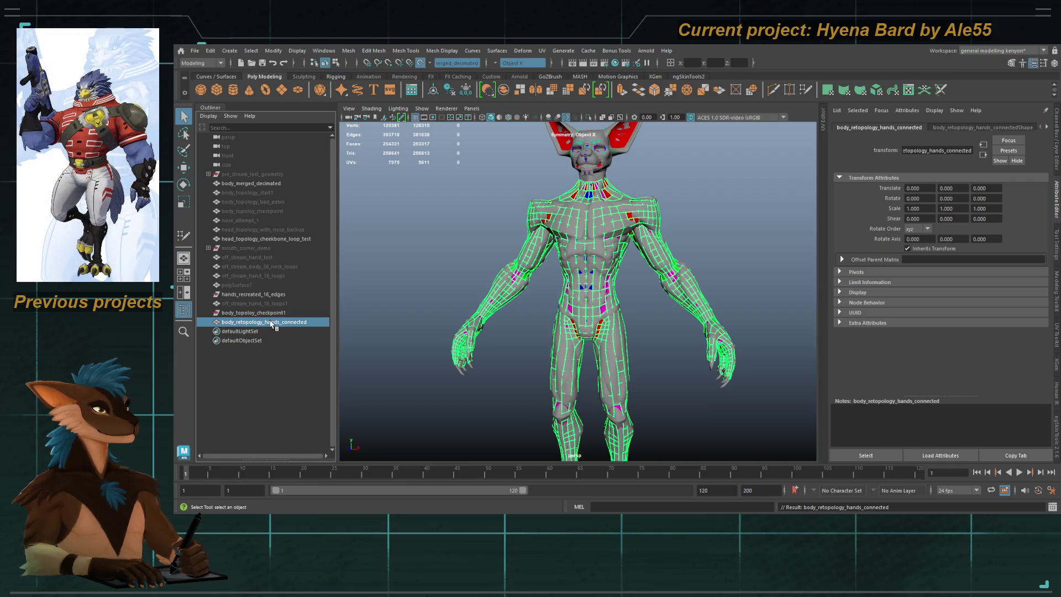
# Step: Delete the old body_topoloy_checkpoint1 copy and the leftover hand objects from the Outliner
pyautogui.click(264, 313)
pyautogui.press('Delete')
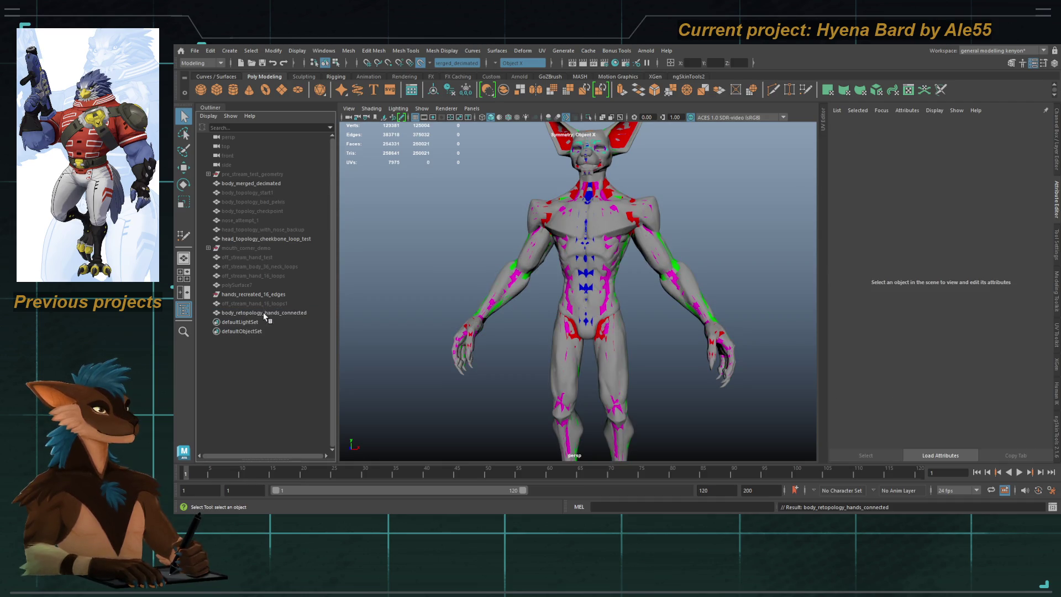
pyautogui.click(255, 303)
pyautogui.press('Delete')
pyautogui.click(254, 297)
pyautogui.keyDown('alt'); pyautogui.moveTo(722, 317); pyautogui.dragTo(632, 315); pyautogui.keyUp('alt')
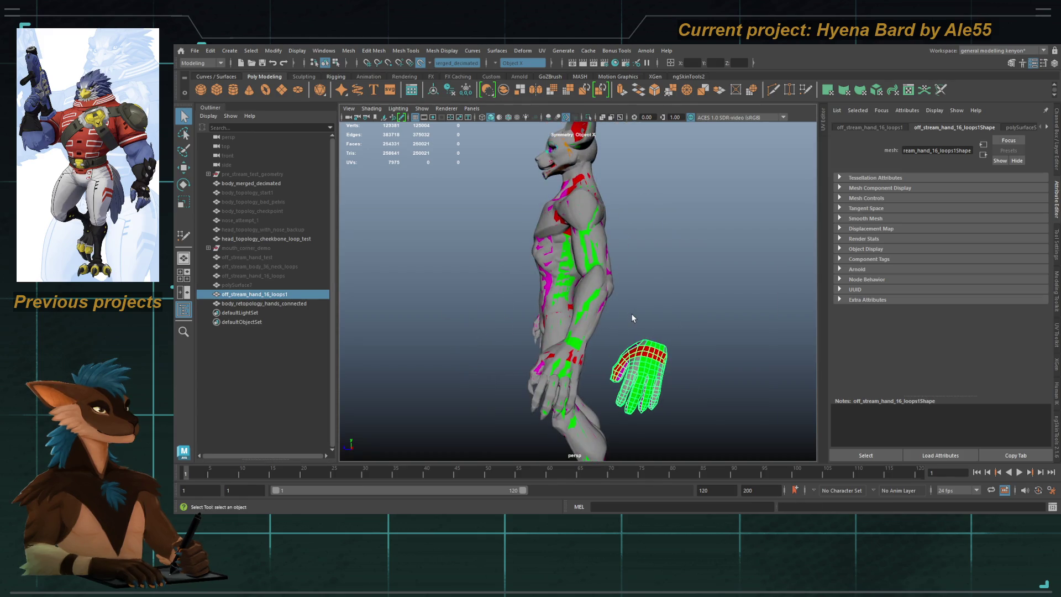
pyautogui.press('Delete')
# Step: Frame and delete the leftover polySurface7 object
pyautogui.click(280, 284)
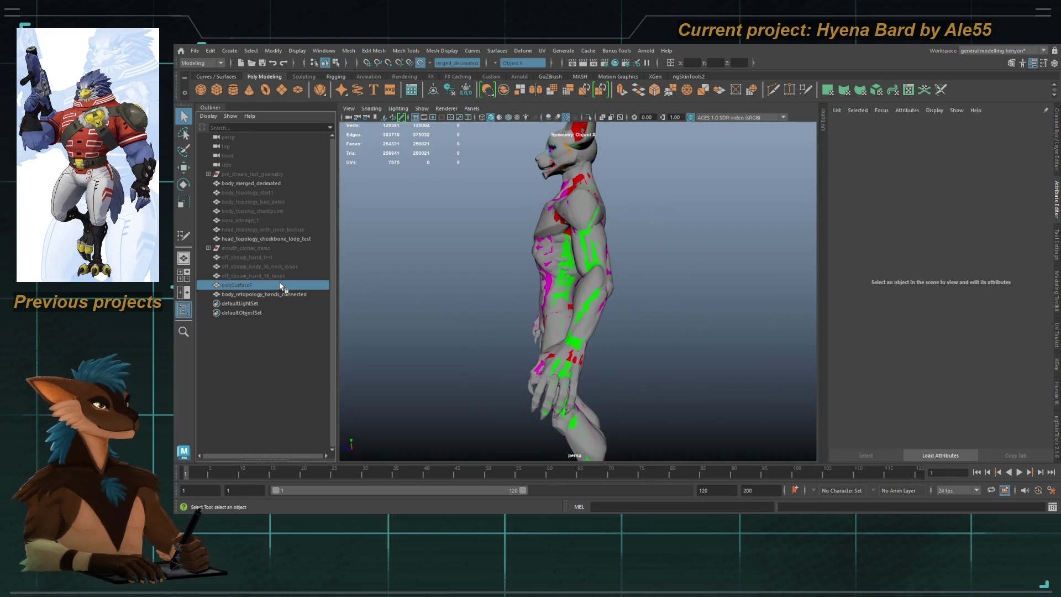
pyautogui.press('f')
pyautogui.keyDown('alt'); pyautogui.moveTo(532, 287); pyautogui.dragTo(607, 298); pyautogui.keyUp('alt')
pyautogui.press('Delete')
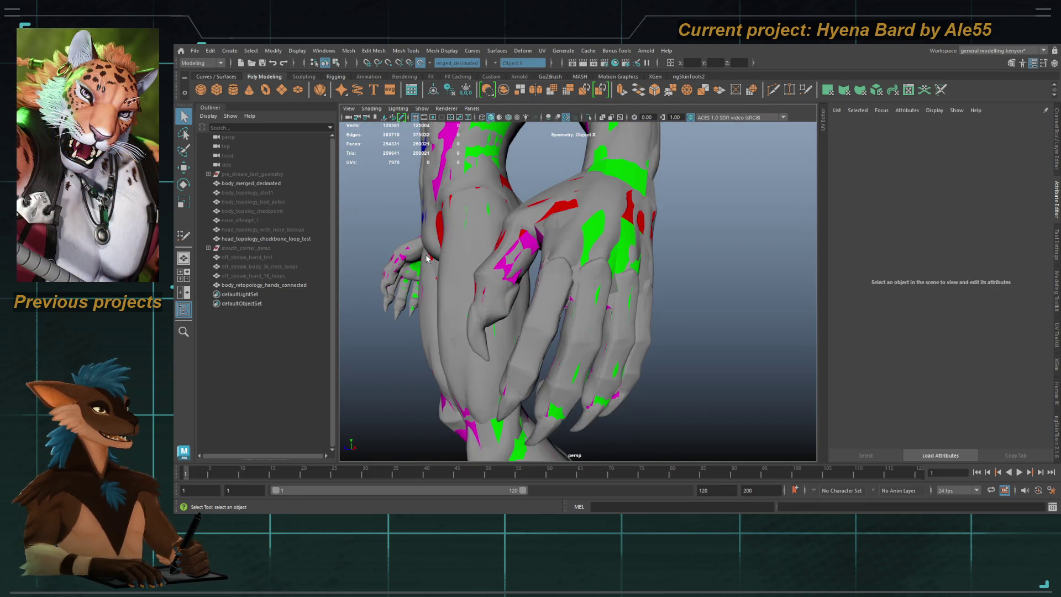
# Step: Select body_retopology_hands_connected and isolate it in the viewport
pyautogui.click(265, 275)
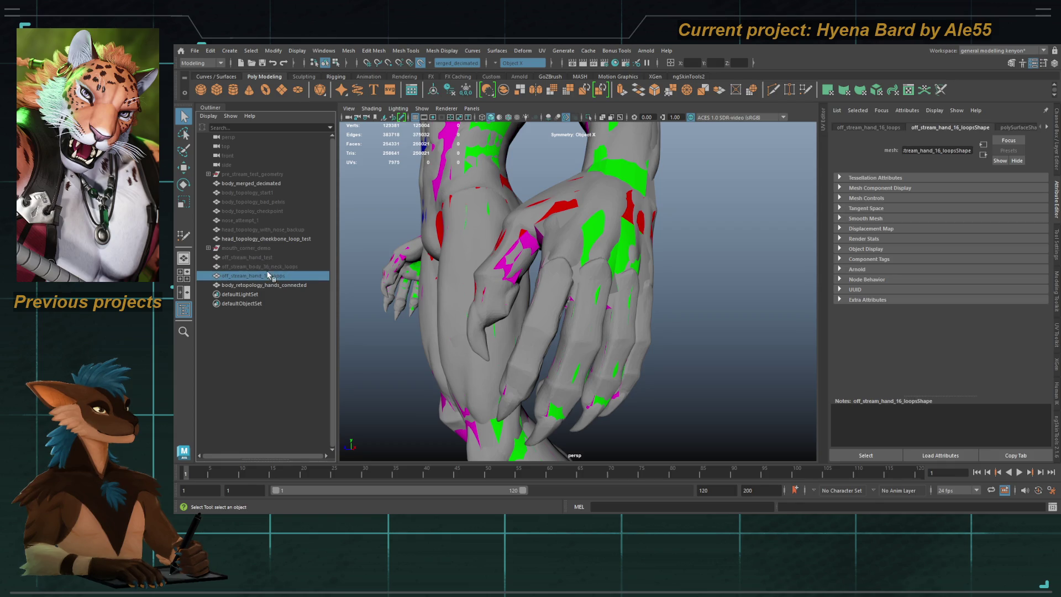
pyautogui.press('f')
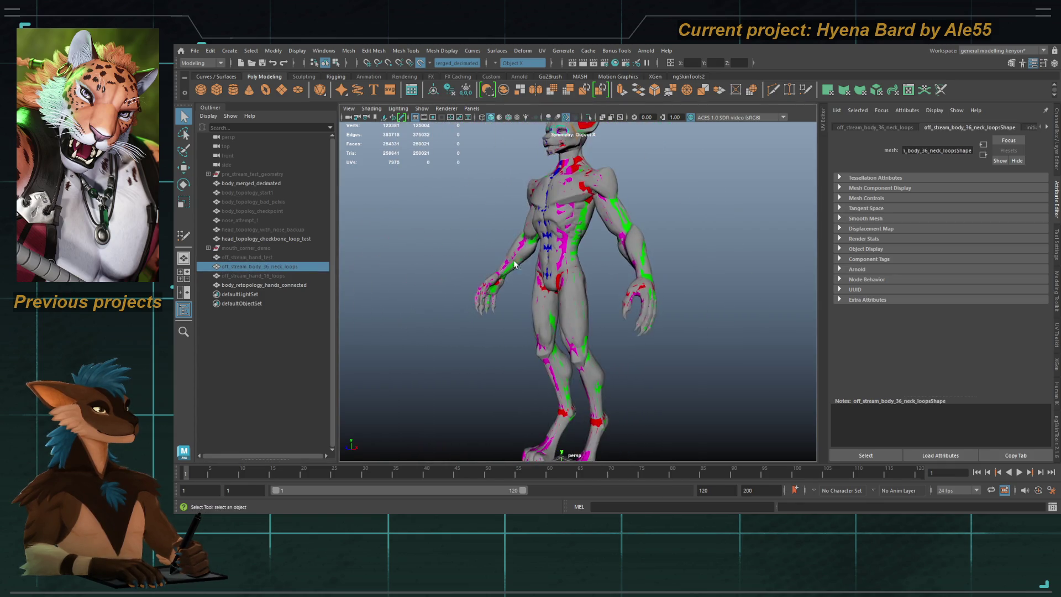
pyautogui.click(268, 284)
pyautogui.moveTo(391, 279)
pyautogui.keyDown('alt'); pyautogui.mouseDown()
pyautogui.moveTo(519, 276)
pyautogui.moveTo(557, 240)
pyautogui.moveTo(563, 213)
pyautogui.mouseUp(); pyautogui.keyUp('alt')
pyautogui.click(589, 117)
pyautogui.moveTo(436, 211)
pyautogui.keyDown('alt'); pyautogui.mouseDown()
pyautogui.moveTo(551, 273)
pyautogui.moveTo(656, 272)
pyautogui.mouseUp(); pyautogui.keyUp('alt')
# Step: Orbit around the isolated body retopology, reselecting and reframing the mesh
pyautogui.click(551, 273)
pyautogui.keyDown('alt'); pyautogui.moveTo(656, 272); pyautogui.dragTo(730, 307, button='right'); pyautogui.keyUp('alt')
pyautogui.moveTo(729, 307)
pyautogui.keyDown('alt'); pyautogui.mouseDown()
pyautogui.moveTo(679, 293)
pyautogui.moveTo(558, 298)
pyautogui.moveTo(519, 277)
pyautogui.mouseUp(); pyautogui.keyUp('alt')
pyautogui.click(508, 251)
pyautogui.scroll(-5, 514, 216)
pyautogui.moveTo(478, 157); pyautogui.dragTo(753, 440)
pyautogui.press('f')
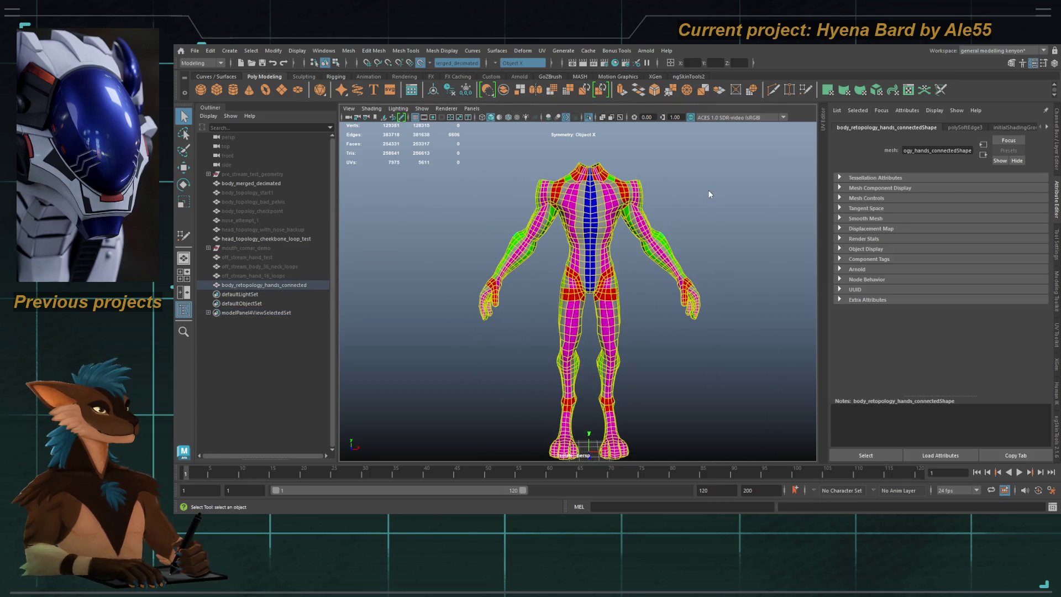
pyautogui.click(708, 194)
pyautogui.moveTo(708, 194)
pyautogui.keyDown('alt'); pyautogui.mouseDown()
pyautogui.moveTo(662, 253)
pyautogui.moveTo(757, 244)
pyautogui.moveTo(722, 221)
pyautogui.moveTo(713, 233)
pyautogui.moveTo(814, 234)
pyautogui.moveTo(647, 253)
pyautogui.moveTo(748, 254)
pyautogui.moveTo(617, 273)
pyautogui.mouseUp(); pyautogui.keyUp('alt')
# Step: Show all objects with Ctrl+1, then select, frame and inspect head_topology_cheekbone_loop_test
pyautogui.scroll(5, 618, 273)
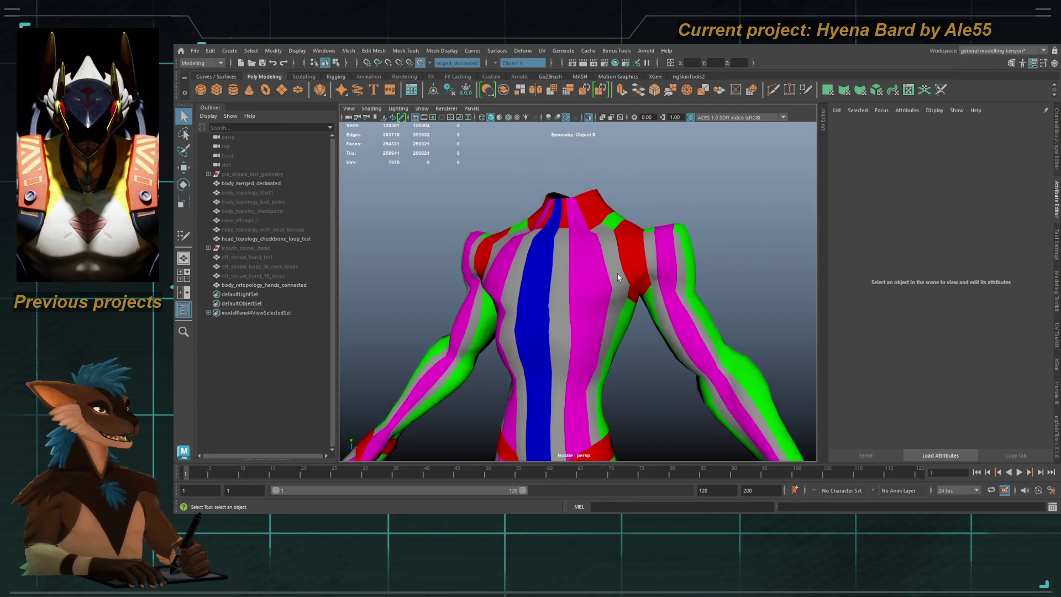
pyautogui.click(618, 273)
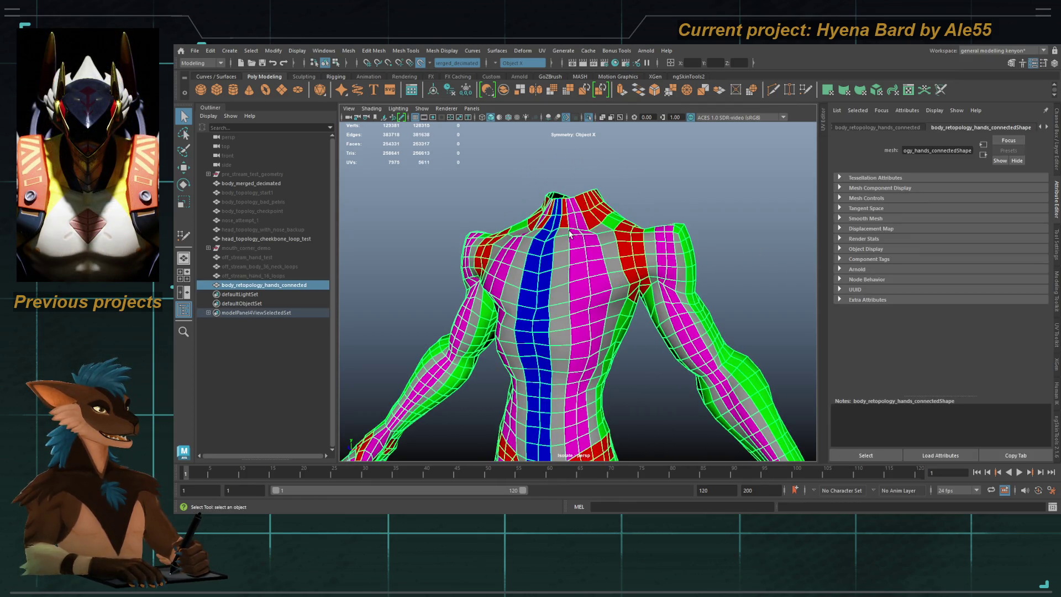
pyautogui.hotkey('ctrl', '1')
pyautogui.click(534, 208)
pyautogui.press('f')
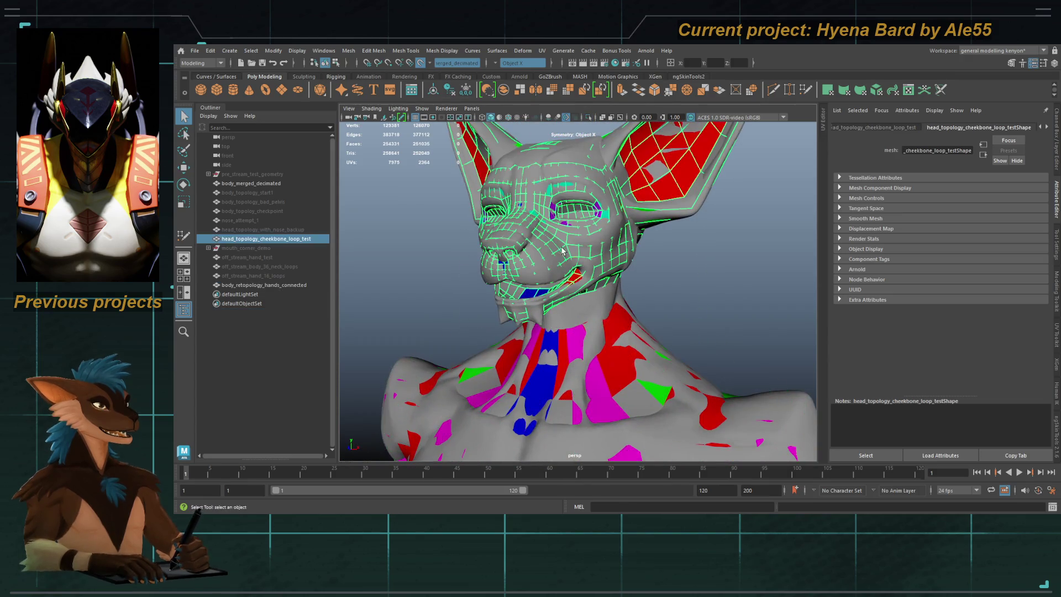
pyautogui.moveTo(561, 247)
pyautogui.keyDown('alt'); pyautogui.mouseDown()
pyautogui.moveTo(558, 271)
pyautogui.moveTo(556, 260)
pyautogui.moveTo(443, 260)
pyautogui.moveTo(638, 254)
pyautogui.moveTo(629, 290)
pyautogui.moveTo(670, 248)
pyautogui.moveTo(574, 208)
pyautogui.moveTo(544, 221)
pyautogui.moveTo(578, 307)
pyautogui.moveTo(523, 295)
pyautogui.moveTo(561, 307)
pyautogui.moveTo(639, 284)
pyautogui.moveTo(595, 274)
pyautogui.moveTo(467, 296)
pyautogui.mouseUp(); pyautogui.keyUp('alt')
pyautogui.press('q')
pyautogui.click(606, 320)
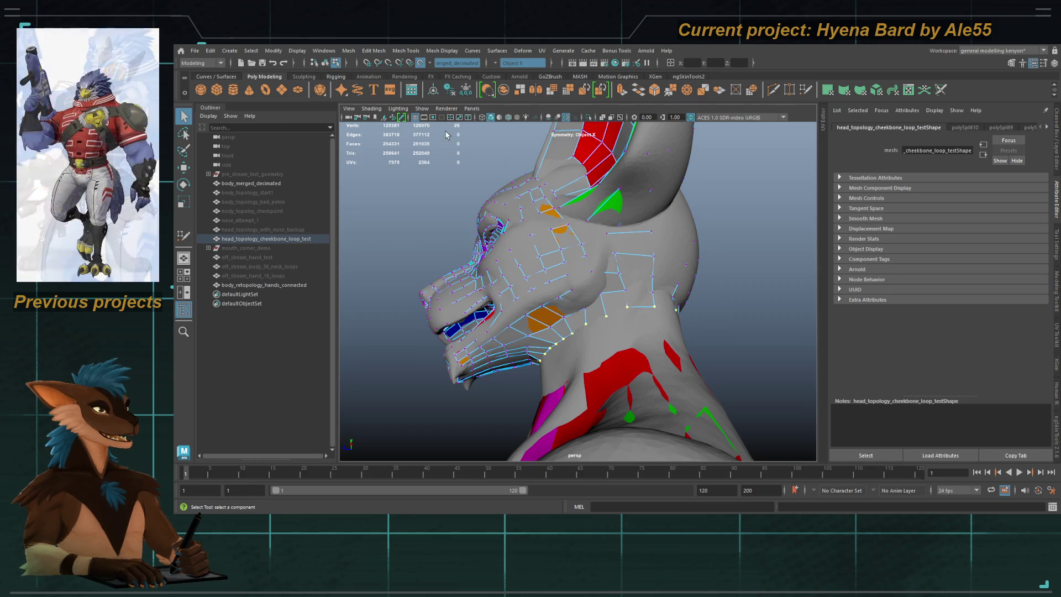
pyautogui.moveTo(521, 197)
pyautogui.keyDown('alt'); pyautogui.mouseDown()
pyautogui.moveTo(504, 301)
pyautogui.moveTo(542, 276)
pyautogui.moveTo(678, 269)
pyautogui.moveTo(569, 331)
pyautogui.mouseUp(); pyautogui.keyUp('alt')
pyautogui.click(567, 332)
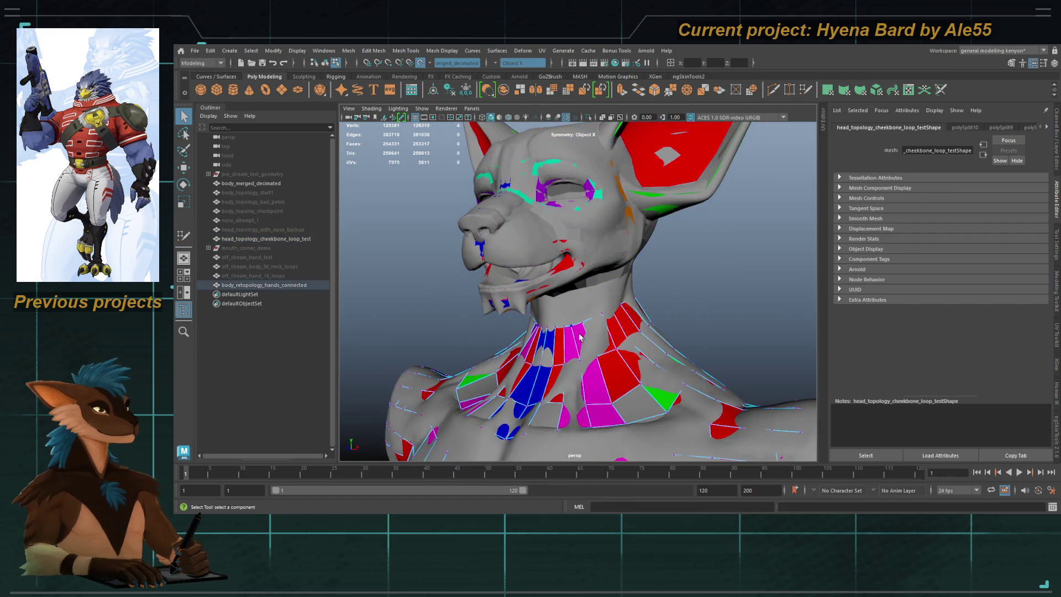
pyautogui.click(572, 330)
pyautogui.keyDown('alt'); pyautogui.moveTo(524, 340); pyautogui.dragTo(558, 336); pyautogui.keyUp('alt')
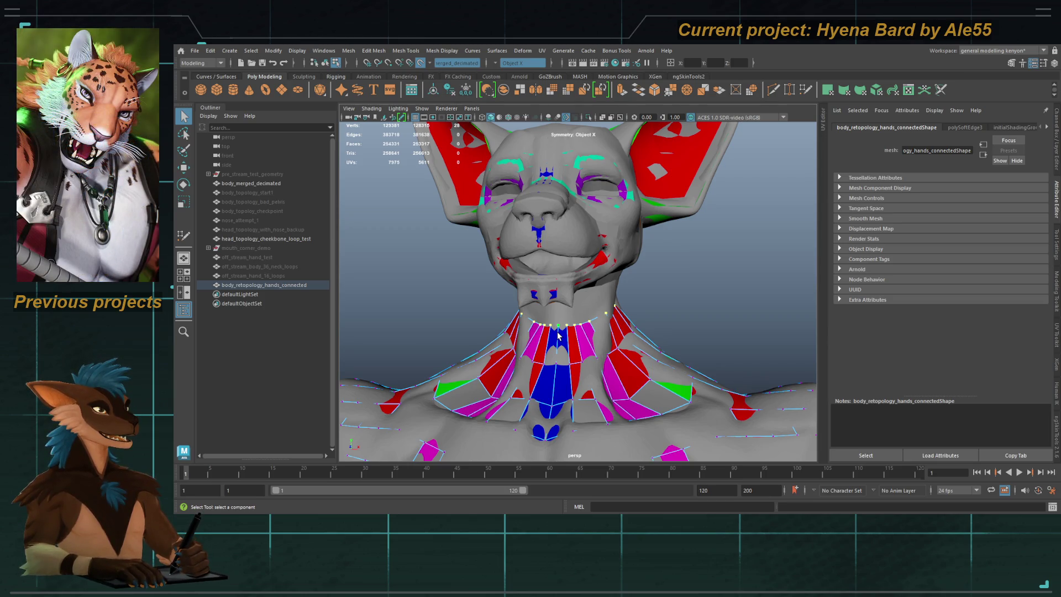
pyautogui.moveTo(627, 305)
pyautogui.keyDown('alt'); pyautogui.mouseDown()
pyautogui.moveTo(564, 288)
pyautogui.moveTo(577, 286)
pyautogui.moveTo(532, 301)
pyautogui.moveTo(564, 320)
pyautogui.moveTo(605, 292)
pyautogui.moveTo(572, 291)
pyautogui.moveTo(517, 337)
pyautogui.mouseUp(); pyautogui.keyUp('alt')
pyautogui.keyDown('alt'); pyautogui.moveTo(600, 284); pyautogui.dragTo(549, 301); pyautogui.keyUp('alt')
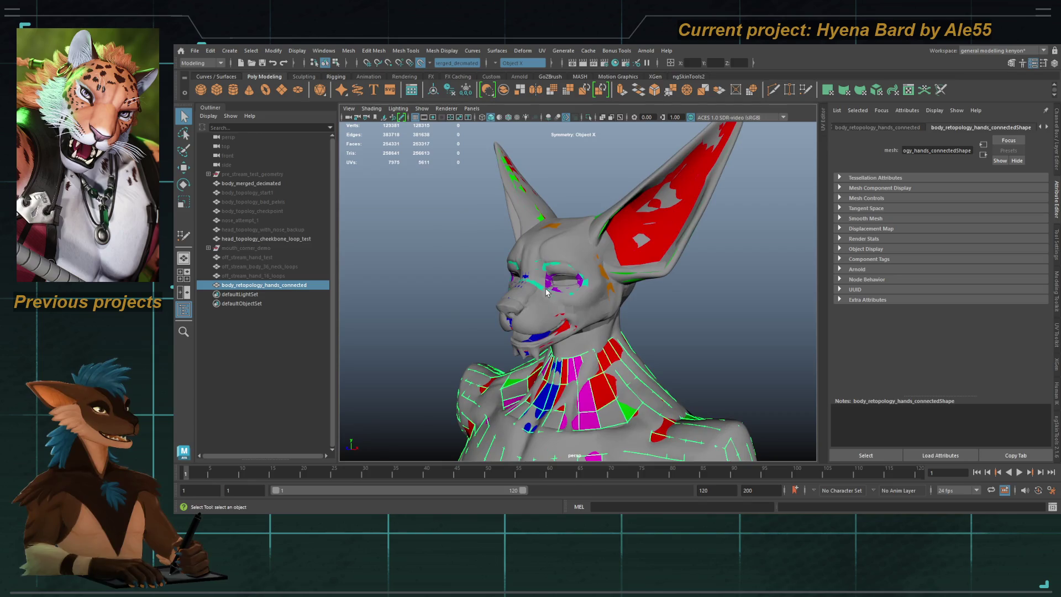
pyautogui.click(761, 303)
pyautogui.keyDown('alt'); pyautogui.moveTo(690, 304); pyautogui.dragTo(760, 302, button='right'); pyautogui.keyUp('alt')
pyautogui.moveTo(761, 303)
pyautogui.keyDown('alt'); pyautogui.mouseDown()
pyautogui.moveTo(621, 267)
pyautogui.moveTo(596, 257)
pyautogui.moveTo(650, 266)
pyautogui.moveTo(544, 221)
pyautogui.mouseUp(); pyautogui.keyUp('alt')
pyautogui.moveTo(646, 213)
pyautogui.keyDown('alt'); pyautogui.mouseDown()
pyautogui.moveTo(522, 235)
pyautogui.moveTo(615, 240)
pyautogui.moveTo(564, 248)
pyautogui.mouseUp(); pyautogui.keyUp('alt')
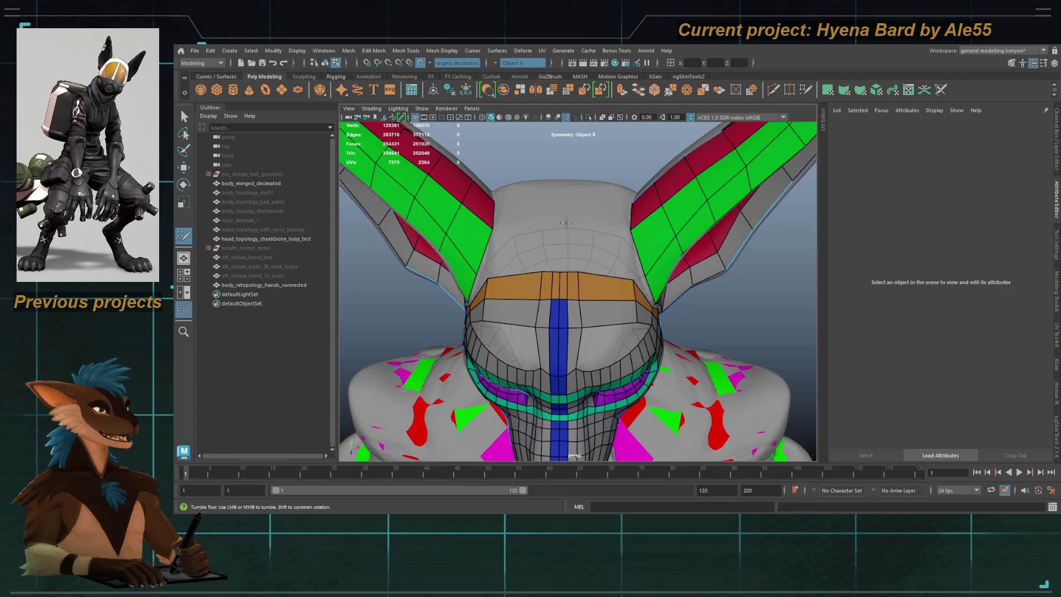
# Step: Fill new quad faces across the forehead between the ear bases
pyautogui.moveTo(575, 232)
pyautogui.keyDown('alt'); pyautogui.mouseDown()
pyautogui.moveTo(491, 241)
pyautogui.moveTo(634, 227)
pyautogui.mouseUp(); pyautogui.keyUp('alt')
pyautogui.keyDown('alt'); pyautogui.moveTo(635, 228); pyautogui.dragTo(592, 240, button='right'); pyautogui.keyUp('alt')
pyautogui.moveTo(612, 244)
pyautogui.keyDown('alt'); pyautogui.mouseDown()
pyautogui.moveTo(575, 318)
pyautogui.moveTo(658, 317)
pyautogui.moveTo(531, 296)
pyautogui.moveTo(436, 324)
pyautogui.mouseUp(); pyautogui.keyUp('alt')
pyautogui.keyDown('alt'); pyautogui.moveTo(436, 324); pyautogui.dragTo(531, 219, button='middle'); pyautogui.keyUp('alt')
pyautogui.moveTo(531, 219)
pyautogui.keyDown('alt'); pyautogui.mouseDown()
pyautogui.moveTo(497, 310)
pyautogui.moveTo(568, 265)
pyautogui.mouseUp(); pyautogui.keyUp('alt')
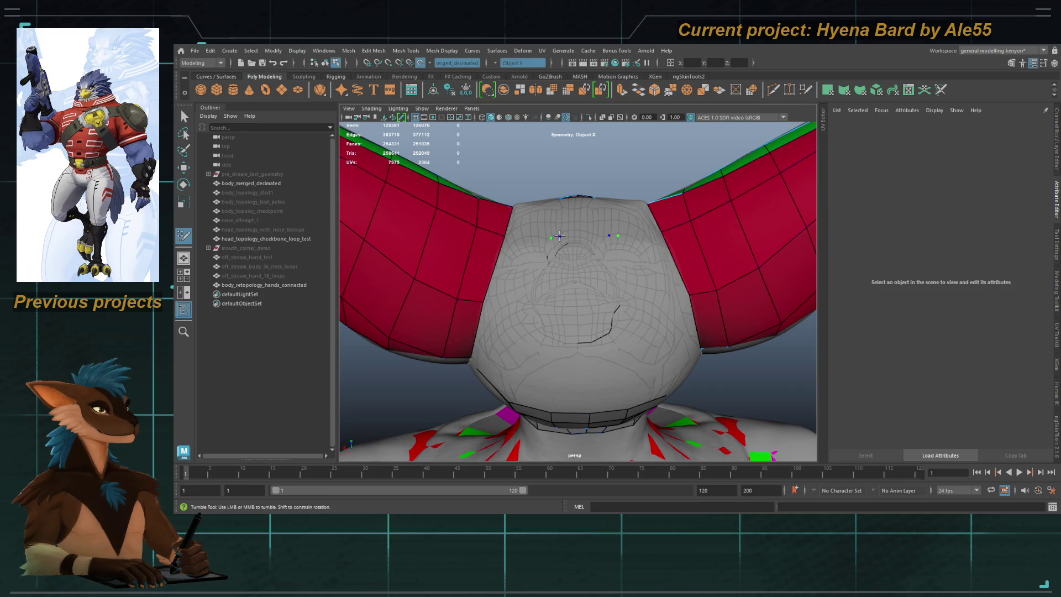
pyautogui.keyDown('shift'); pyautogui.click(570, 279); pyautogui.keyUp('shift')
pyautogui.moveTo(571, 280)
pyautogui.keyDown('alt'); pyautogui.mouseDown()
pyautogui.moveTo(556, 343)
pyautogui.moveTo(517, 299)
pyautogui.moveTo(553, 265)
pyautogui.moveTo(552, 215)
pyautogui.mouseUp(); pyautogui.keyUp('alt')
pyautogui.click(544, 344)
pyautogui.keyDown('shift'); pyautogui.click(584, 343); pyautogui.keyUp('shift')
pyautogui.keyDown('shift'); pyautogui.click(525, 312); pyautogui.keyUp('shift')
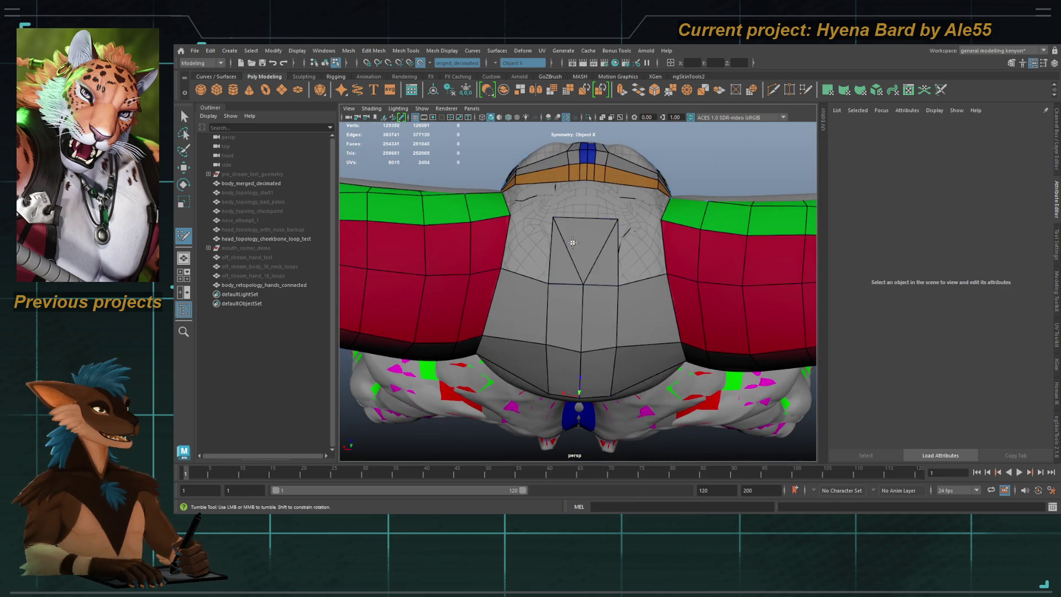
# Step: Insert an edge loop through the forehead patch, fill one more quad, and exit Quad Draw
pyautogui.click(586, 219)
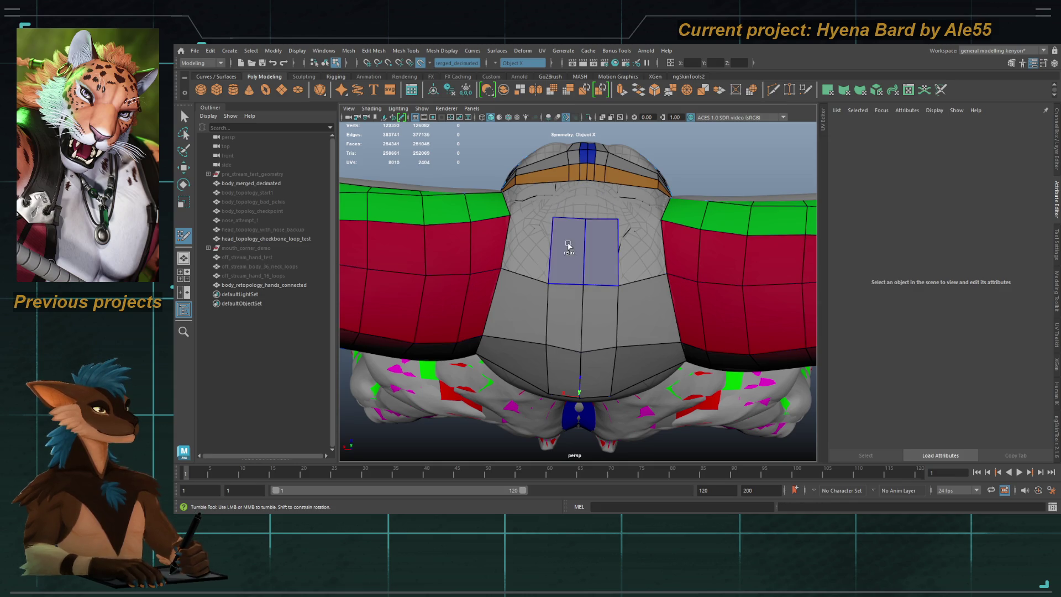
pyautogui.moveTo(537, 245)
pyautogui.keyDown('alt'); pyautogui.mouseDown()
pyautogui.moveTo(486, 232)
pyautogui.moveTo(566, 291)
pyautogui.moveTo(561, 268)
pyautogui.moveTo(575, 302)
pyautogui.moveTo(566, 306)
pyautogui.moveTo(599, 303)
pyautogui.moveTo(719, 238)
pyautogui.moveTo(741, 275)
pyautogui.moveTo(640, 237)
pyautogui.moveTo(604, 254)
pyautogui.mouseUp(); pyautogui.keyUp('alt')
pyautogui.keyDown('ctrl'); pyautogui.click(566, 283); pyautogui.keyUp('ctrl')
pyautogui.keyDown('shift'); pyautogui.click(560, 296); pyautogui.keyUp('shift')
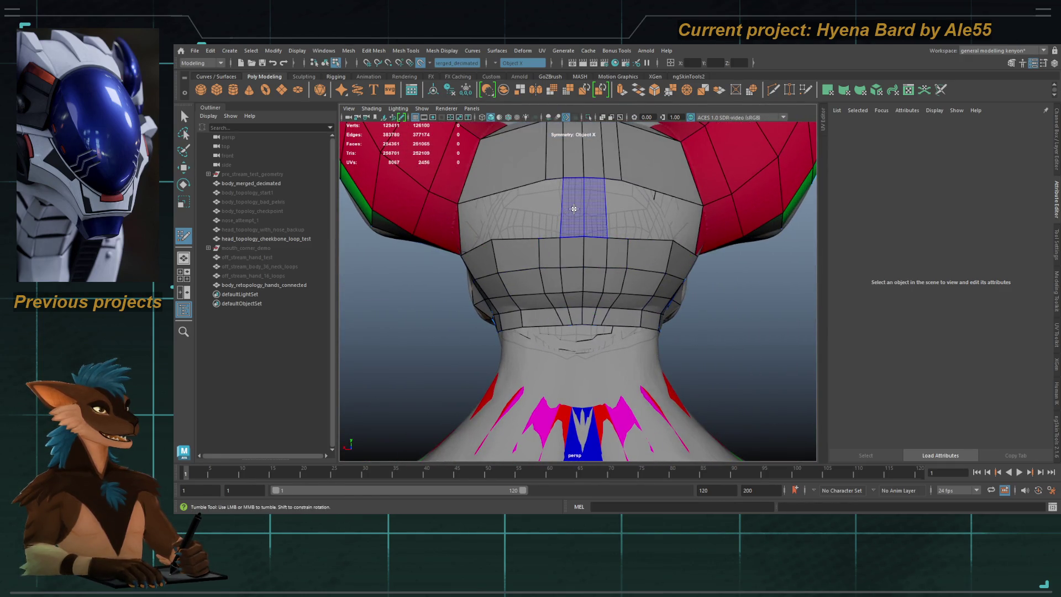
pyautogui.press('q')
pyautogui.click(604, 256)
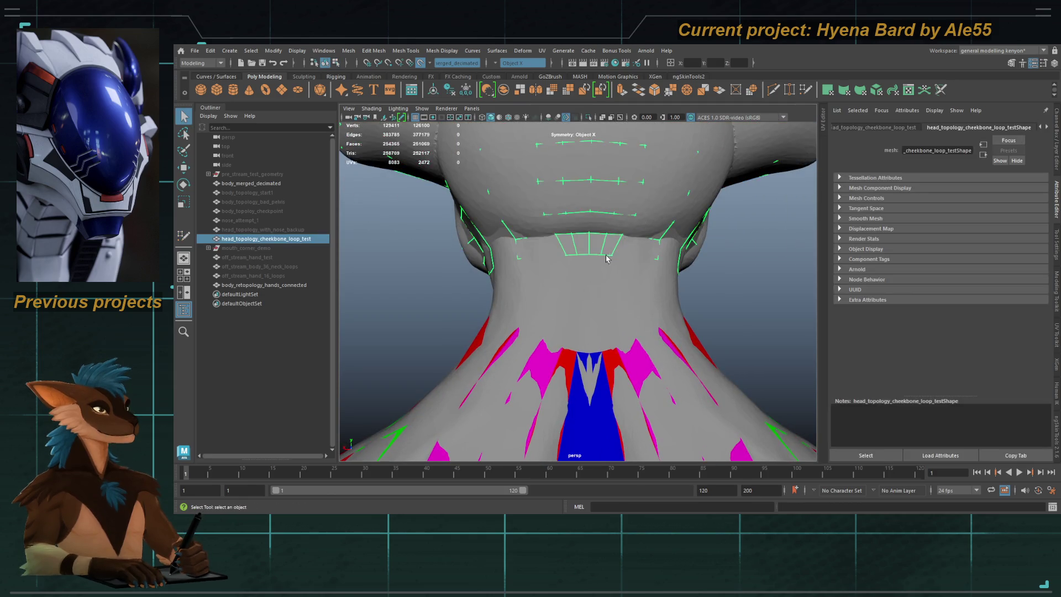
# Step: Isolate the head retopo mesh and inspect a mirrored pair of faces
pyautogui.click(588, 117)
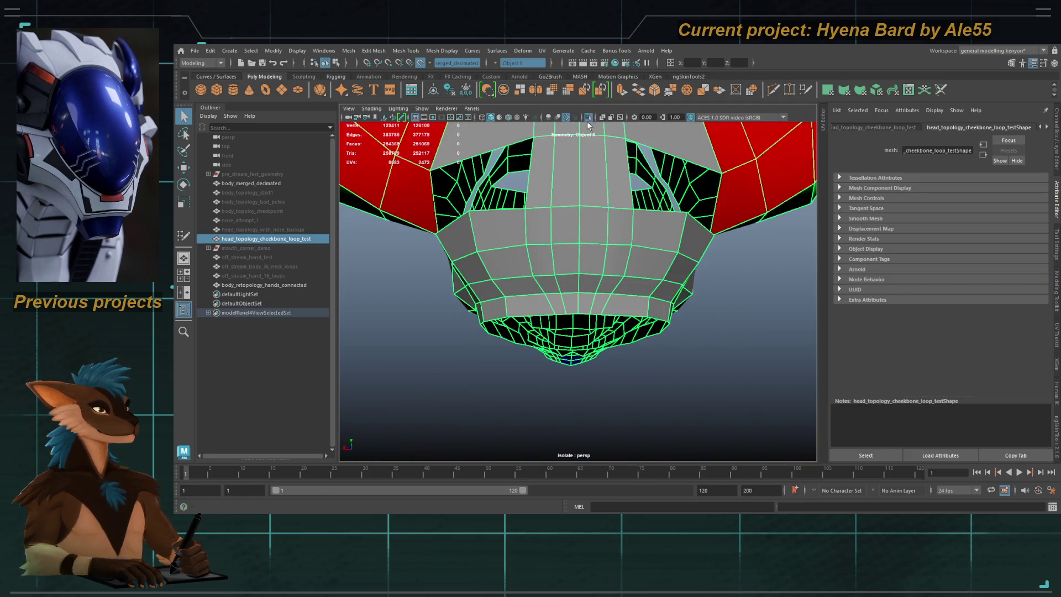
pyautogui.press('F11')
pyautogui.click(594, 192)
pyautogui.moveTo(631, 234)
pyautogui.keyDown('alt'); pyautogui.mouseDown()
pyautogui.moveTo(634, 248)
pyautogui.moveTo(564, 260)
pyautogui.moveTo(586, 293)
pyautogui.moveTo(602, 233)
pyautogui.mouseUp(); pyautogui.keyUp('alt')
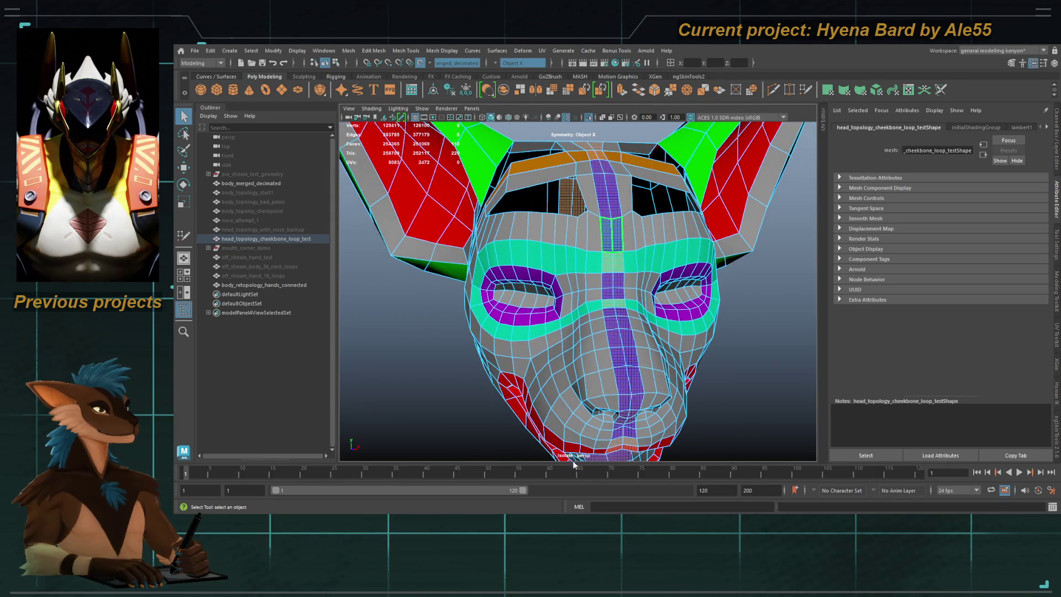
pyautogui.press('F8')
pyautogui.moveTo(688, 420)
pyautogui.keyDown('alt'); pyautogui.mouseDown()
pyautogui.moveTo(540, 315)
pyautogui.moveTo(448, 332)
pyautogui.moveTo(569, 256)
pyautogui.moveTo(761, 282)
pyautogui.moveTo(520, 254)
pyautogui.mouseUp(); pyautogui.keyUp('alt')
pyautogui.moveTo(507, 248)
pyautogui.keyDown('alt'); pyautogui.mouseDown()
pyautogui.moveTo(494, 252)
pyautogui.moveTo(543, 250)
pyautogui.moveTo(585, 267)
pyautogui.moveTo(569, 354)
pyautogui.moveTo(697, 274)
pyautogui.mouseUp(); pyautogui.keyUp('alt')
# Step: Select and frame the ear faces, then orbit around the head from below and the side
pyautogui.press('F11')
pyautogui.doubleClick(555, 250)
pyautogui.press('f')
pyautogui.moveTo(549, 243)
pyautogui.keyDown('alt'); pyautogui.mouseDown()
pyautogui.moveTo(540, 249)
pyautogui.moveTo(636, 243)
pyautogui.moveTo(540, 246)
pyautogui.mouseUp(); pyautogui.keyUp('alt')
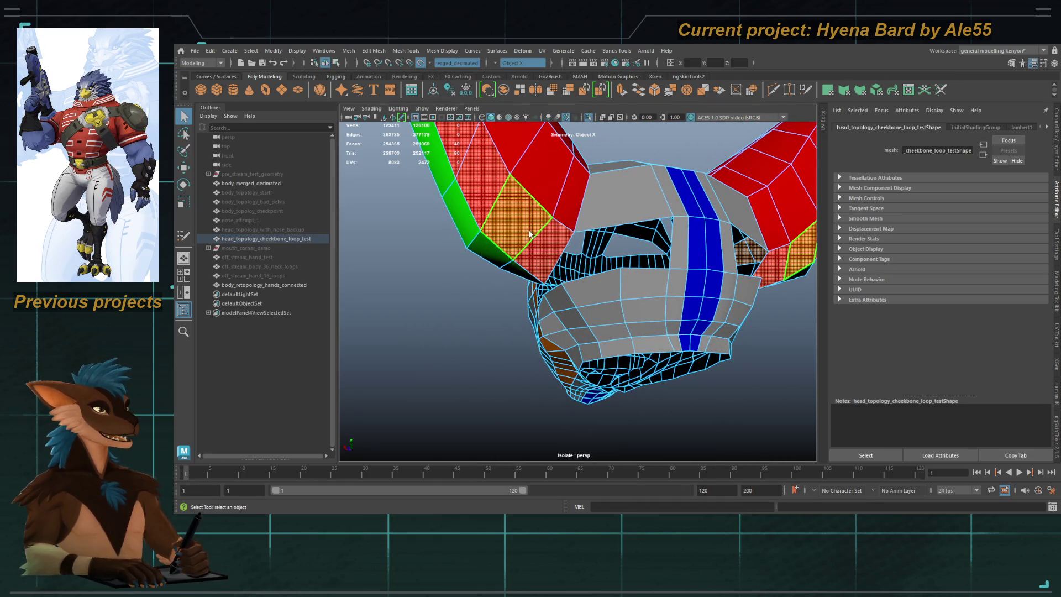
pyautogui.keyDown('alt'); pyautogui.moveTo(699, 237); pyautogui.dragTo(553, 237); pyautogui.keyUp('alt')
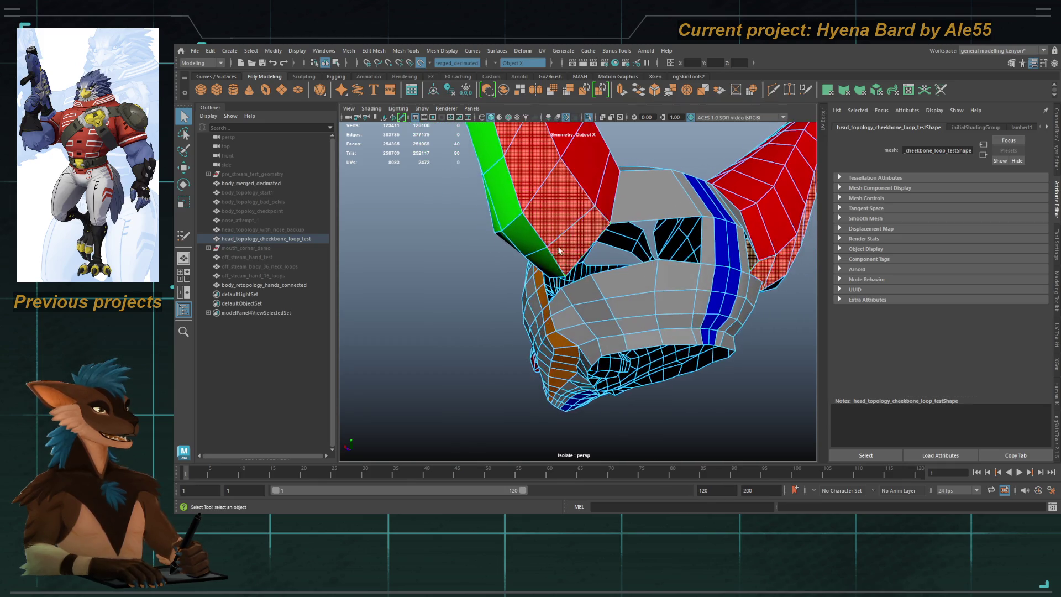
pyautogui.moveTo(613, 306)
pyautogui.keyDown('alt'); pyautogui.mouseDown()
pyautogui.moveTo(558, 307)
pyautogui.moveTo(637, 300)
pyautogui.moveTo(595, 306)
pyautogui.mouseUp(); pyautogui.keyUp('alt')
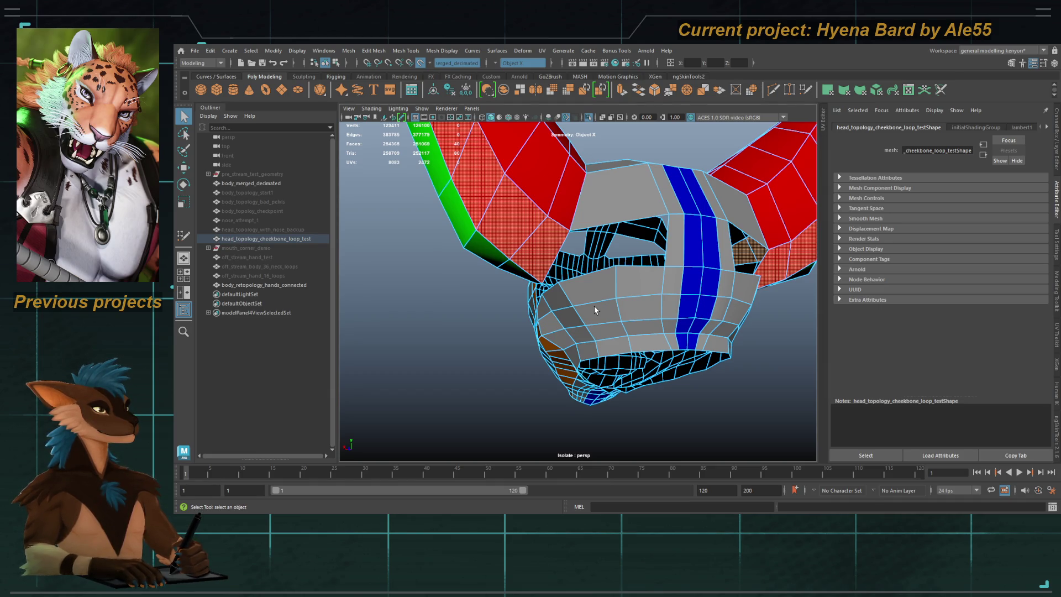
pyautogui.keyDown('alt'); pyautogui.moveTo(594, 306); pyautogui.dragTo(654, 290); pyautogui.keyUp('alt')
# Step: Show the full sculpt again with Ctrl+1 and deselect the head retopology mesh
pyautogui.hotkey('ctrl', '1')
pyautogui.moveTo(579, 138)
pyautogui.keyDown('alt'); pyautogui.mouseDown()
pyautogui.moveTo(558, 225)
pyautogui.moveTo(605, 278)
pyautogui.moveTo(575, 248)
pyautogui.moveTo(517, 332)
pyautogui.moveTo(552, 291)
pyautogui.mouseUp(); pyautogui.keyUp('alt')
pyautogui.click(543, 228)
pyautogui.scroll(5, 552, 290)
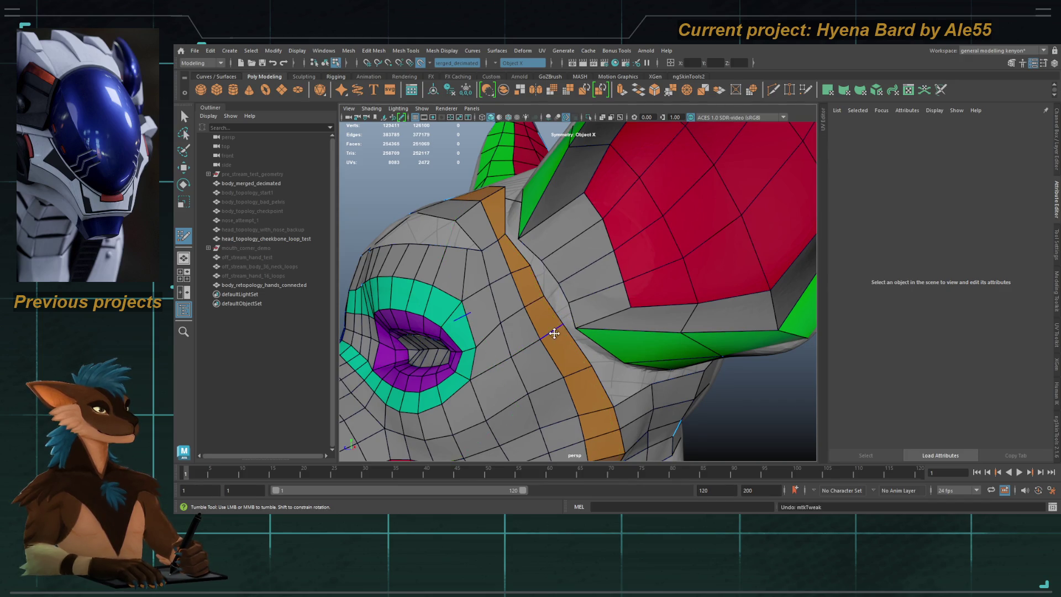
# Step: Exit Quad Draw, toggle wireframe view, then return to smooth shading
pyautogui.keyDown('alt'); pyautogui.moveTo(554, 335); pyautogui.dragTo(582, 289, button='right'); pyautogui.keyUp('alt')
pyautogui.keyDown('alt'); pyautogui.moveTo(562, 256); pyautogui.dragTo(559, 289); pyautogui.keyUp('alt')
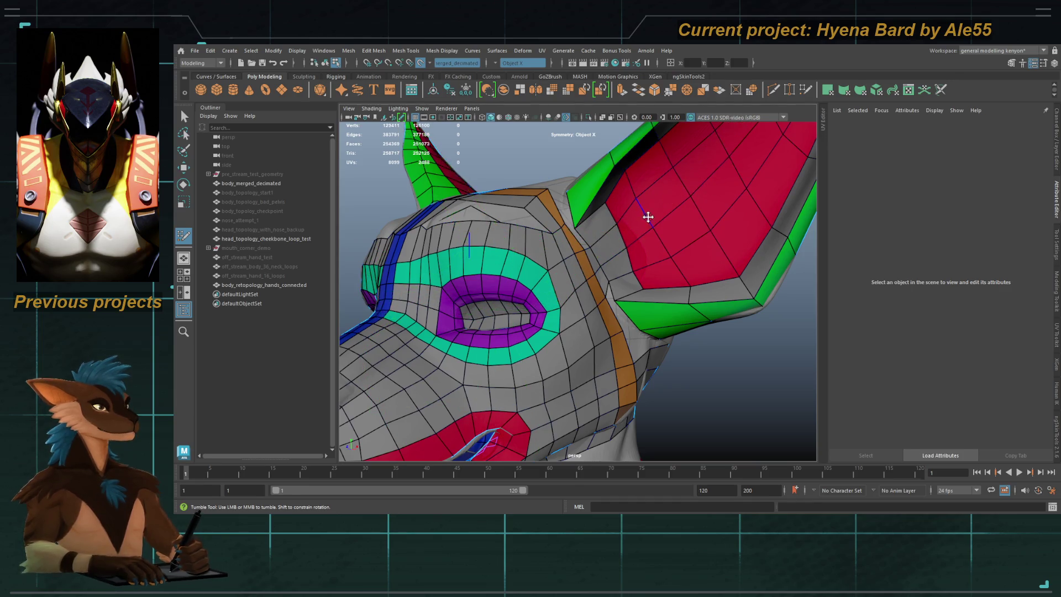
pyautogui.scroll(5, 647, 218)
pyautogui.keyDown('alt'); pyautogui.moveTo(646, 217); pyautogui.dragTo(575, 277, button='middle'); pyautogui.keyUp('alt')
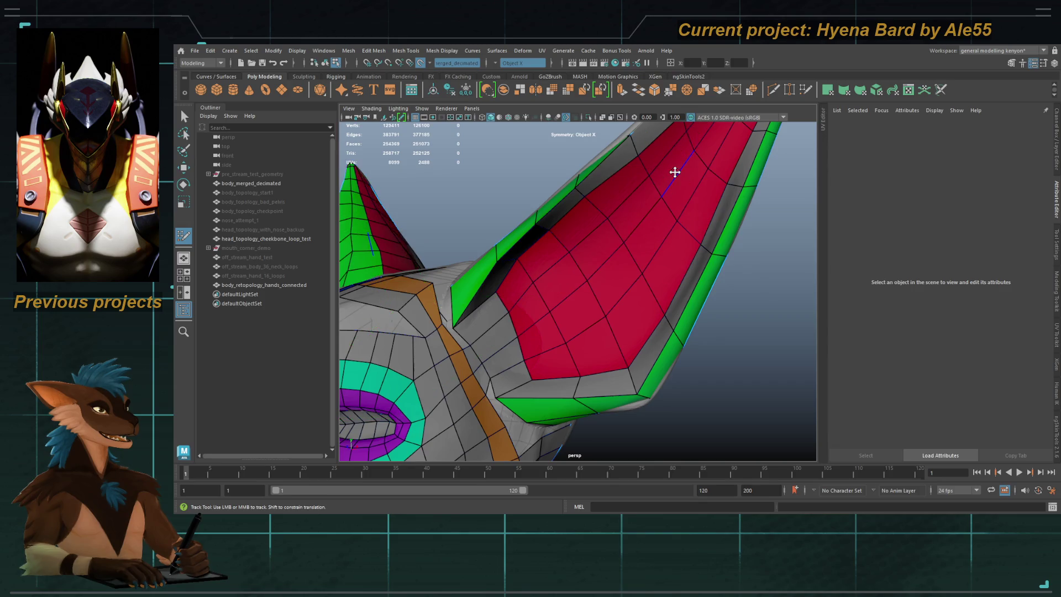
pyautogui.keyDown('alt'); pyautogui.moveTo(672, 171); pyautogui.dragTo(645, 210); pyautogui.keyUp('alt')
pyautogui.press('q')
pyautogui.scroll(-3, 602, 183)
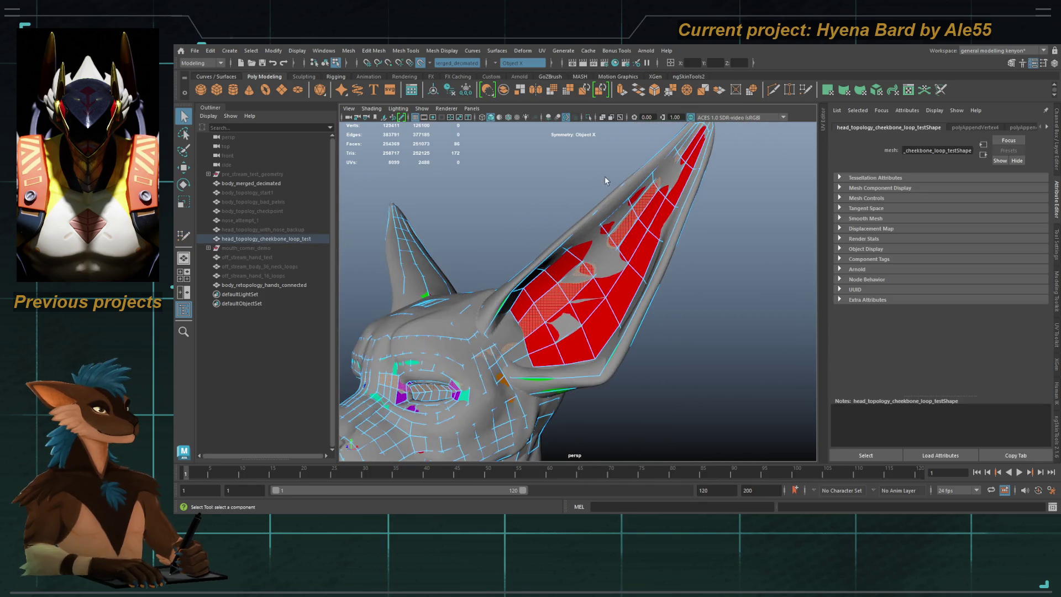
pyautogui.press('4')
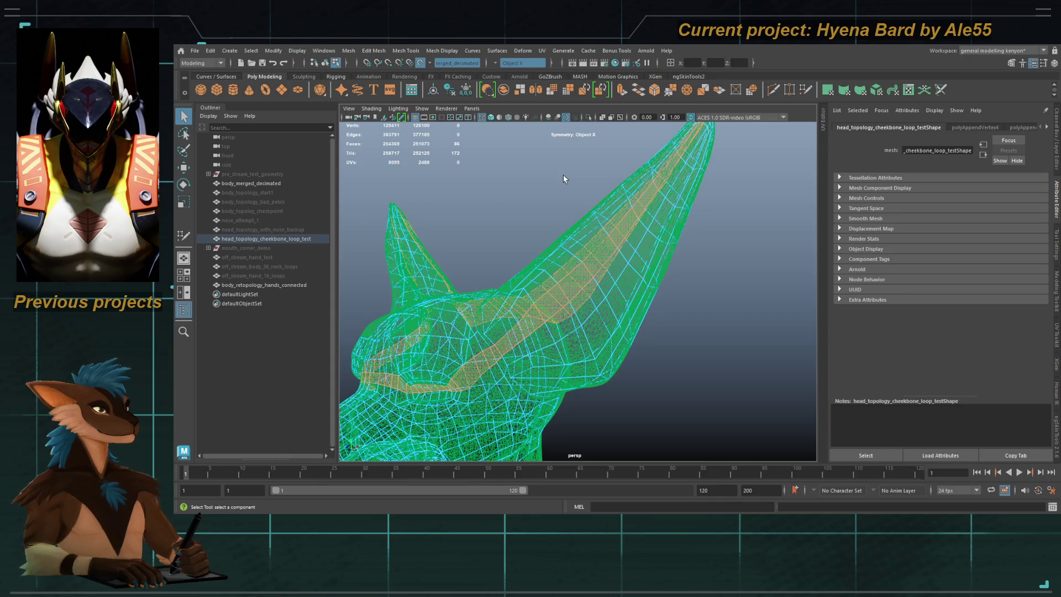
pyautogui.click(490, 118)
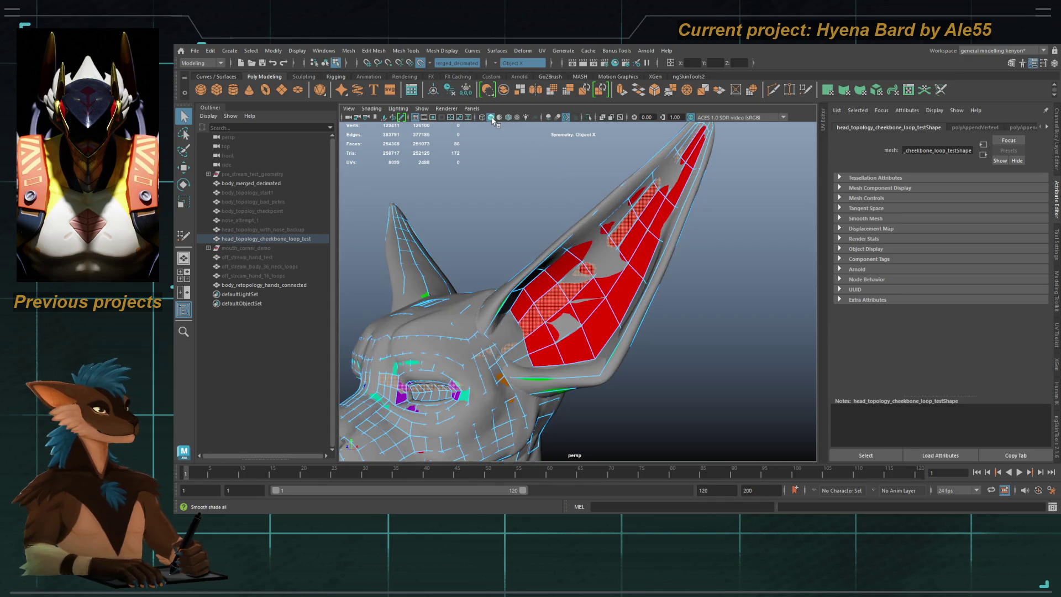
# Step: Resume Quad Draw and fill a quad and a triangular gap near the ear base
pyautogui.keyDown('alt'); pyautogui.moveTo(541, 157); pyautogui.dragTo(526, 230); pyautogui.keyUp('alt')
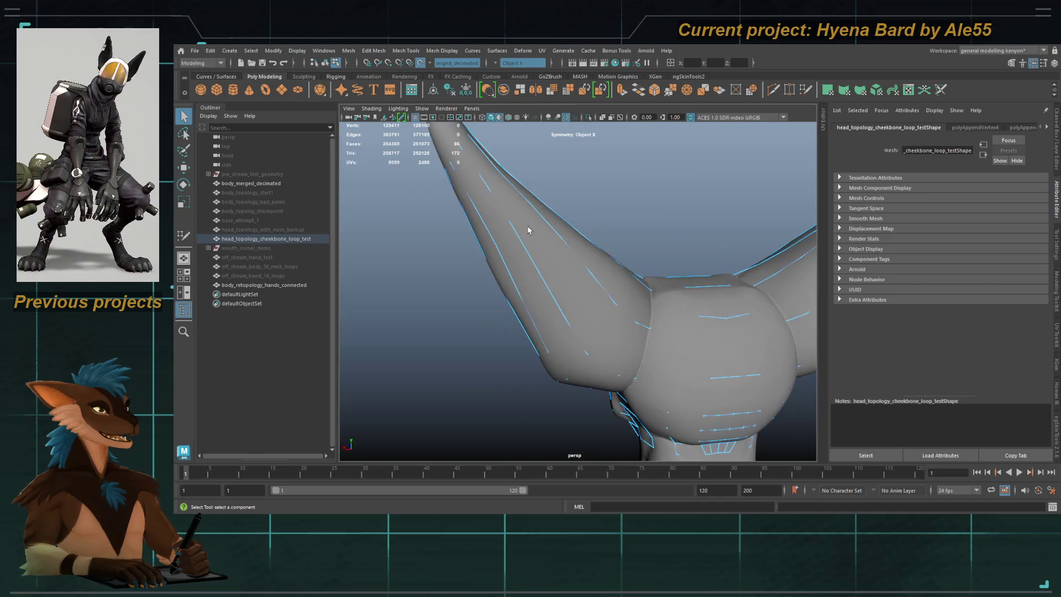
pyautogui.scroll(-4, 525, 230)
pyautogui.keyDown('alt'); pyautogui.moveTo(684, 313); pyautogui.dragTo(532, 354); pyautogui.keyUp('alt')
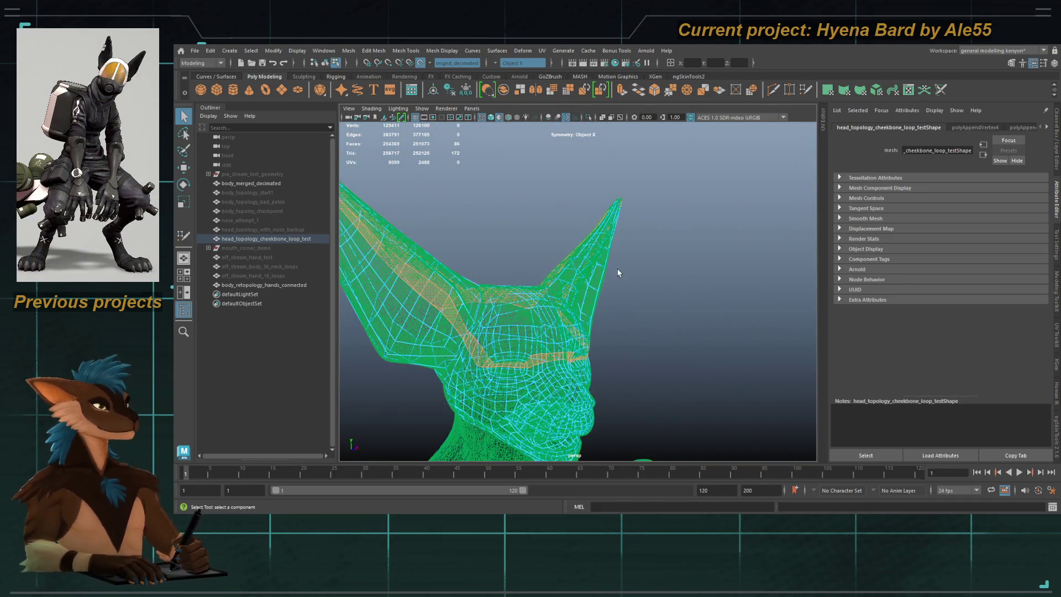
pyautogui.keyDown('alt'); pyautogui.moveTo(618, 273); pyautogui.dragTo(504, 333); pyautogui.keyUp('alt')
pyautogui.moveTo(646, 301)
pyautogui.keyDown('alt'); pyautogui.mouseDown()
pyautogui.moveTo(553, 332)
pyautogui.moveTo(555, 293)
pyautogui.moveTo(575, 279)
pyautogui.moveTo(566, 271)
pyautogui.mouseUp(); pyautogui.keyUp('alt')
pyautogui.press('F11')
pyautogui.scroll(3, 566, 271)
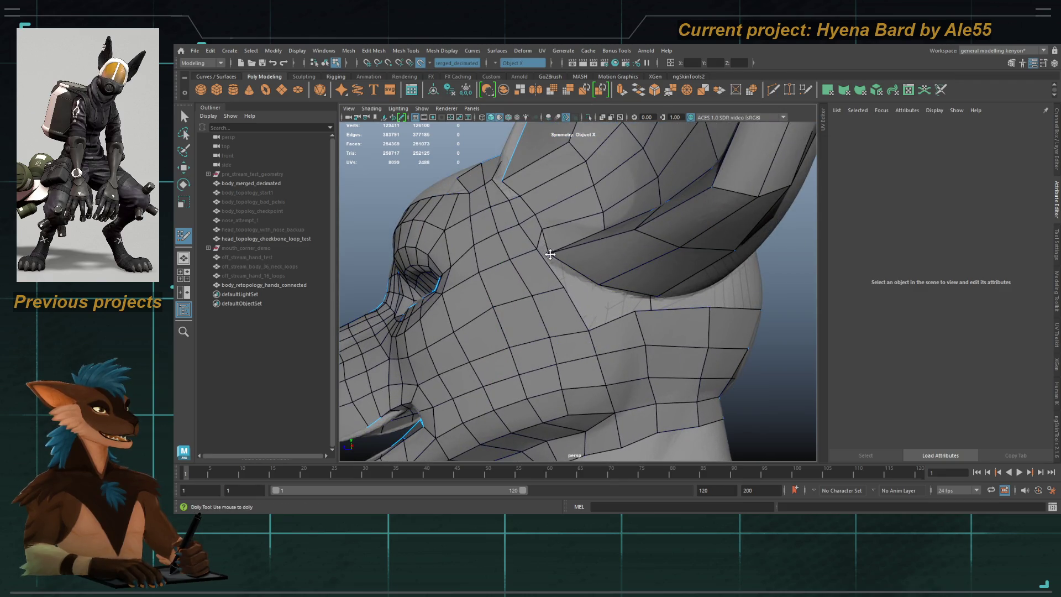
pyautogui.moveTo(553, 288)
pyautogui.keyDown('alt'); pyautogui.mouseDown()
pyautogui.moveTo(504, 284)
pyautogui.moveTo(554, 285)
pyautogui.moveTo(549, 267)
pyautogui.moveTo(562, 274)
pyautogui.moveTo(552, 288)
pyautogui.mouseUp(); pyautogui.keyUp('alt')
pyautogui.keyDown('shift'); pyautogui.click(562, 274); pyautogui.keyUp('shift')
pyautogui.keyDown('shift'); pyautogui.click(590, 289); pyautogui.keyUp('shift')
pyautogui.keyDown('alt'); pyautogui.moveTo(635, 300); pyautogui.dragTo(612, 251); pyautogui.keyUp('alt')
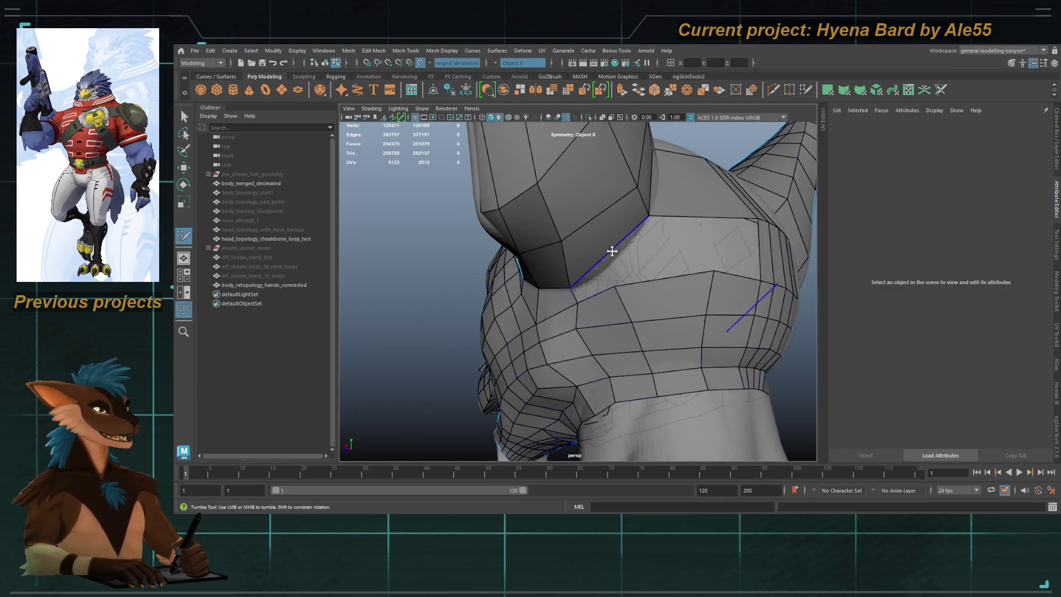
# Step: Insert two new edge loops around the back of the head
pyautogui.keyDown('ctrl'); pyautogui.click(611, 246); pyautogui.keyUp('ctrl')
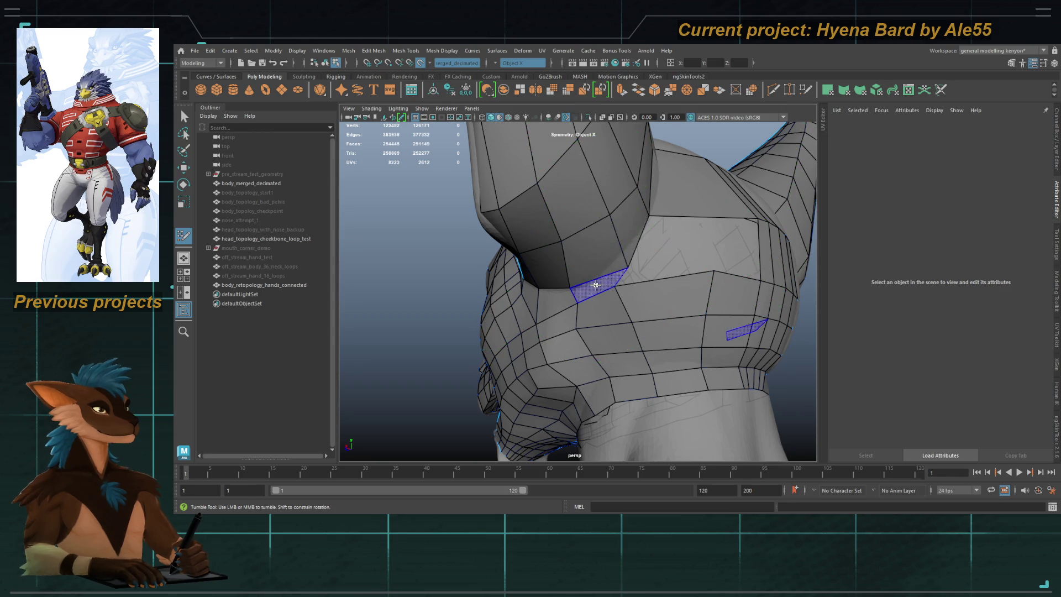
pyautogui.keyDown('alt'); pyautogui.moveTo(631, 269); pyautogui.dragTo(660, 271); pyautogui.keyUp('alt')
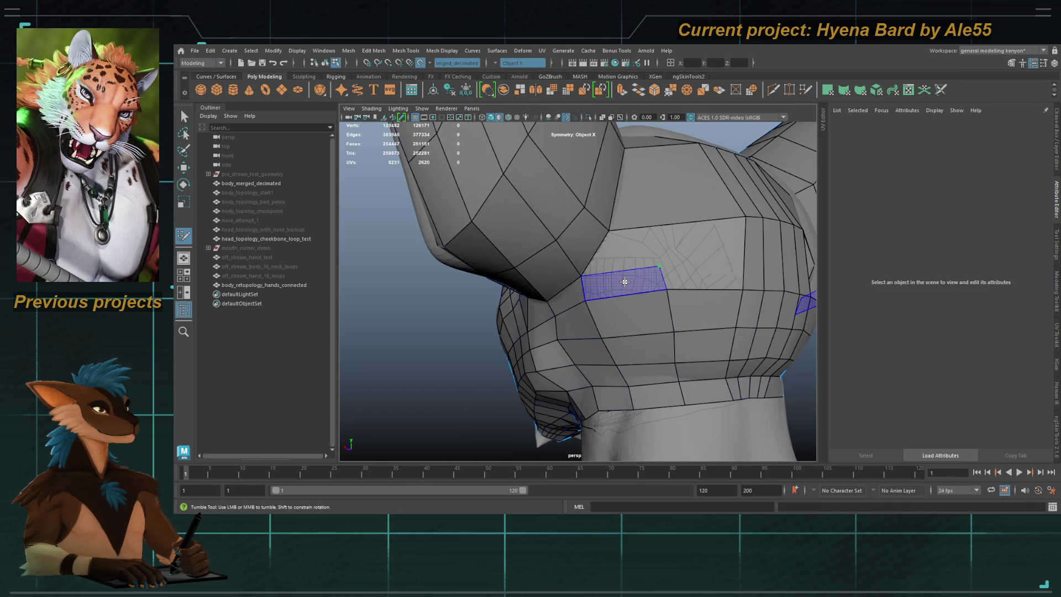
pyautogui.moveTo(641, 244)
pyautogui.keyDown('alt'); pyautogui.mouseDown()
pyautogui.moveTo(658, 269)
pyautogui.moveTo(527, 242)
pyautogui.moveTo(620, 308)
pyautogui.moveTo(727, 263)
pyautogui.moveTo(696, 244)
pyautogui.mouseUp(); pyautogui.keyUp('alt')
pyautogui.keyDown('ctrl'); pyautogui.click(635, 279); pyautogui.keyUp('ctrl')
pyautogui.moveTo(696, 244)
pyautogui.keyDown('alt'); pyautogui.mouseDown(button='right')
pyautogui.moveTo(632, 308)
pyautogui.moveTo(625, 301)
pyautogui.mouseUp(button='right'); pyautogui.keyUp('alt')
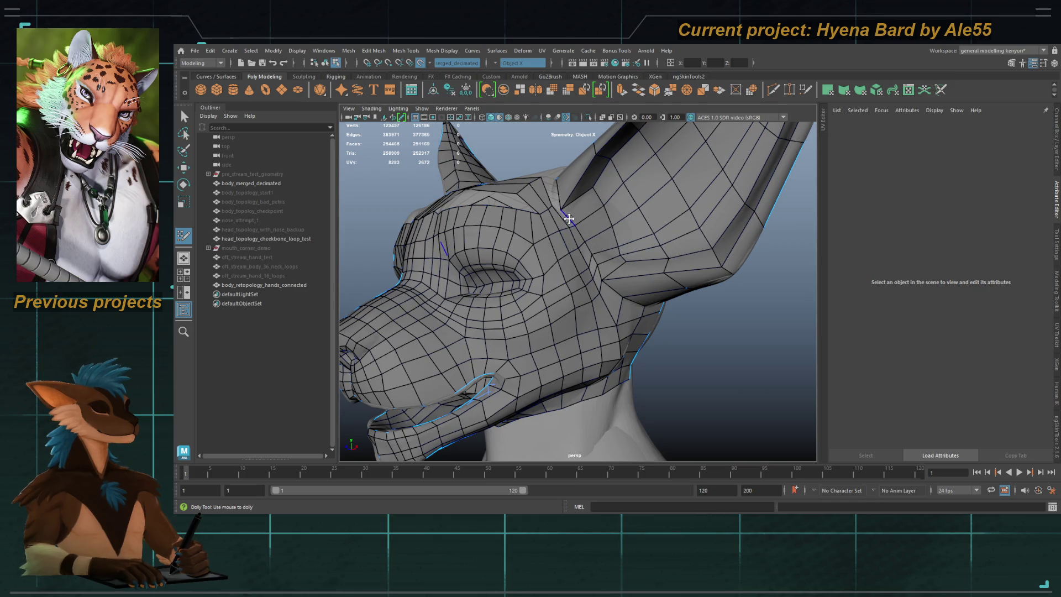
pyautogui.keyDown('alt'); pyautogui.moveTo(557, 219); pyautogui.dragTo(552, 249, button='right'); pyautogui.keyUp('alt')
pyautogui.keyDown('alt'); pyautogui.moveTo(552, 249); pyautogui.dragTo(541, 223); pyautogui.keyUp('alt')
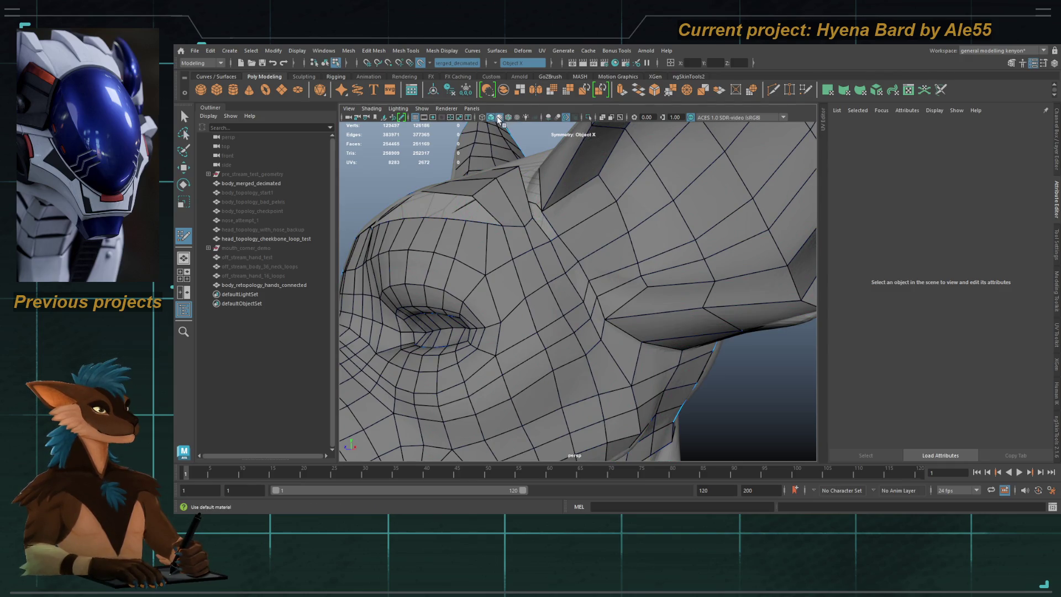
# Step: Turn Use Default Material off to show the colour-coded materials, and fill a quad into the gap
pyautogui.click(497, 120)
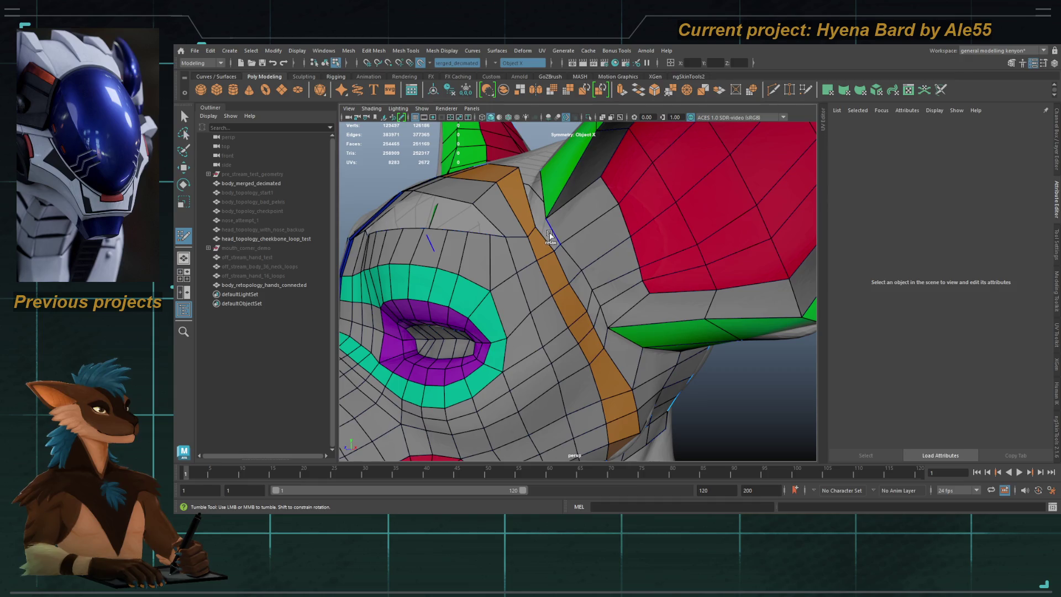
pyautogui.moveTo(541, 256)
pyautogui.keyDown('alt'); pyautogui.mouseDown()
pyautogui.moveTo(533, 272)
pyautogui.moveTo(570, 308)
pyautogui.moveTo(570, 273)
pyautogui.moveTo(597, 259)
pyautogui.moveTo(513, 242)
pyautogui.moveTo(555, 243)
pyautogui.moveTo(544, 257)
pyautogui.moveTo(520, 232)
pyautogui.moveTo(597, 297)
pyautogui.moveTo(615, 334)
pyautogui.mouseUp(); pyautogui.keyUp('alt')
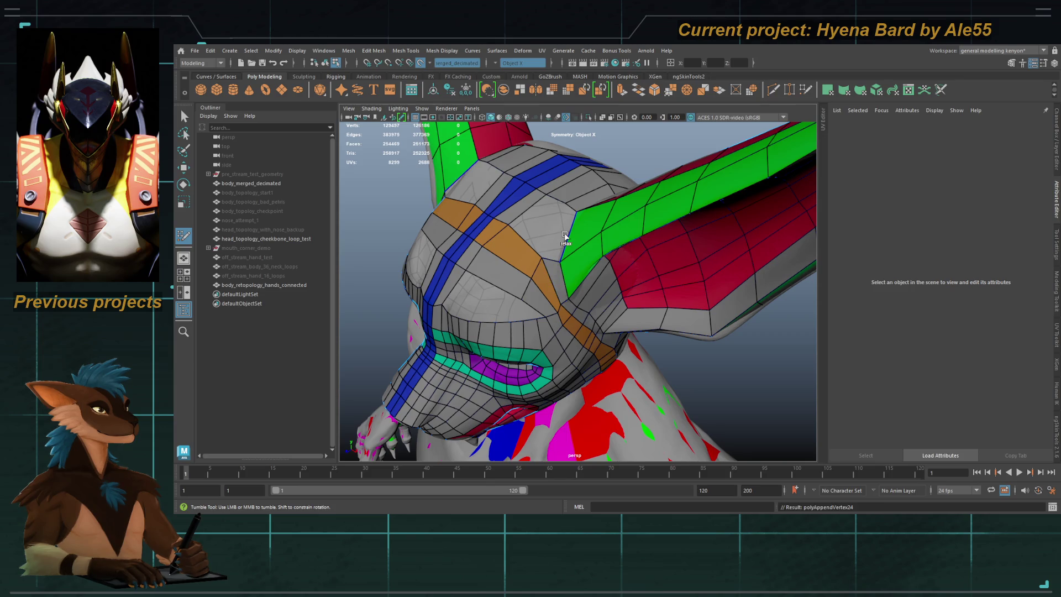
pyautogui.keyDown('shift'); pyautogui.click(564, 237); pyautogui.keyUp('shift')
# Step: Exit Quad Draw and select every face of the retopology mesh
pyautogui.press('q')
pyautogui.press('F11')
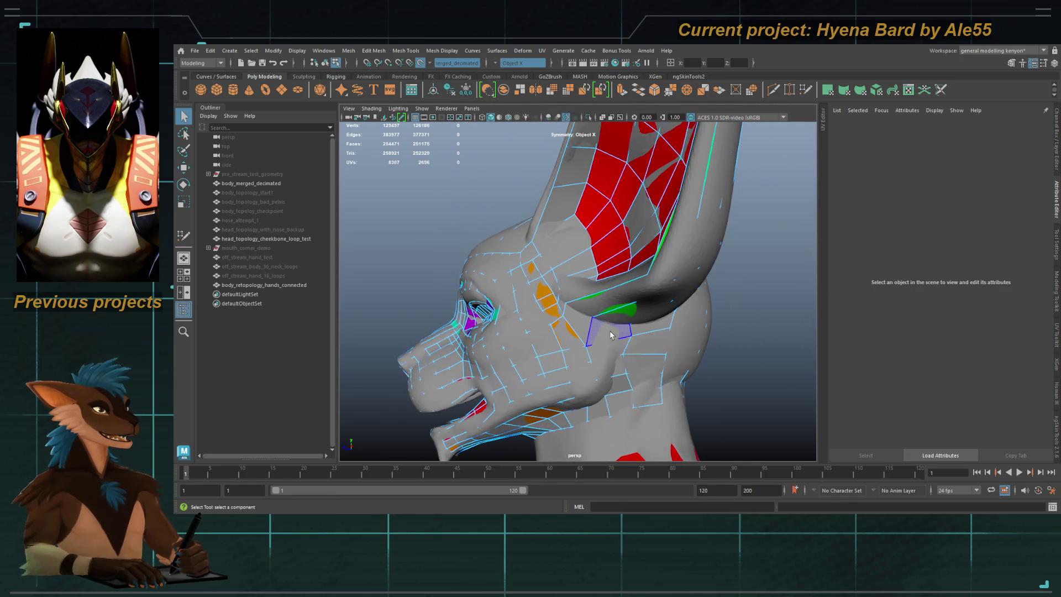
pyautogui.hotkey('ctrl', 'shift', 'a')
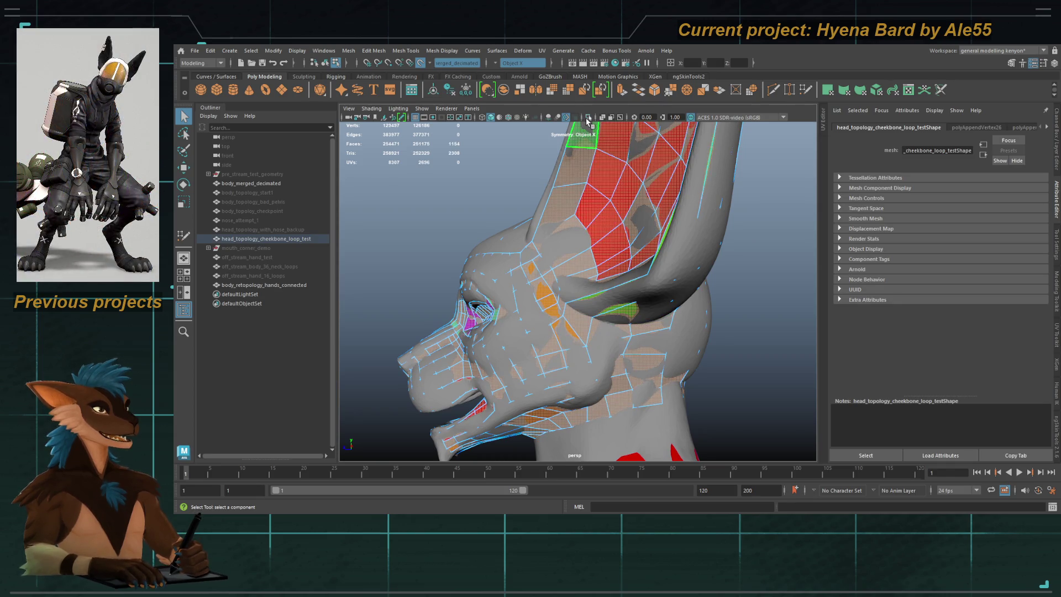
# Step: Isolate the retopology mesh so the sculpt is hidden
pyautogui.click(589, 118)
pyautogui.keyDown('alt'); pyautogui.moveTo(581, 341); pyautogui.dragTo(583, 350); pyautogui.keyUp('alt')
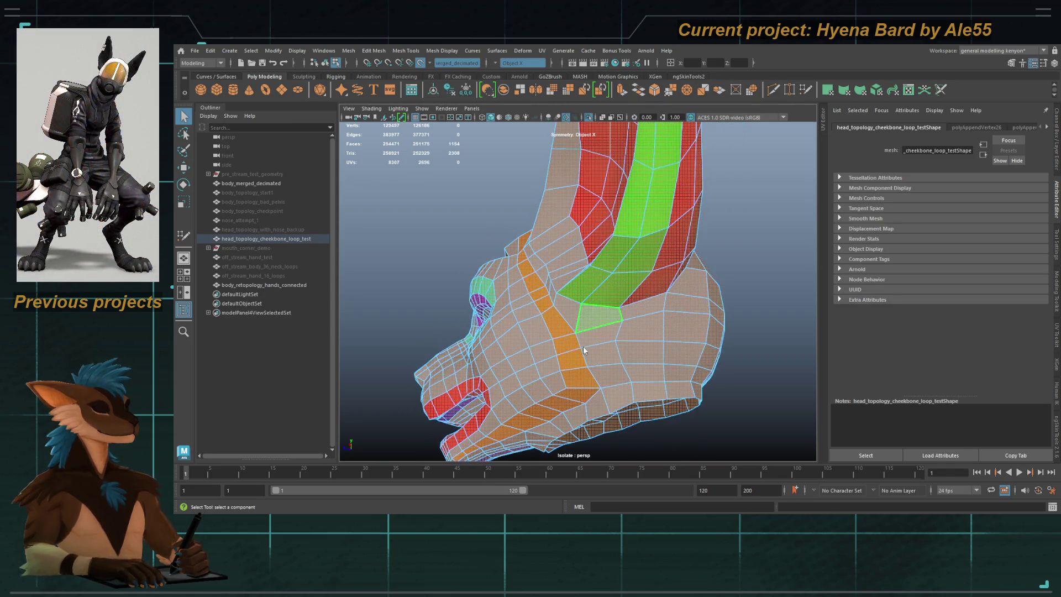
pyautogui.moveTo(575, 309)
pyautogui.keyDown('alt'); pyautogui.mouseDown()
pyautogui.moveTo(690, 303)
pyautogui.moveTo(630, 307)
pyautogui.mouseUp(); pyautogui.keyUp('alt')
# Step: Add individual faces and a face loop on the head to the selection
pyautogui.keyDown('shift'); pyautogui.click(544, 323); pyautogui.keyUp('shift')
pyautogui.keyDown('alt'); pyautogui.moveTo(543, 323); pyautogui.dragTo(578, 322); pyautogui.keyUp('alt')
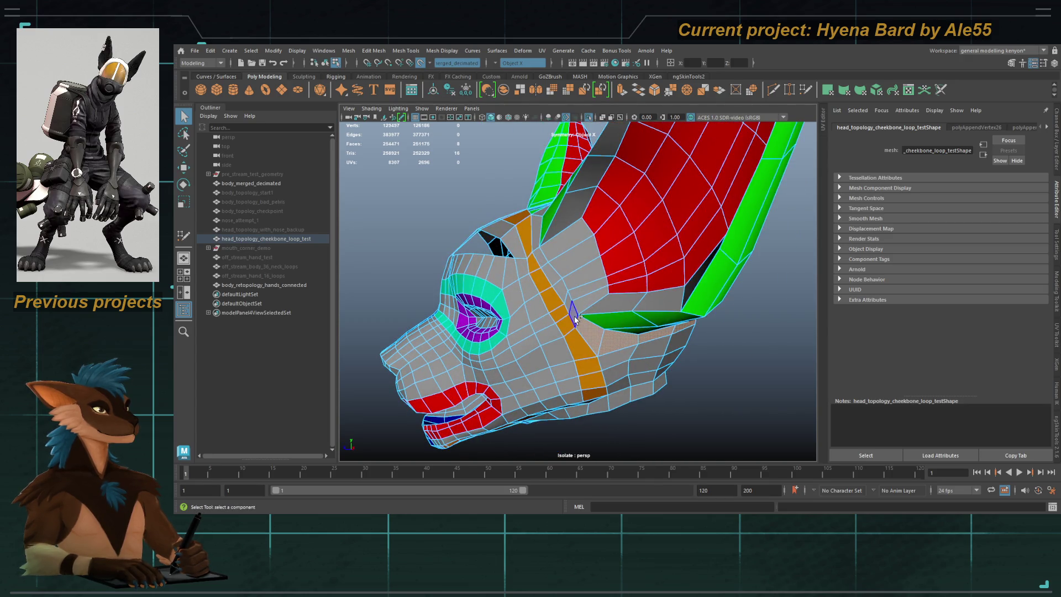
pyautogui.keyDown('shift'); pyautogui.doubleClick(561, 287); pyautogui.keyUp('shift')
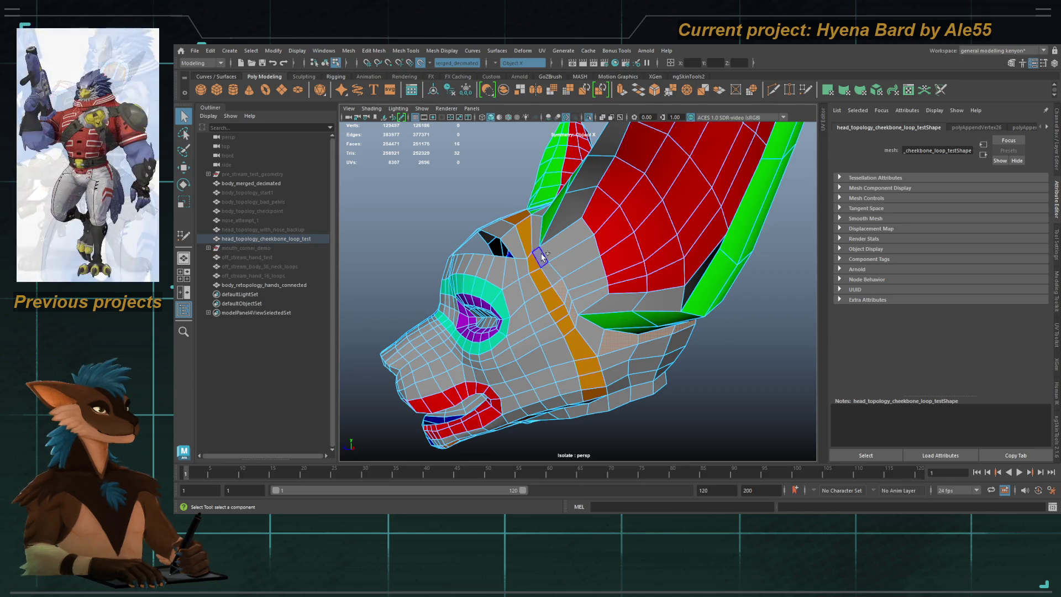
pyautogui.moveTo(560, 287)
pyautogui.keyDown('alt'); pyautogui.mouseDown()
pyautogui.moveTo(581, 226)
pyautogui.moveTo(651, 284)
pyautogui.moveTo(631, 275)
pyautogui.moveTo(611, 329)
pyautogui.moveTo(619, 331)
pyautogui.mouseUp(); pyautogui.keyUp('alt')
pyautogui.keyDown('shift'); pyautogui.click(651, 284); pyautogui.keyUp('shift')
# Step: Select faces on the cheek and a vertex on the back of the head
pyautogui.keyDown('shift'); pyautogui.click(631, 275); pyautogui.keyUp('shift')
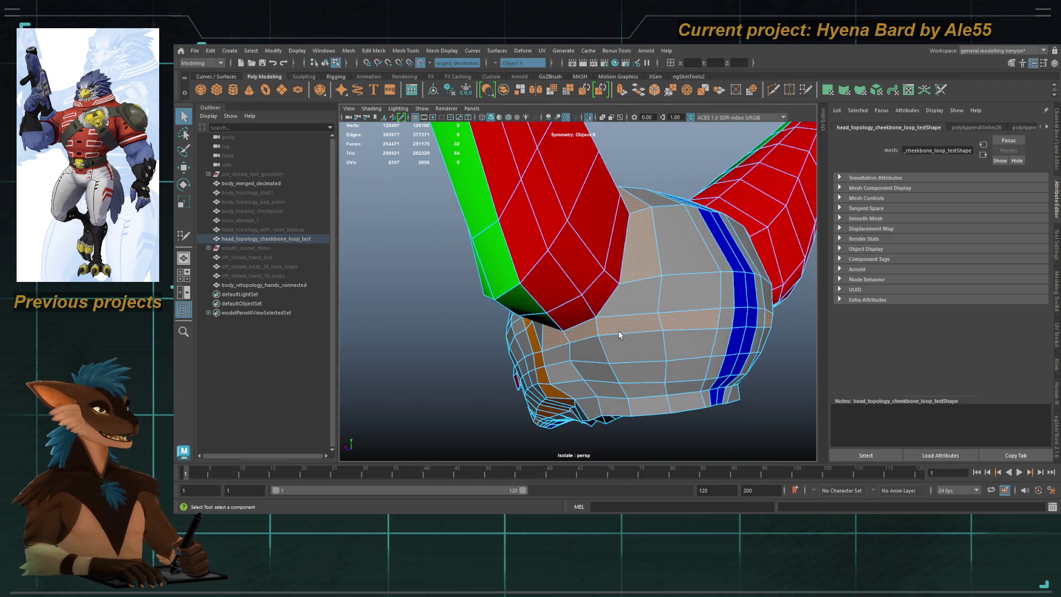
pyautogui.moveTo(648, 275)
pyautogui.keyDown('alt'); pyautogui.mouseDown()
pyautogui.moveTo(642, 298)
pyautogui.moveTo(648, 259)
pyautogui.moveTo(691, 345)
pyautogui.moveTo(641, 308)
pyautogui.mouseUp(); pyautogui.keyUp('alt')
pyautogui.click(646, 329)
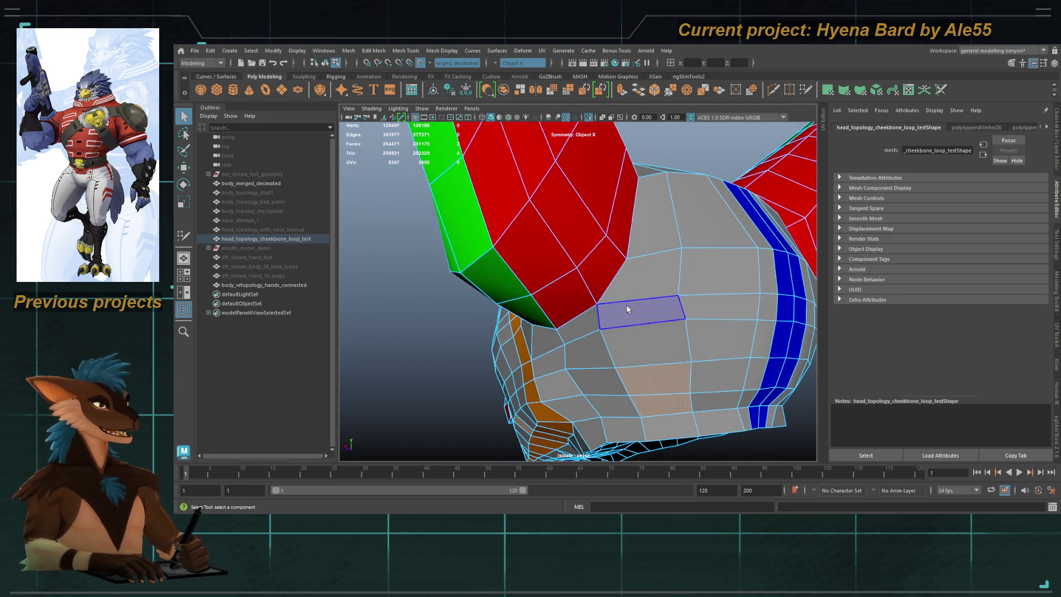
pyautogui.click(678, 295)
pyautogui.moveTo(672, 254)
pyautogui.keyDown('alt'); pyautogui.mouseDown()
pyautogui.moveTo(710, 296)
pyautogui.moveTo(562, 289)
pyautogui.moveTo(602, 280)
pyautogui.moveTo(632, 293)
pyautogui.moveTo(573, 317)
pyautogui.moveTo(621, 265)
pyautogui.moveTo(658, 267)
pyautogui.moveTo(619, 290)
pyautogui.mouseUp(); pyautogui.keyUp('alt')
# Step: Check the head mesh in smoothed preview, then return to the cage view
pyautogui.press('F10')
pyautogui.press('F8')
pyautogui.press('3')
pyautogui.press('1')
pyautogui.scroll(5, 630, 287)
# Step: Select an edge and a vertex on the back of the head to merge them
pyautogui.press('F10')
pyautogui.click(603, 290)
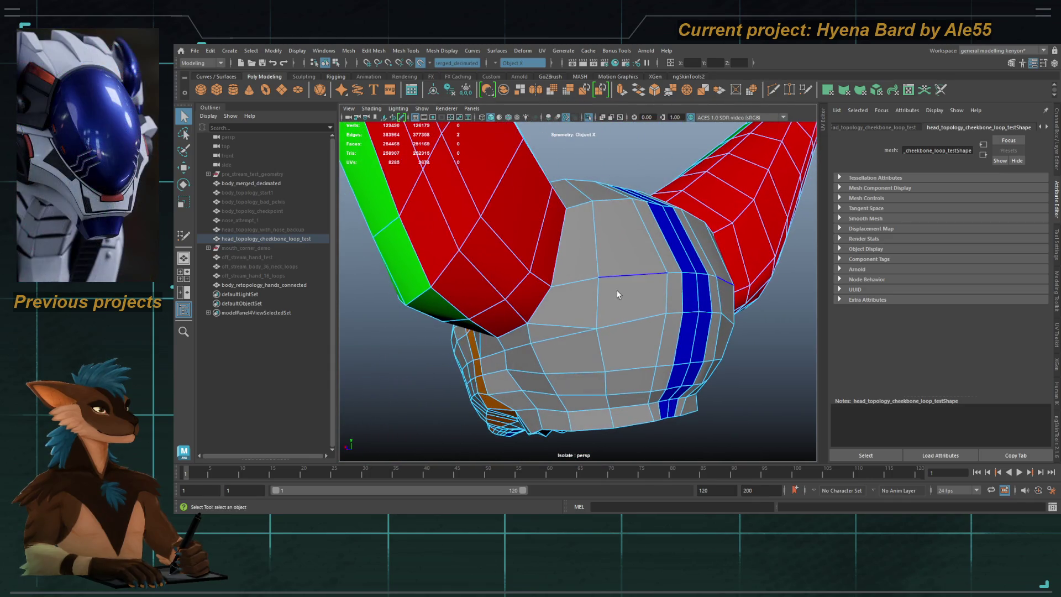
pyautogui.keyDown('shift'); pyautogui.click(601, 293); pyautogui.keyUp('shift')
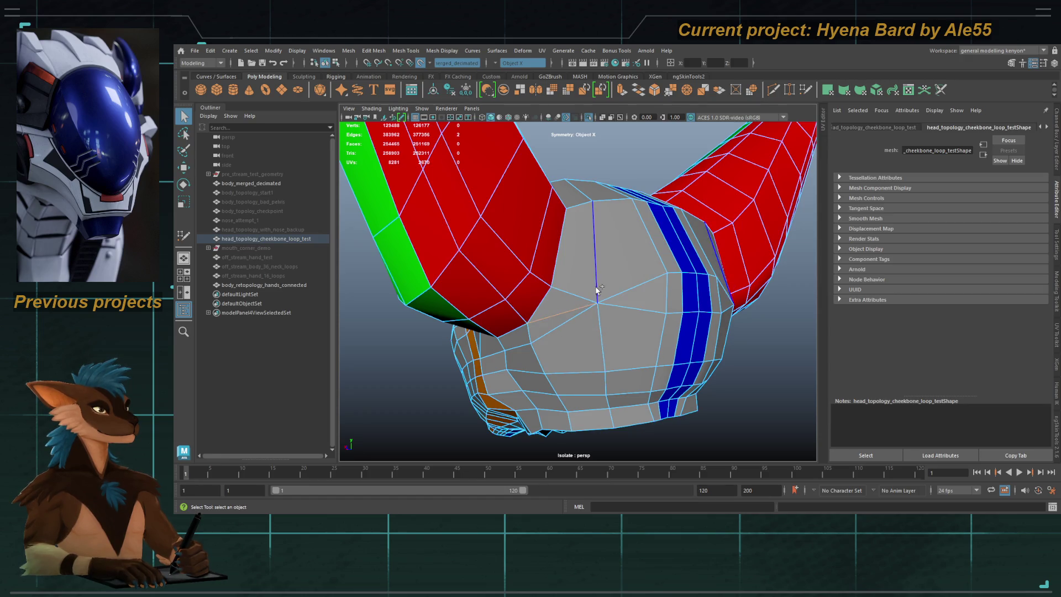
pyautogui.press('F8')
pyautogui.moveTo(634, 289)
pyautogui.keyDown('alt'); pyautogui.mouseDown()
pyautogui.moveTo(596, 257)
pyautogui.moveTo(658, 270)
pyautogui.mouseUp(); pyautogui.keyUp('alt')
pyautogui.press('F10')
pyautogui.press('F8')
# Step: Select faces on the back of the head, then return to object mode
pyautogui.press('F11')
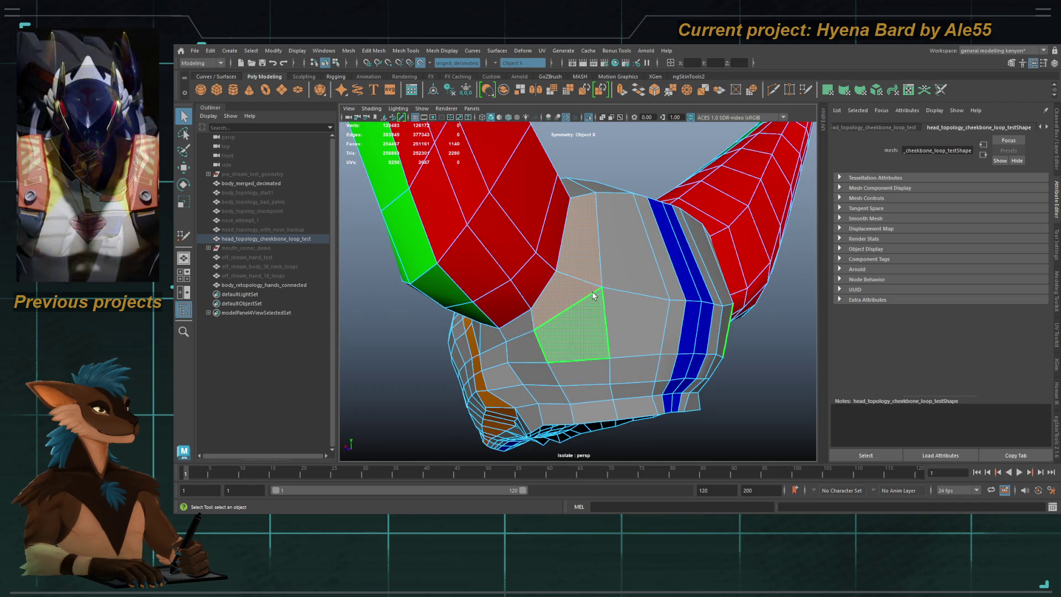
pyautogui.keyDown('alt'); pyautogui.moveTo(590, 293); pyautogui.dragTo(616, 292); pyautogui.keyUp('alt')
pyautogui.moveTo(607, 320)
pyautogui.keyDown('alt'); pyautogui.mouseDown(button='right')
pyautogui.moveTo(655, 321)
pyautogui.moveTo(584, 303)
pyautogui.mouseUp(button='right'); pyautogui.keyUp('alt')
pyautogui.click(542, 348)
pyautogui.moveTo(526, 303)
pyautogui.keyDown('alt'); pyautogui.mouseDown()
pyautogui.moveTo(615, 315)
pyautogui.moveTo(558, 281)
pyautogui.moveTo(495, 214)
pyautogui.moveTo(606, 253)
pyautogui.moveTo(534, 215)
pyautogui.moveTo(479, 66)
pyautogui.mouseUp(); pyautogui.keyUp('alt')
pyautogui.click(622, 348)
pyautogui.press('F8')
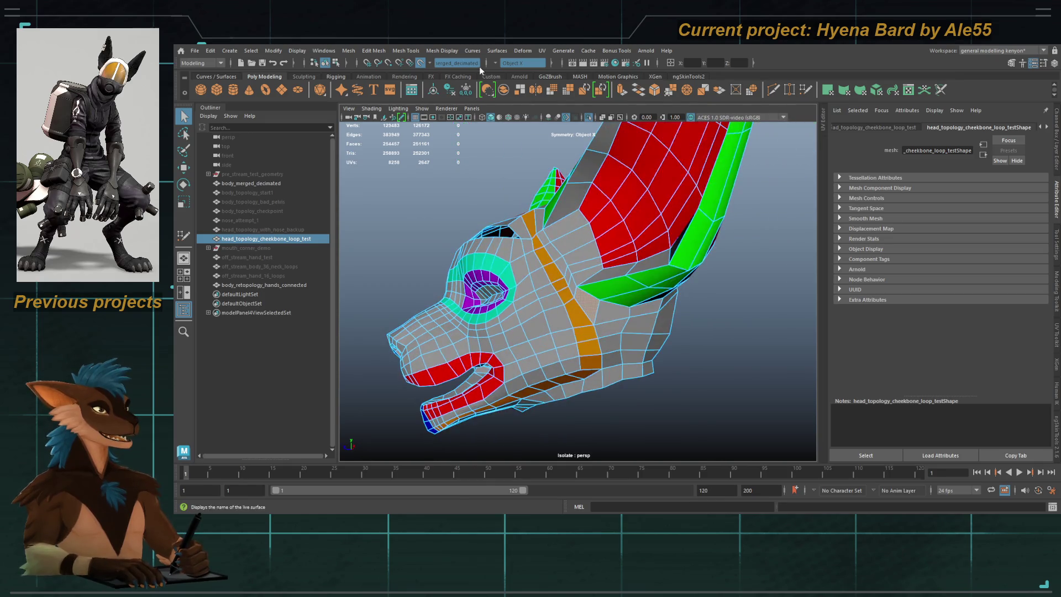
# Step: Select two cheek faces and preview the mesh smoothed
pyautogui.keyDown('alt'); pyautogui.moveTo(553, 249); pyautogui.dragTo(574, 277); pyautogui.keyUp('alt')
pyautogui.press('F11')
pyautogui.click(566, 290)
pyautogui.scroll(5, 628, 312)
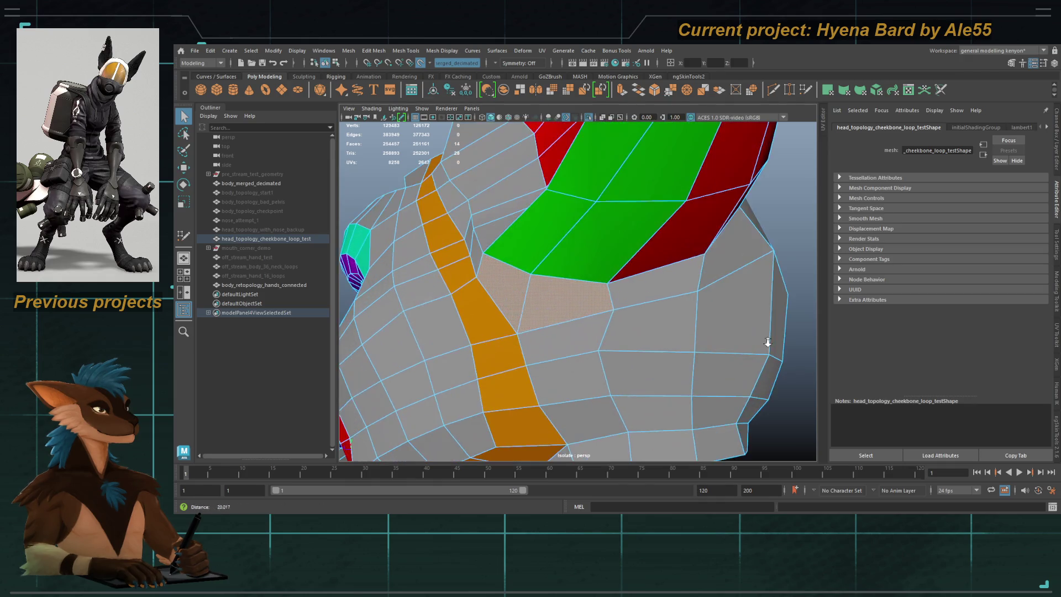
pyautogui.keyDown('shift'); pyautogui.click(564, 310); pyautogui.keyUp('shift')
pyautogui.scroll(-5, 610, 311)
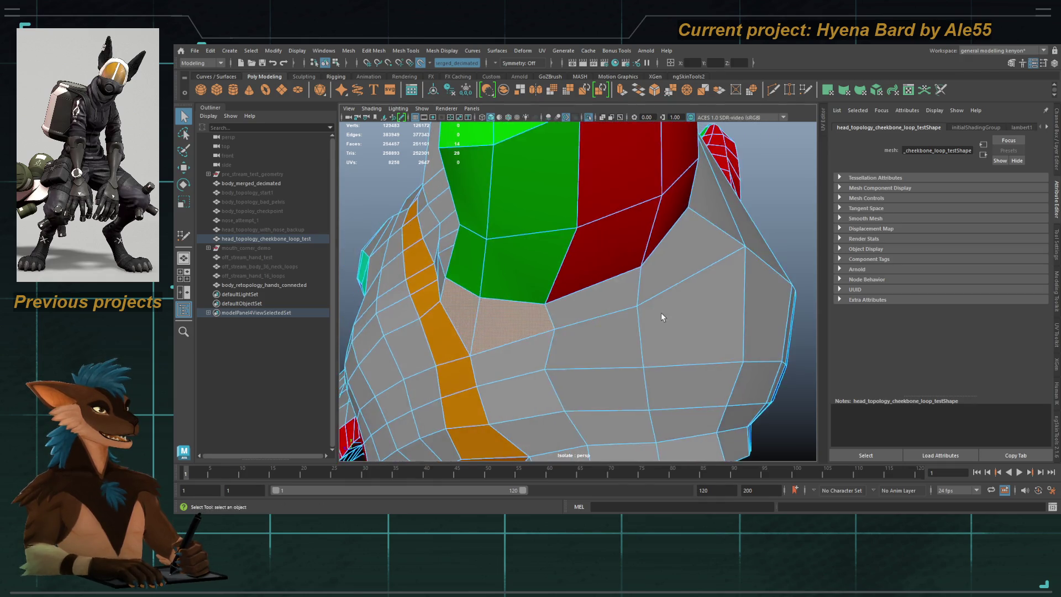
pyautogui.keyDown('alt'); pyautogui.moveTo(663, 315); pyautogui.dragTo(620, 315); pyautogui.keyUp('alt')
pyautogui.press('3')
pyautogui.moveTo(612, 327)
pyautogui.keyDown('alt'); pyautogui.mouseDown()
pyautogui.moveTo(639, 315)
pyautogui.moveTo(641, 357)
pyautogui.moveTo(575, 327)
pyautogui.moveTo(575, 297)
pyautogui.mouseUp(); pyautogui.keyUp('alt')
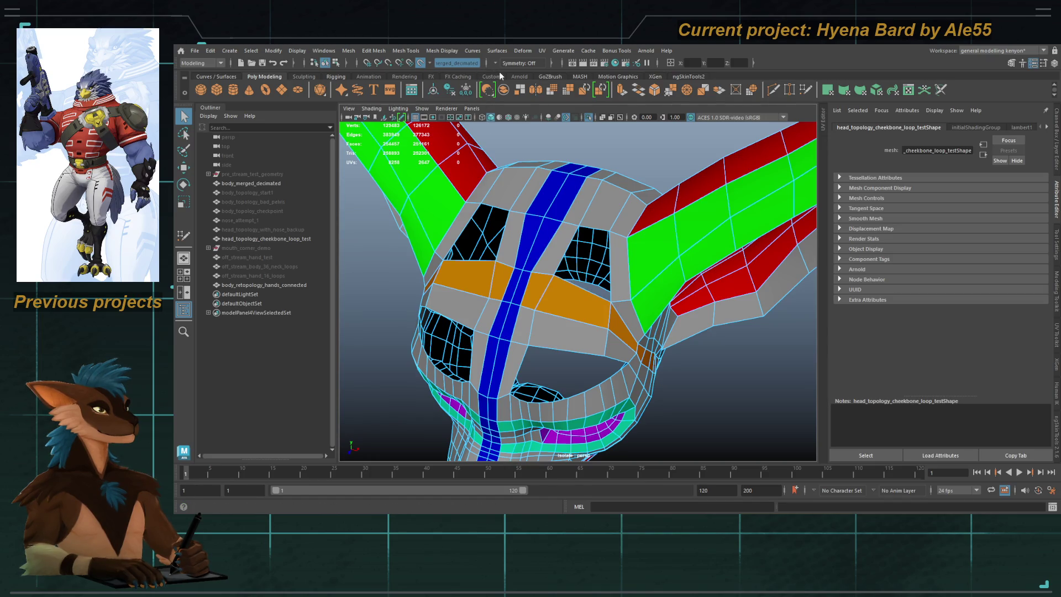
# Step: Turn on Object X symmetry and compare the smoothed and cage views
pyautogui.hotkey('ctrl', 'z')
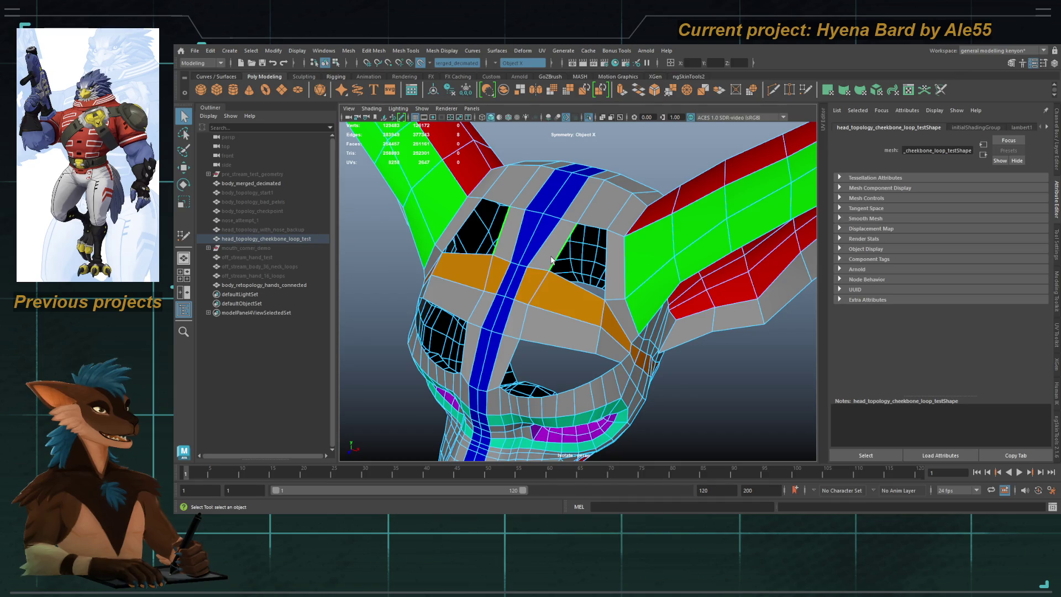
pyautogui.press('3')
pyautogui.press('1')
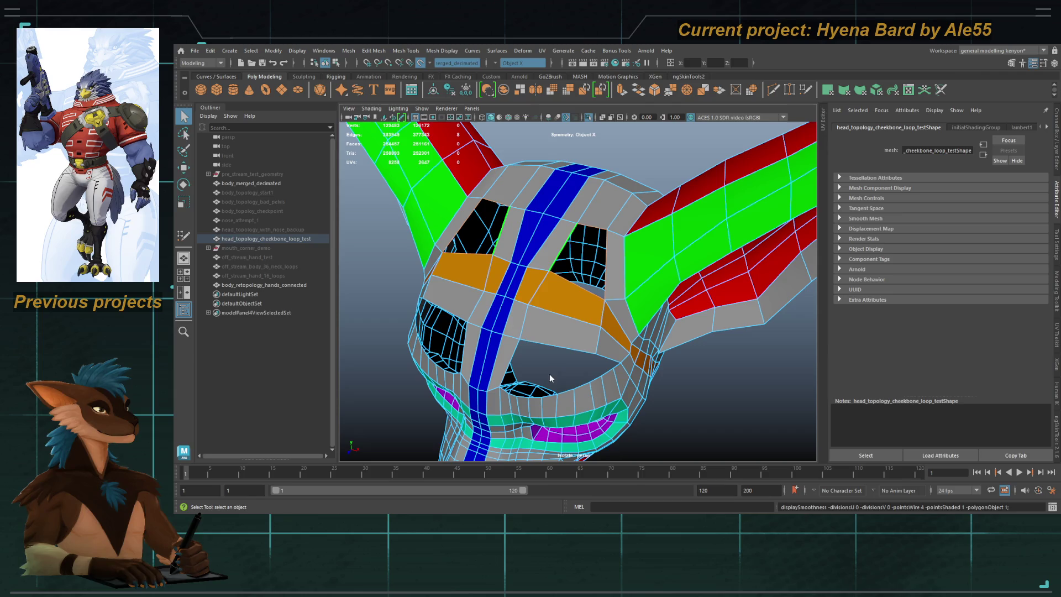
# Step: Select edges beside the eye opening and Bridge them, which errors because the meshes aren't combined
pyautogui.press('F8')
pyautogui.moveTo(586, 326)
pyautogui.keyDown('alt'); pyautogui.mouseDown()
pyautogui.moveTo(605, 304)
pyautogui.moveTo(552, 312)
pyautogui.mouseUp(); pyautogui.keyUp('alt')
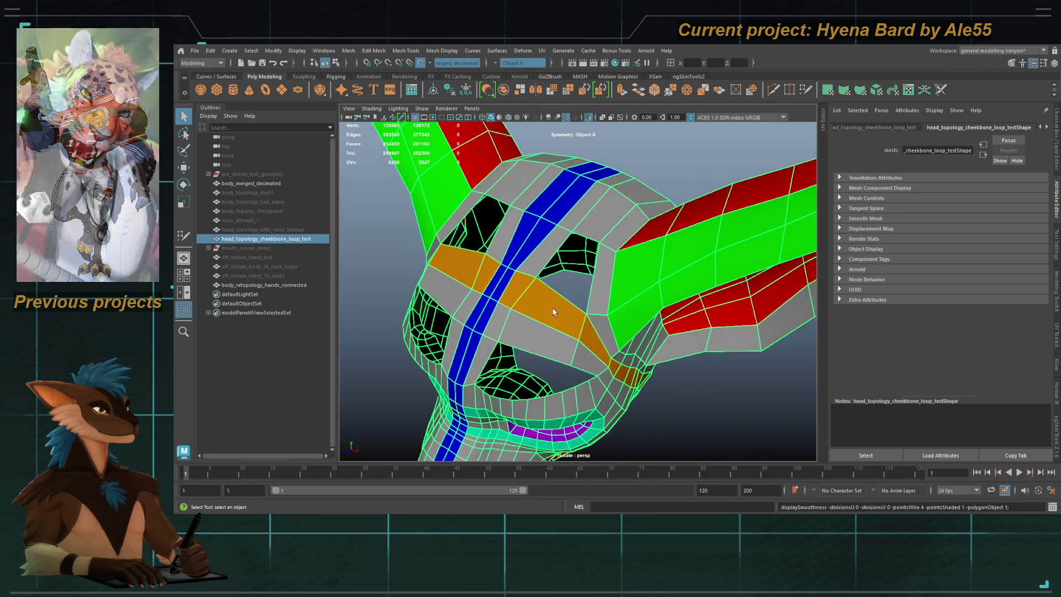
pyautogui.press('F8')
pyautogui.click(595, 231)
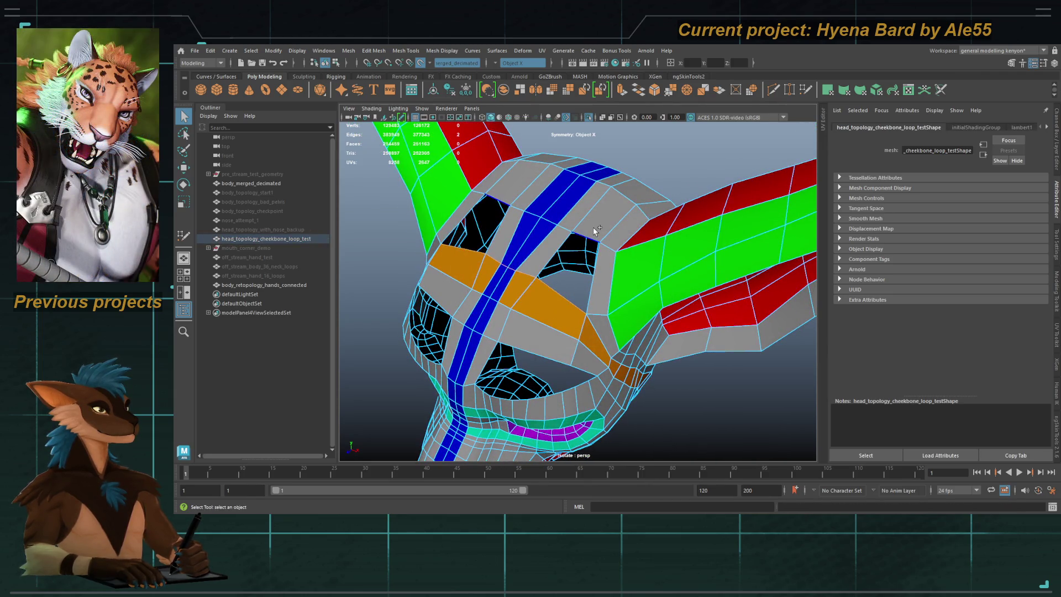
pyautogui.keyDown('shift'); pyautogui.moveTo(584, 340); pyautogui.dragTo(557, 332, button='right'); pyautogui.keyUp('shift')
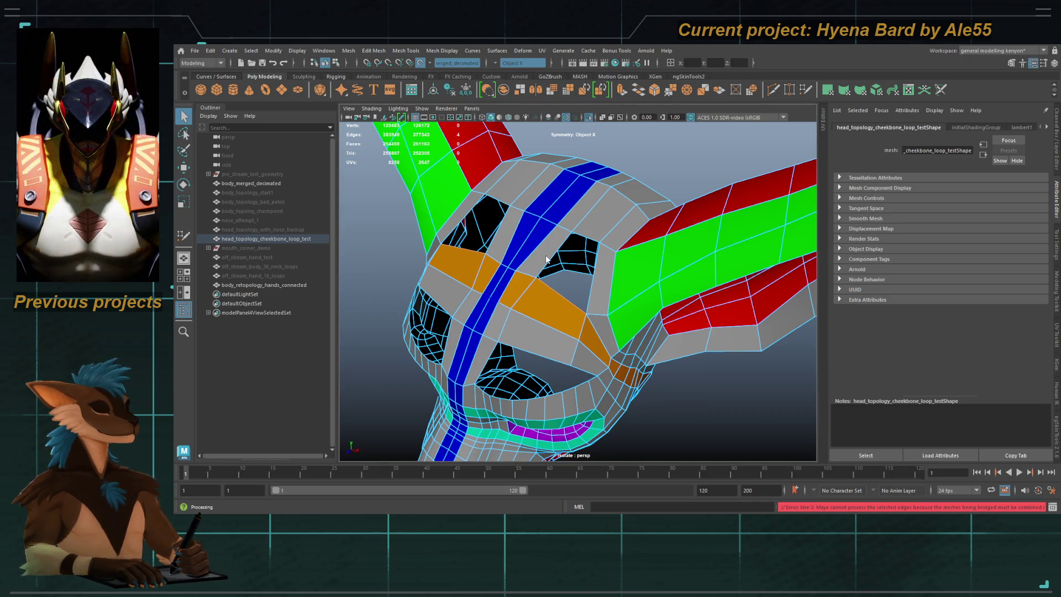
# Step: Frame the retopologized head and save the scene as hyena_bard_02.mb
pyautogui.press('F8')
pyautogui.press('f')
pyautogui.keyDown('alt'); pyautogui.moveTo(363, 206); pyautogui.dragTo(518, 270); pyautogui.keyUp('alt')
pyautogui.hotkey('ctrl', 's')
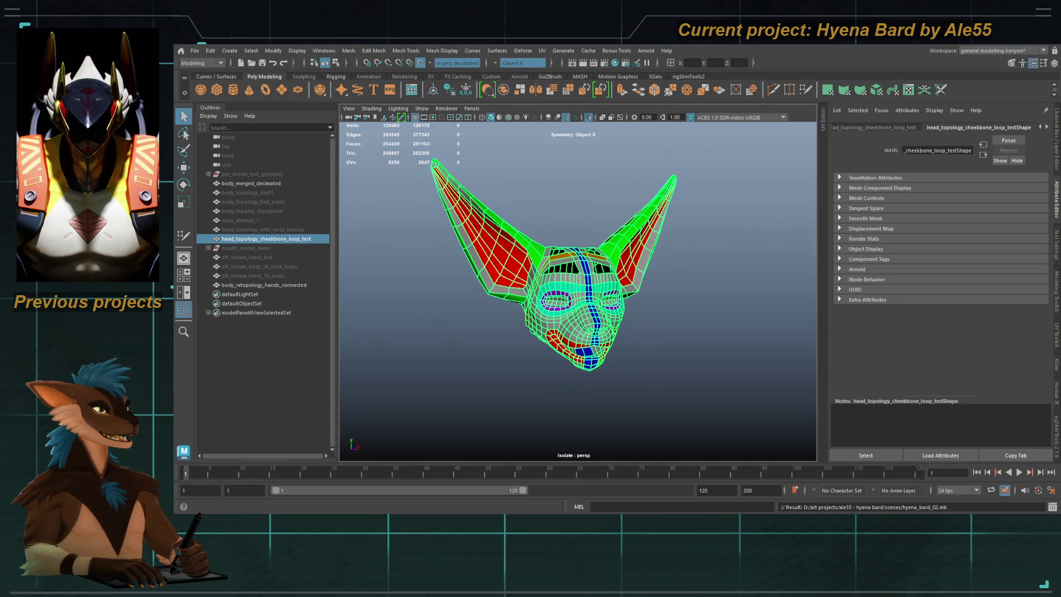
pyautogui.keyDown('alt'); pyautogui.moveTo(498, 331); pyautogui.dragTo(541, 324); pyautogui.keyUp('alt')
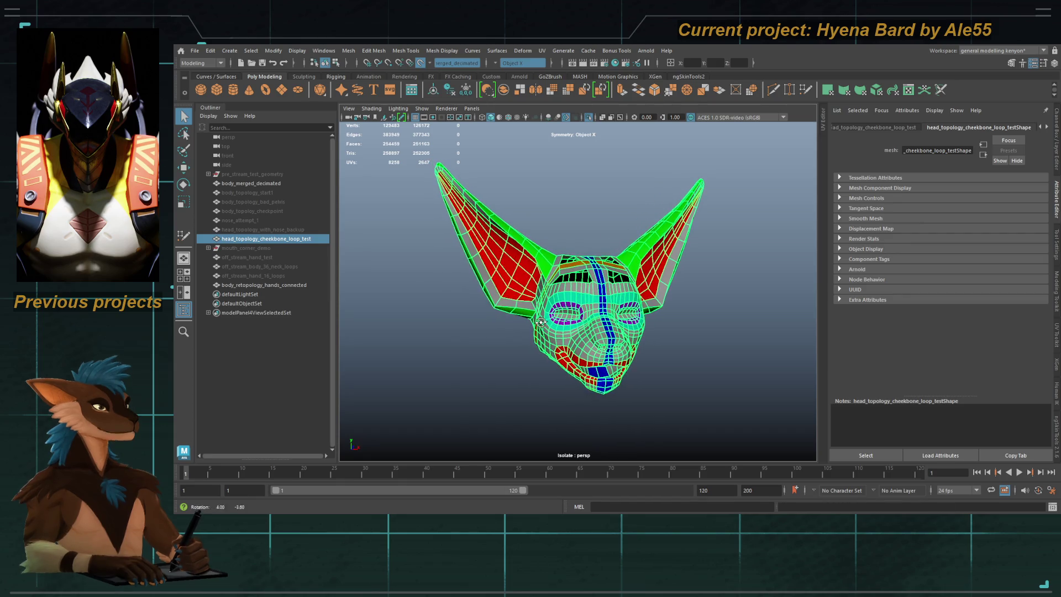
pyautogui.hotkey('ctrl', 's')
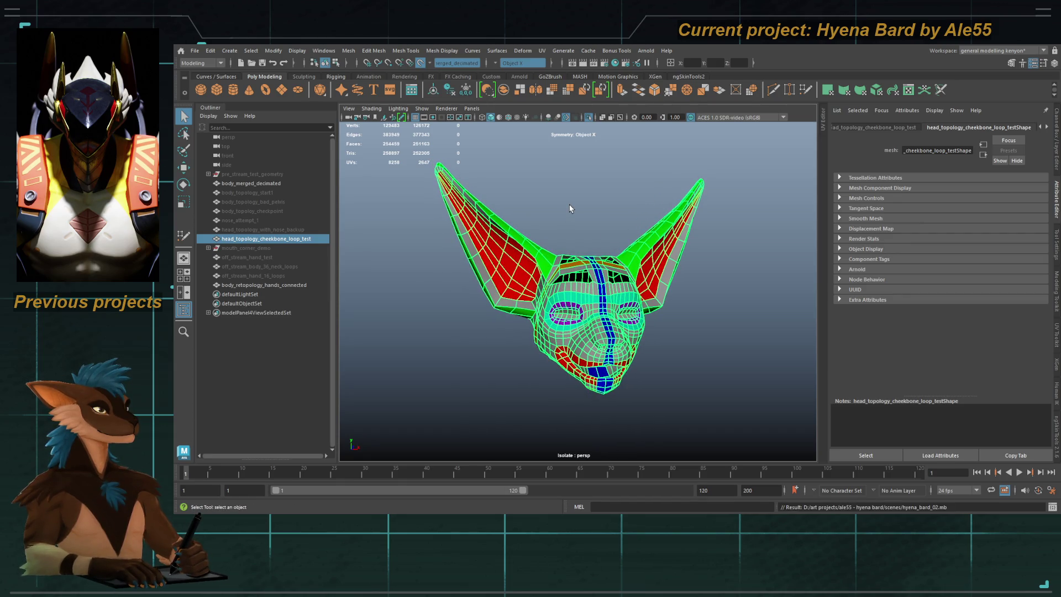
pyautogui.keyDown('alt'); pyautogui.moveTo(569, 205); pyautogui.dragTo(597, 229, button='right'); pyautogui.keyUp('alt')
pyautogui.hotkey('ctrl', 's')
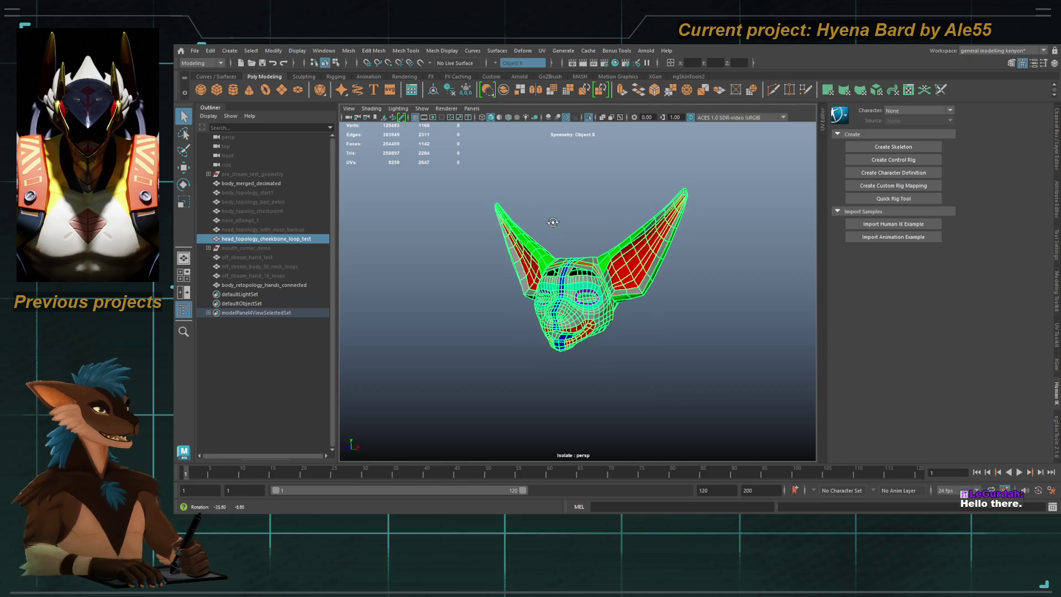
# Step: Select a face at the ear base
pyautogui.moveTo(621, 184)
pyautogui.keyDown('alt'); pyautogui.mouseDown()
pyautogui.moveTo(572, 274)
pyautogui.moveTo(605, 287)
pyautogui.moveTo(544, 237)
pyautogui.moveTo(672, 246)
pyautogui.moveTo(640, 210)
pyautogui.moveTo(669, 240)
pyautogui.mouseUp(); pyautogui.keyUp('alt')
pyautogui.scroll(5, 575, 246)
pyautogui.scroll(4, 575, 246)
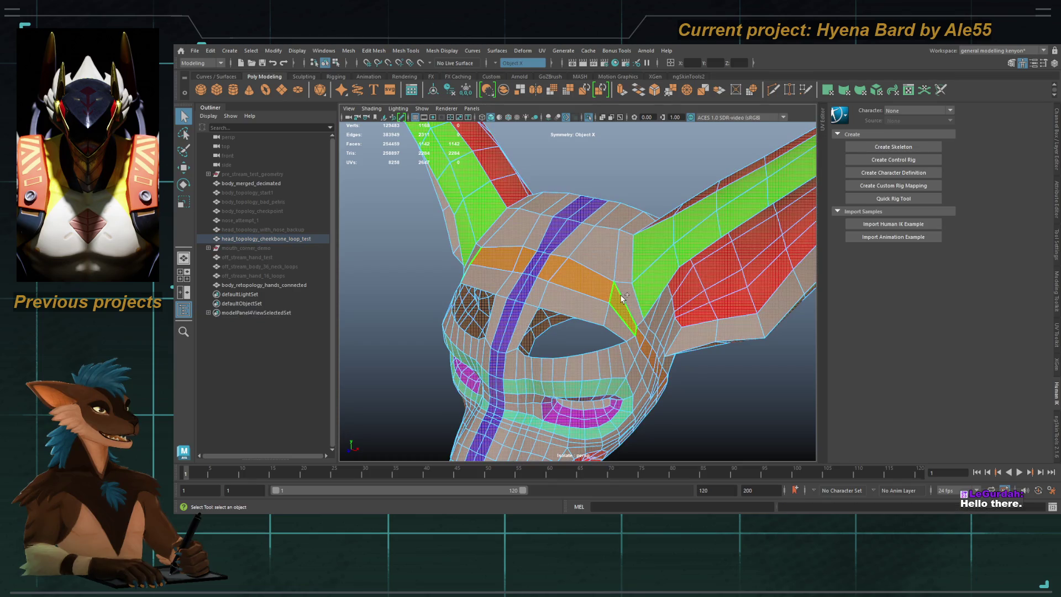
pyautogui.click(624, 264)
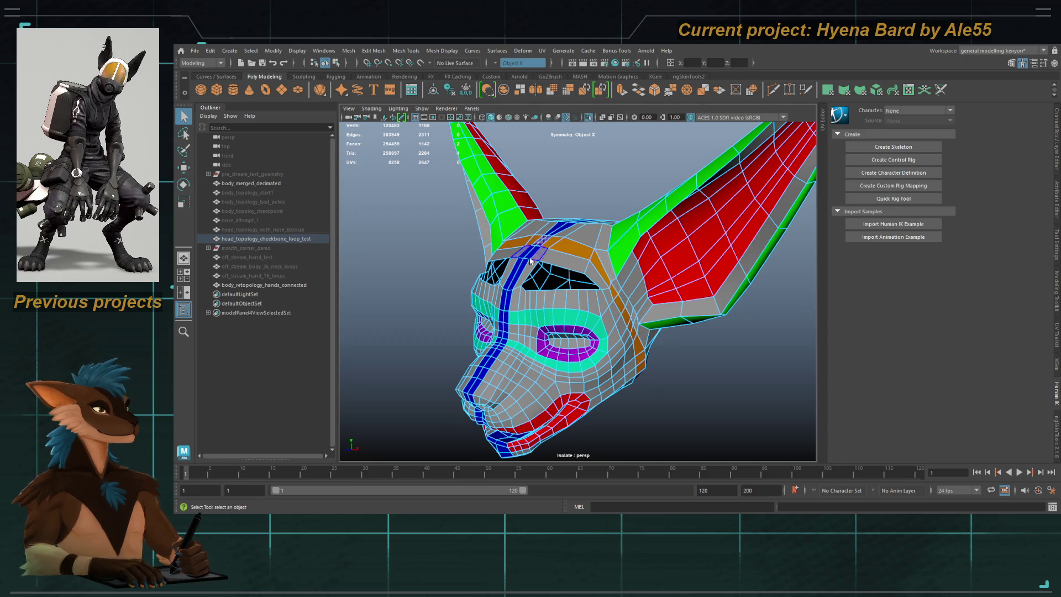
# Step: Compare the head against the body sculpt, then isolate the head mesh again
pyautogui.click(571, 272)
pyautogui.moveTo(571, 272)
pyautogui.keyDown('alt'); pyautogui.mouseDown()
pyautogui.moveTo(547, 261)
pyautogui.moveTo(619, 252)
pyautogui.mouseUp(); pyautogui.keyUp('alt')
pyautogui.hotkey('ctrl', '1')
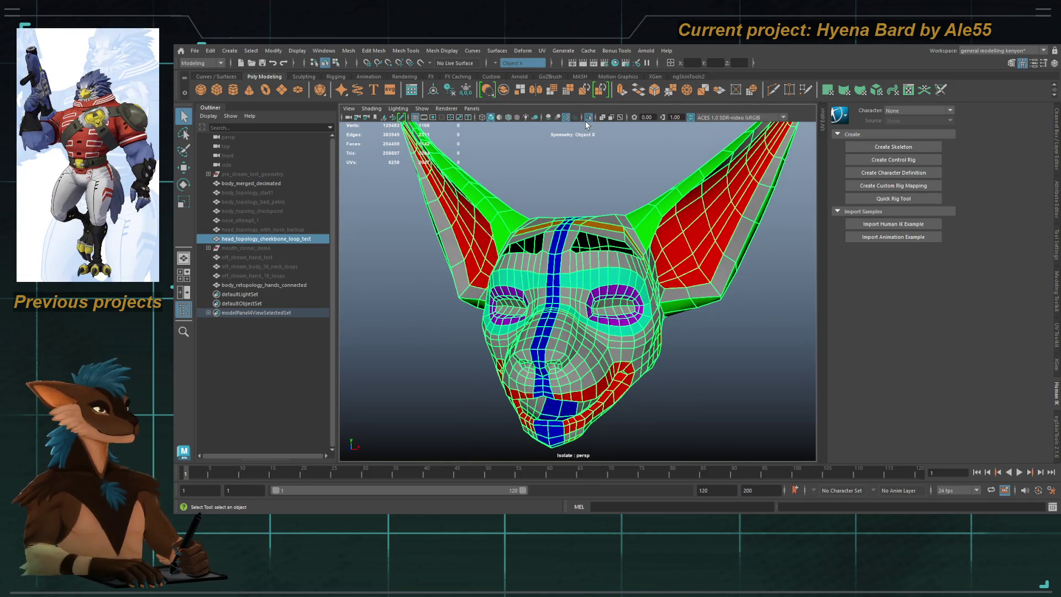
pyautogui.keyDown('alt'); pyautogui.moveTo(595, 155); pyautogui.dragTo(558, 257); pyautogui.keyUp('alt')
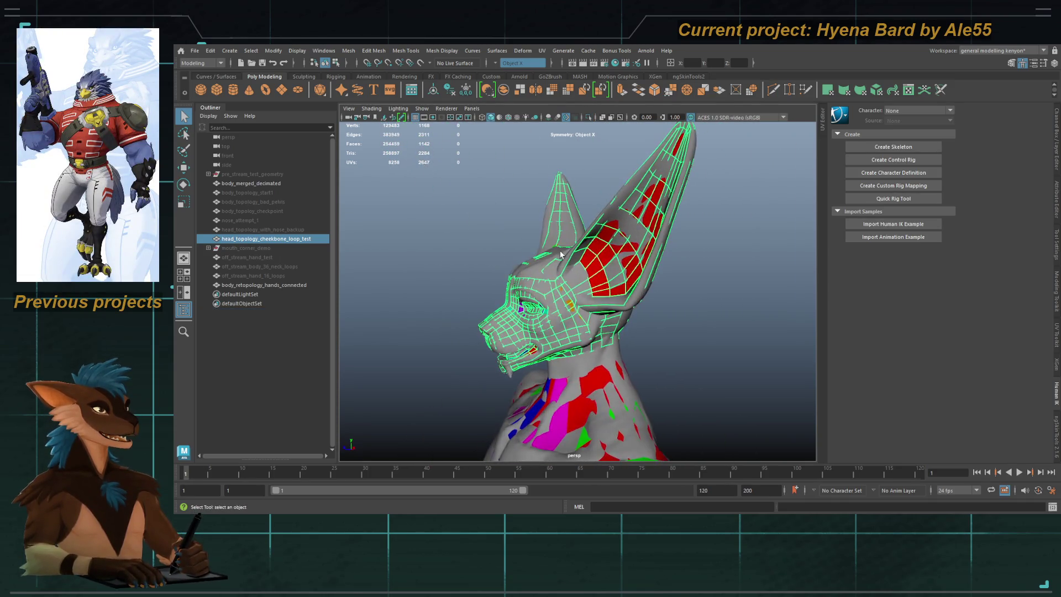
pyautogui.click(589, 119)
pyautogui.press('f')
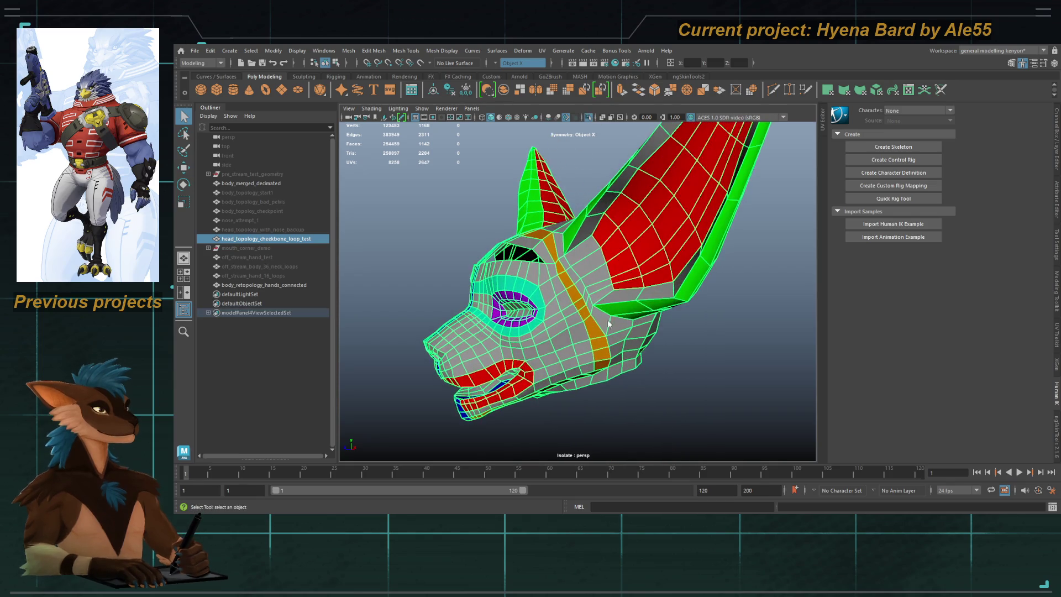
pyautogui.scroll(3, 587, 313)
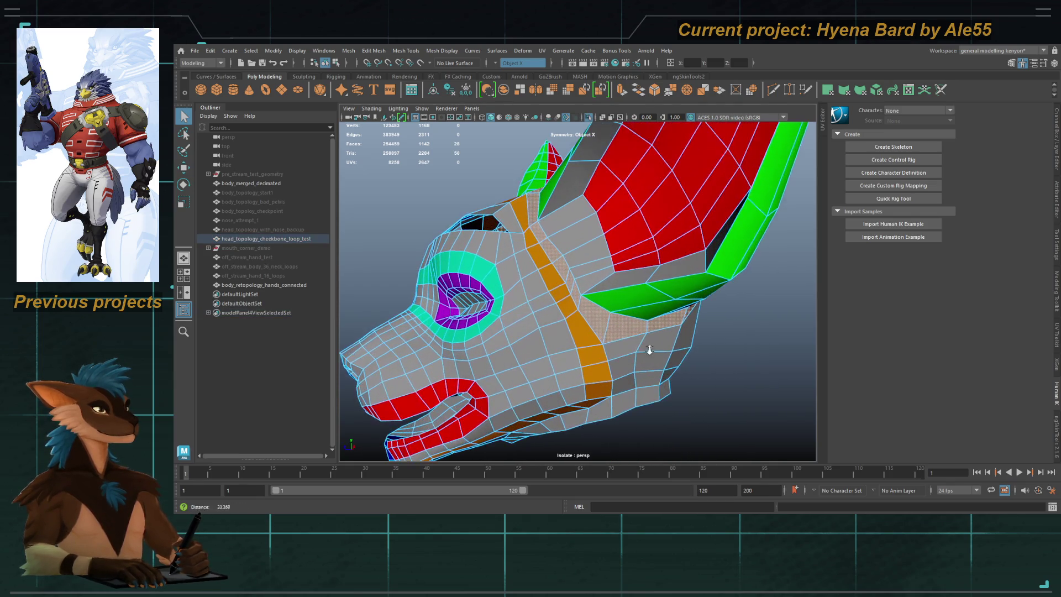
pyautogui.moveTo(594, 317)
pyautogui.keyDown('alt'); pyautogui.mouseDown()
pyautogui.moveTo(606, 324)
pyautogui.moveTo(541, 320)
pyautogui.moveTo(559, 282)
pyautogui.moveTo(517, 347)
pyautogui.moveTo(640, 318)
pyautogui.moveTo(570, 378)
pyautogui.moveTo(644, 300)
pyautogui.moveTo(537, 299)
pyautogui.mouseUp(); pyautogui.keyUp('alt')
# Step: Remove the extra ear geometry, bringing the head from 1,142 down to 1,062 faces
pyautogui.click(519, 336)
pyautogui.moveTo(550, 341)
pyautogui.keyDown('alt'); pyautogui.mouseDown()
pyautogui.moveTo(689, 262)
pyautogui.moveTo(614, 290)
pyautogui.moveTo(644, 286)
pyautogui.moveTo(519, 304)
pyautogui.moveTo(561, 304)
pyautogui.moveTo(538, 310)
pyautogui.moveTo(561, 366)
pyautogui.moveTo(603, 326)
pyautogui.moveTo(636, 340)
pyautogui.moveTo(590, 313)
pyautogui.mouseUp(); pyautogui.keyUp('alt')
pyautogui.scroll(5, 608, 290)
pyautogui.scroll(-5, 650, 312)
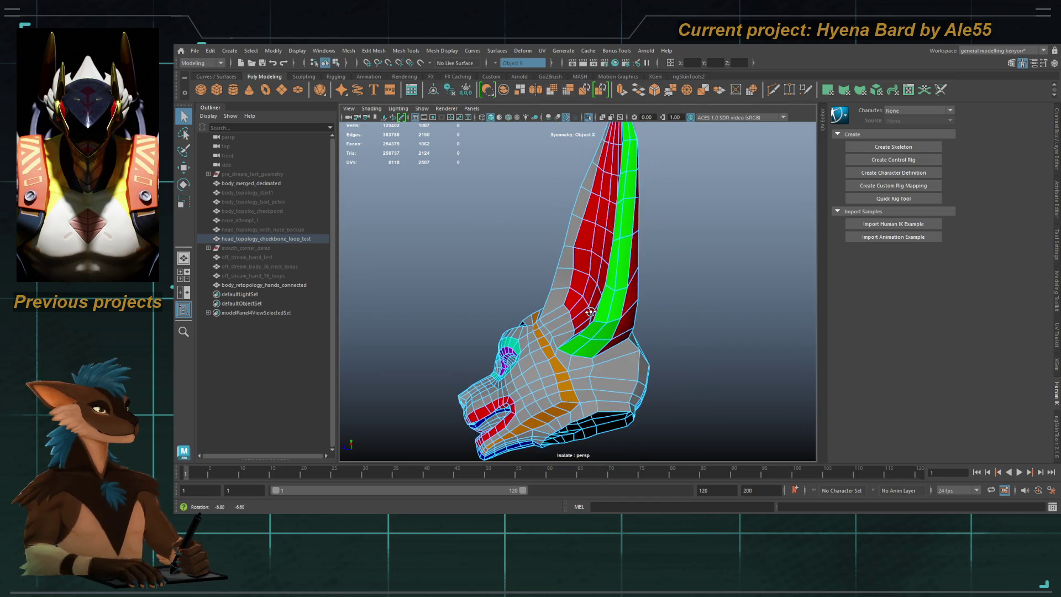
pyautogui.doubleClick(585, 355)
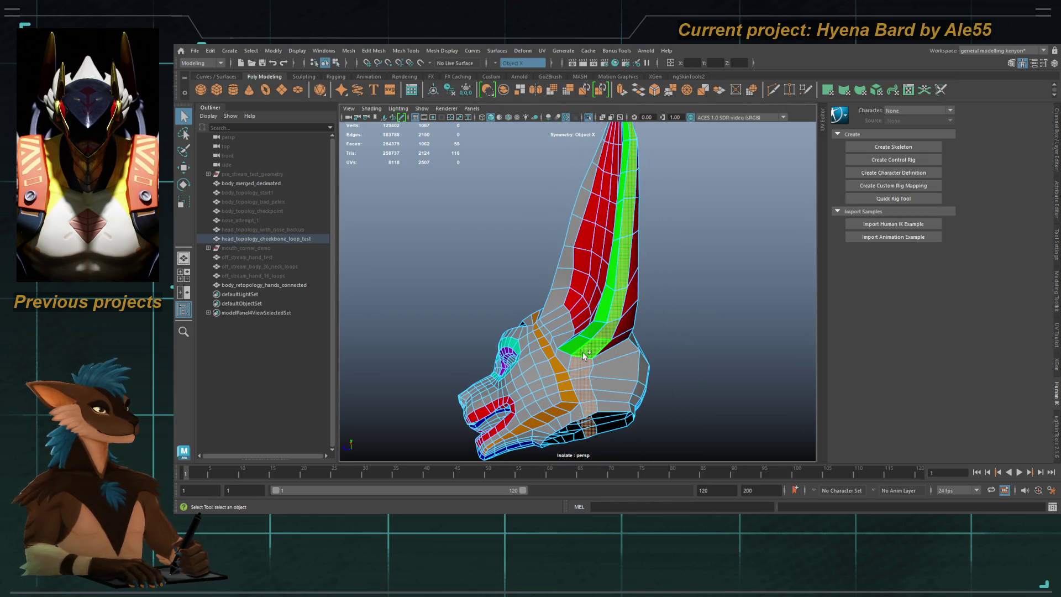
pyautogui.keyDown('shift'); pyautogui.doubleClick(575, 348); pyautogui.keyUp('shift')
pyautogui.moveTo(574, 348)
pyautogui.keyDown('alt'); pyautogui.mouseDown()
pyautogui.moveTo(516, 383)
pyautogui.moveTo(576, 408)
pyautogui.moveTo(656, 386)
pyautogui.moveTo(661, 405)
pyautogui.moveTo(509, 279)
pyautogui.moveTo(590, 295)
pyautogui.moveTo(594, 324)
pyautogui.mouseUp(); pyautogui.keyUp('alt')
pyautogui.scroll(6, 589, 295)
pyautogui.scroll(-5, 560, 265)
pyautogui.moveTo(561, 266)
pyautogui.keyDown('alt'); pyautogui.mouseDown()
pyautogui.moveTo(464, 208)
pyautogui.moveTo(514, 259)
pyautogui.moveTo(467, 214)
pyautogui.moveTo(553, 265)
pyautogui.mouseUp(); pyautogui.keyUp('alt')
pyautogui.scroll(3, 618, 301)
pyautogui.moveTo(617, 301)
pyautogui.keyDown('alt'); pyautogui.mouseDown()
pyautogui.moveTo(630, 304)
pyautogui.moveTo(629, 347)
pyautogui.mouseUp(); pyautogui.keyUp('alt')
pyautogui.scroll(3, 551, 307)
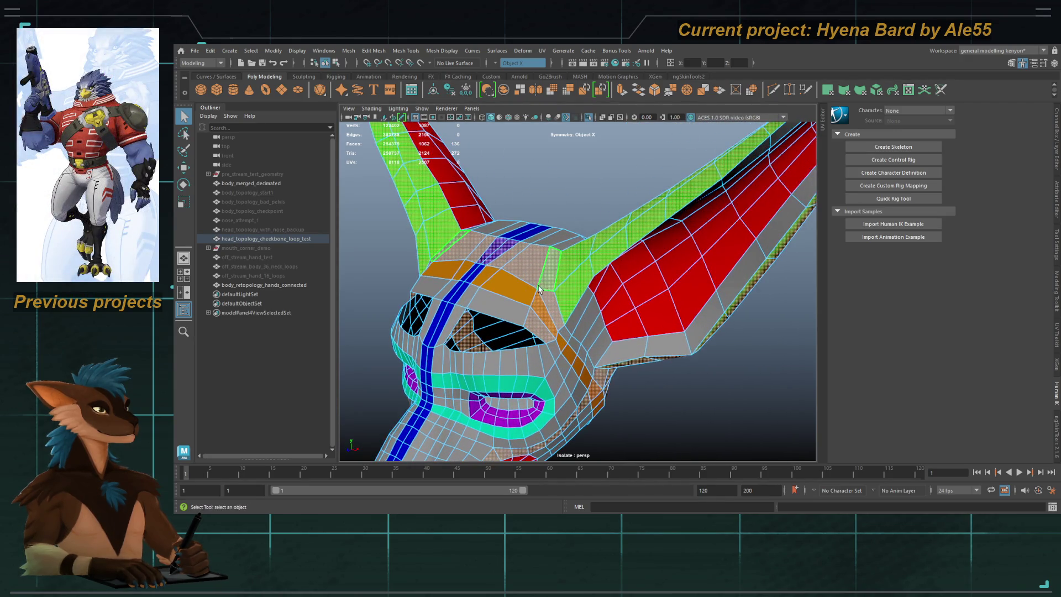
pyautogui.press('F9')
pyautogui.click(551, 298)
pyautogui.press('F11')
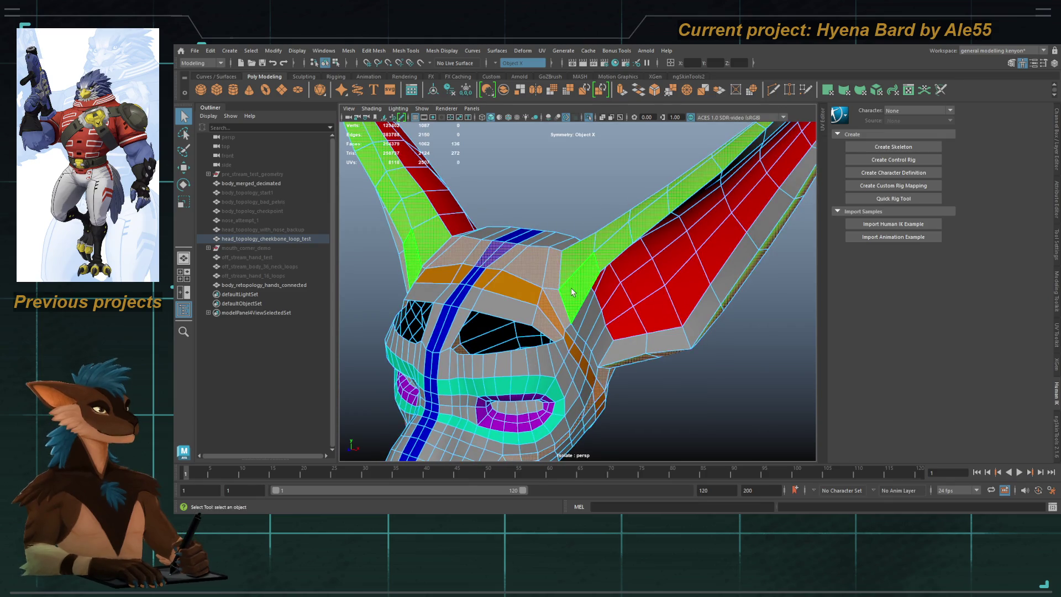
pyautogui.doubleClick(553, 304)
pyautogui.keyDown('alt'); pyautogui.moveTo(552, 303); pyautogui.dragTo(554, 282); pyautogui.keyUp('alt')
pyautogui.keyDown('shift'); pyautogui.doubleClick(536, 258); pyautogui.keyUp('shift')
pyautogui.moveTo(536, 258)
pyautogui.keyDown('alt'); pyautogui.mouseDown()
pyautogui.moveTo(503, 227)
pyautogui.moveTo(431, 239)
pyautogui.moveTo(559, 255)
pyautogui.moveTo(571, 303)
pyautogui.moveTo(572, 287)
pyautogui.moveTo(608, 293)
pyautogui.mouseUp(); pyautogui.keyUp('alt')
pyautogui.press('F8')
pyautogui.press('F8')
pyautogui.click(574, 274)
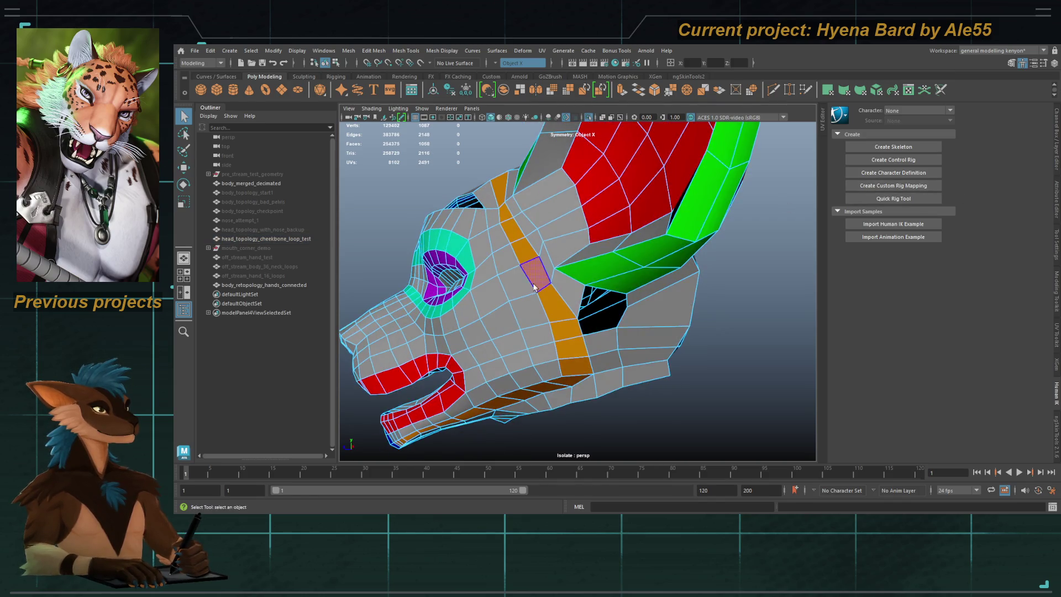
pyautogui.moveTo(575, 296)
pyautogui.keyDown('alt'); pyautogui.mouseDown()
pyautogui.moveTo(601, 303)
pyautogui.moveTo(600, 343)
pyautogui.mouseUp(); pyautogui.keyUp('alt')
pyautogui.click(553, 310)
pyautogui.press('t')
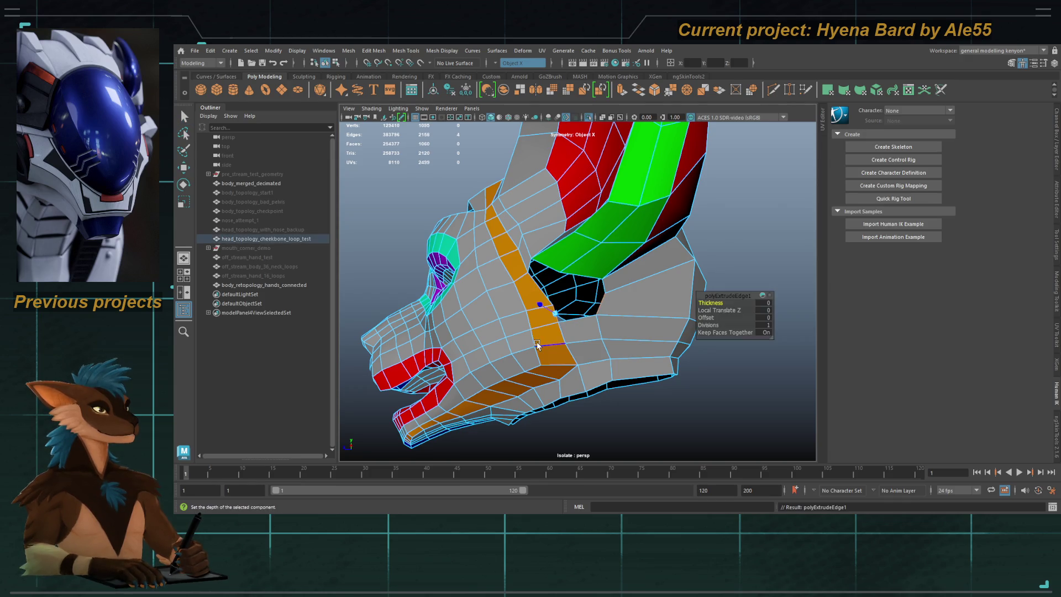
pyautogui.hotkey('ctrl', 'z')
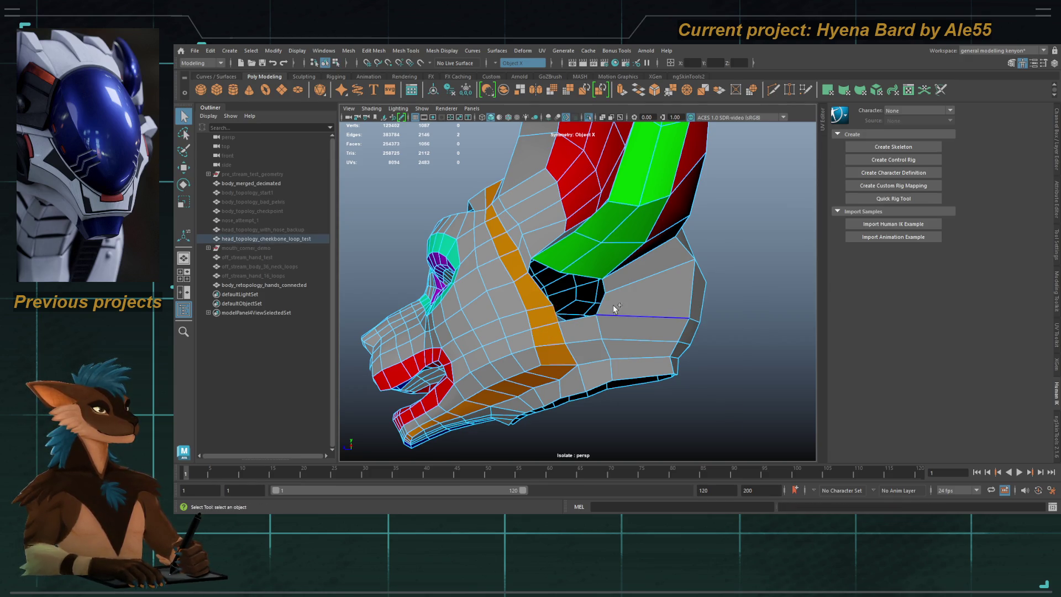
pyautogui.moveTo(549, 302)
pyautogui.keyDown('alt'); pyautogui.mouseDown()
pyautogui.moveTo(608, 307)
pyautogui.moveTo(627, 281)
pyautogui.moveTo(634, 299)
pyautogui.mouseUp(); pyautogui.keyUp('alt')
pyautogui.press('Delete')
pyautogui.press('q')
pyautogui.press('F8')
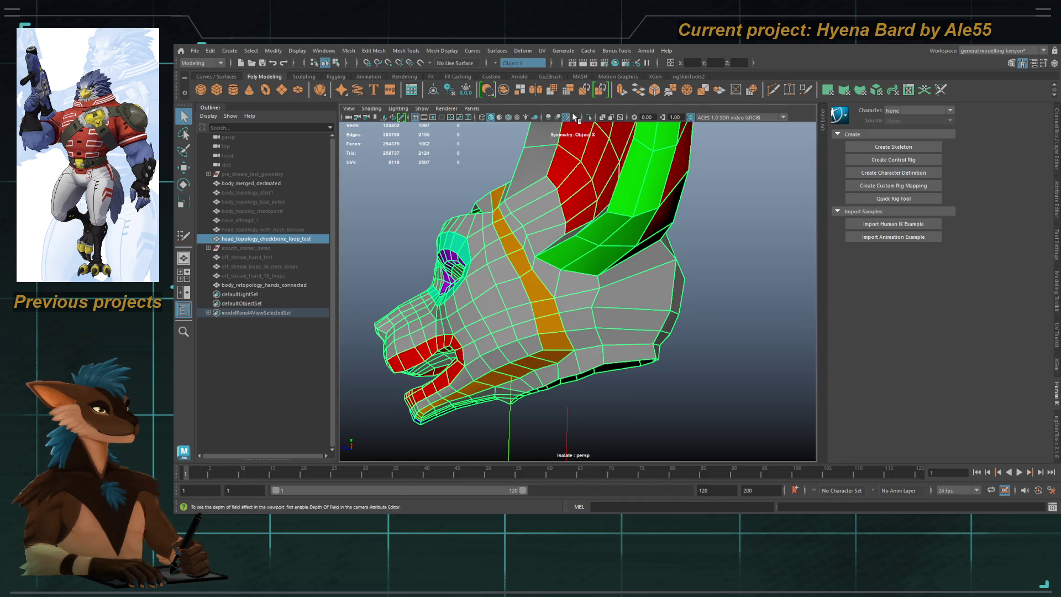
pyautogui.click(588, 117)
# Step: Exit isolation, make the body sculpt the live surface, and resume Quad Draw
pyautogui.click(552, 157)
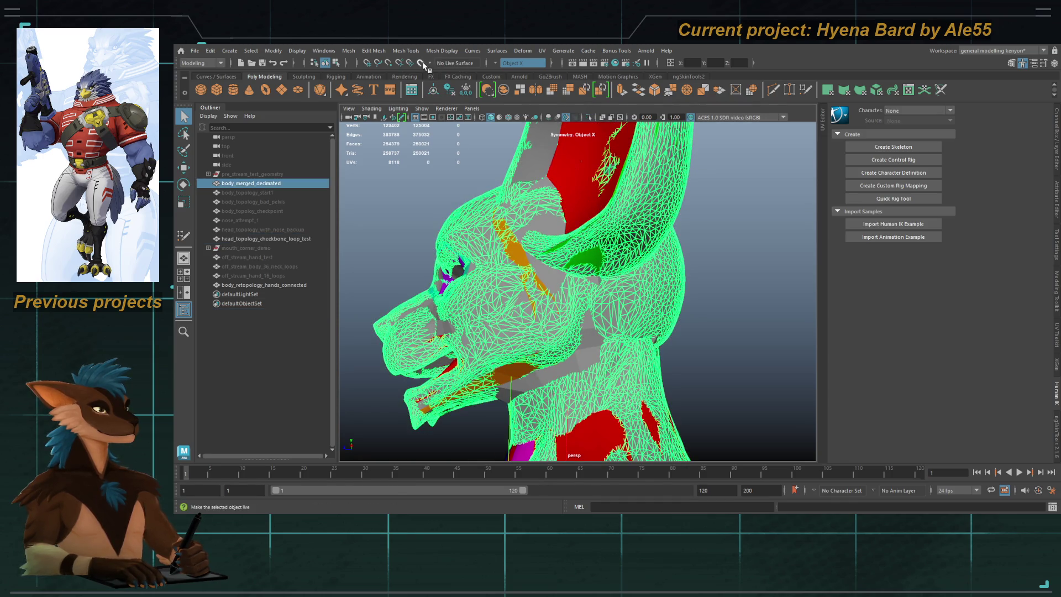
pyautogui.click(419, 63)
pyautogui.press('y')
pyautogui.keyDown('alt'); pyautogui.moveTo(580, 244); pyautogui.dragTo(584, 290, button='middle'); pyautogui.keyUp('alt')
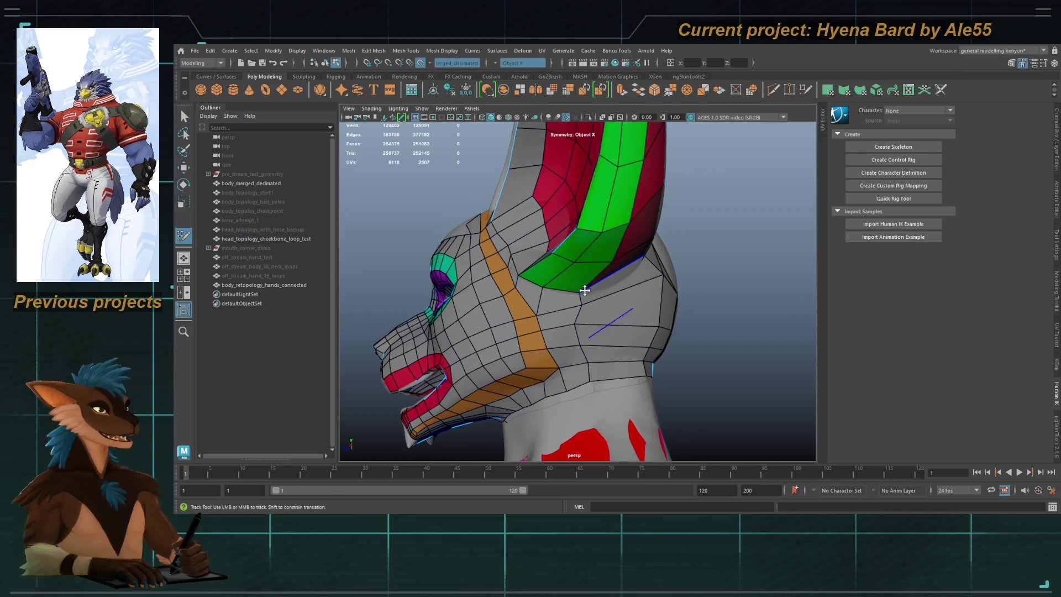
pyautogui.scroll(3, 566, 297)
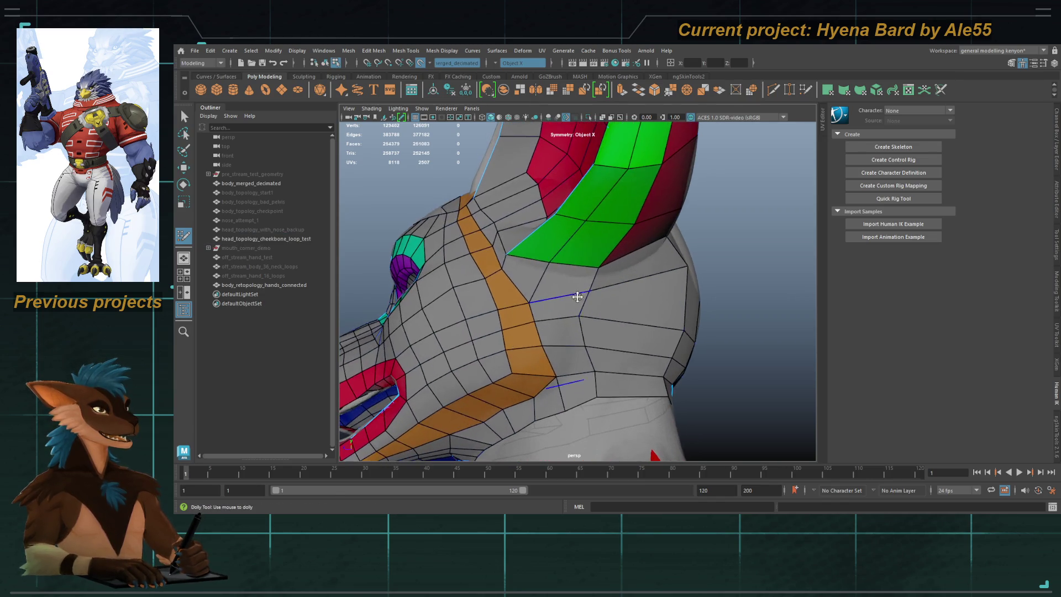
# Step: Insert an edge loop across the side of the head
pyautogui.keyDown('ctrl'); pyautogui.click(562, 311); pyautogui.keyUp('ctrl')
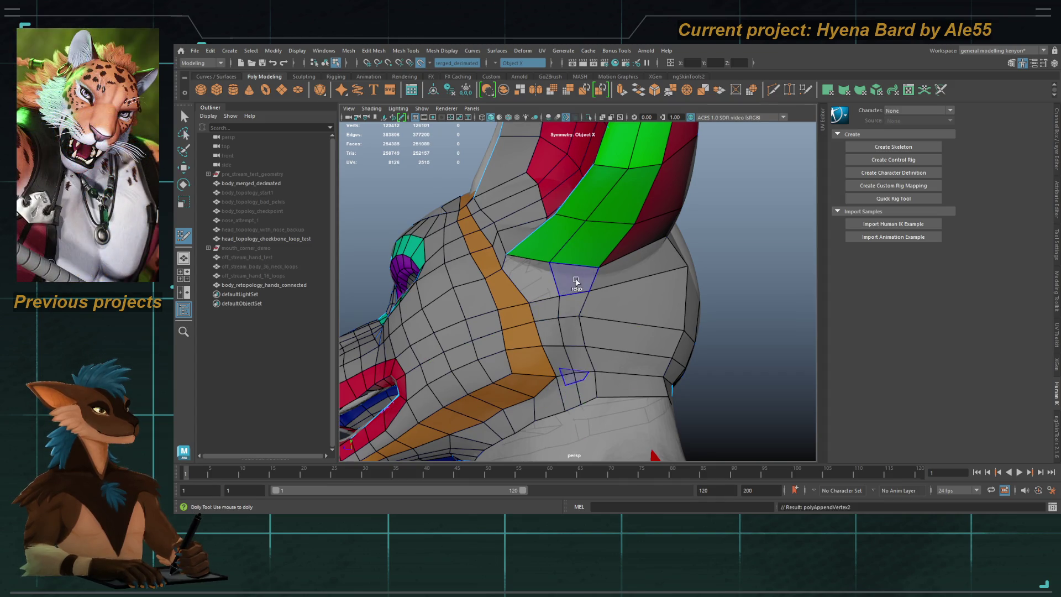
pyautogui.keyDown('alt'); pyautogui.moveTo(576, 282); pyautogui.dragTo(568, 299); pyautogui.keyUp('alt')
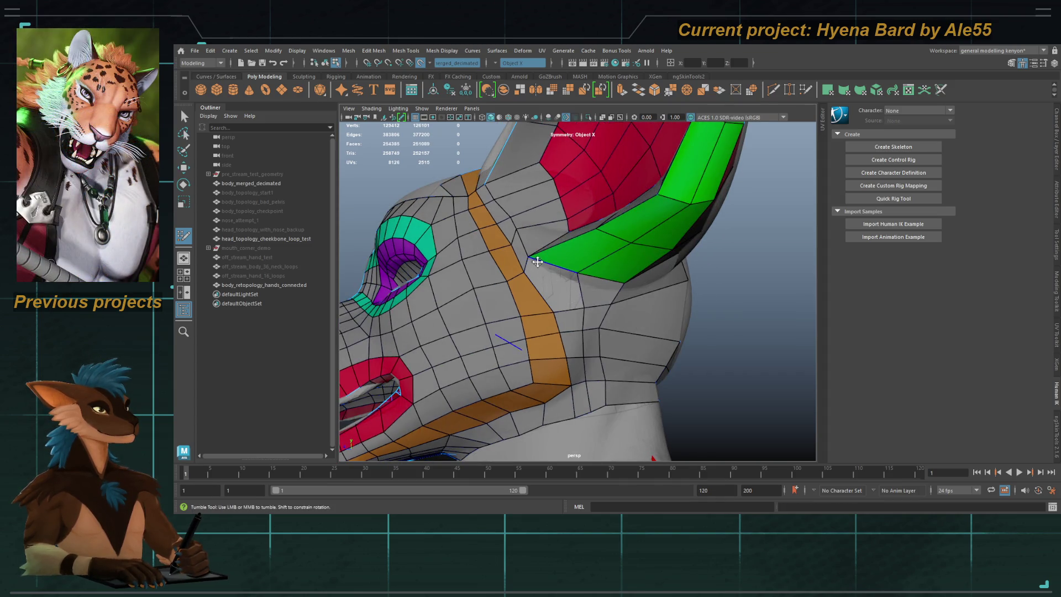
pyautogui.moveTo(551, 265)
pyautogui.keyDown('alt'); pyautogui.mouseDown()
pyautogui.moveTo(620, 283)
pyautogui.moveTo(621, 296)
pyautogui.moveTo(557, 284)
pyautogui.moveTo(586, 262)
pyautogui.moveTo(558, 254)
pyautogui.moveTo(650, 242)
pyautogui.mouseUp(); pyautogui.keyUp('alt')
pyautogui.moveTo(652, 298)
pyautogui.keyDown('alt'); pyautogui.mouseDown()
pyautogui.moveTo(572, 286)
pyautogui.moveTo(576, 267)
pyautogui.moveTo(606, 299)
pyautogui.moveTo(558, 263)
pyautogui.mouseUp(); pyautogui.keyUp('alt')
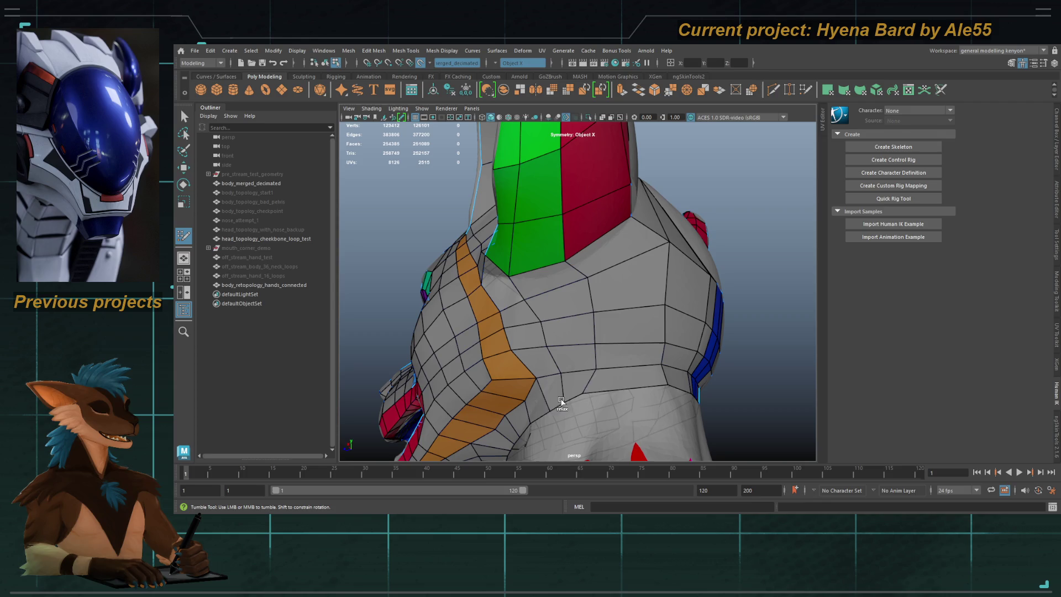
# Step: Relax the vertices on the back of the head and inspect it around the ears
pyautogui.moveTo(542, 365)
pyautogui.keyDown('shift'); pyautogui.mouseDown()
pyautogui.moveTo(530, 346)
pyautogui.moveTo(563, 313)
pyautogui.moveTo(655, 293)
pyautogui.moveTo(608, 257)
pyautogui.mouseUp(); pyautogui.keyUp('shift')
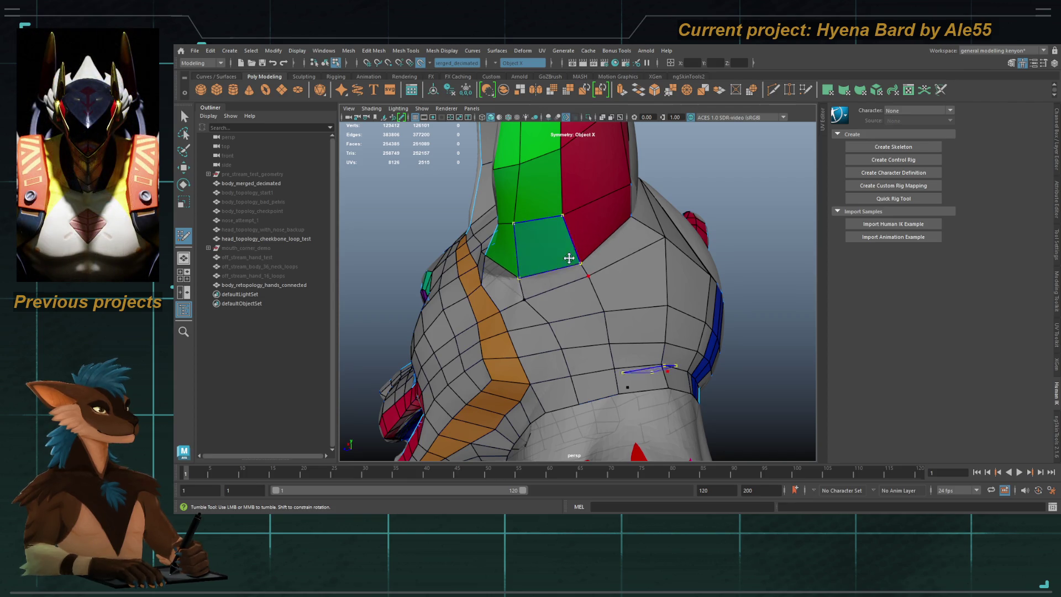
pyautogui.moveTo(576, 263)
pyautogui.keyDown('alt'); pyautogui.mouseDown()
pyautogui.moveTo(532, 260)
pyautogui.moveTo(660, 265)
pyautogui.mouseUp(); pyautogui.keyUp('alt')
pyautogui.keyDown('alt'); pyautogui.moveTo(660, 264); pyautogui.dragTo(668, 288, button='middle'); pyautogui.keyUp('alt')
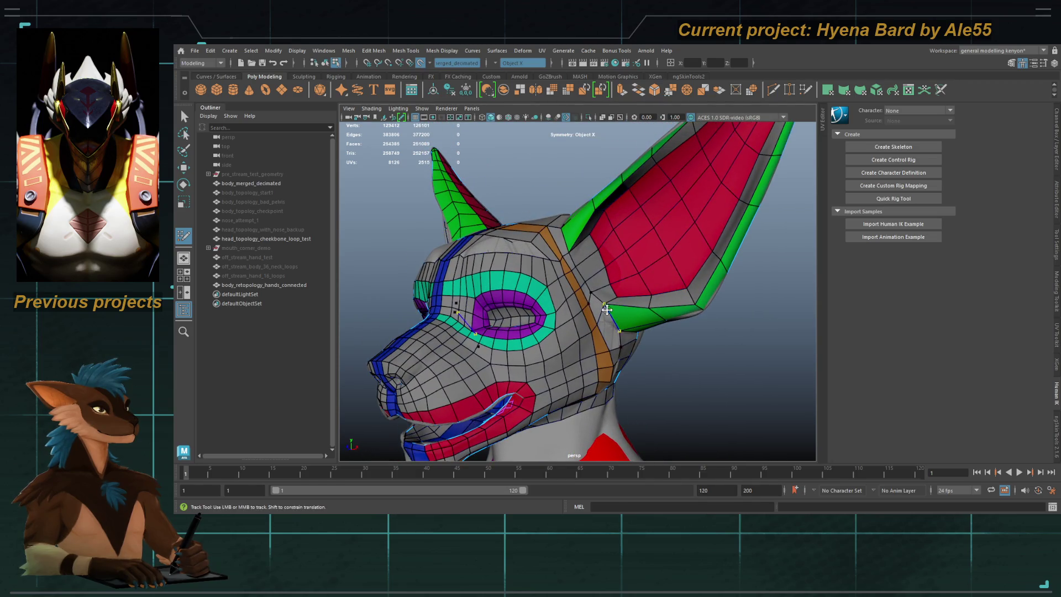
pyautogui.keyDown('alt'); pyautogui.moveTo(608, 310); pyautogui.dragTo(495, 296); pyautogui.keyUp('alt')
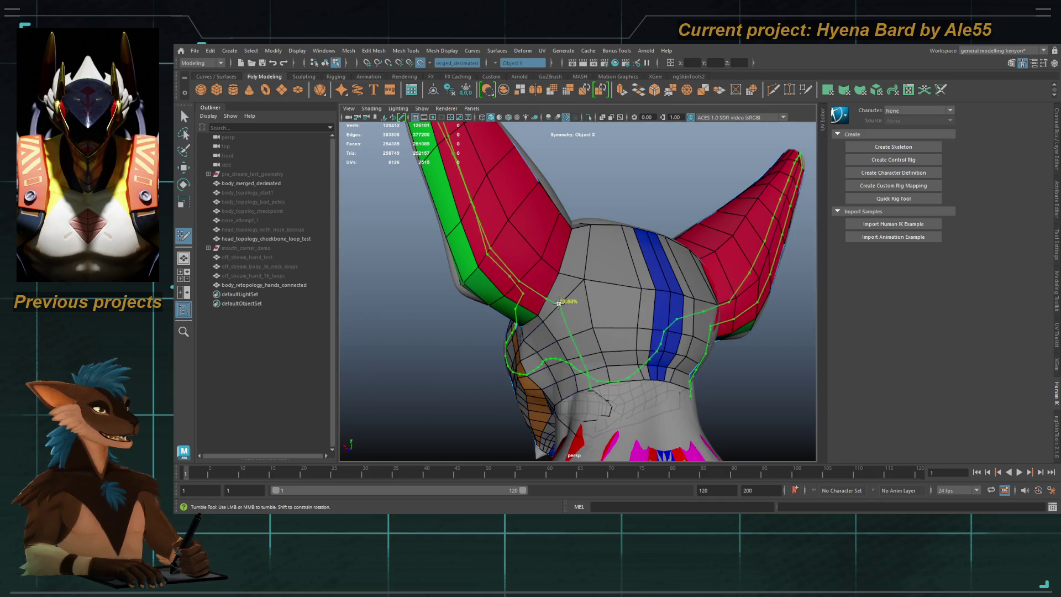
pyautogui.moveTo(556, 301)
pyautogui.keyDown('alt'); pyautogui.mouseDown()
pyautogui.moveTo(575, 320)
pyautogui.moveTo(587, 308)
pyautogui.moveTo(550, 320)
pyautogui.moveTo(577, 319)
pyautogui.mouseUp(); pyautogui.keyUp('alt')
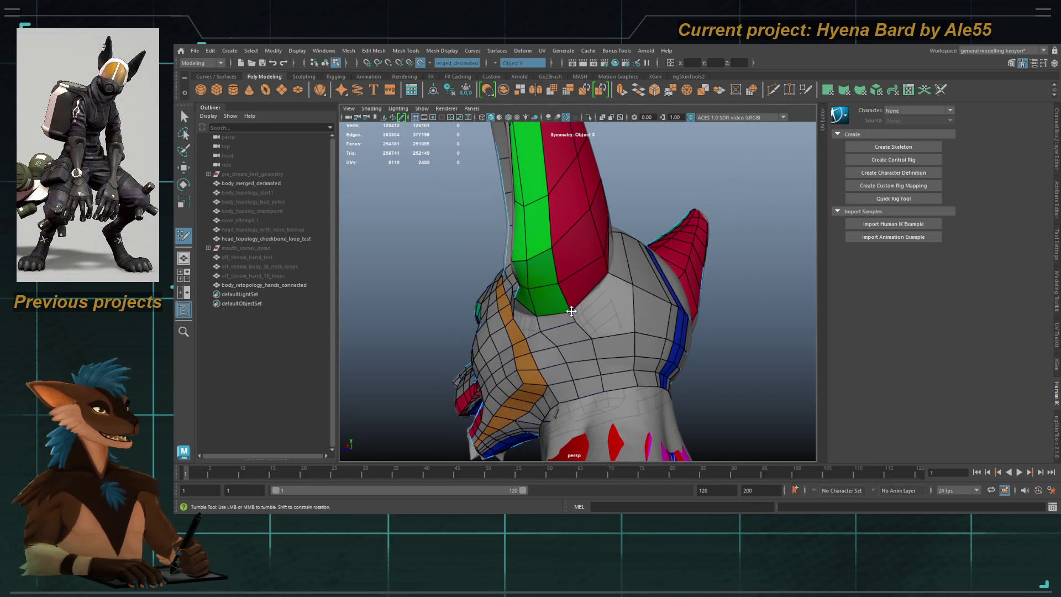
pyautogui.keyDown('alt'); pyautogui.moveTo(574, 315); pyautogui.dragTo(615, 305, button='right'); pyautogui.keyUp('alt')
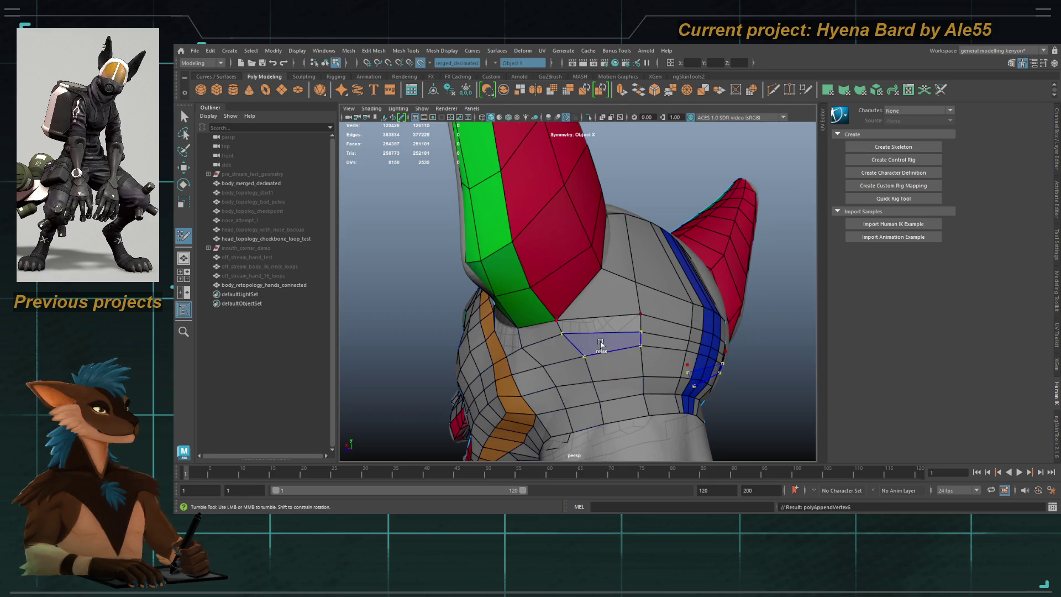
pyautogui.moveTo(602, 330)
pyautogui.keyDown('alt'); pyautogui.mouseDown()
pyautogui.moveTo(574, 331)
pyautogui.moveTo(610, 332)
pyautogui.moveTo(552, 334)
pyautogui.moveTo(569, 304)
pyautogui.moveTo(586, 305)
pyautogui.moveTo(545, 303)
pyautogui.moveTo(625, 313)
pyautogui.moveTo(571, 294)
pyautogui.moveTo(581, 279)
pyautogui.moveTo(729, 248)
pyautogui.moveTo(651, 277)
pyautogui.moveTo(538, 230)
pyautogui.mouseUp(); pyautogui.keyUp('alt')
pyautogui.scroll(5, 583, 305)
pyautogui.moveTo(572, 287)
pyautogui.keyDown('alt'); pyautogui.mouseDown()
pyautogui.moveTo(512, 282)
pyautogui.moveTo(561, 289)
pyautogui.moveTo(611, 234)
pyautogui.moveTo(568, 260)
pyautogui.moveTo(587, 270)
pyautogui.moveTo(590, 252)
pyautogui.moveTo(606, 284)
pyautogui.moveTo(586, 272)
pyautogui.moveTo(597, 288)
pyautogui.mouseUp(); pyautogui.keyUp('alt')
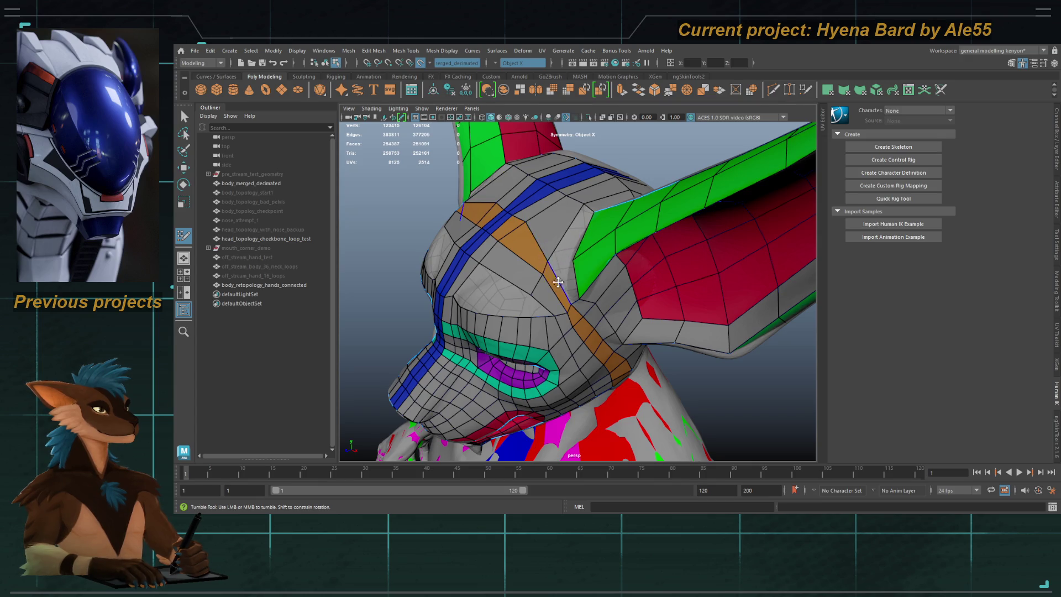
# Step: Reshape the faces at the orange strip and green ear base, merging away two stray vertices
pyautogui.scroll(5, 557, 285)
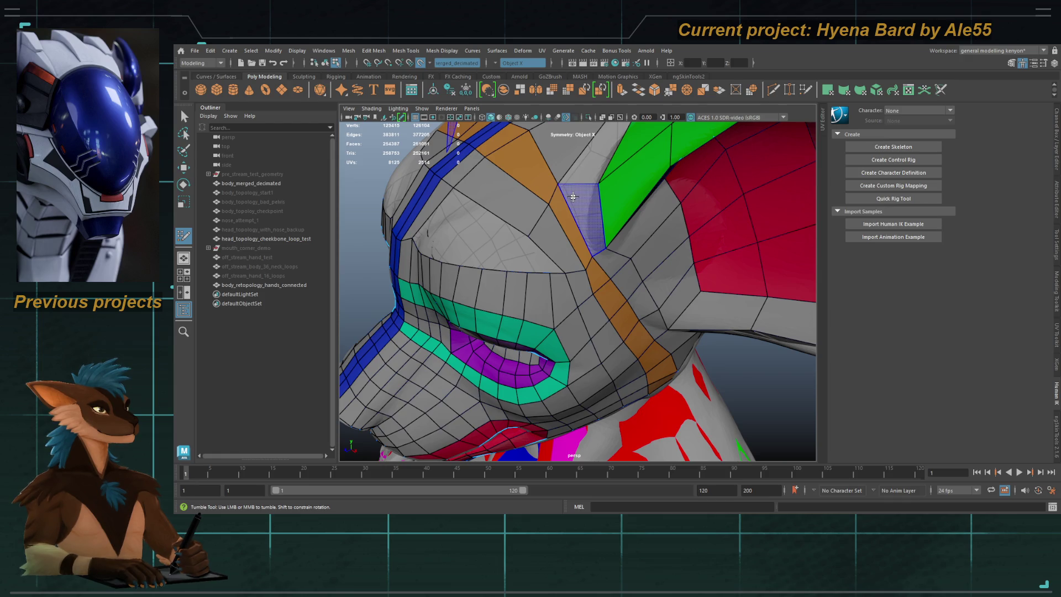
pyautogui.keyDown('alt'); pyautogui.moveTo(525, 158); pyautogui.dragTo(531, 209, button='middle'); pyautogui.keyUp('alt')
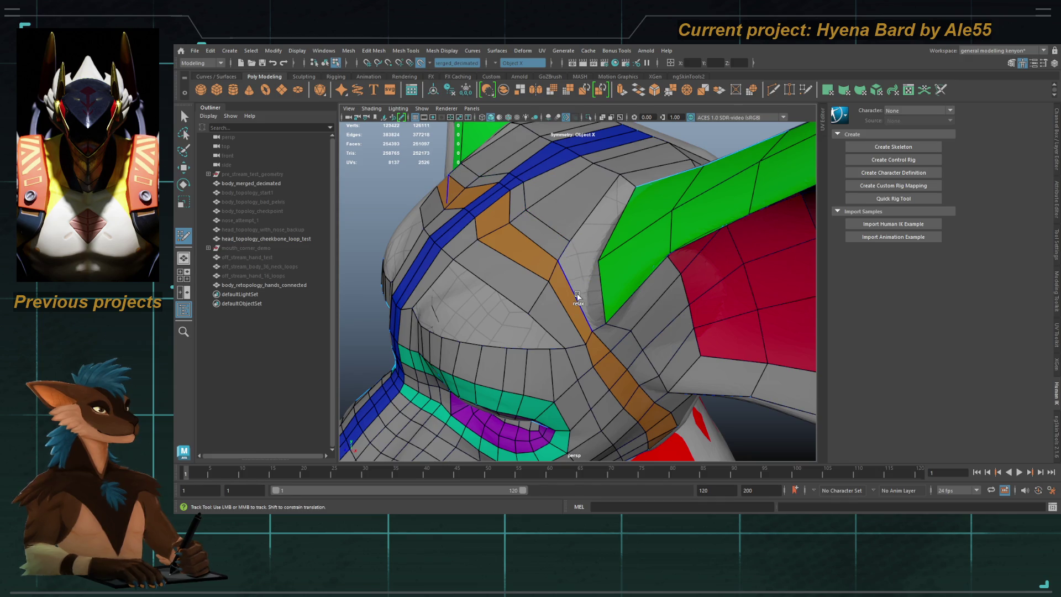
pyautogui.click(571, 241)
pyautogui.moveTo(592, 276)
pyautogui.keyDown('alt'); pyautogui.mouseDown()
pyautogui.moveTo(601, 276)
pyautogui.moveTo(488, 224)
pyautogui.mouseUp(); pyautogui.keyUp('alt')
pyautogui.click(605, 277)
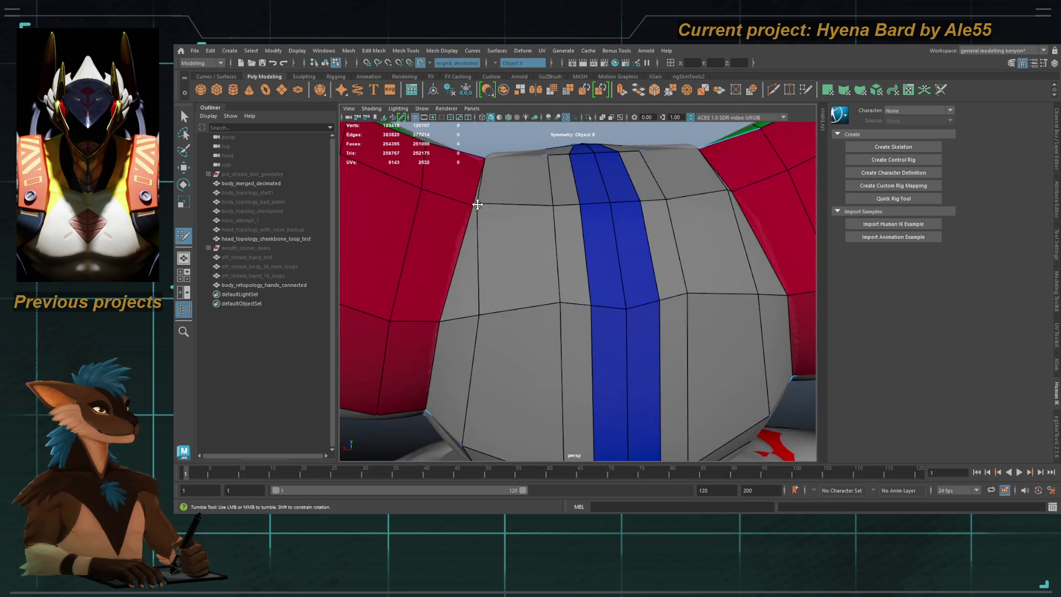
pyautogui.keyDown('alt'); pyautogui.moveTo(492, 294); pyautogui.dragTo(559, 241, button='middle'); pyautogui.keyUp('alt')
pyautogui.moveTo(529, 250)
pyautogui.keyDown('alt'); pyautogui.mouseDown()
pyautogui.moveTo(632, 273)
pyautogui.moveTo(624, 298)
pyautogui.mouseUp(); pyautogui.keyUp('alt')
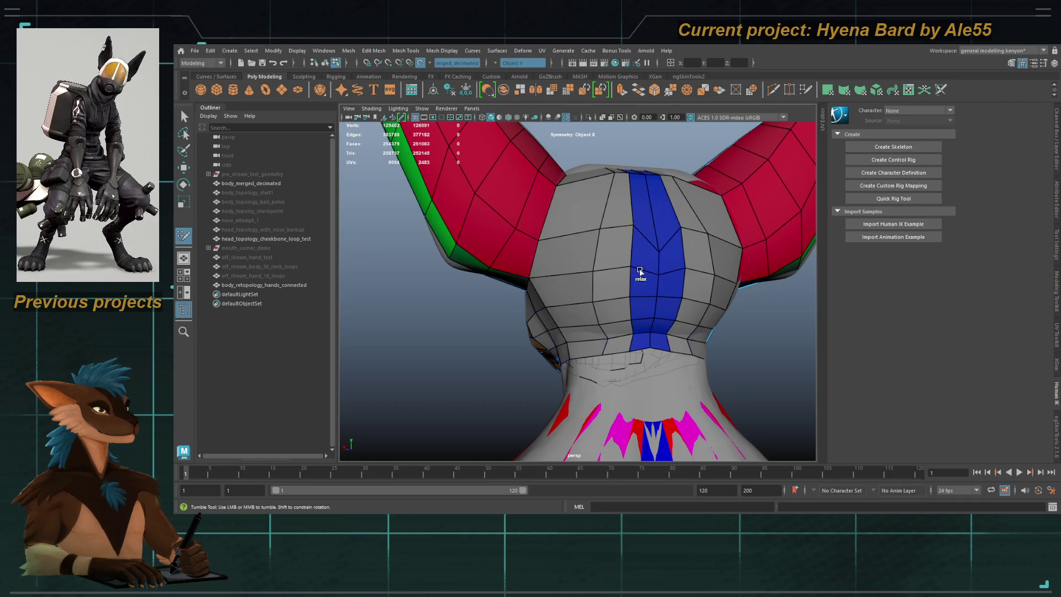
pyautogui.moveTo(571, 302)
pyautogui.keyDown('alt'); pyautogui.mouseDown()
pyautogui.moveTo(633, 293)
pyautogui.moveTo(626, 253)
pyautogui.moveTo(592, 287)
pyautogui.moveTo(562, 287)
pyautogui.moveTo(606, 296)
pyautogui.moveTo(514, 243)
pyautogui.moveTo(492, 244)
pyautogui.moveTo(522, 271)
pyautogui.moveTo(561, 271)
pyautogui.moveTo(485, 305)
pyautogui.moveTo(410, 307)
pyautogui.moveTo(545, 290)
pyautogui.moveTo(578, 254)
pyautogui.moveTo(587, 305)
pyautogui.mouseUp(); pyautogui.keyUp('alt')
pyautogui.scroll(5, 578, 253)
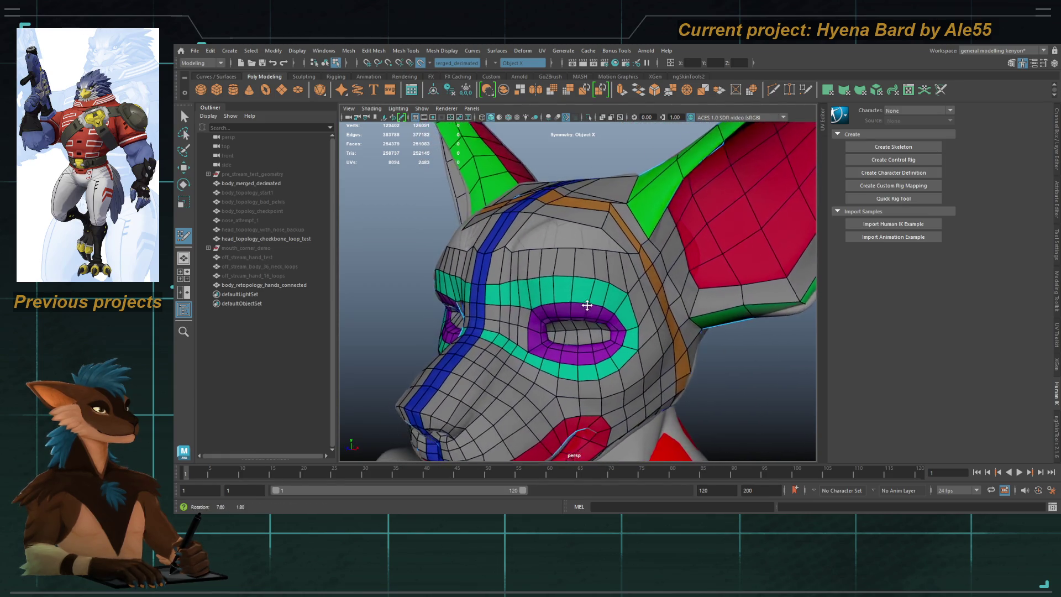
pyautogui.scroll(4, 588, 305)
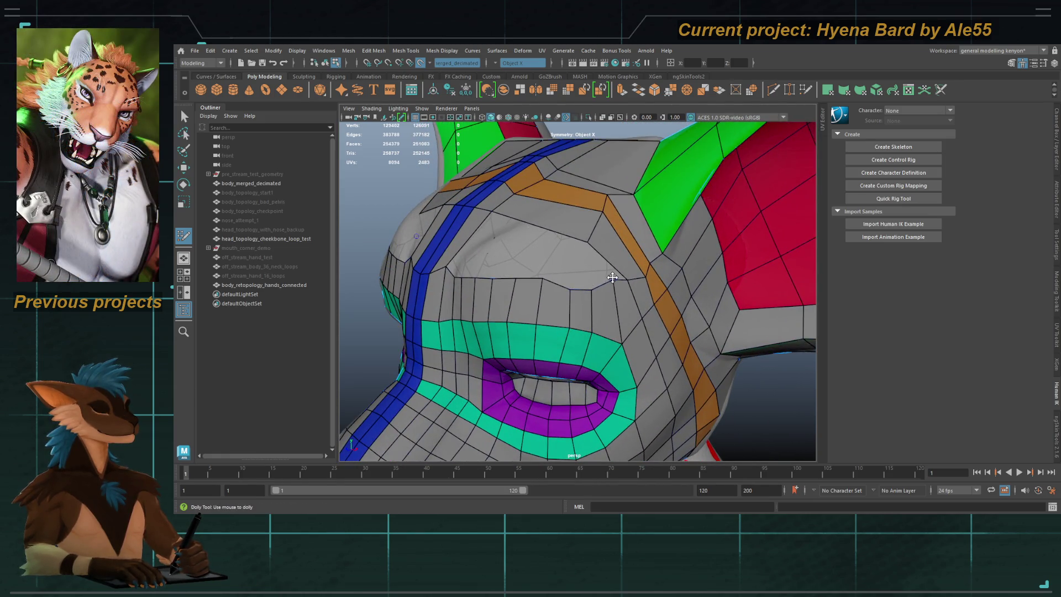
pyautogui.keyDown('alt'); pyautogui.moveTo(584, 224); pyautogui.dragTo(609, 277); pyautogui.keyUp('alt')
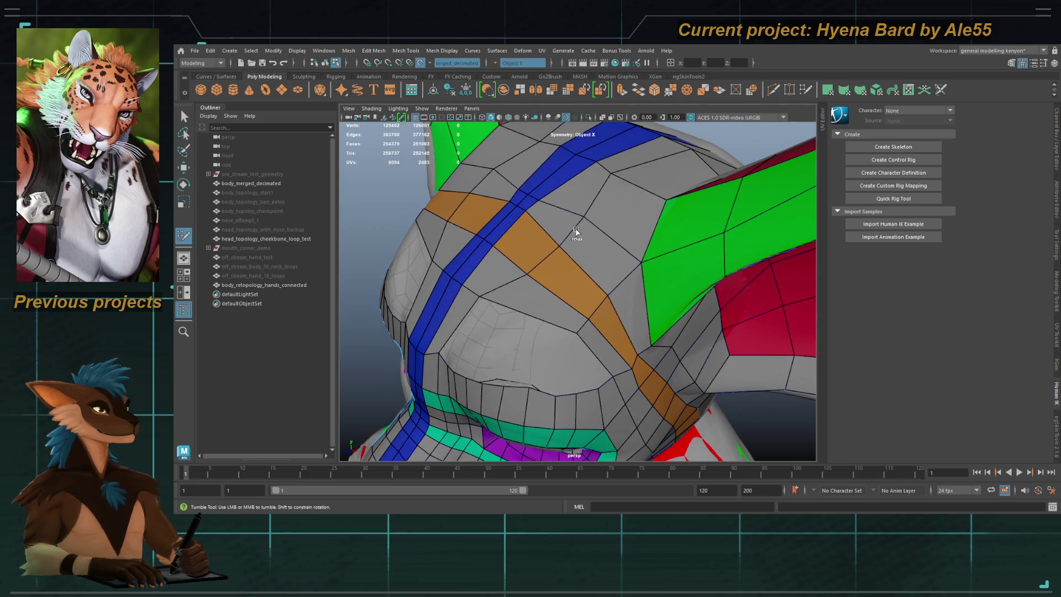
pyautogui.moveTo(647, 240)
pyautogui.keyDown('alt'); pyautogui.mouseDown()
pyautogui.moveTo(602, 304)
pyautogui.moveTo(582, 305)
pyautogui.moveTo(564, 277)
pyautogui.moveTo(586, 247)
pyautogui.moveTo(575, 237)
pyautogui.mouseUp(); pyautogui.keyUp('alt')
pyautogui.scroll(3, 575, 237)
pyautogui.keyDown('alt'); pyautogui.moveTo(575, 237); pyautogui.dragTo(563, 313, button='middle'); pyautogui.keyUp('alt')
pyautogui.moveTo(563, 313)
pyautogui.keyDown('alt'); pyautogui.mouseDown()
pyautogui.moveTo(567, 305)
pyautogui.moveTo(555, 315)
pyautogui.moveTo(547, 299)
pyautogui.moveTo(582, 324)
pyautogui.moveTo(628, 281)
pyautogui.mouseUp(); pyautogui.keyUp('alt')
pyautogui.scroll(2, 628, 281)
pyautogui.keyDown('alt'); pyautogui.moveTo(628, 281); pyautogui.dragTo(555, 266, button='middle'); pyautogui.keyUp('alt')
pyautogui.moveTo(554, 267)
pyautogui.keyDown('alt'); pyautogui.mouseDown()
pyautogui.moveTo(611, 256)
pyautogui.moveTo(604, 225)
pyautogui.moveTo(549, 216)
pyautogui.moveTo(514, 322)
pyautogui.mouseUp(); pyautogui.keyUp('alt')
pyautogui.scroll(5, 547, 313)
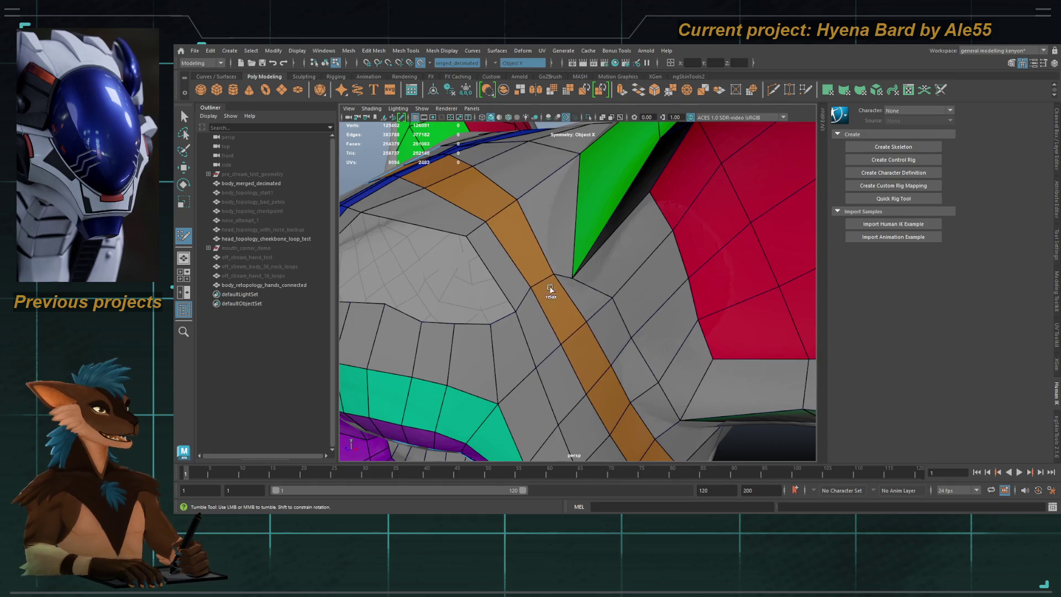
pyautogui.scroll(-4, 559, 287)
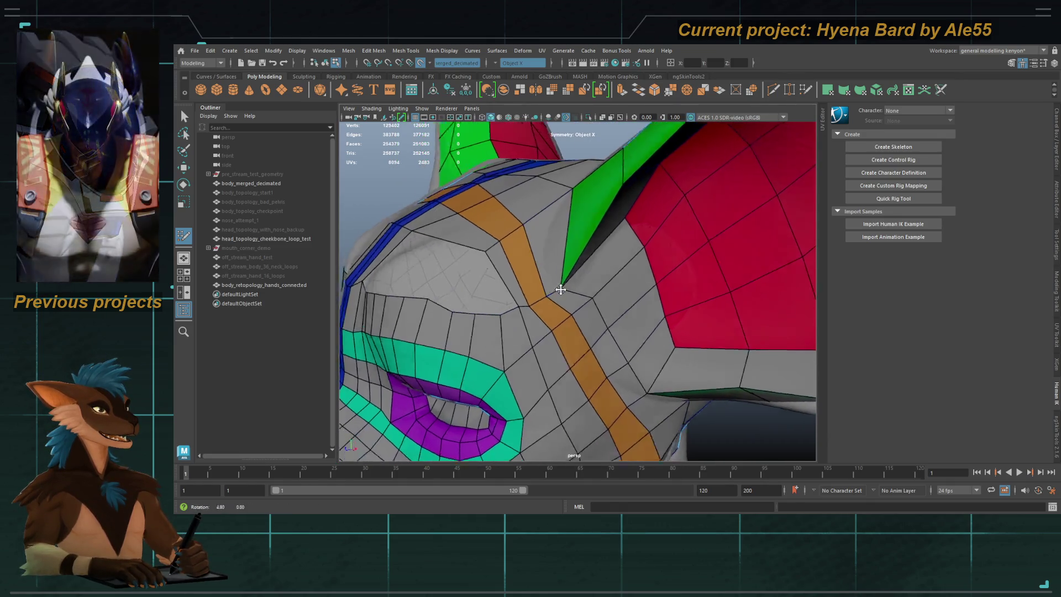
pyautogui.moveTo(534, 268)
pyautogui.keyDown('alt'); pyautogui.mouseDown()
pyautogui.moveTo(601, 330)
pyautogui.moveTo(589, 303)
pyautogui.moveTo(559, 321)
pyautogui.moveTo(614, 311)
pyautogui.mouseUp(); pyautogui.keyUp('alt')
pyautogui.keyDown('alt'); pyautogui.moveTo(614, 311); pyautogui.dragTo(600, 299, button='right'); pyautogui.keyUp('alt')
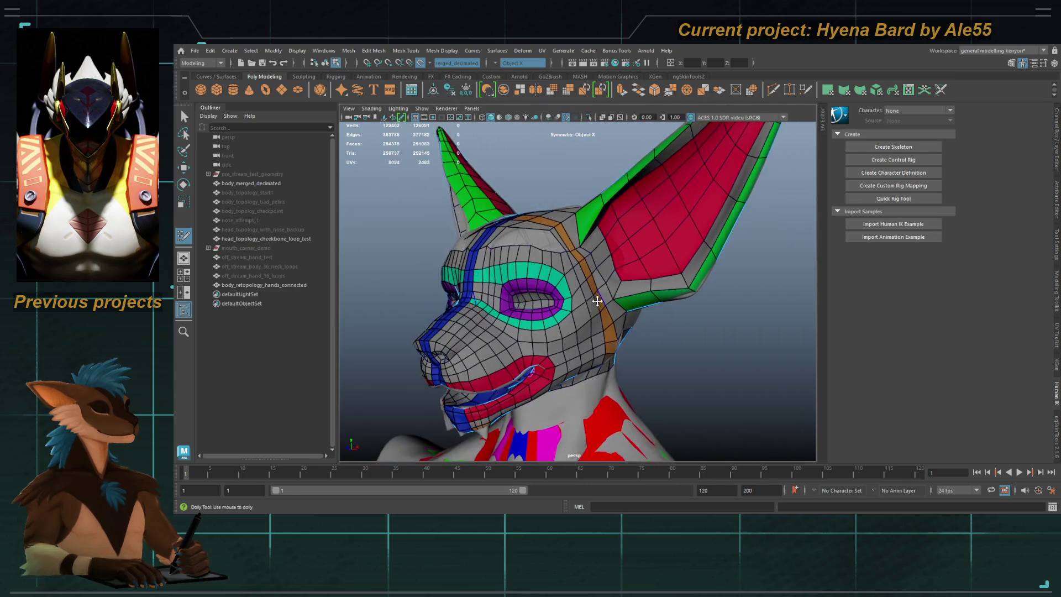
pyautogui.moveTo(568, 305)
pyautogui.keyDown('alt'); pyautogui.mouseDown()
pyautogui.moveTo(633, 328)
pyautogui.moveTo(634, 301)
pyautogui.moveTo(588, 332)
pyautogui.moveTo(596, 330)
pyautogui.moveTo(585, 318)
pyautogui.moveTo(542, 318)
pyautogui.moveTo(604, 310)
pyautogui.moveTo(624, 286)
pyautogui.moveTo(590, 249)
pyautogui.mouseUp(); pyautogui.keyUp('alt')
pyautogui.press('q')
pyautogui.click(624, 286)
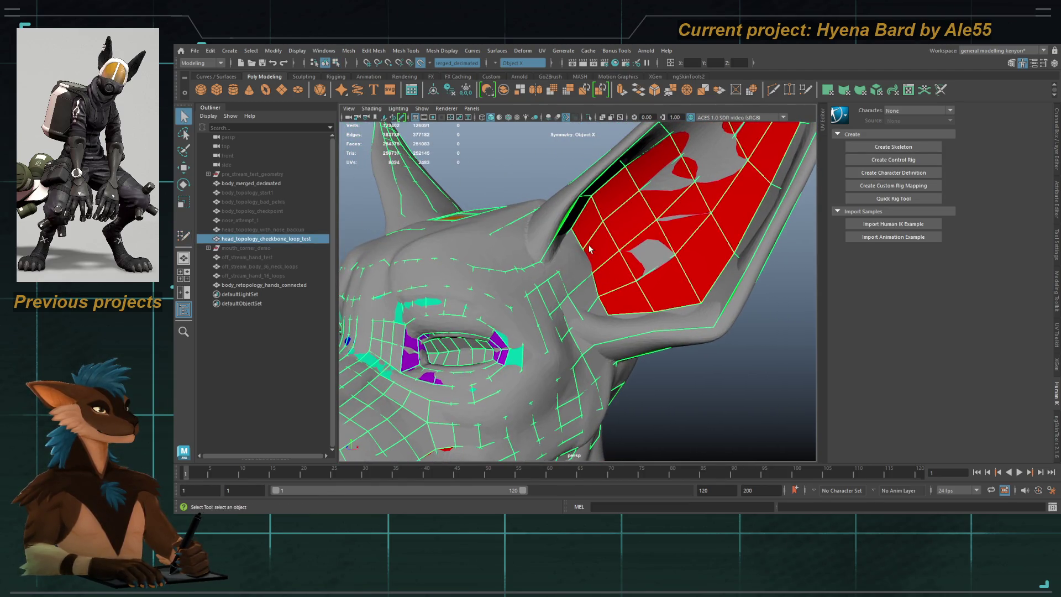
# Step: Duplicate the head topology mesh and isolate the copy in the viewport
pyautogui.keyDown('alt'); pyautogui.moveTo(593, 360); pyautogui.dragTo(553, 318); pyautogui.keyUp('alt')
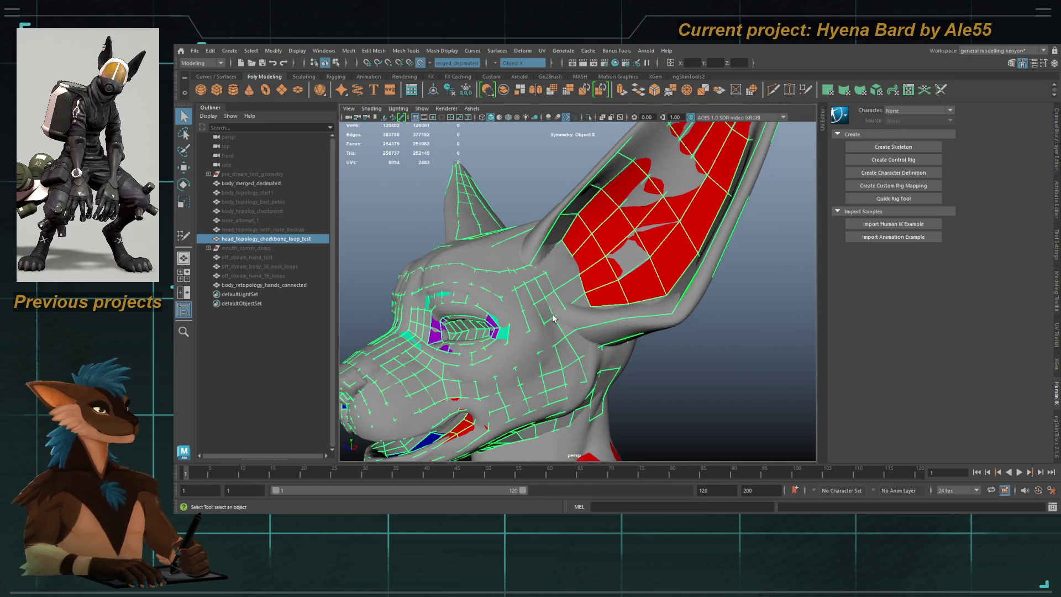
pyautogui.keyDown('alt'); pyautogui.moveTo(550, 303); pyautogui.dragTo(597, 298); pyautogui.keyUp('alt')
pyautogui.hotkey('ctrl', 'd')
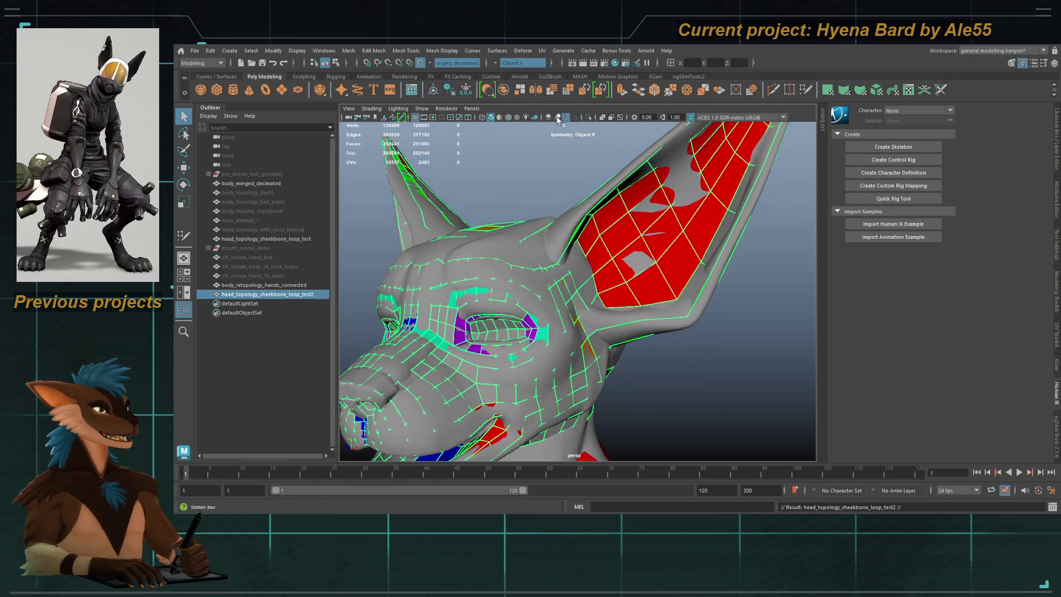
pyautogui.click(588, 117)
pyautogui.moveTo(552, 232)
pyautogui.keyDown('alt'); pyautogui.mouseDown()
pyautogui.moveTo(541, 210)
pyautogui.moveTo(551, 188)
pyautogui.moveTo(569, 237)
pyautogui.mouseUp(); pyautogui.keyUp('alt')
pyautogui.scroll(3, 568, 238)
# Step: Select and grow the ear faces, invert the selection, and delete the rest, keeping only the ears
pyautogui.keyDown('shift'); pyautogui.click(577, 226); pyautogui.keyUp('shift')
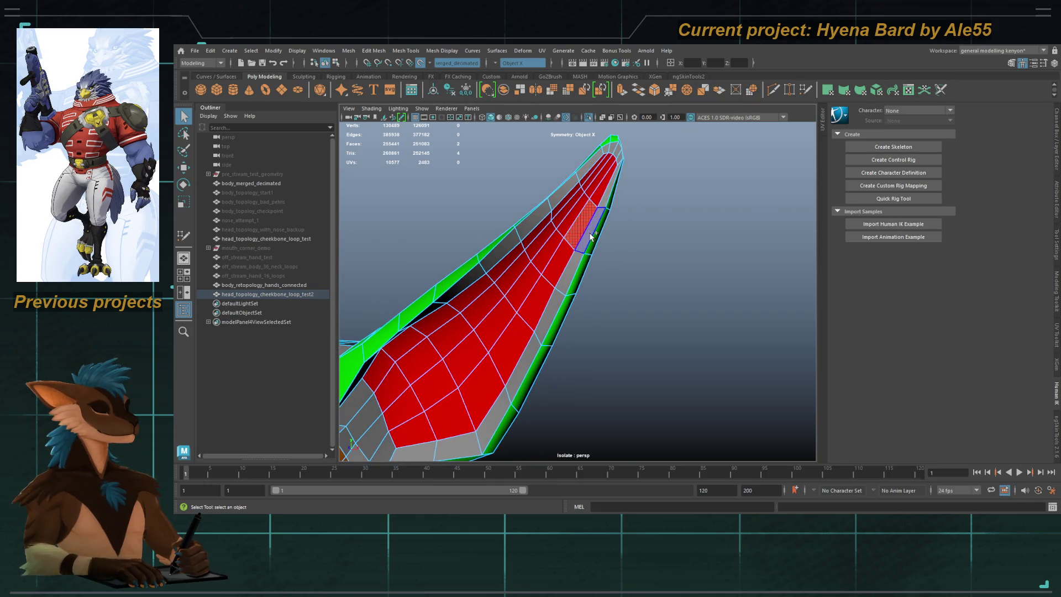
pyautogui.hotkey('shift', '.')
pyautogui.hotkey('shift', '.')
pyautogui.hotkey('shift', '.')
pyautogui.keyDown('alt'); pyautogui.moveTo(607, 306); pyautogui.dragTo(497, 342); pyautogui.keyUp('alt')
pyautogui.keyDown('shift'); pyautogui.click(467, 309); pyautogui.keyUp('shift')
pyautogui.press('f')
pyautogui.hotkey('ctrl', 'shift', 'i')
pyautogui.press('Delete')
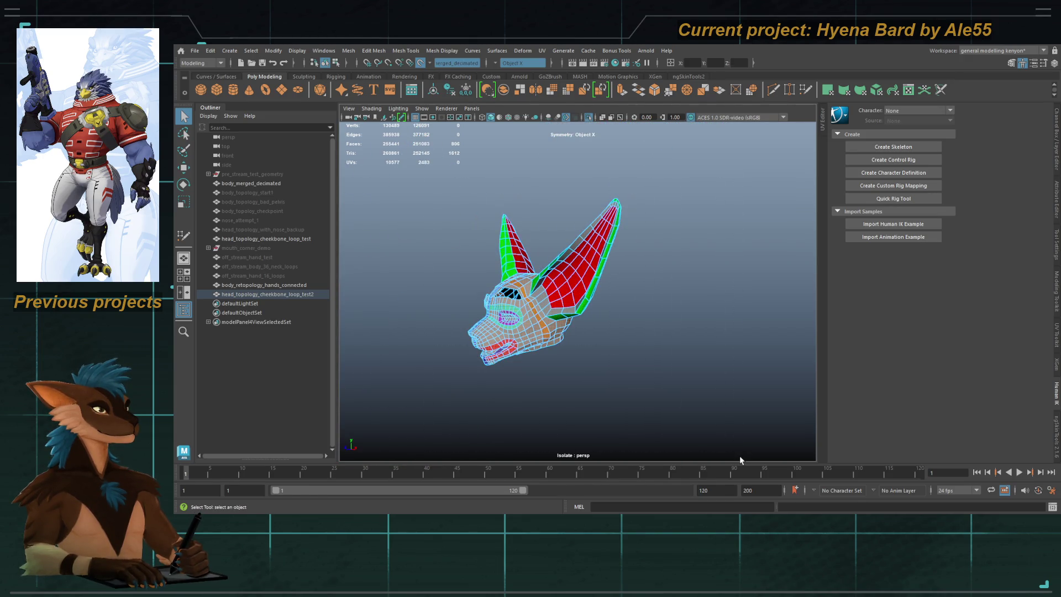
pyautogui.press('F8')
pyautogui.press('f')
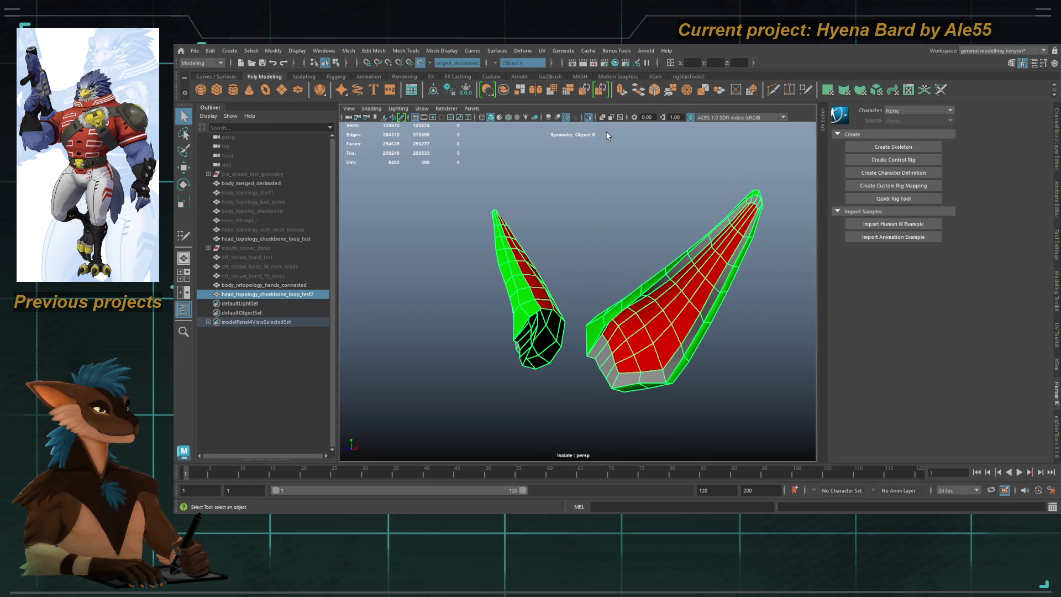
# Step: Show the full scene again and hide the original head retopology mesh
pyautogui.click(589, 118)
pyautogui.click(462, 332)
pyautogui.moveTo(462, 332)
pyautogui.keyDown('alt'); pyautogui.mouseDown()
pyautogui.moveTo(519, 285)
pyautogui.moveTo(584, 269)
pyautogui.mouseUp(); pyautogui.keyUp('alt')
pyautogui.press('h')
# Step: Nudge an ear-base vertex up and left with Quad Draw
pyautogui.hotkey('ctrl', 'q')
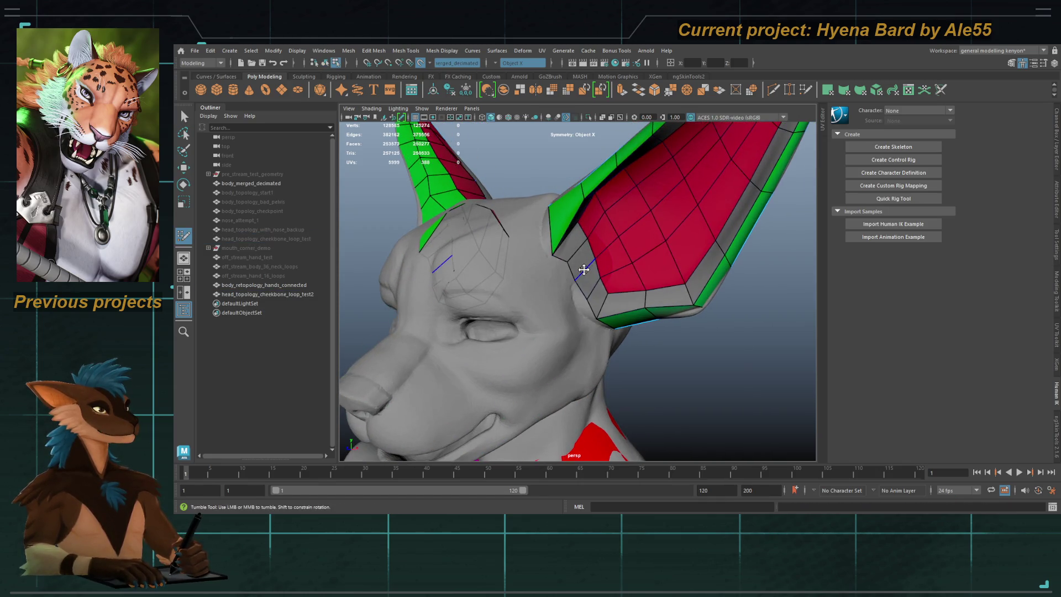
pyautogui.scroll(5, 583, 269)
pyautogui.keyDown('alt'); pyautogui.moveTo(584, 269); pyautogui.dragTo(595, 312, button='middle'); pyautogui.keyUp('alt')
pyautogui.moveTo(595, 312); pyautogui.dragTo(577, 304)
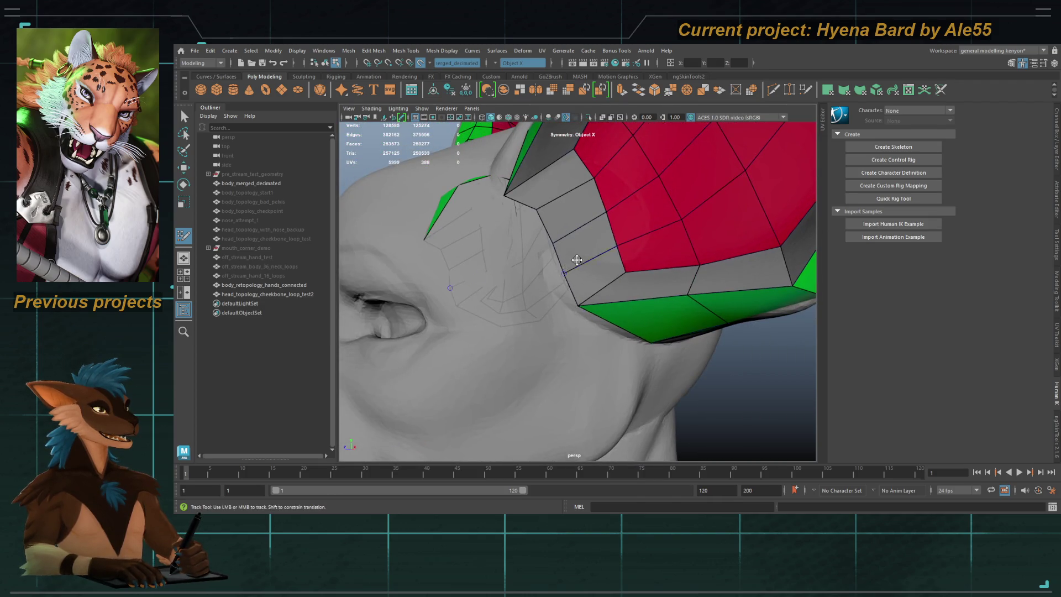
pyautogui.scroll(-3, 576, 260)
pyautogui.keyDown('alt'); pyautogui.moveTo(576, 260); pyautogui.dragTo(569, 262); pyautogui.keyUp('alt')
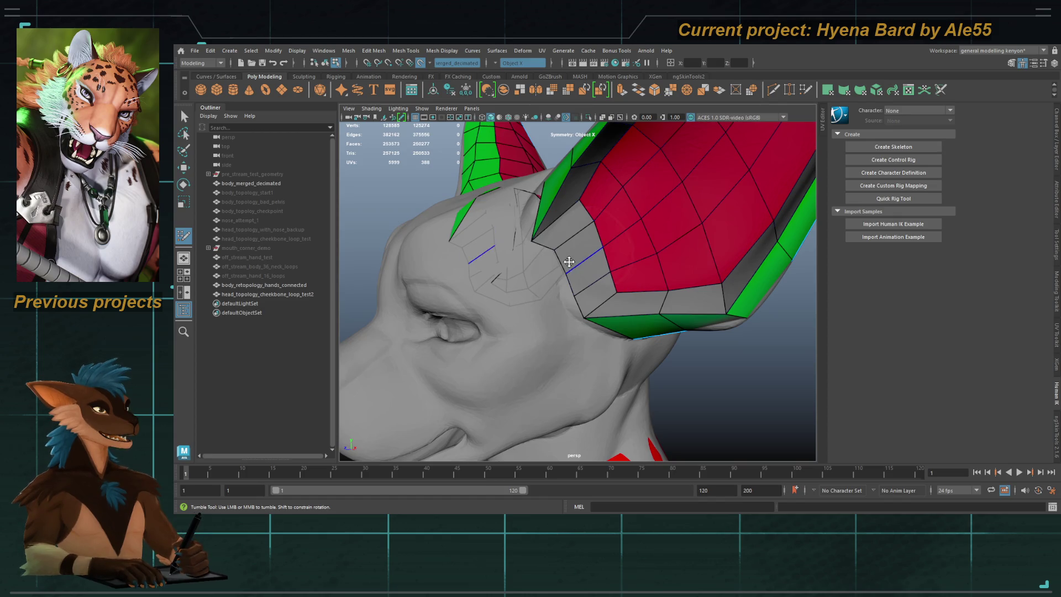
# Step: Hide the ear retopology mesh, clear the selection, and switch to the four-view layout
pyautogui.press('q')
pyautogui.click(587, 287)
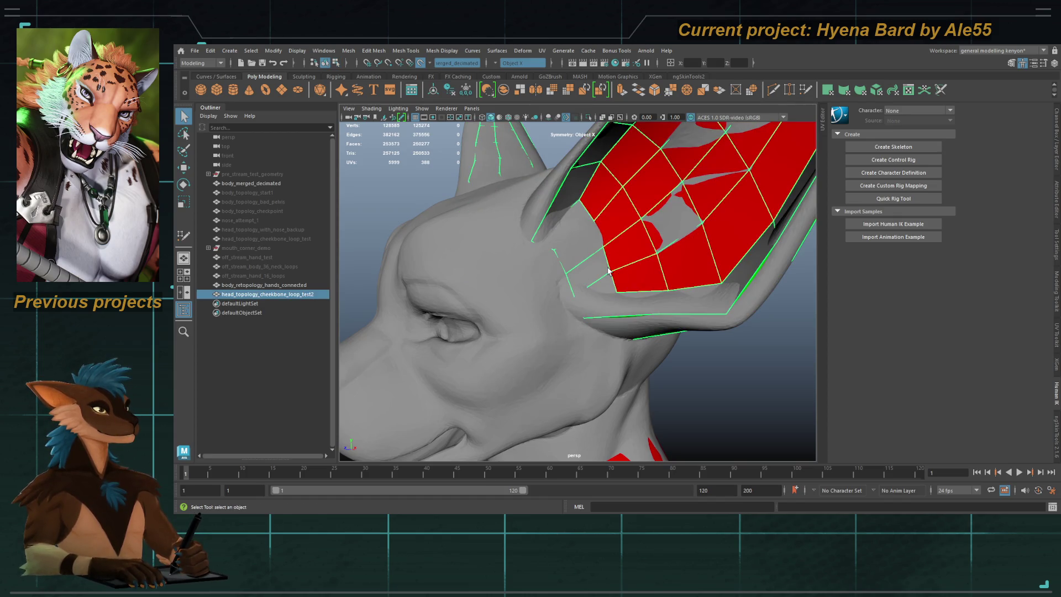
pyautogui.press('h')
pyautogui.click(593, 284)
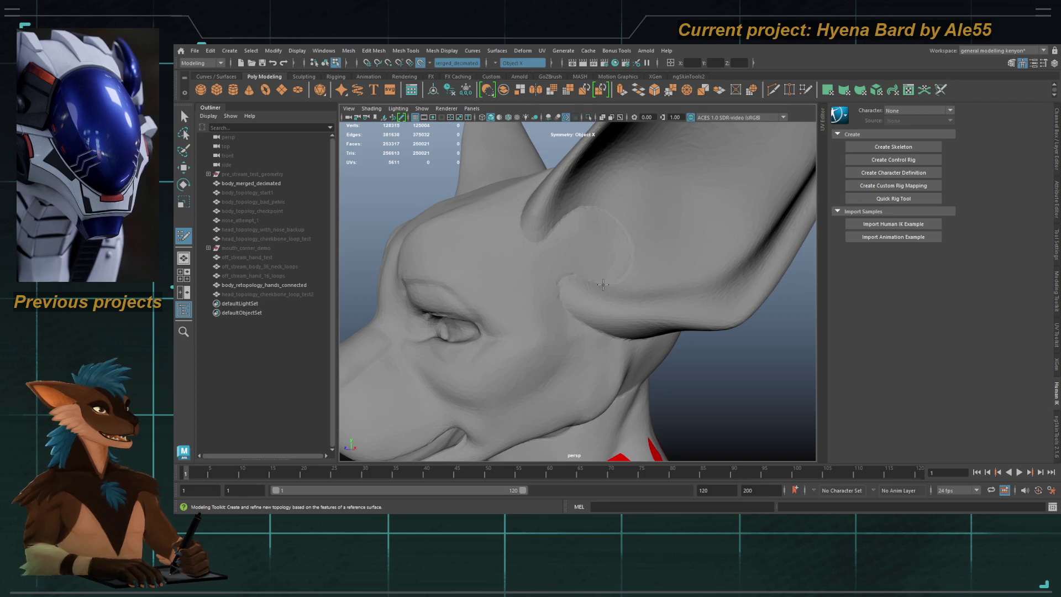
pyautogui.press('space')
pyautogui.press('space')
pyautogui.scroll(3, 605, 289)
pyautogui.keyDown('alt'); pyautogui.moveTo(597, 287); pyautogui.dragTo(604, 290); pyautogui.keyUp('alt')
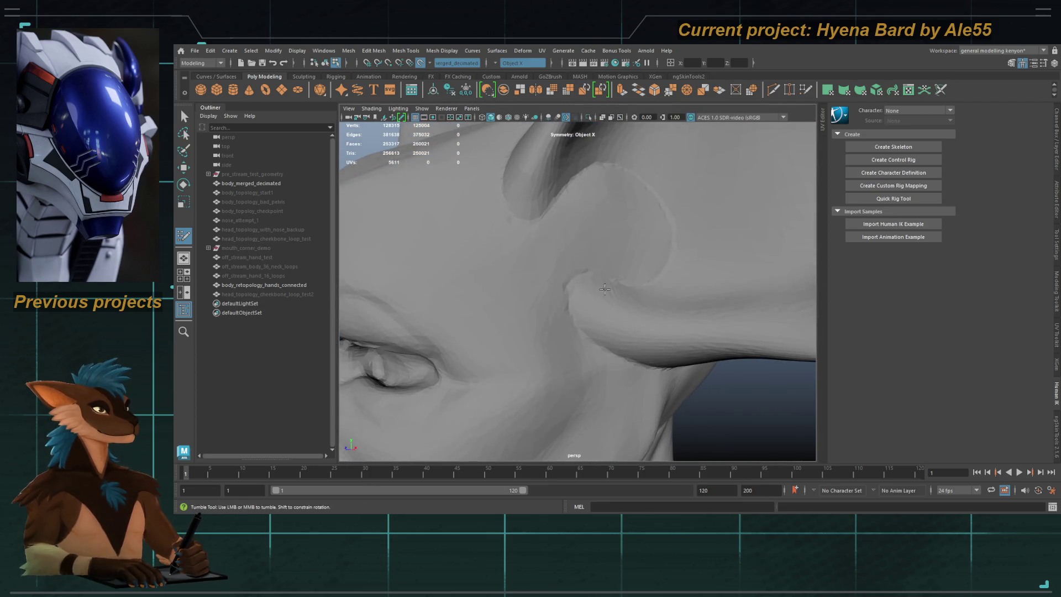
# Step: Place points at the ear base and fill the first mirrored quads there
pyautogui.click(625, 319)
pyautogui.click(626, 357)
pyautogui.keyDown('shift'); pyautogui.click(604, 320); pyautogui.keyUp('shift')
pyautogui.hotkey('ctrl', 'z')
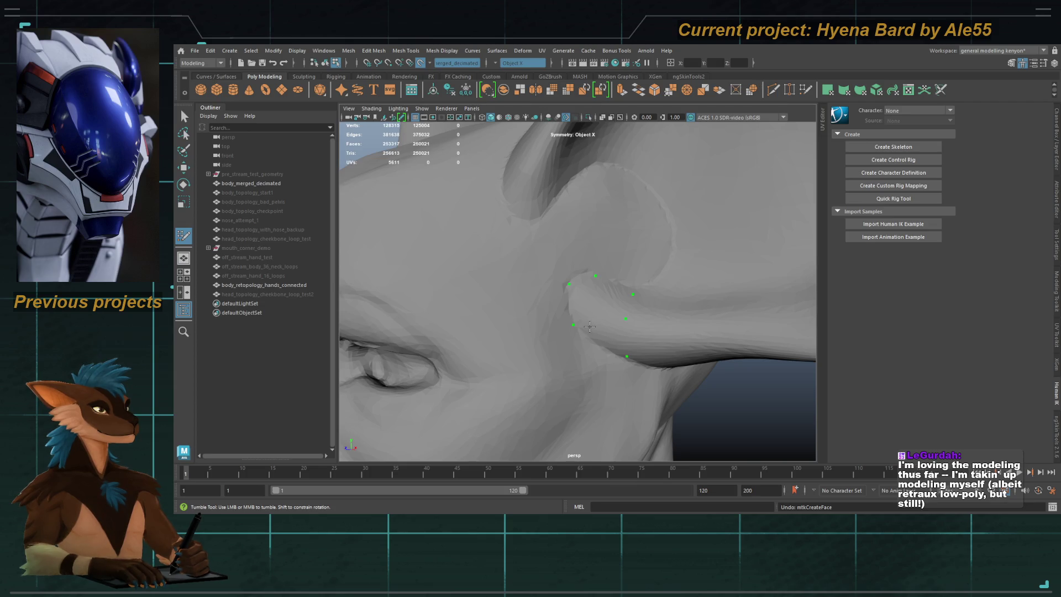
pyautogui.keyDown('alt'); pyautogui.moveTo(589, 328); pyautogui.dragTo(606, 361); pyautogui.keyUp('alt')
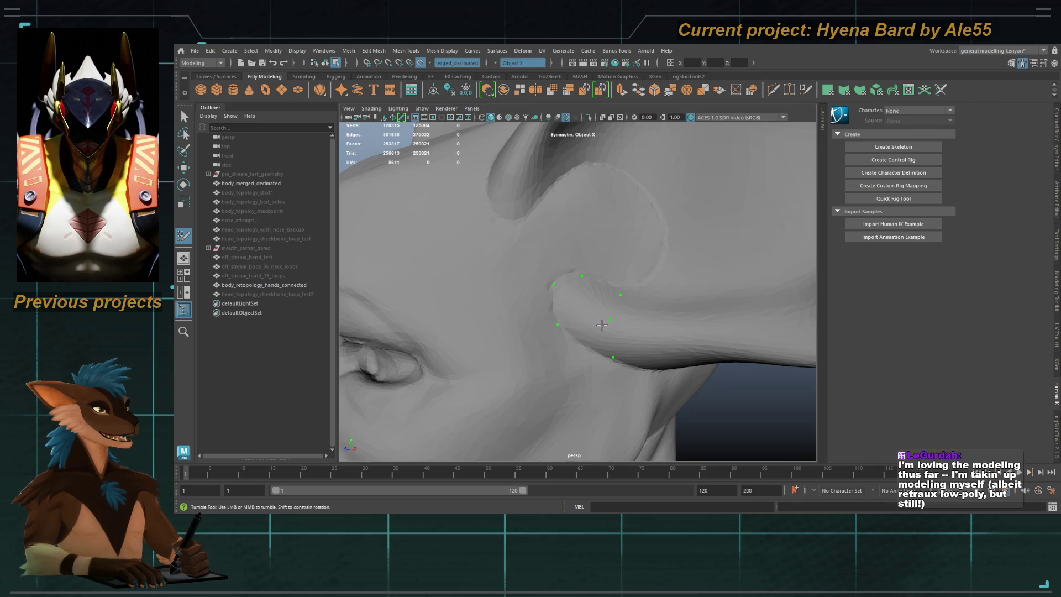
pyautogui.keyDown('shift'); pyautogui.click(602, 324); pyautogui.keyUp('shift')
pyautogui.keyDown('shift'); pyautogui.click(607, 339); pyautogui.keyUp('shift')
pyautogui.keyDown('alt'); pyautogui.moveTo(616, 348); pyautogui.dragTo(653, 308, button='right'); pyautogui.keyUp('alt')
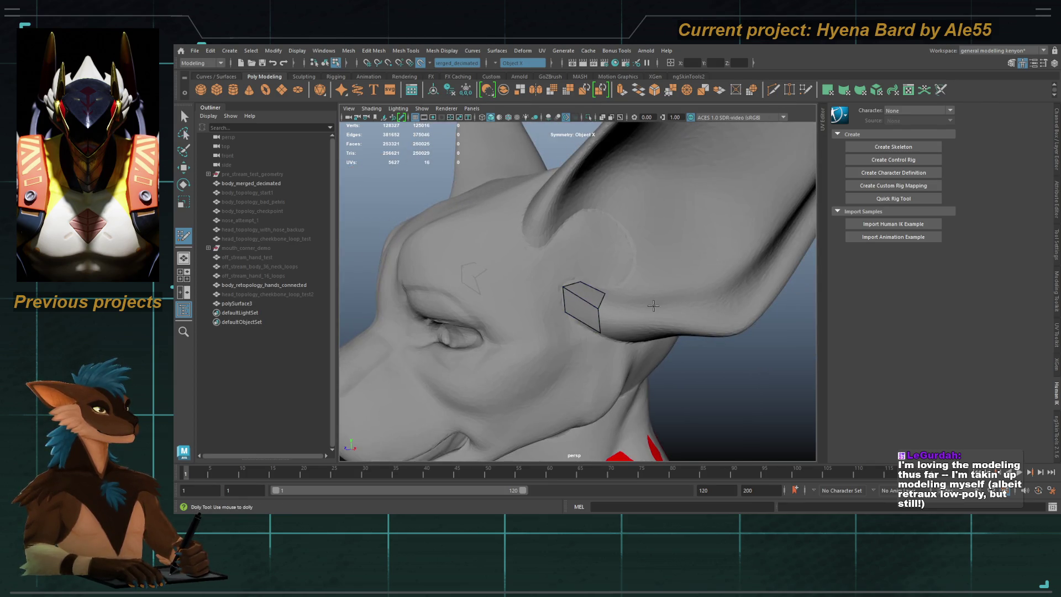
pyautogui.keyDown('alt'); pyautogui.moveTo(627, 330); pyautogui.dragTo(646, 329); pyautogui.keyUp('alt')
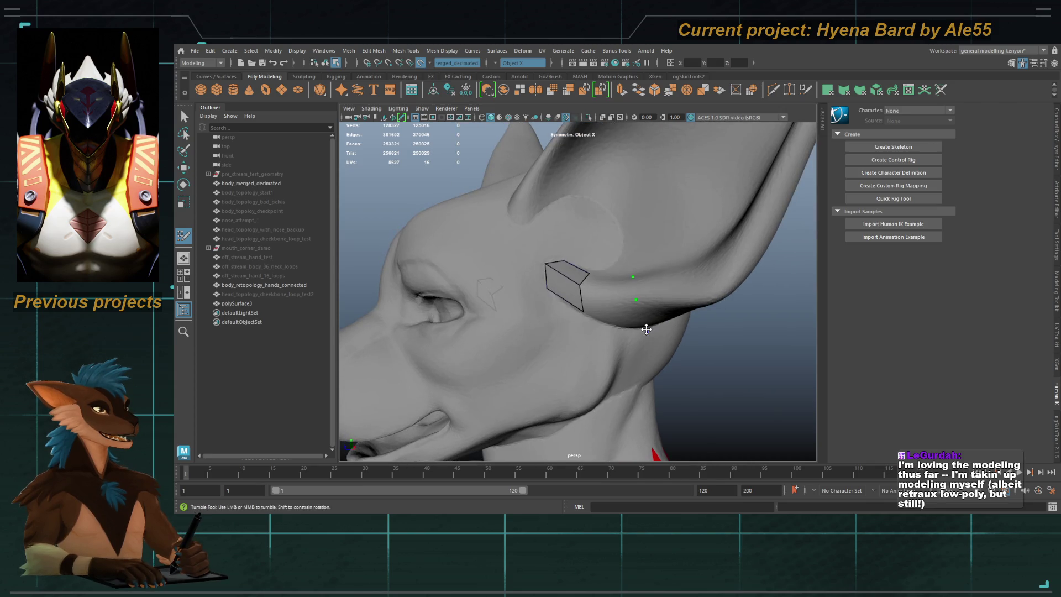
# Step: Extend the strip with more quads, close its end, and add another quad at the ear base
pyautogui.keyDown('shift'); pyautogui.click(608, 281); pyautogui.keyUp('shift')
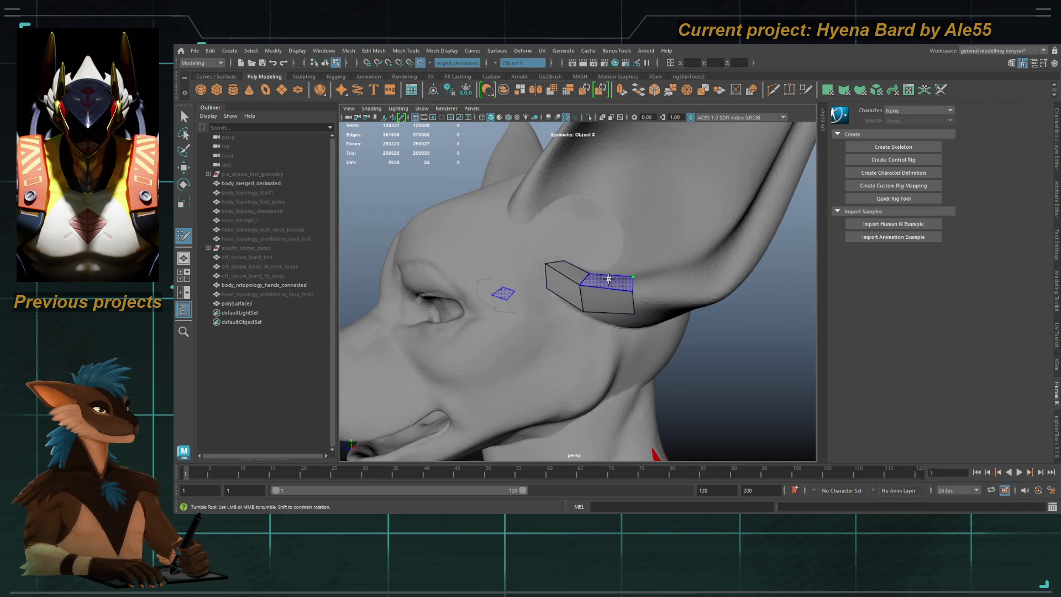
pyautogui.keyDown('shift'); pyautogui.click(663, 286); pyautogui.keyUp('shift')
pyautogui.moveTo(663, 286)
pyautogui.keyDown('alt'); pyautogui.mouseDown()
pyautogui.moveTo(682, 256)
pyautogui.moveTo(578, 301)
pyautogui.moveTo(516, 301)
pyautogui.moveTo(566, 308)
pyautogui.moveTo(606, 336)
pyautogui.moveTo(636, 312)
pyautogui.moveTo(620, 312)
pyautogui.mouseUp(); pyautogui.keyUp('alt')
pyautogui.keyDown('shift'); pyautogui.click(623, 311); pyautogui.keyUp('shift')
pyautogui.moveTo(614, 293)
pyautogui.keyDown('alt'); pyautogui.mouseDown()
pyautogui.moveTo(534, 286)
pyautogui.moveTo(540, 256)
pyautogui.moveTo(530, 285)
pyautogui.moveTo(537, 229)
pyautogui.moveTo(583, 327)
pyautogui.mouseUp(); pyautogui.keyUp('alt')
pyautogui.click(561, 245)
pyautogui.click(552, 275)
pyautogui.keyDown('shift'); pyautogui.click(550, 265); pyautogui.keyUp('shift')
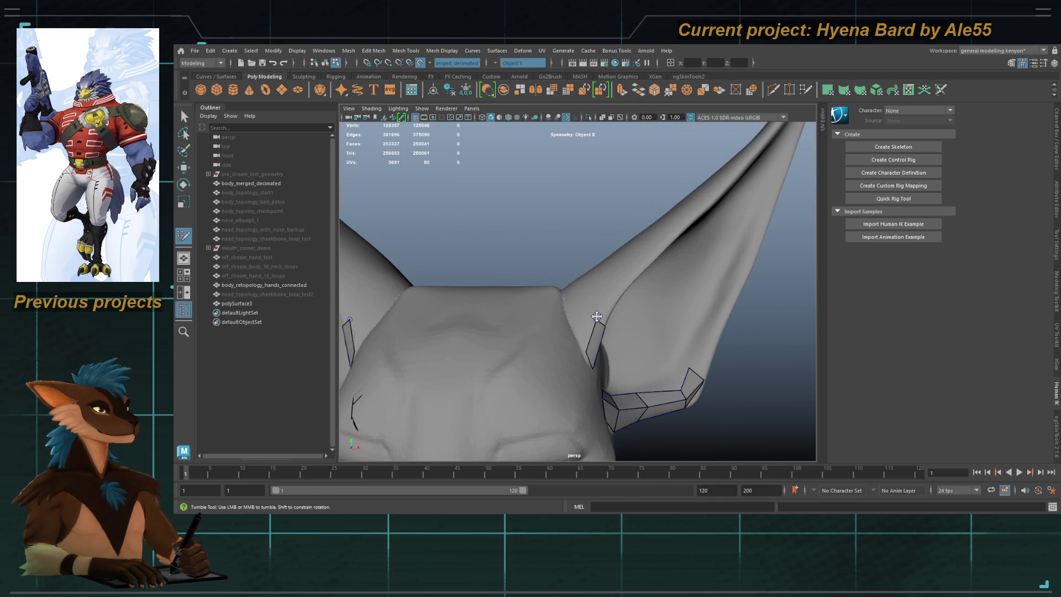
# Step: Add a quad joining the two ear strips and pull its corner vertex outward
pyautogui.keyDown('shift'); pyautogui.click(582, 330); pyautogui.keyUp('shift')
pyautogui.moveTo(586, 351)
pyautogui.keyDown('alt'); pyautogui.mouseDown()
pyautogui.moveTo(490, 308)
pyautogui.moveTo(564, 295)
pyautogui.moveTo(600, 343)
pyautogui.mouseUp(); pyautogui.keyUp('alt')
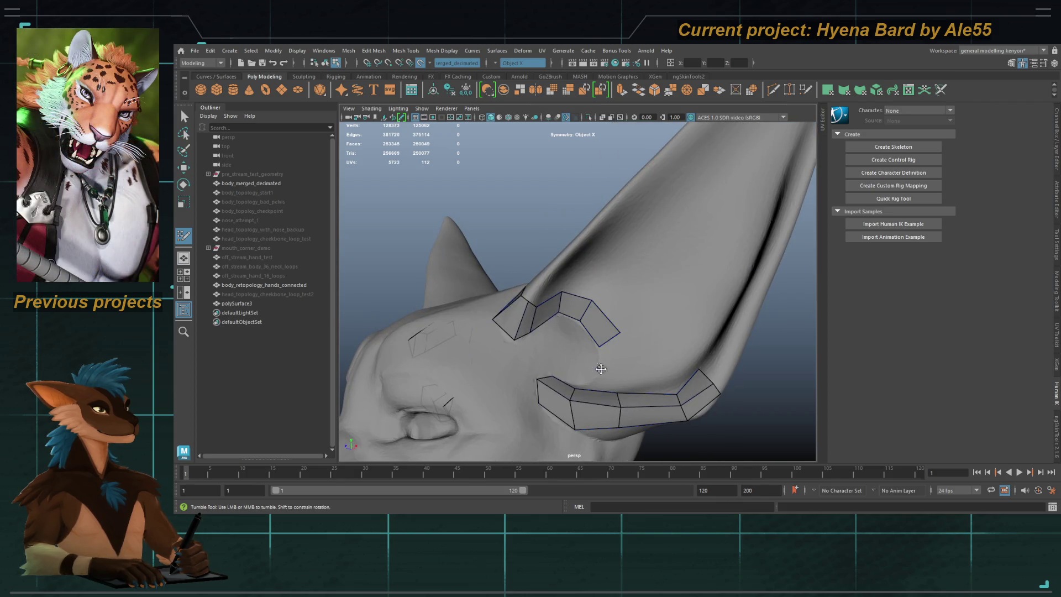
pyautogui.keyDown('alt'); pyautogui.moveTo(609, 359); pyautogui.dragTo(639, 363, button='right'); pyautogui.keyUp('alt')
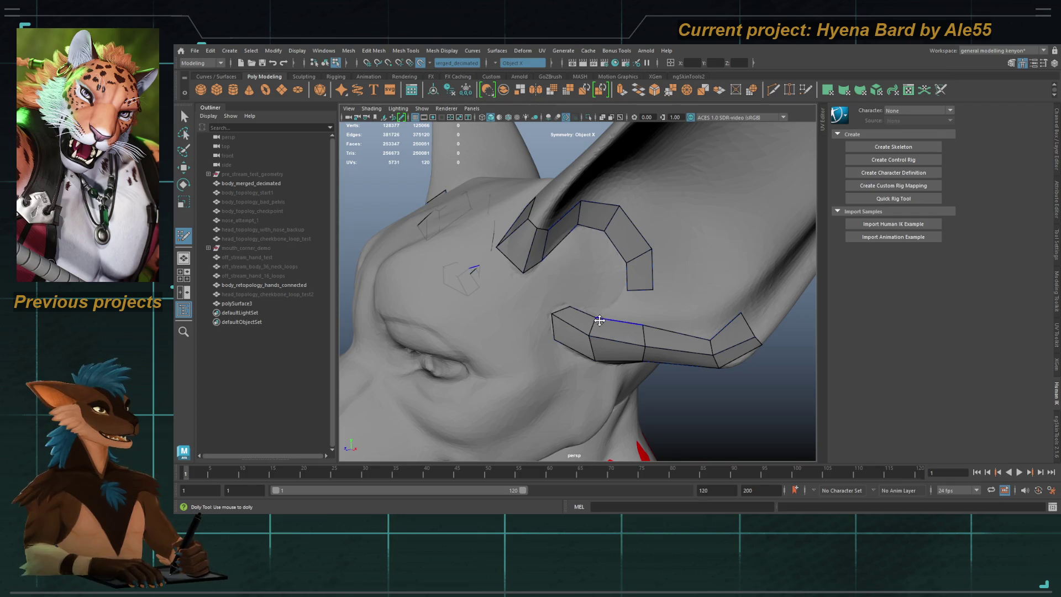
pyautogui.keyDown('alt'); pyautogui.moveTo(607, 326); pyautogui.dragTo(596, 306); pyautogui.keyUp('alt')
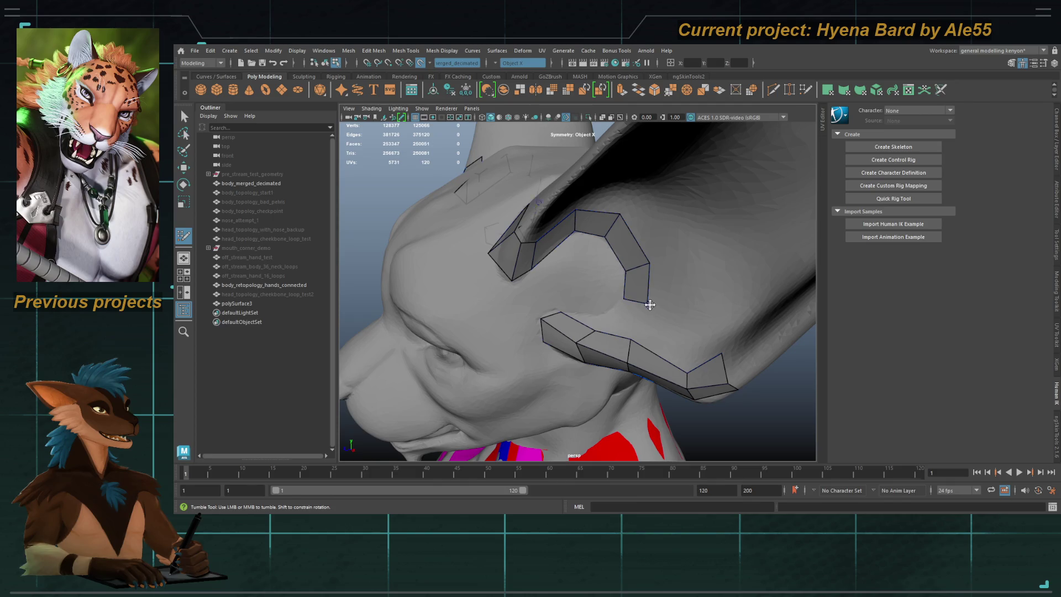
pyautogui.keyDown('shift'); pyautogui.click(595, 314); pyautogui.keyUp('shift')
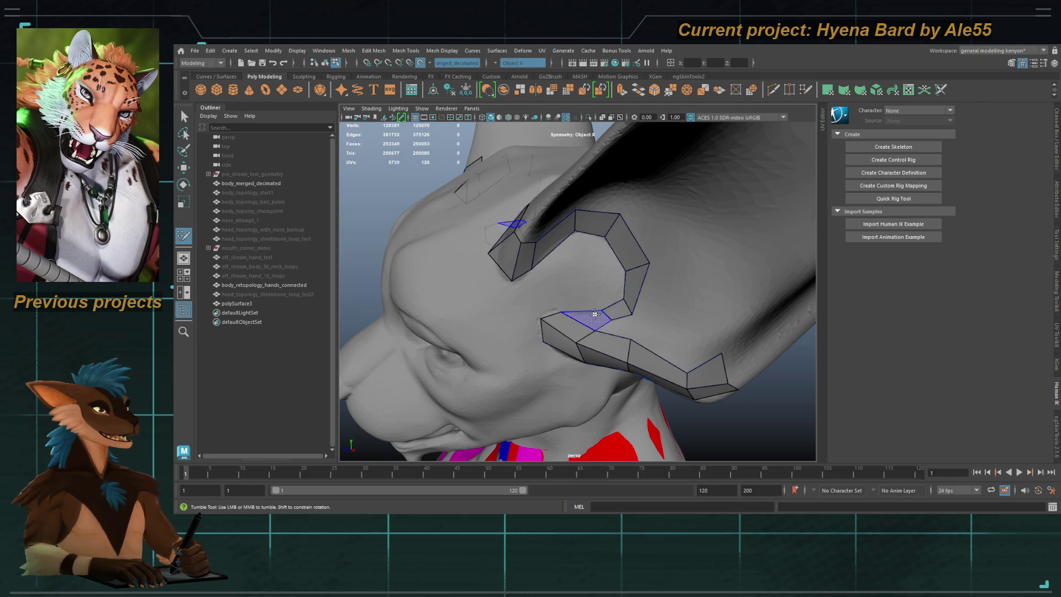
pyautogui.moveTo(633, 312)
pyautogui.mouseDown()
pyautogui.moveTo(647, 305)
pyautogui.moveTo(613, 265)
pyautogui.moveTo(628, 252)
pyautogui.moveTo(584, 250)
pyautogui.mouseUp()
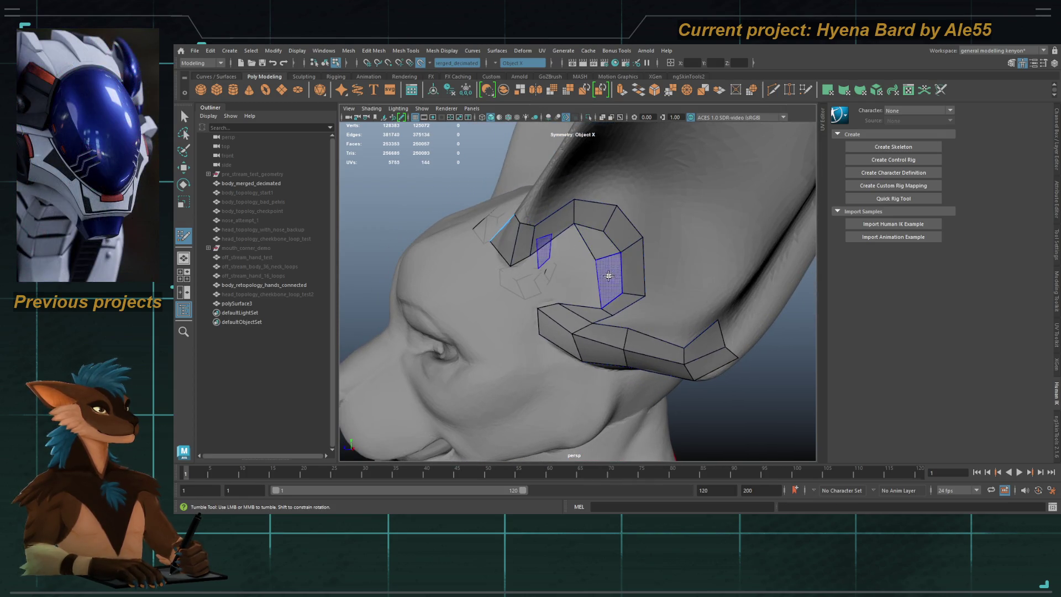
# Step: Fill quads inside the ear ring and the gap beside it
pyautogui.keyDown('shift'); pyautogui.click(600, 264); pyautogui.keyUp('shift')
pyautogui.click(554, 274)
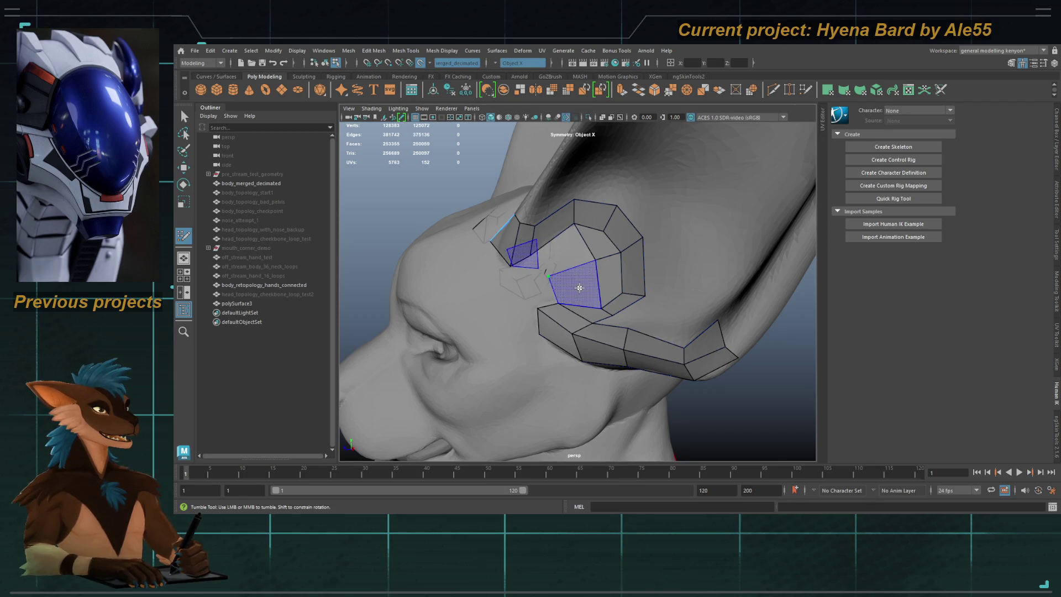
pyautogui.keyDown('shift'); pyautogui.click(575, 279); pyautogui.keyUp('shift')
pyautogui.keyDown('shift'); pyautogui.click(525, 251); pyautogui.keyUp('shift')
pyautogui.keyDown('alt'); pyautogui.moveTo(525, 251); pyautogui.dragTo(555, 288); pyautogui.keyUp('alt')
pyautogui.click(537, 288)
pyautogui.keyDown('shift'); pyautogui.click(536, 267); pyautogui.keyUp('shift')
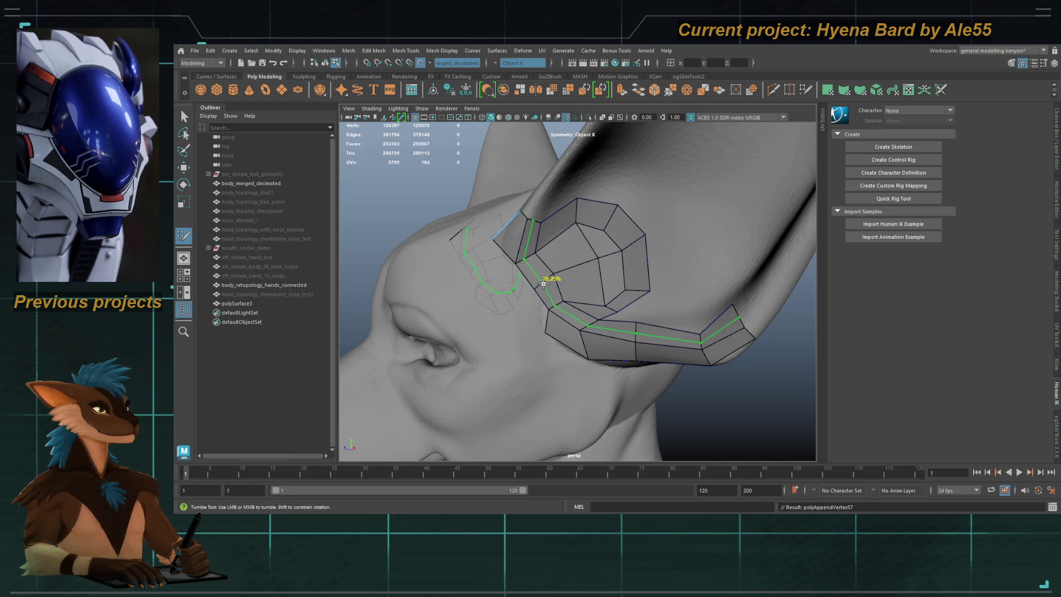
# Step: Delete the small stray face by the ear and add two new quads near the ear base
pyautogui.moveTo(537, 296)
pyautogui.keyDown('alt'); pyautogui.mouseDown()
pyautogui.moveTo(545, 247)
pyautogui.moveTo(569, 308)
pyautogui.moveTo(560, 308)
pyautogui.moveTo(588, 323)
pyautogui.moveTo(574, 290)
pyautogui.mouseUp(); pyautogui.keyUp('alt')
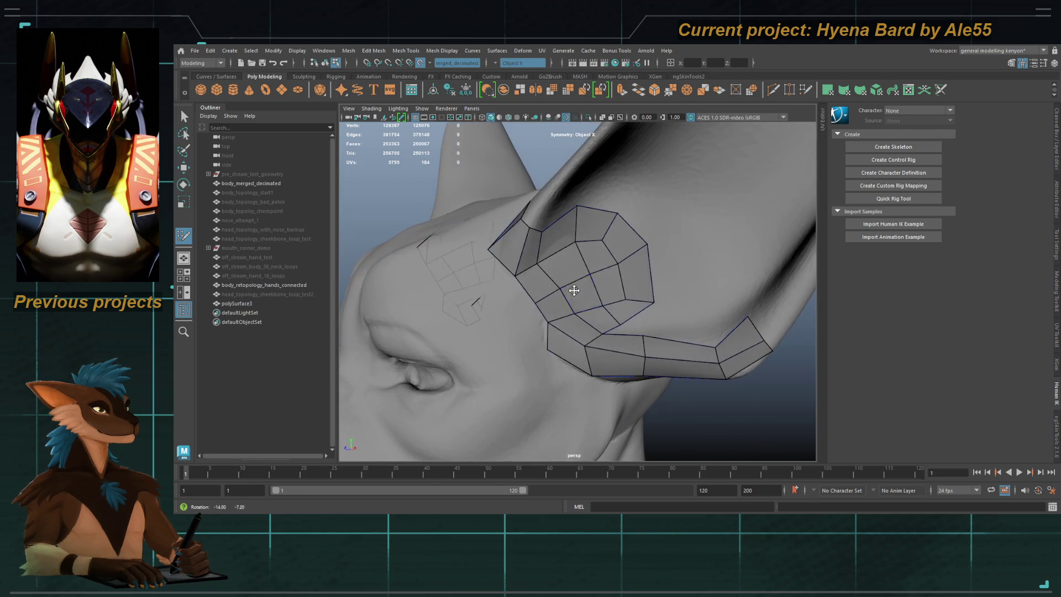
pyautogui.moveTo(531, 246)
pyautogui.keyDown('alt'); pyautogui.mouseDown()
pyautogui.moveTo(552, 232)
pyautogui.moveTo(517, 303)
pyautogui.mouseUp(); pyautogui.keyUp('alt')
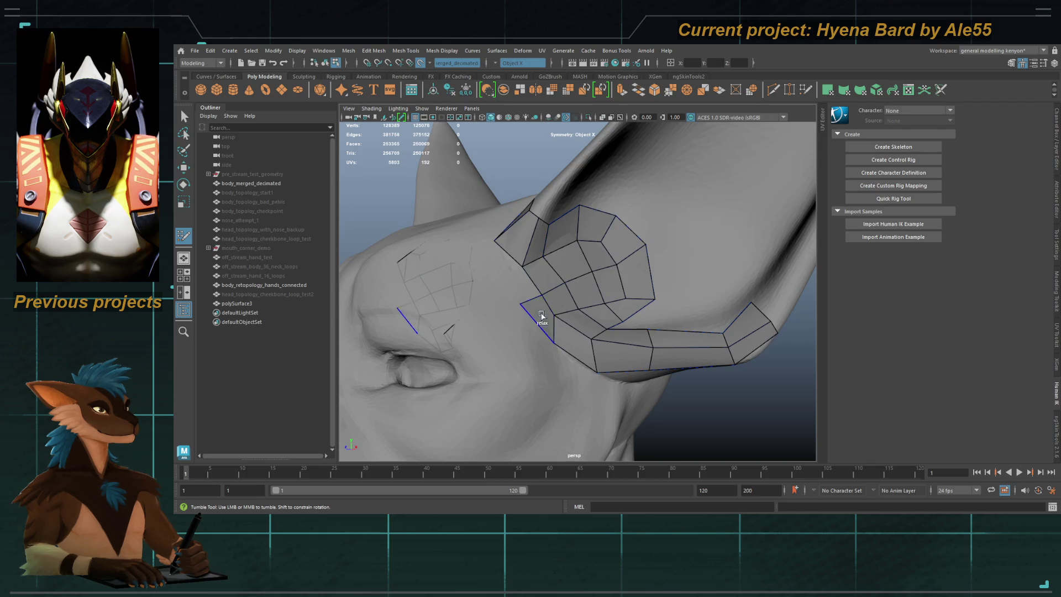
pyautogui.keyDown('alt'); pyautogui.moveTo(516, 288); pyautogui.dragTo(487, 259); pyautogui.keyUp('alt')
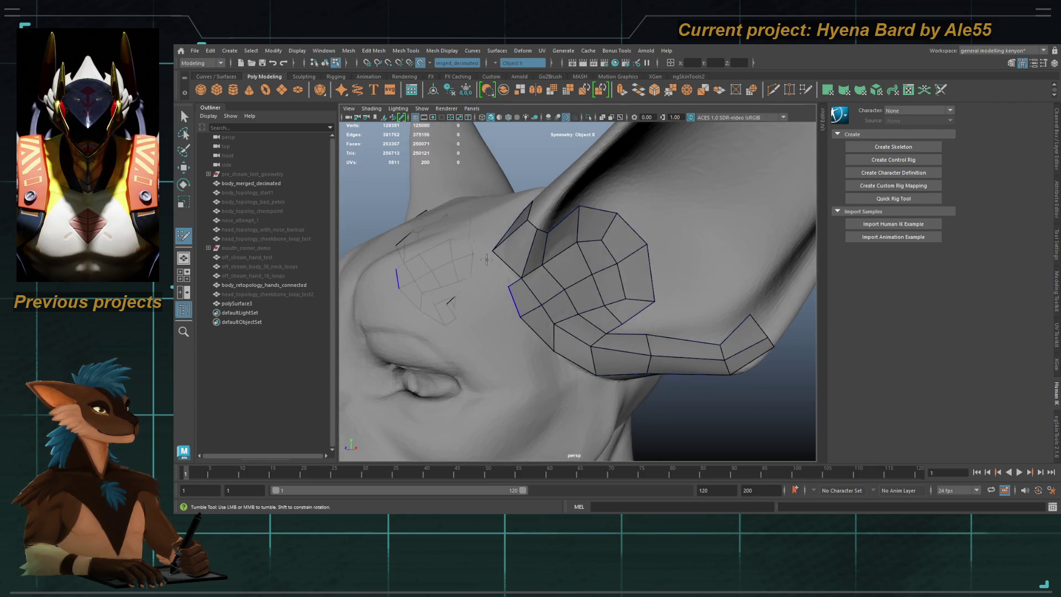
pyautogui.keyDown('ctrl'); pyautogui.keyDown('shift'); pyautogui.click(497, 266); pyautogui.keyUp('shift'); pyautogui.keyUp('ctrl')
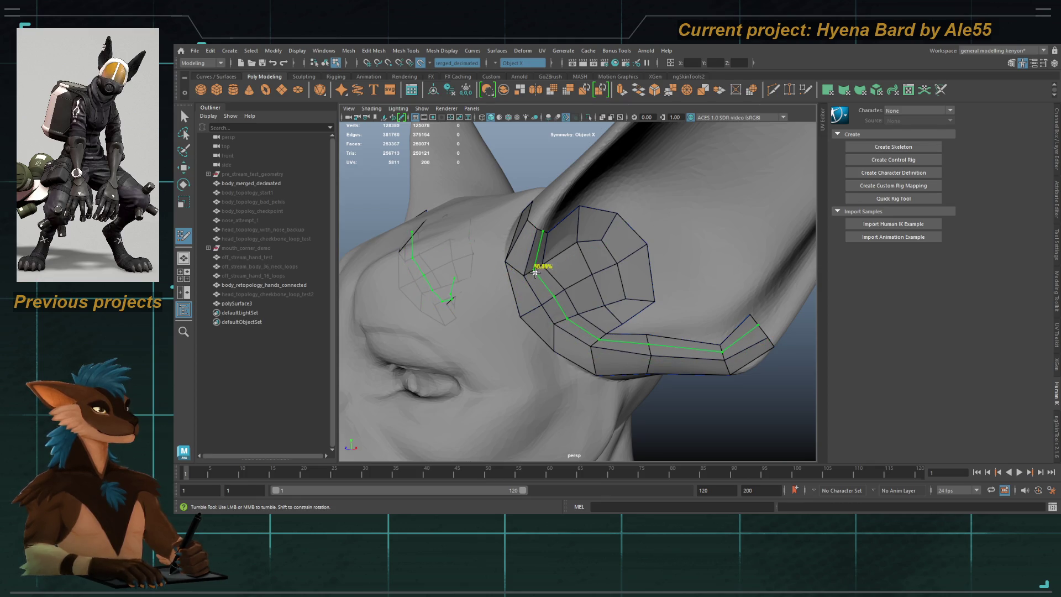
pyautogui.moveTo(536, 271)
pyautogui.keyDown('alt'); pyautogui.mouseDown()
pyautogui.moveTo(538, 221)
pyautogui.moveTo(576, 232)
pyautogui.moveTo(556, 257)
pyautogui.moveTo(616, 298)
pyautogui.mouseUp(); pyautogui.keyUp('alt')
pyautogui.keyDown('shift'); pyautogui.click(553, 279); pyautogui.keyUp('shift')
pyautogui.moveTo(553, 279)
pyautogui.keyDown('alt'); pyautogui.mouseDown()
pyautogui.moveTo(549, 267)
pyautogui.moveTo(525, 285)
pyautogui.moveTo(548, 293)
pyautogui.moveTo(543, 318)
pyautogui.moveTo(592, 241)
pyautogui.mouseUp(); pyautogui.keyUp('alt')
pyautogui.keyDown('shift'); pyautogui.click(517, 282); pyautogui.keyUp('shift')
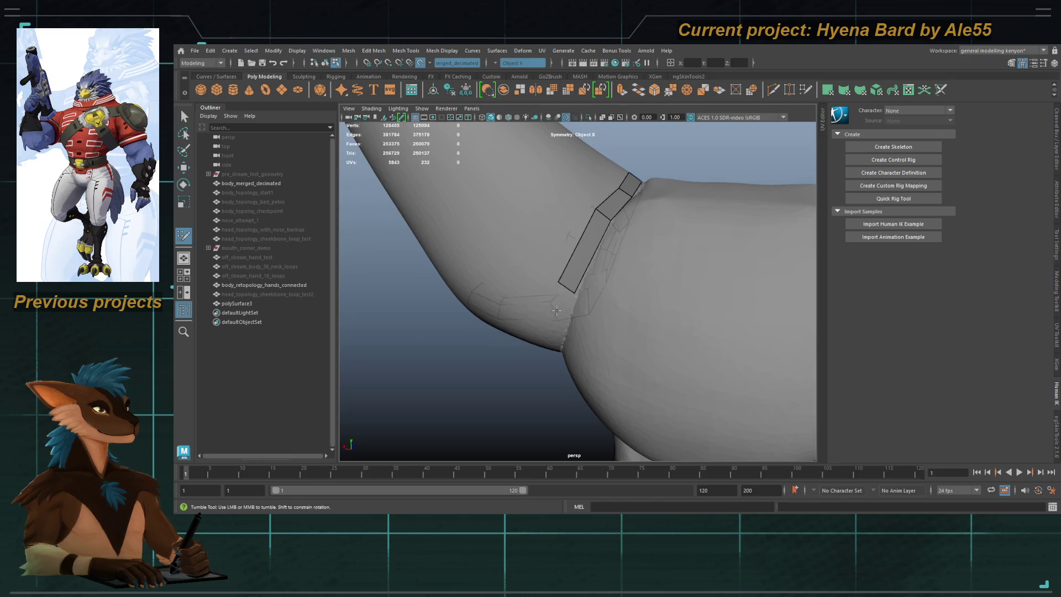
# Step: Fill two previewed quads along the back and base of the ear-base patch
pyautogui.keyDown('alt'); pyautogui.moveTo(554, 314); pyautogui.dragTo(589, 249); pyautogui.keyUp('alt')
pyautogui.moveTo(565, 303)
pyautogui.keyDown('alt'); pyautogui.mouseDown()
pyautogui.moveTo(601, 255)
pyautogui.moveTo(620, 303)
pyautogui.moveTo(545, 315)
pyautogui.moveTo(532, 333)
pyautogui.moveTo(507, 327)
pyautogui.moveTo(562, 346)
pyautogui.moveTo(534, 338)
pyautogui.moveTo(506, 284)
pyautogui.moveTo(542, 275)
pyautogui.mouseUp(); pyautogui.keyUp('alt')
pyautogui.keyDown('alt'); pyautogui.moveTo(542, 274); pyautogui.dragTo(572, 310, button='right'); pyautogui.keyUp('alt')
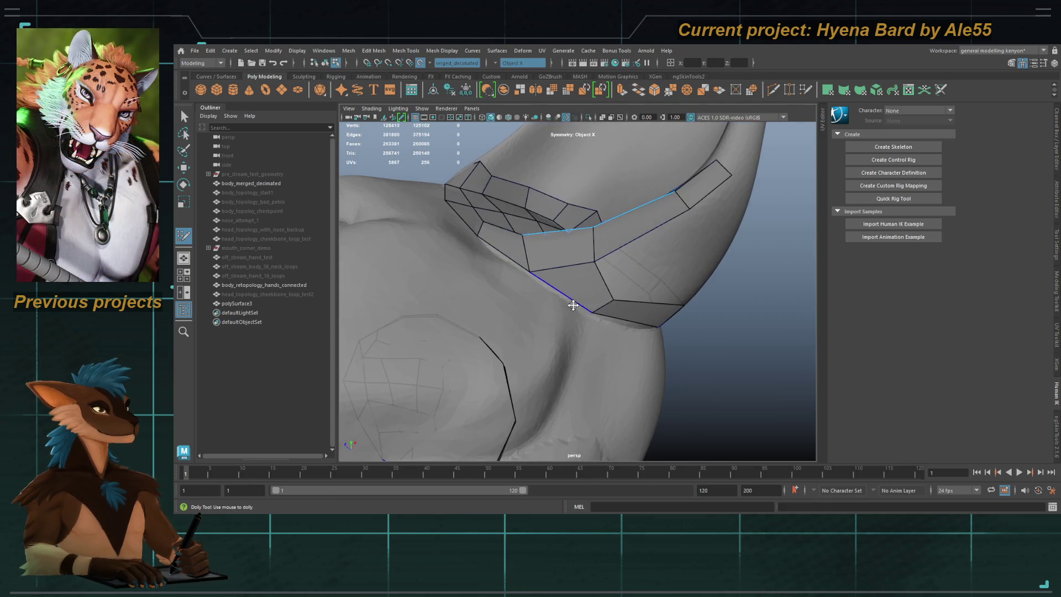
pyautogui.moveTo(536, 264)
pyautogui.keyDown('alt'); pyautogui.mouseDown()
pyautogui.moveTo(533, 301)
pyautogui.moveTo(548, 321)
pyautogui.moveTo(549, 303)
pyautogui.moveTo(532, 322)
pyautogui.moveTo(554, 303)
pyautogui.mouseUp(); pyautogui.keyUp('alt')
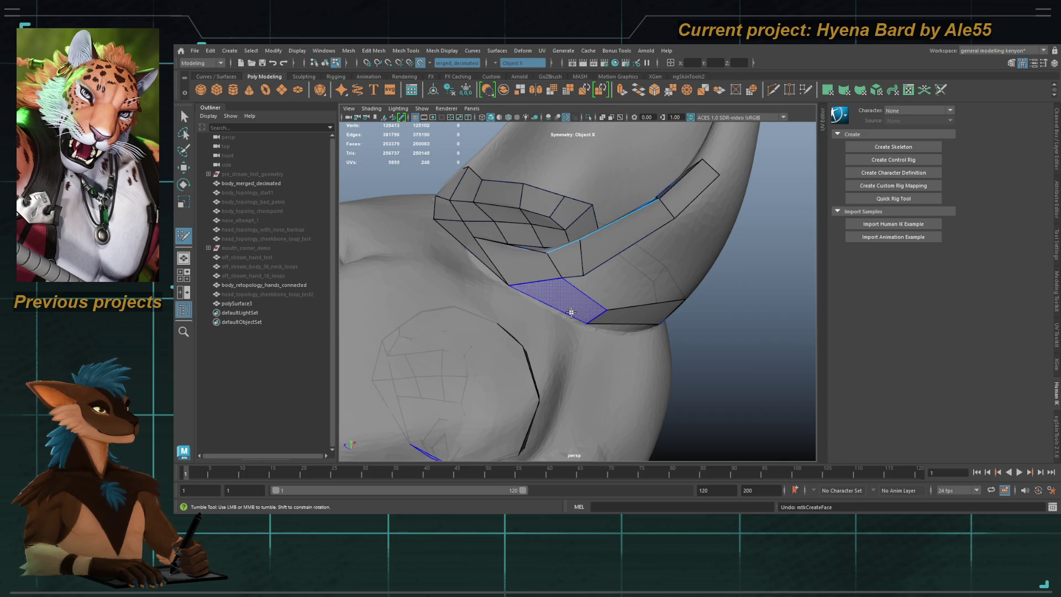
pyautogui.keyDown('shift'); pyautogui.click(544, 288); pyautogui.keyUp('shift')
pyautogui.moveTo(544, 288)
pyautogui.keyDown('alt'); pyautogui.mouseDown()
pyautogui.moveTo(490, 289)
pyautogui.moveTo(549, 321)
pyautogui.moveTo(550, 288)
pyautogui.moveTo(478, 276)
pyautogui.moveTo(578, 289)
pyautogui.moveTo(573, 268)
pyautogui.moveTo(582, 273)
pyautogui.moveTo(539, 242)
pyautogui.moveTo(597, 247)
pyautogui.moveTo(563, 253)
pyautogui.moveTo(549, 286)
pyautogui.moveTo(606, 289)
pyautogui.moveTo(561, 286)
pyautogui.moveTo(589, 294)
pyautogui.mouseUp(); pyautogui.keyUp('alt')
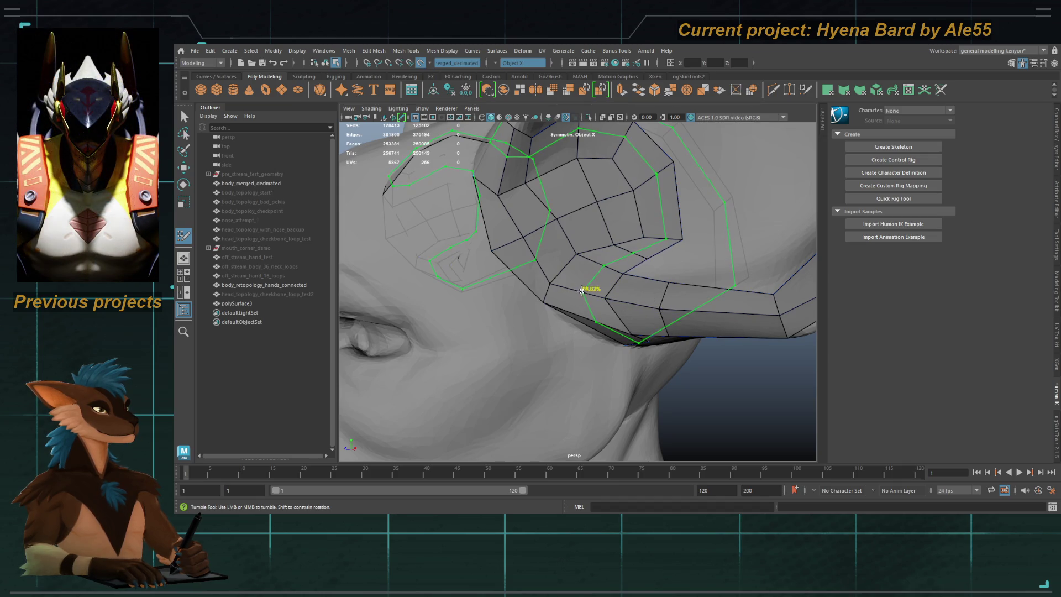
pyautogui.moveTo(582, 288)
pyautogui.keyDown('alt'); pyautogui.mouseDown()
pyautogui.moveTo(560, 251)
pyautogui.moveTo(625, 278)
pyautogui.moveTo(595, 264)
pyautogui.moveTo(547, 328)
pyautogui.mouseUp(); pyautogui.keyUp('alt')
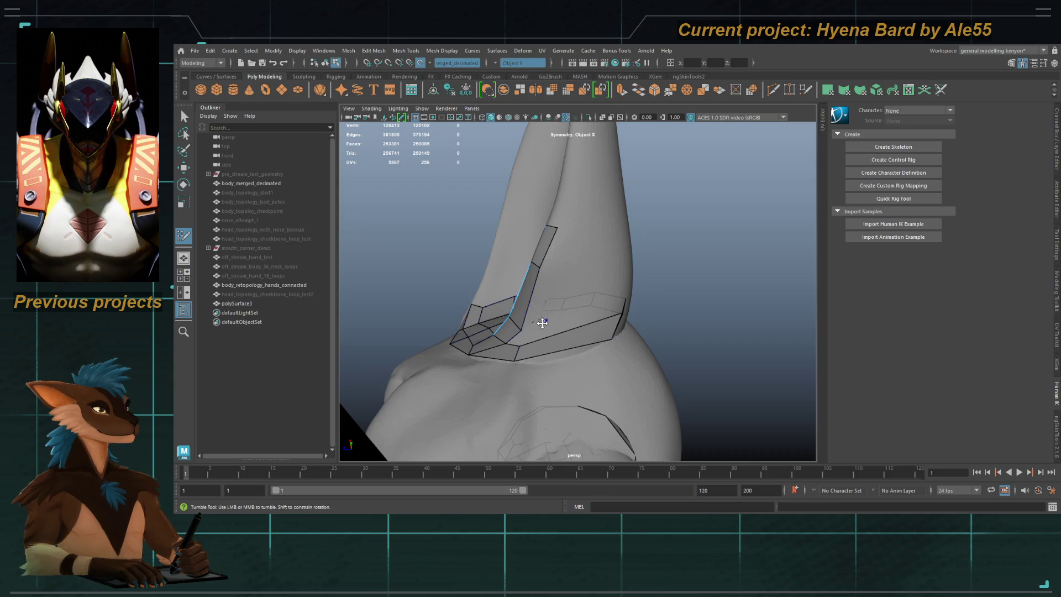
pyautogui.moveTo(524, 335)
pyautogui.keyDown('alt'); pyautogui.mouseDown()
pyautogui.moveTo(573, 298)
pyautogui.moveTo(571, 310)
pyautogui.moveTo(611, 184)
pyautogui.moveTo(581, 251)
pyautogui.mouseUp(); pyautogui.keyUp('alt')
pyautogui.keyDown('shift'); pyautogui.click(591, 288); pyautogui.keyUp('shift')
# Step: Fill two more quads beside the ear-base patch
pyautogui.keyDown('shift'); pyautogui.click(611, 289); pyautogui.keyUp('shift')
pyautogui.keyDown('alt'); pyautogui.moveTo(611, 289); pyautogui.dragTo(604, 255); pyautogui.keyUp('alt')
pyautogui.keyDown('alt'); pyautogui.moveTo(551, 308); pyautogui.dragTo(547, 293); pyautogui.keyUp('alt')
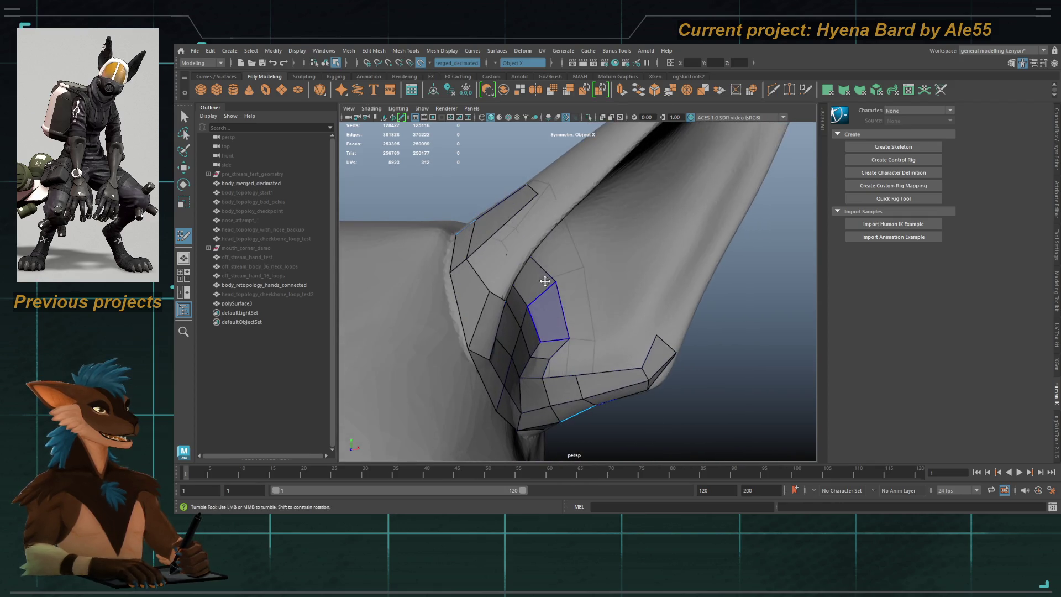
pyautogui.keyDown('shift'); pyautogui.click(523, 234); pyautogui.keyUp('shift')
pyautogui.keyDown('alt'); pyautogui.moveTo(523, 234); pyautogui.dragTo(497, 230); pyautogui.keyUp('alt')
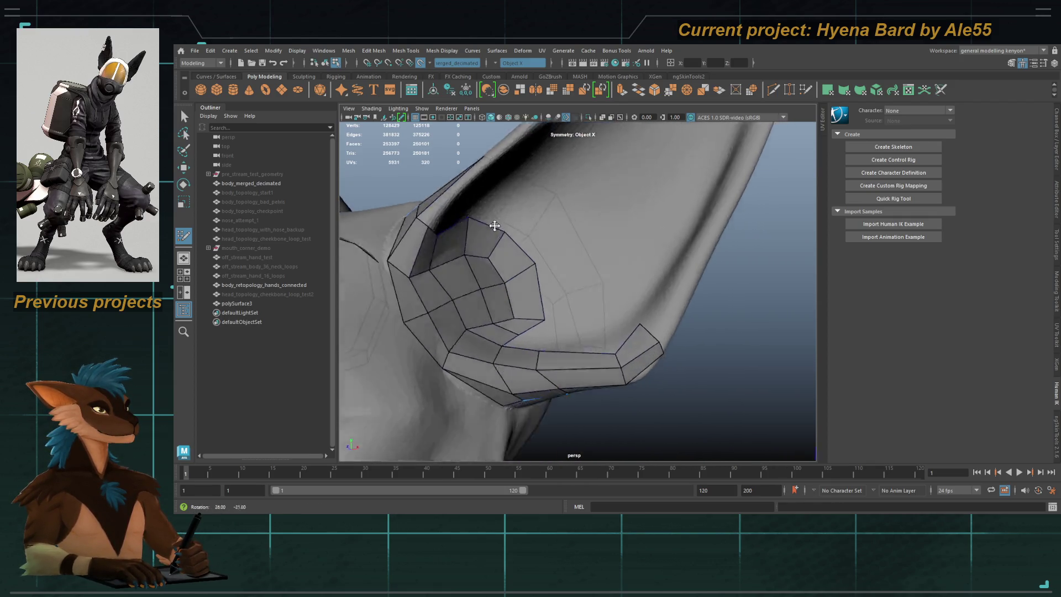
pyautogui.keyDown('alt'); pyautogui.moveTo(497, 230); pyautogui.dragTo(636, 237, button='middle'); pyautogui.keyUp('alt')
pyautogui.moveTo(635, 237)
pyautogui.keyDown('alt'); pyautogui.mouseDown()
pyautogui.moveTo(542, 230)
pyautogui.moveTo(589, 299)
pyautogui.moveTo(566, 291)
pyautogui.mouseUp(); pyautogui.keyUp('alt')
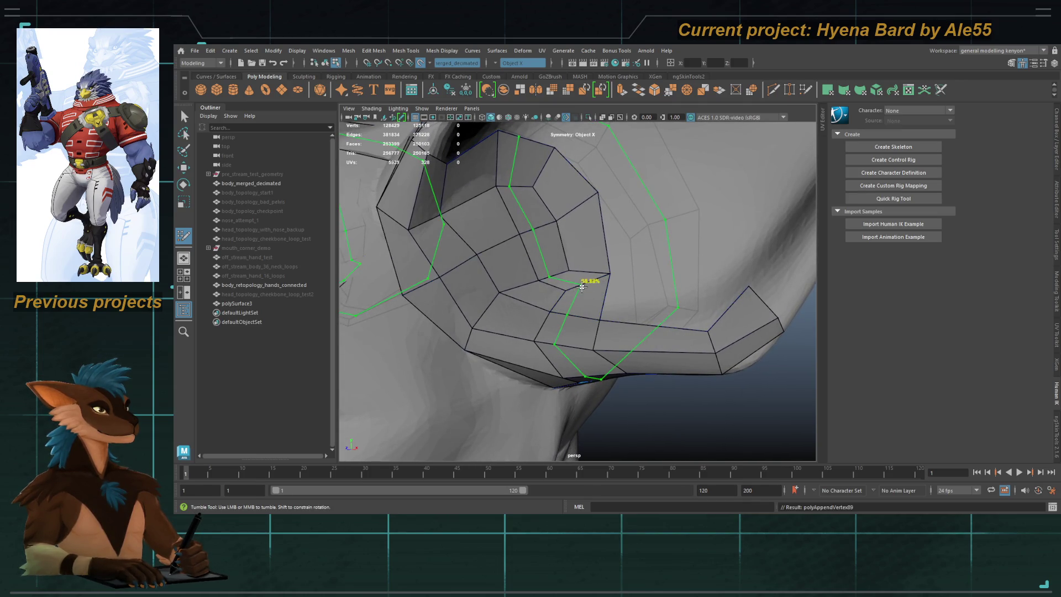
pyautogui.keyDown('alt'); pyautogui.moveTo(543, 229); pyautogui.dragTo(521, 194); pyautogui.keyUp('alt')
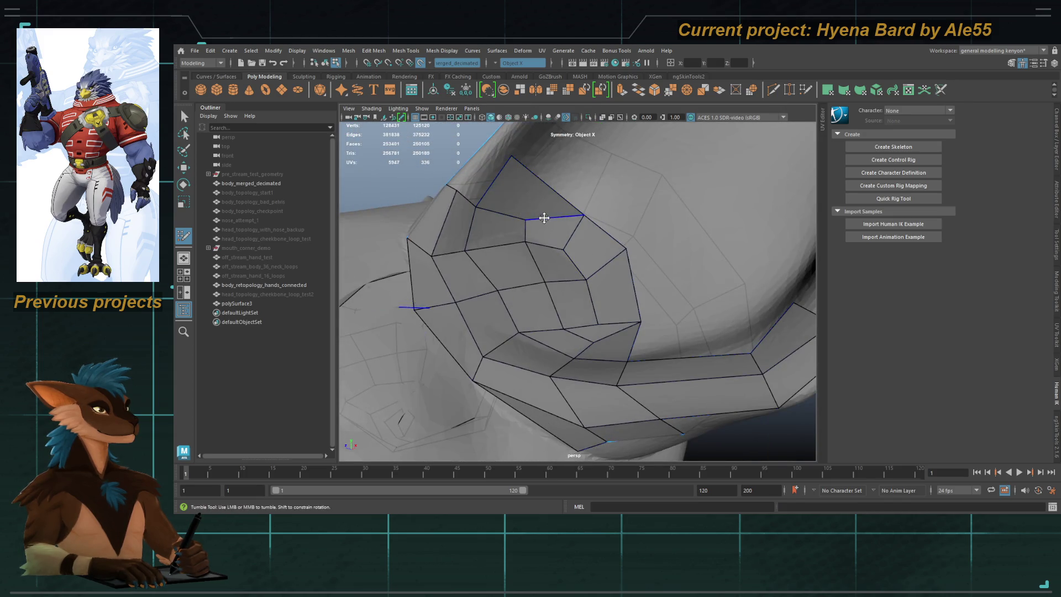
pyautogui.moveTo(525, 178)
pyautogui.keyDown('alt'); pyautogui.mouseDown()
pyautogui.moveTo(561, 218)
pyautogui.moveTo(580, 216)
pyautogui.mouseUp(); pyautogui.keyUp('alt')
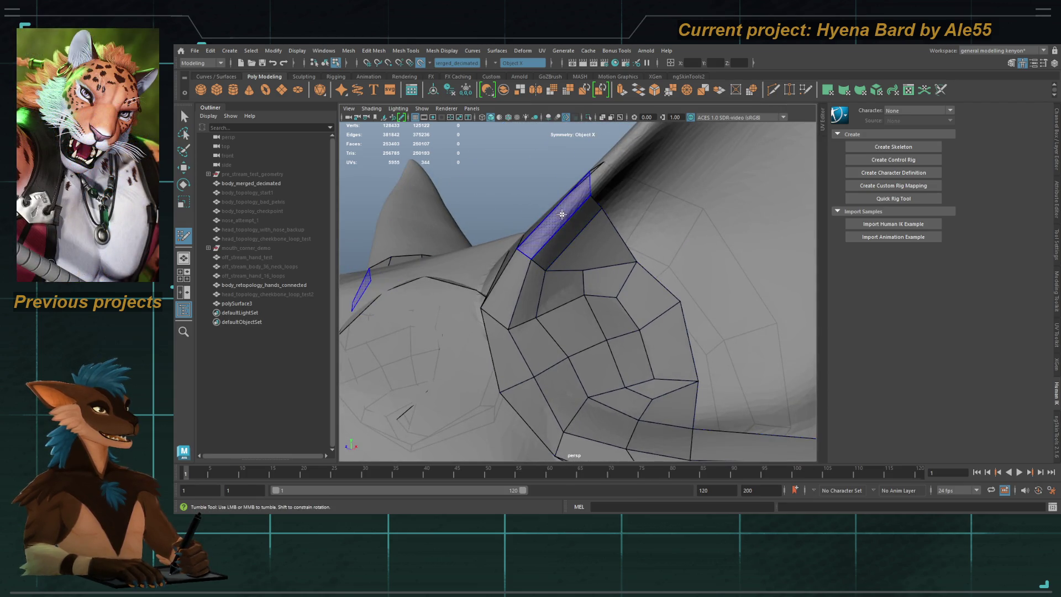
pyautogui.moveTo(566, 244)
pyautogui.keyDown('alt'); pyautogui.mouseDown()
pyautogui.moveTo(559, 237)
pyautogui.moveTo(576, 284)
pyautogui.moveTo(554, 260)
pyautogui.moveTo(585, 249)
pyautogui.mouseUp(); pyautogui.keyUp('alt')
# Step: Relax the ear-patch vertices with the relax brush into a smoother layout
pyautogui.keyDown('shift'); pyautogui.moveTo(620, 283); pyautogui.dragTo(605, 299); pyautogui.keyUp('shift')
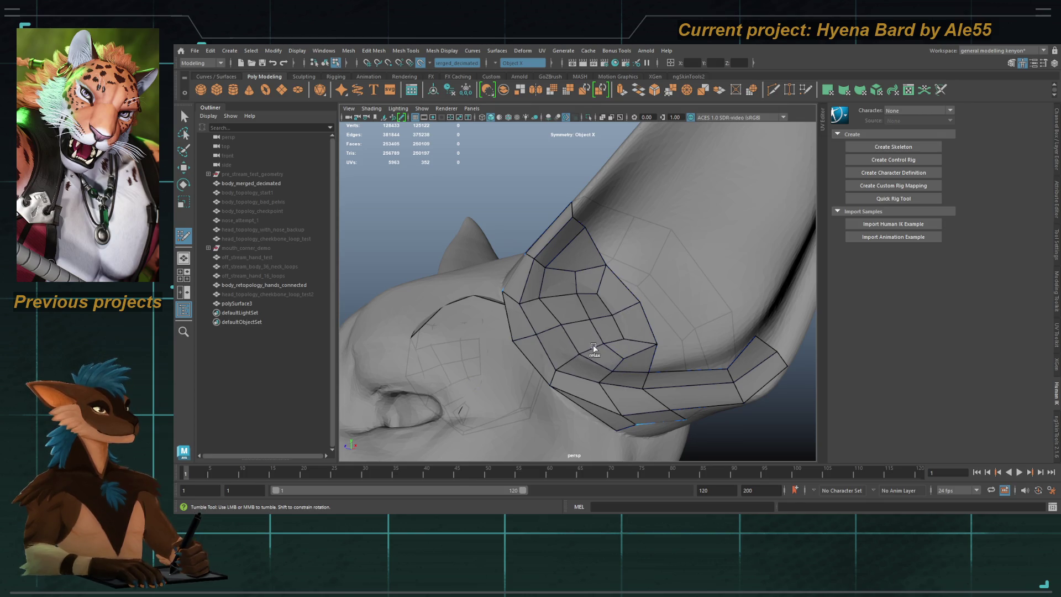
pyautogui.moveTo(559, 324)
pyautogui.keyDown('alt'); pyautogui.mouseDown()
pyautogui.moveTo(573, 286)
pyautogui.moveTo(590, 284)
pyautogui.mouseUp(); pyautogui.keyUp('alt')
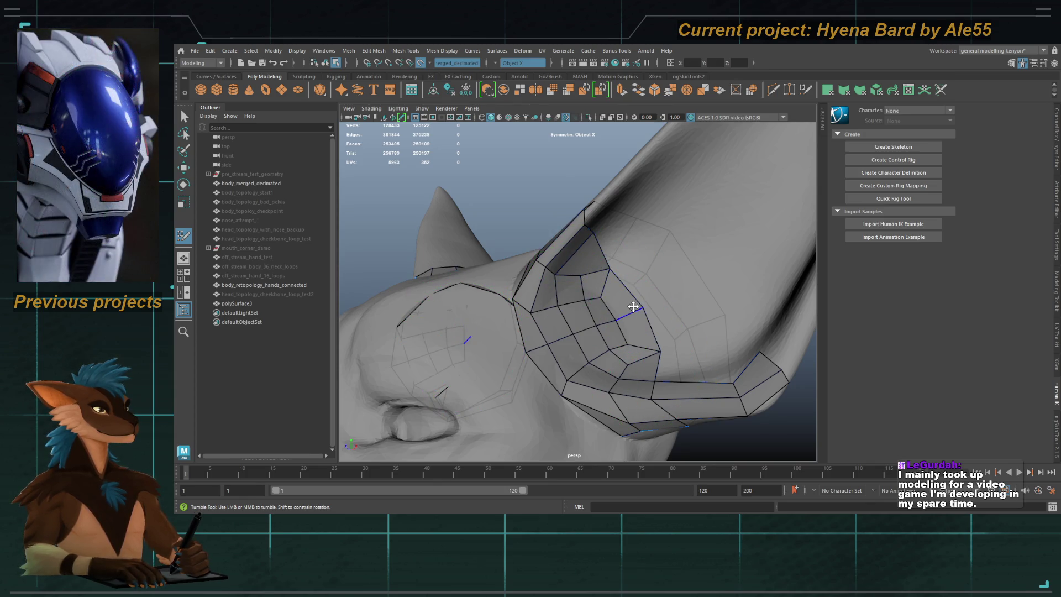
pyautogui.moveTo(620, 326)
pyautogui.keyDown('alt'); pyautogui.mouseDown()
pyautogui.moveTo(594, 279)
pyautogui.moveTo(607, 288)
pyautogui.mouseUp(); pyautogui.keyUp('alt')
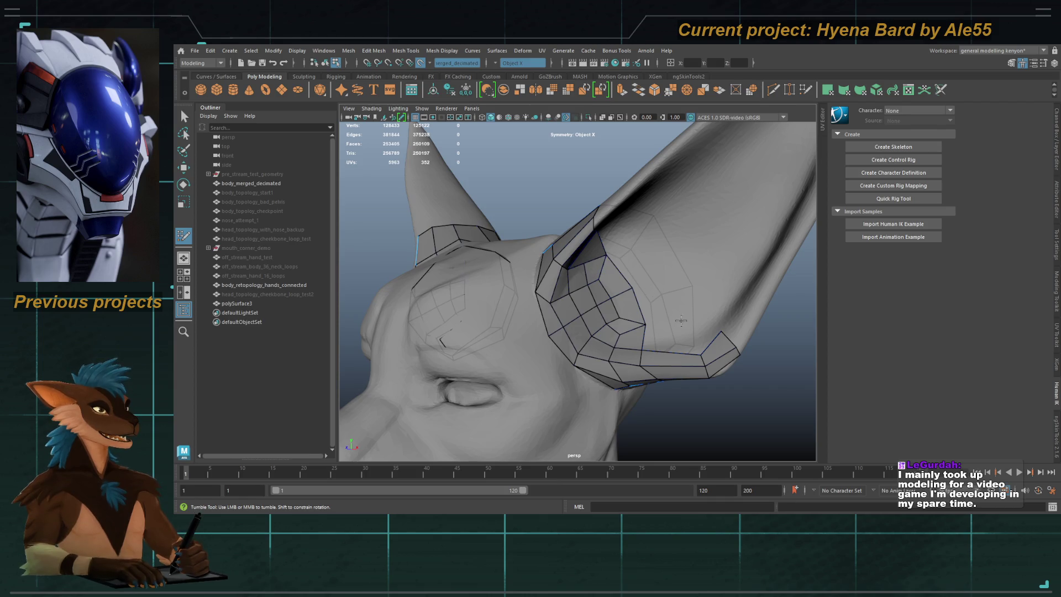
pyautogui.keyDown('alt'); pyautogui.moveTo(608, 288); pyautogui.dragTo(600, 292); pyautogui.keyUp('alt')
pyautogui.keyDown('alt'); pyautogui.moveTo(599, 292); pyautogui.dragTo(615, 304, button='middle'); pyautogui.keyUp('alt')
pyautogui.moveTo(615, 304)
pyautogui.keyDown('alt'); pyautogui.mouseDown()
pyautogui.moveTo(556, 273)
pyautogui.moveTo(633, 343)
pyautogui.mouseUp(); pyautogui.keyUp('alt')
# Step: Delete the stray strip of faces and frame the ear edge loop on the retopology mesh
pyautogui.press('Delete')
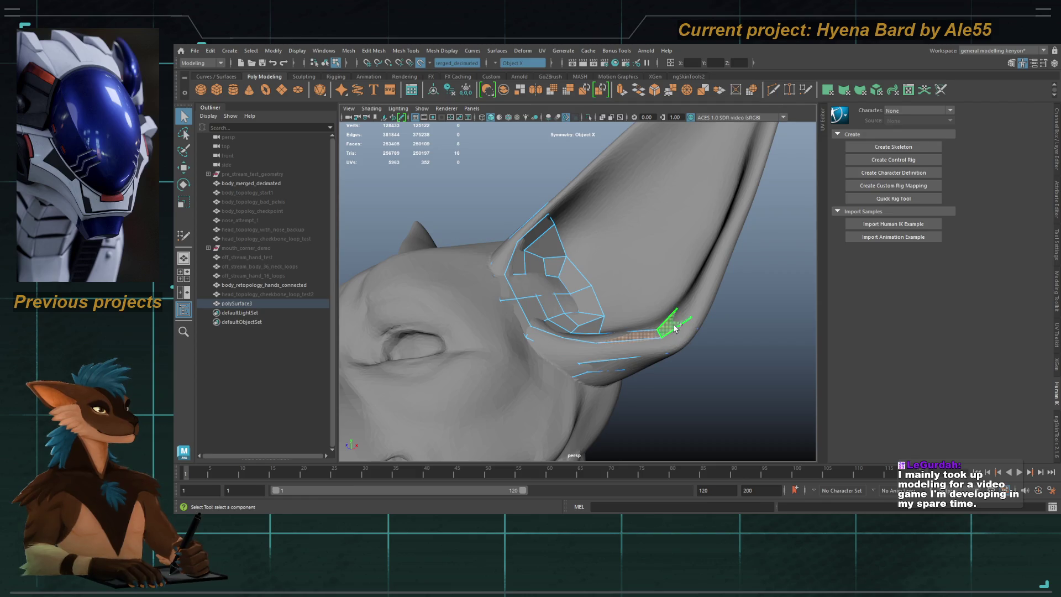
pyautogui.press('4')
pyautogui.moveTo(781, 313)
pyautogui.keyDown('alt'); pyautogui.mouseDown()
pyautogui.moveTo(694, 324)
pyautogui.moveTo(789, 332)
pyautogui.mouseUp(); pyautogui.keyUp('alt')
pyautogui.doubleClick(601, 302)
pyautogui.press('w')
pyautogui.press('f')
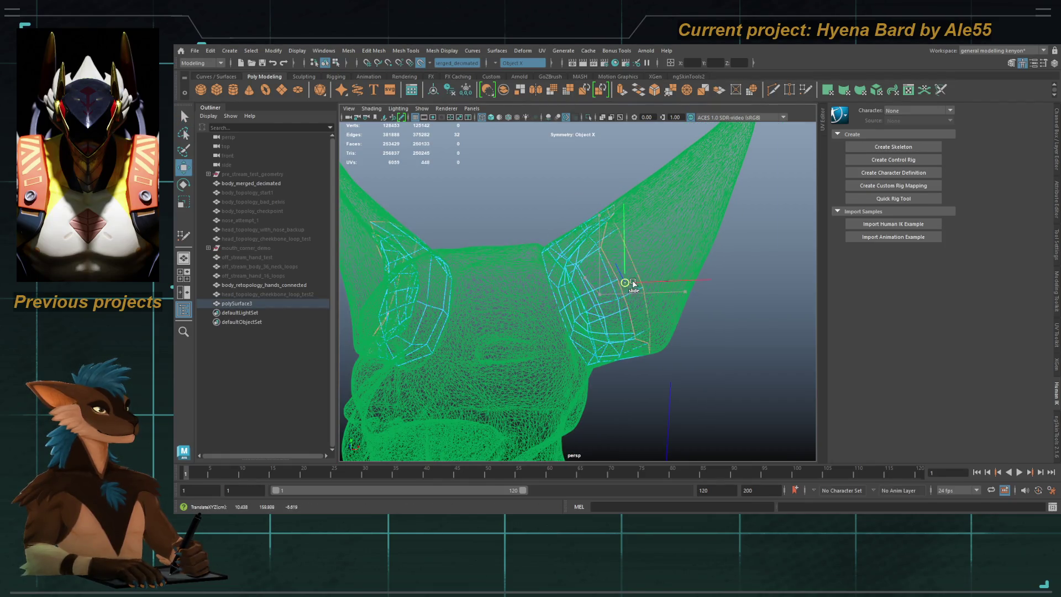
pyautogui.moveTo(649, 279)
pyautogui.keyDown('alt'); pyautogui.mouseDown()
pyautogui.moveTo(661, 276)
pyautogui.moveTo(629, 273)
pyautogui.moveTo(647, 276)
pyautogui.moveTo(665, 259)
pyautogui.moveTo(637, 284)
pyautogui.mouseUp(); pyautogui.keyUp('alt')
pyautogui.press('5')
pyautogui.press('q')
# Step: Isolate polySurface3 on its own and select a face strip across both ears
pyautogui.press('F8')
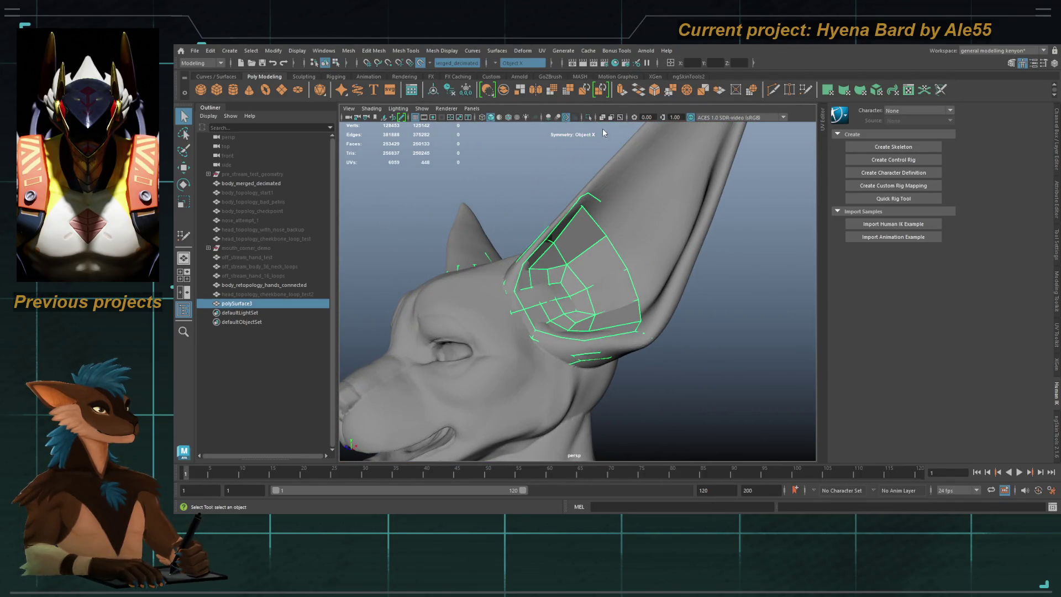
pyautogui.click(588, 118)
pyautogui.press('f')
pyautogui.moveTo(553, 249)
pyautogui.keyDown('alt'); pyautogui.mouseDown()
pyautogui.moveTo(542, 301)
pyautogui.moveTo(497, 299)
pyautogui.moveTo(469, 313)
pyautogui.moveTo(527, 279)
pyautogui.moveTo(545, 250)
pyautogui.moveTo(446, 315)
pyautogui.moveTo(516, 268)
pyautogui.moveTo(500, 276)
pyautogui.moveTo(513, 283)
pyautogui.mouseUp(); pyautogui.keyUp('alt')
pyautogui.press('F11')
pyautogui.keyDown('shift'); pyautogui.doubleClick(528, 286); pyautogui.keyUp('shift')
# Step: Select a face loop across both ear pieces and colour it red with Ctrl+1
pyautogui.keyDown('shift'); pyautogui.click(515, 284); pyautogui.keyUp('shift')
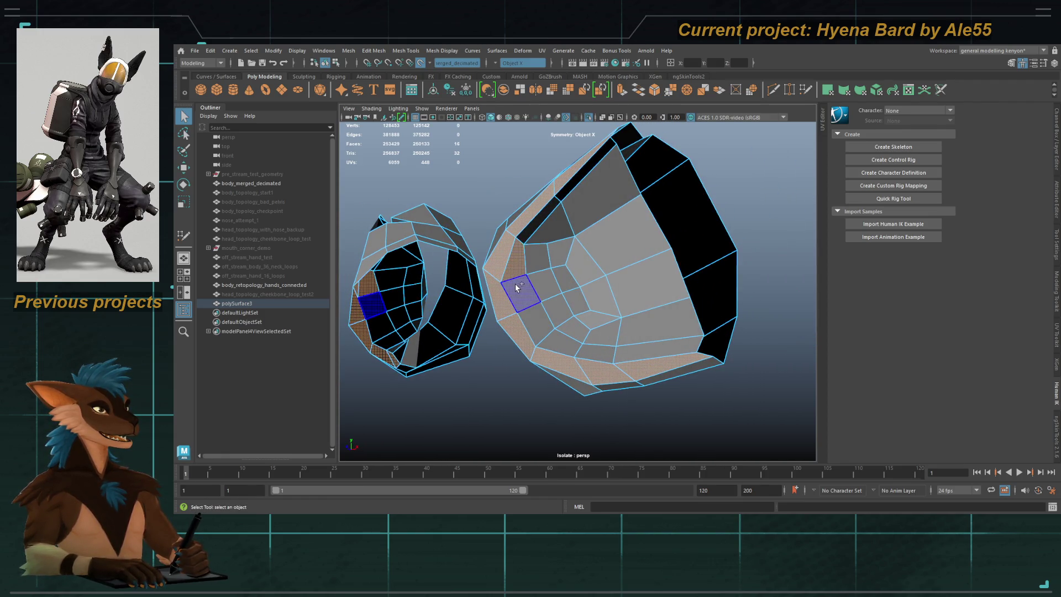
pyautogui.keyDown('shift'); pyautogui.doubleClick(515, 284); pyautogui.keyUp('shift')
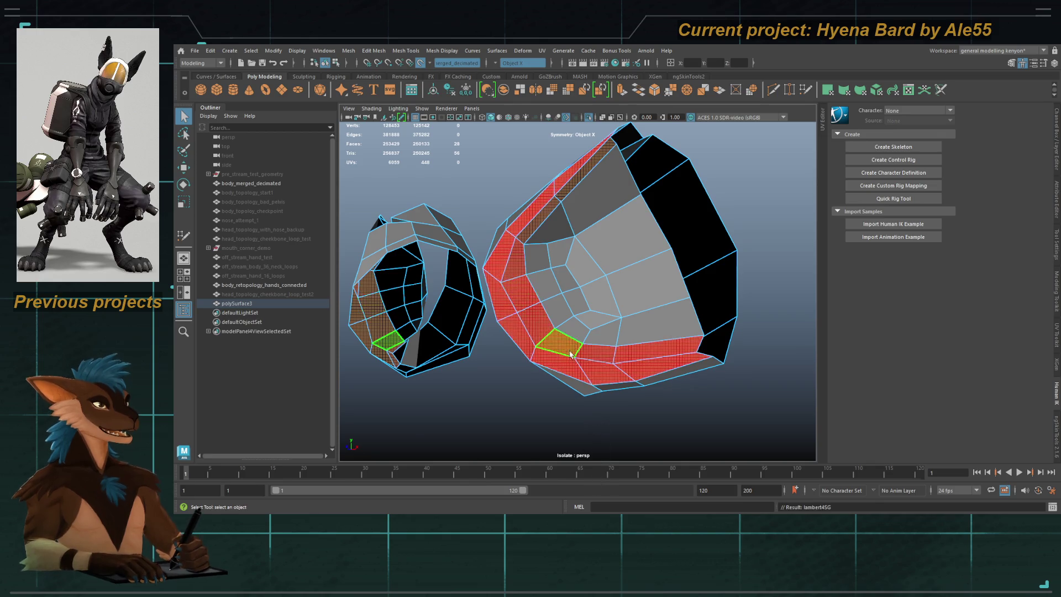
pyautogui.keyDown('alt'); pyautogui.moveTo(574, 287); pyautogui.dragTo(594, 255); pyautogui.keyUp('alt')
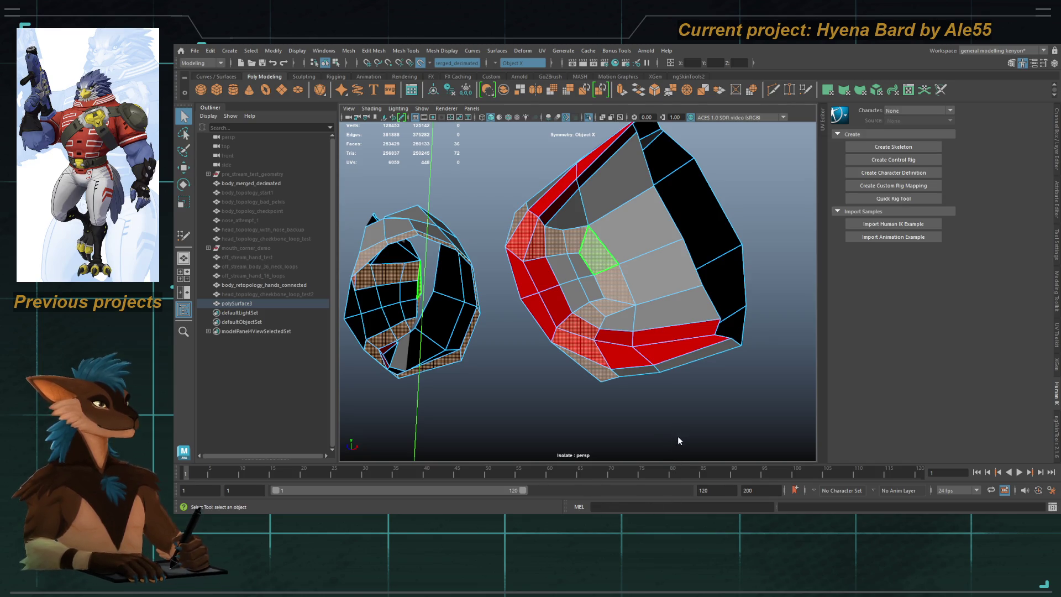
pyautogui.hotkey('ctrl', '1')
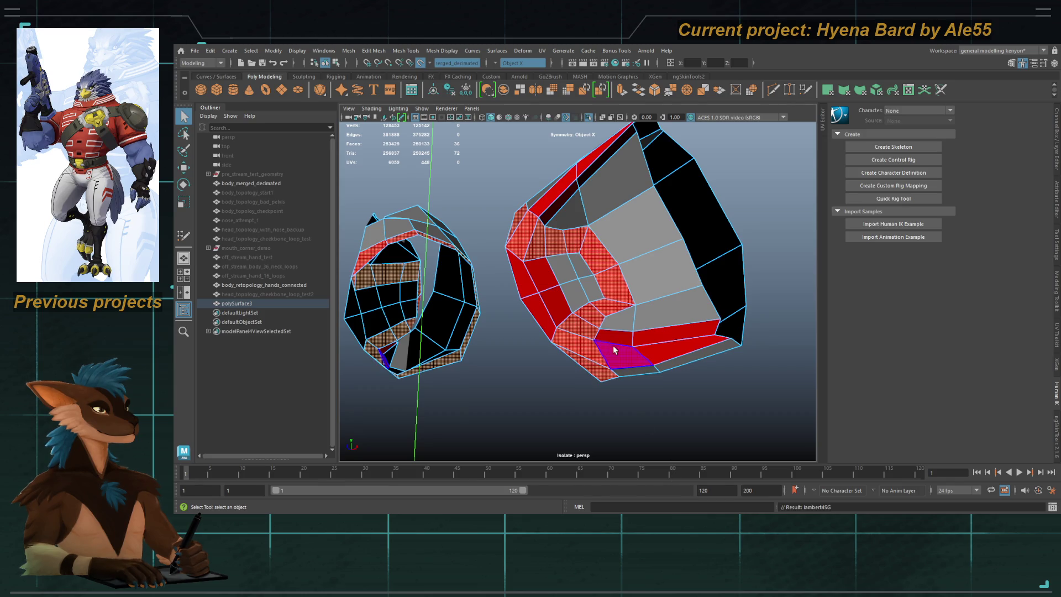
# Step: Select two face loops along the rim and give them the blue-purple material with Ctrl+2
pyautogui.click(612, 347)
pyautogui.doubleClick(656, 348)
pyautogui.keyDown('shift'); pyautogui.doubleClick(621, 337); pyautogui.keyUp('shift')
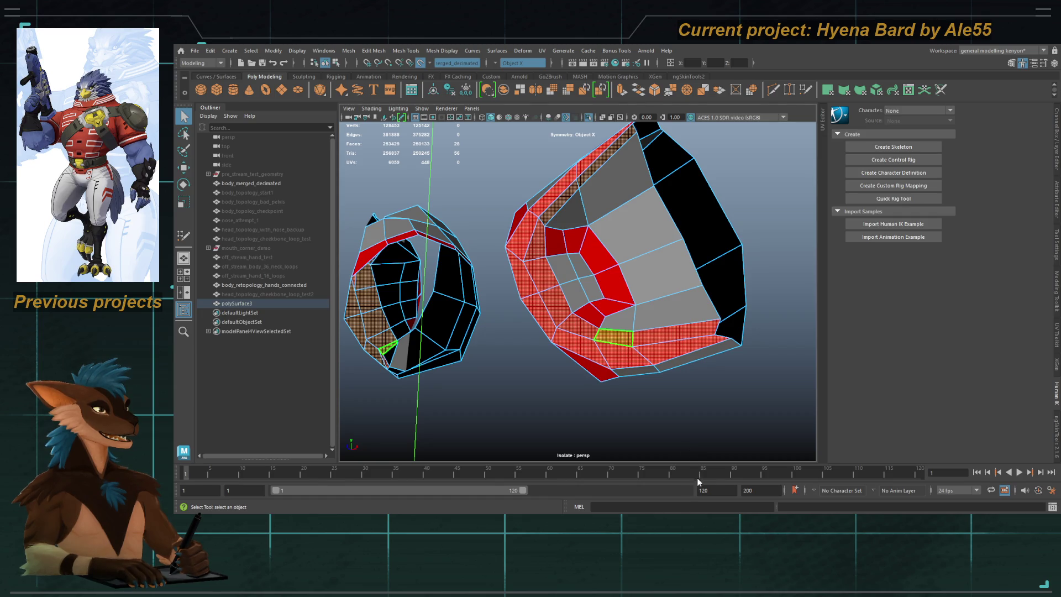
pyautogui.hotkey('ctrl', '2')
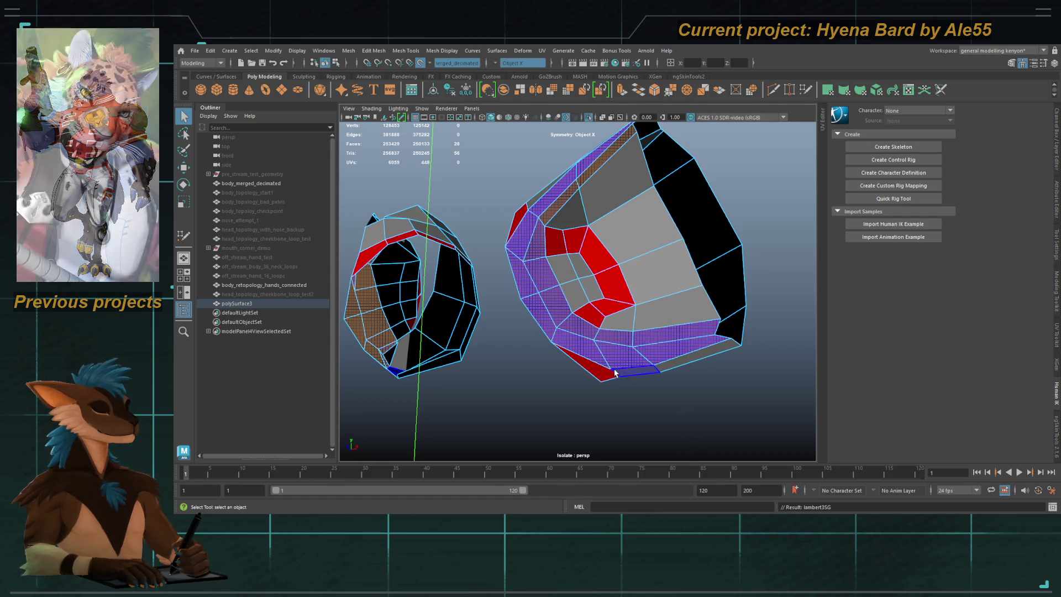
# Step: Return to object mode and select both ear retopology meshes
pyautogui.press('F8')
pyautogui.scroll(-3, 658, 342)
pyautogui.moveTo(659, 343)
pyautogui.keyDown('alt'); pyautogui.mouseDown()
pyautogui.moveTo(684, 367)
pyautogui.moveTo(573, 289)
pyautogui.moveTo(535, 290)
pyautogui.mouseUp(); pyautogui.keyUp('alt')
pyautogui.click(535, 290)
pyautogui.click(633, 323)
pyautogui.moveTo(633, 323)
pyautogui.keyDown('alt'); pyautogui.mouseDown()
pyautogui.moveTo(605, 321)
pyautogui.moveTo(635, 309)
pyautogui.moveTo(592, 285)
pyautogui.mouseUp(); pyautogui.keyUp('alt')
# Step: Select the inner loop on the first ear piece and assign the magenta material
pyautogui.press('F10')
pyautogui.doubleClick(595, 271)
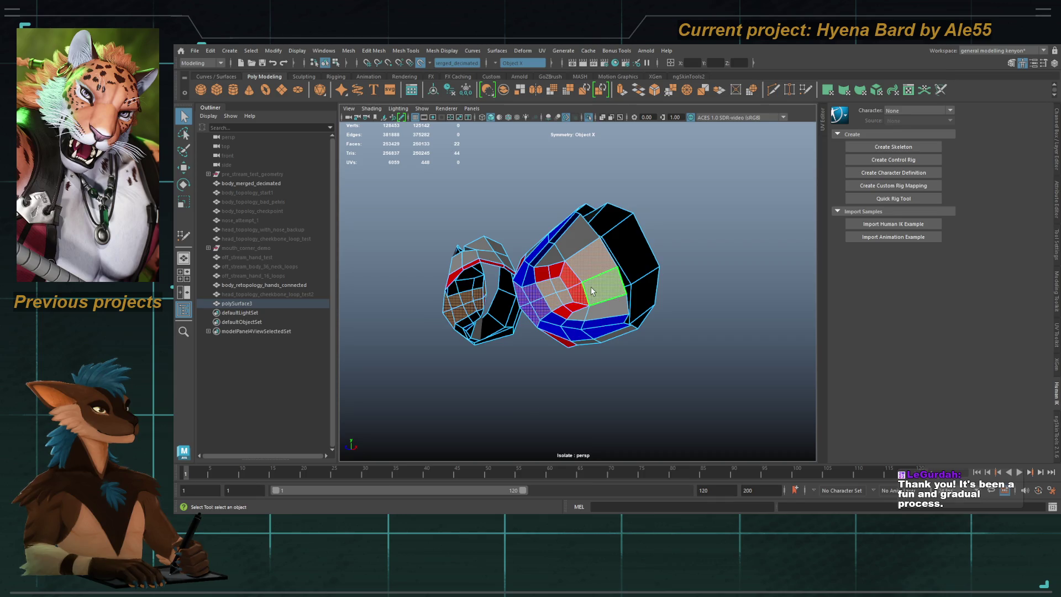
pyautogui.moveTo(585, 296)
pyautogui.keyDown('alt'); pyautogui.mouseDown()
pyautogui.moveTo(645, 310)
pyautogui.moveTo(464, 271)
pyautogui.moveTo(547, 232)
pyautogui.mouseUp(); pyautogui.keyUp('alt')
pyautogui.scroll(3, 642, 307)
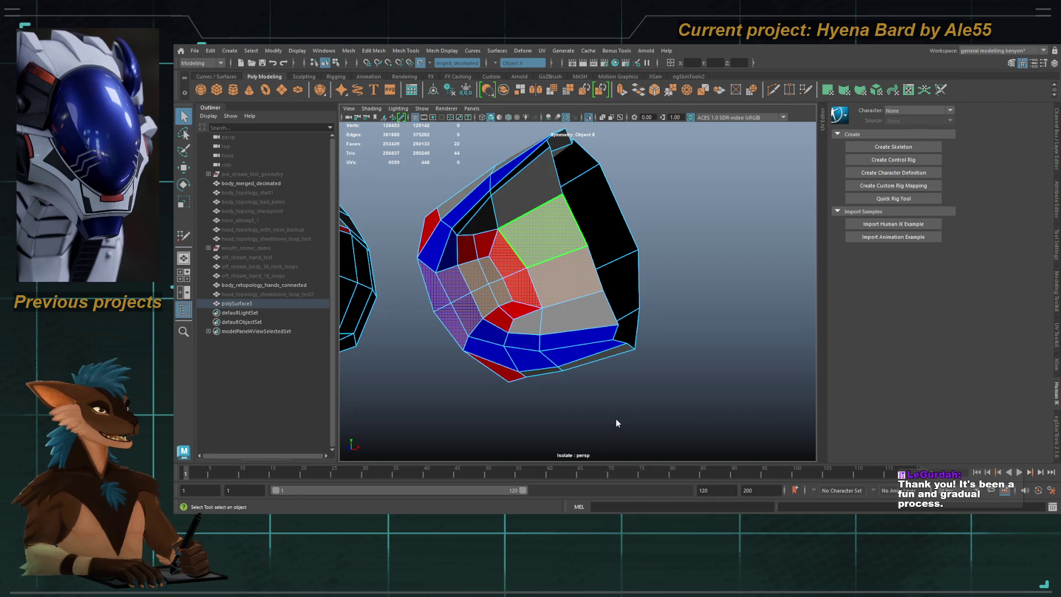
pyautogui.press('m')
# Step: Trim the selection to the inner faces on the other side and colour them magenta
pyautogui.moveTo(589, 318)
pyautogui.keyDown('alt'); pyautogui.mouseDown()
pyautogui.moveTo(417, 296)
pyautogui.moveTo(558, 243)
pyautogui.mouseUp(); pyautogui.keyUp('alt')
pyautogui.doubleClick(555, 242)
pyautogui.hotkey('ctrl', 'z')
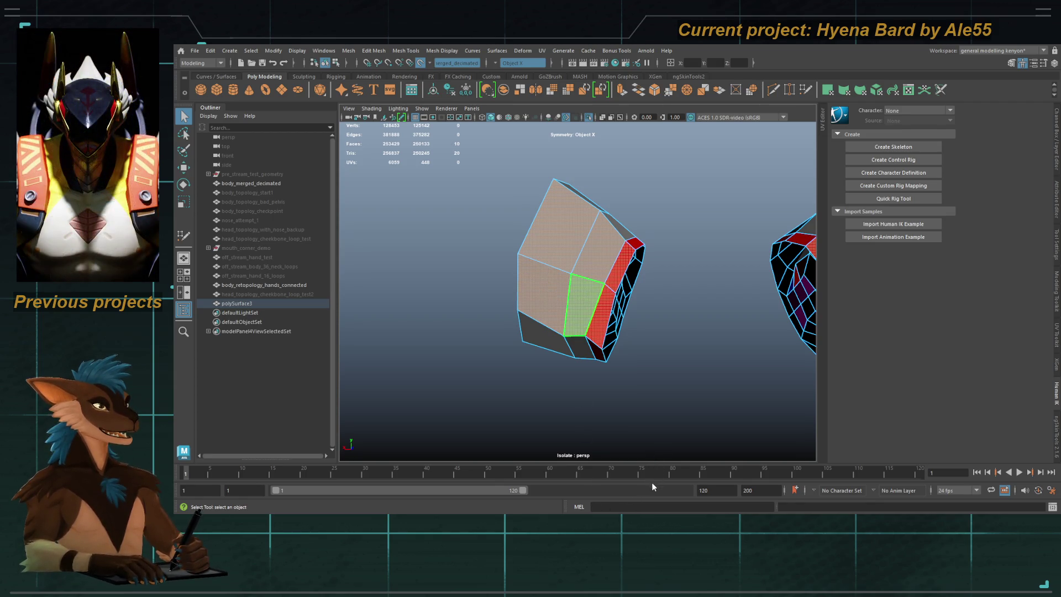
pyautogui.press('m')
# Step: Select a face loop on the second ear piece and Multi-Cut new edges across its faces
pyautogui.press('F8')
pyautogui.keyDown('alt'); pyautogui.moveTo(583, 330); pyautogui.dragTo(511, 309); pyautogui.keyUp('alt')
pyautogui.press('F11')
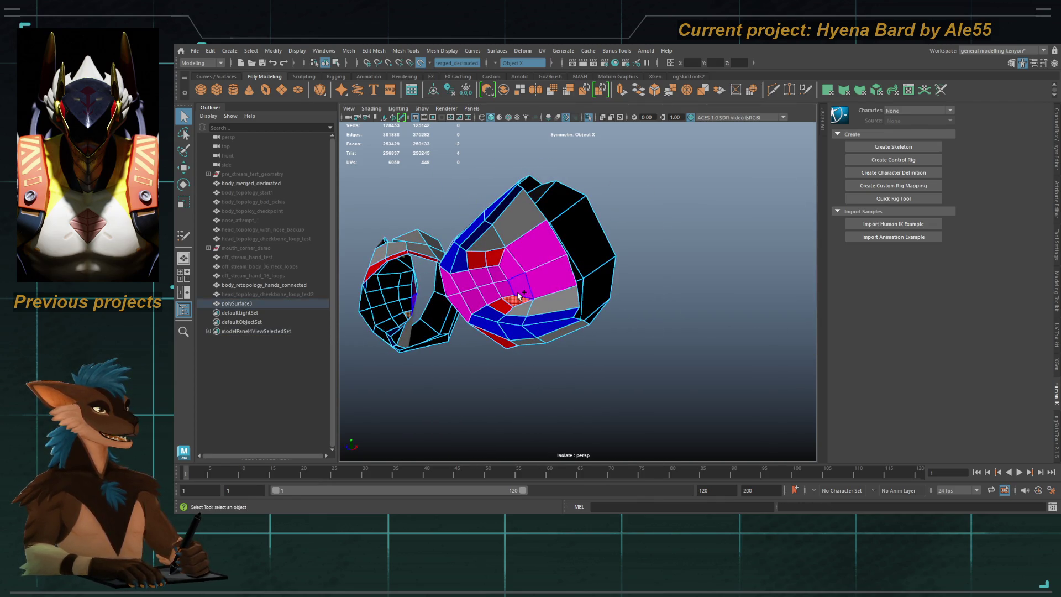
pyautogui.doubleClick(517, 298)
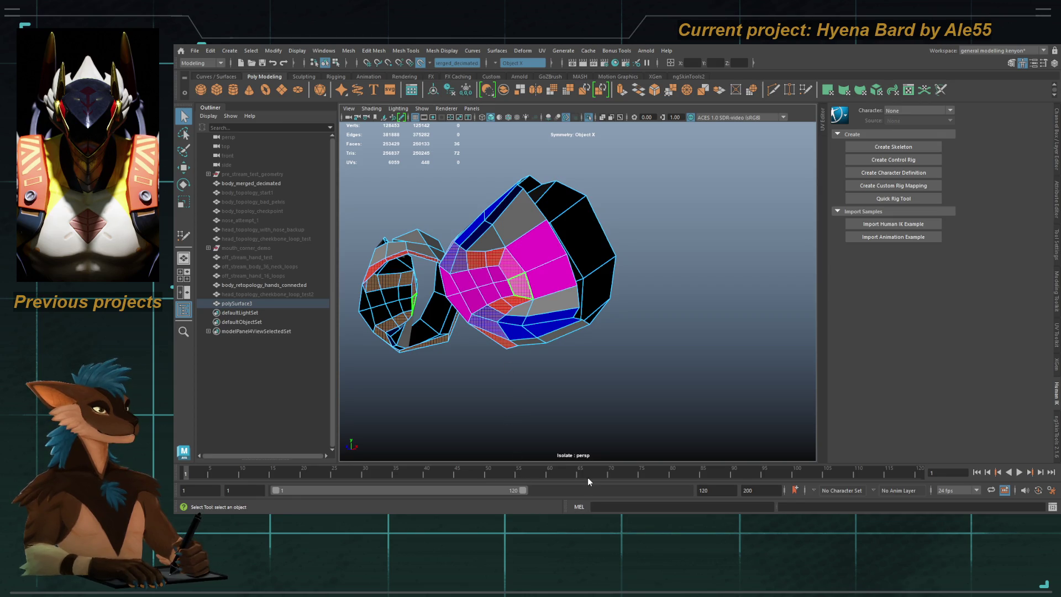
pyautogui.press('F8')
pyautogui.moveTo(635, 296)
pyautogui.keyDown('alt'); pyautogui.mouseDown()
pyautogui.moveTo(624, 314)
pyautogui.moveTo(574, 284)
pyautogui.moveTo(658, 303)
pyautogui.moveTo(596, 294)
pyautogui.moveTo(698, 296)
pyautogui.moveTo(679, 308)
pyautogui.moveTo(590, 313)
pyautogui.mouseUp(); pyautogui.keyUp('alt')
pyautogui.keyDown('shift'); pyautogui.moveTo(540, 262); pyautogui.dragTo(569, 291, button='right'); pyautogui.keyUp('shift')
pyautogui.press('q')
pyautogui.moveTo(580, 312)
pyautogui.keyDown('alt'); pyautogui.mouseDown()
pyautogui.moveTo(574, 352)
pyautogui.moveTo(655, 324)
pyautogui.moveTo(716, 326)
pyautogui.moveTo(576, 298)
pyautogui.moveTo(580, 260)
pyautogui.mouseUp(); pyautogui.keyUp('alt')
# Step: Delete an unwanted edge loop on the ear mesh and show the full head sculpt again
pyautogui.doubleClick(604, 296)
pyautogui.keyDown('alt'); pyautogui.moveTo(604, 297); pyautogui.dragTo(566, 332); pyautogui.keyUp('alt')
pyautogui.press('Delete')
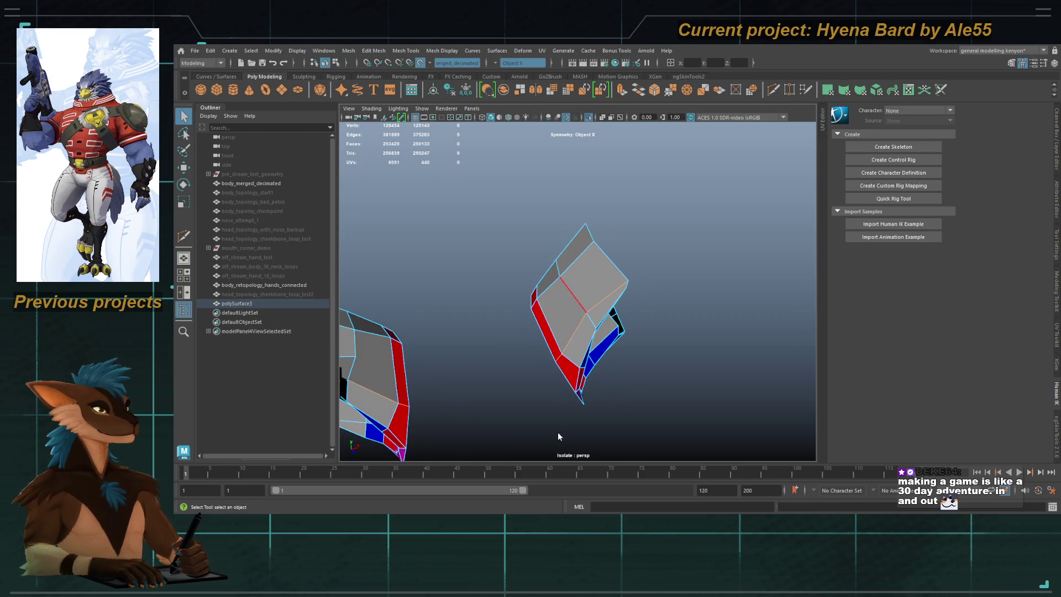
pyautogui.keyDown('alt'); pyautogui.moveTo(693, 288); pyautogui.dragTo(324, 452); pyautogui.keyUp('alt')
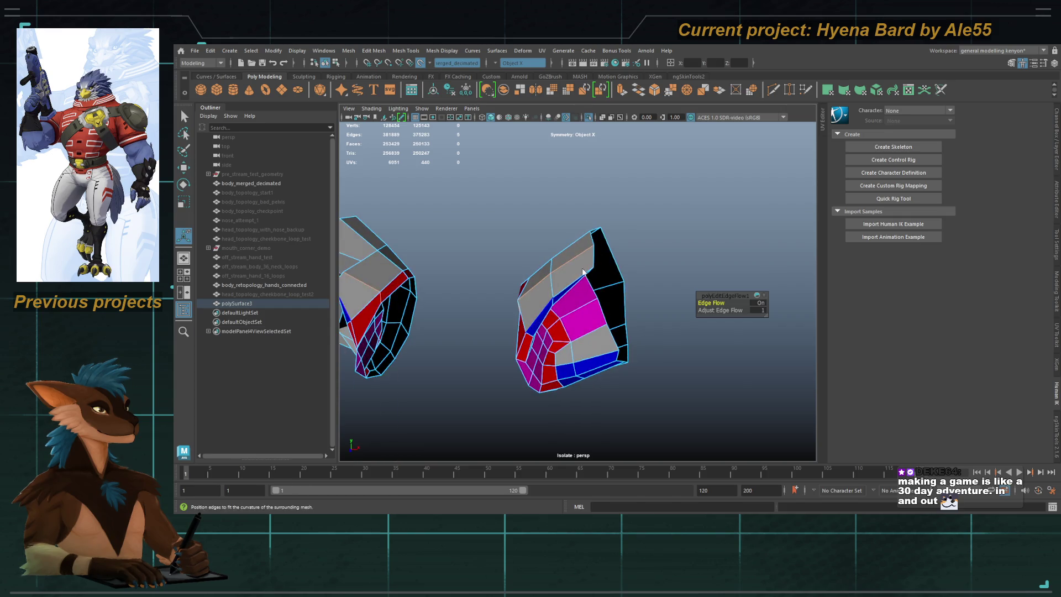
pyautogui.press('F8')
pyautogui.moveTo(552, 280)
pyautogui.keyDown('alt'); pyautogui.mouseDown()
pyautogui.moveTo(608, 288)
pyautogui.moveTo(558, 275)
pyautogui.mouseUp(); pyautogui.keyUp('alt')
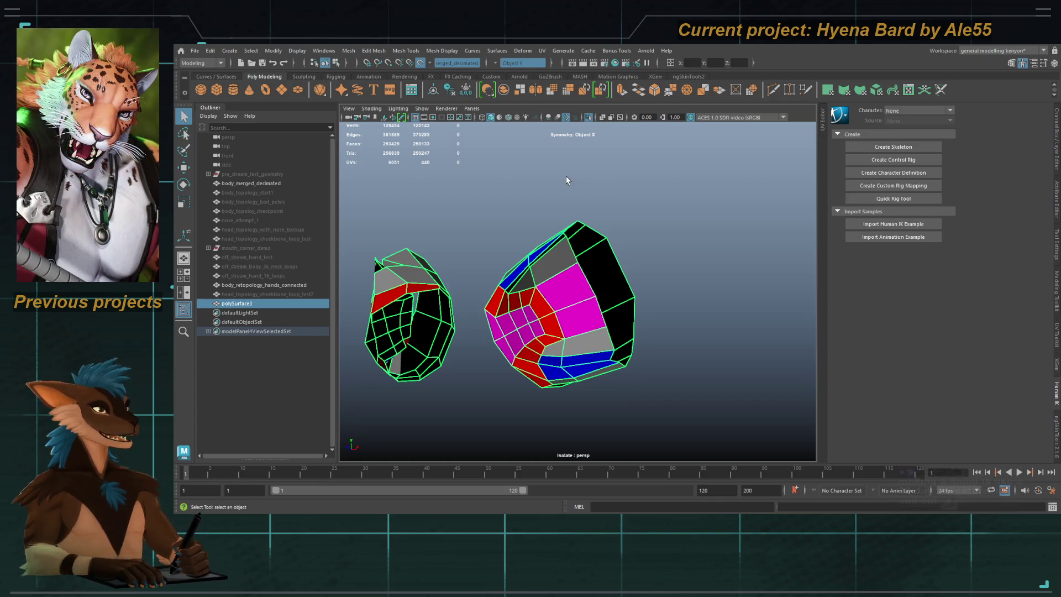
pyautogui.click(588, 118)
# Step: Orbit around the ear to inspect the coloured retopology faces on the head sculpt
pyautogui.keyDown('alt'); pyautogui.moveTo(602, 215); pyautogui.dragTo(613, 254); pyautogui.keyUp('alt')
pyautogui.keyDown('alt'); pyautogui.moveTo(638, 311); pyautogui.dragTo(576, 319); pyautogui.keyUp('alt')
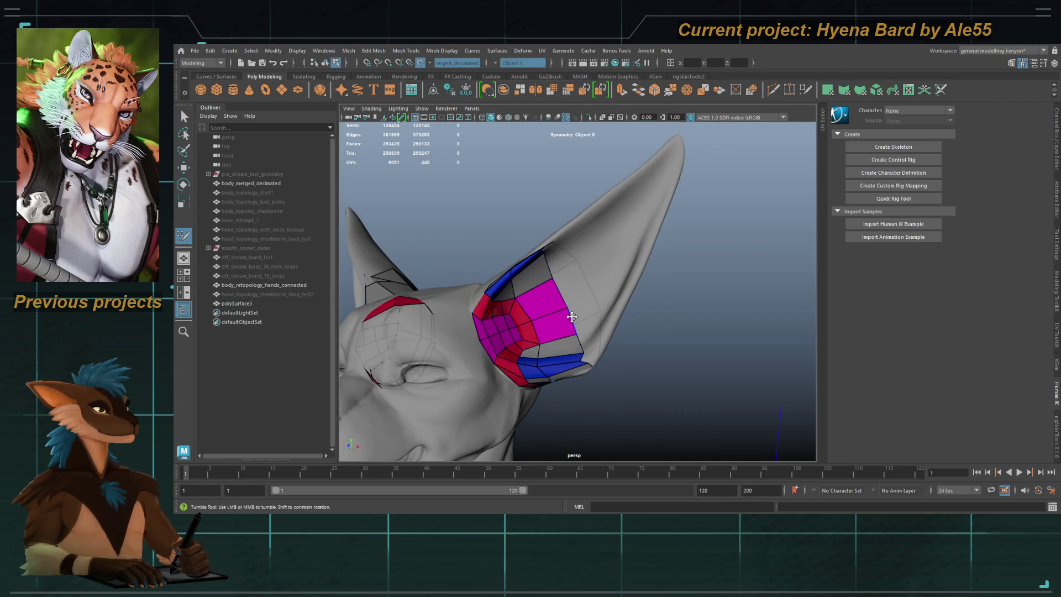
pyautogui.moveTo(561, 315)
pyautogui.keyDown('alt'); pyautogui.mouseDown()
pyautogui.moveTo(599, 341)
pyautogui.moveTo(632, 336)
pyautogui.mouseUp(); pyautogui.keyUp('alt')
pyautogui.keyDown('alt'); pyautogui.moveTo(632, 337); pyautogui.dragTo(741, 362, button='right'); pyautogui.keyUp('alt')
pyautogui.moveTo(742, 362)
pyautogui.keyDown('alt'); pyautogui.mouseDown()
pyautogui.moveTo(626, 300)
pyautogui.moveTo(613, 330)
pyautogui.moveTo(633, 336)
pyautogui.mouseUp(); pyautogui.keyUp('alt')
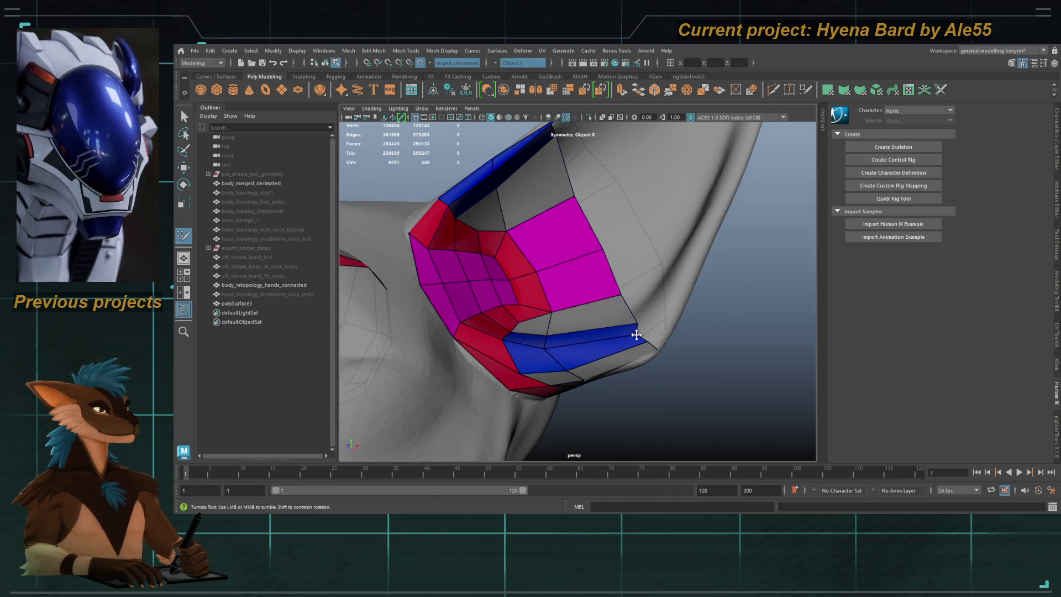
pyautogui.moveTo(570, 362)
pyautogui.keyDown('alt'); pyautogui.mouseDown()
pyautogui.moveTo(644, 310)
pyautogui.moveTo(604, 337)
pyautogui.mouseUp(); pyautogui.keyUp('alt')
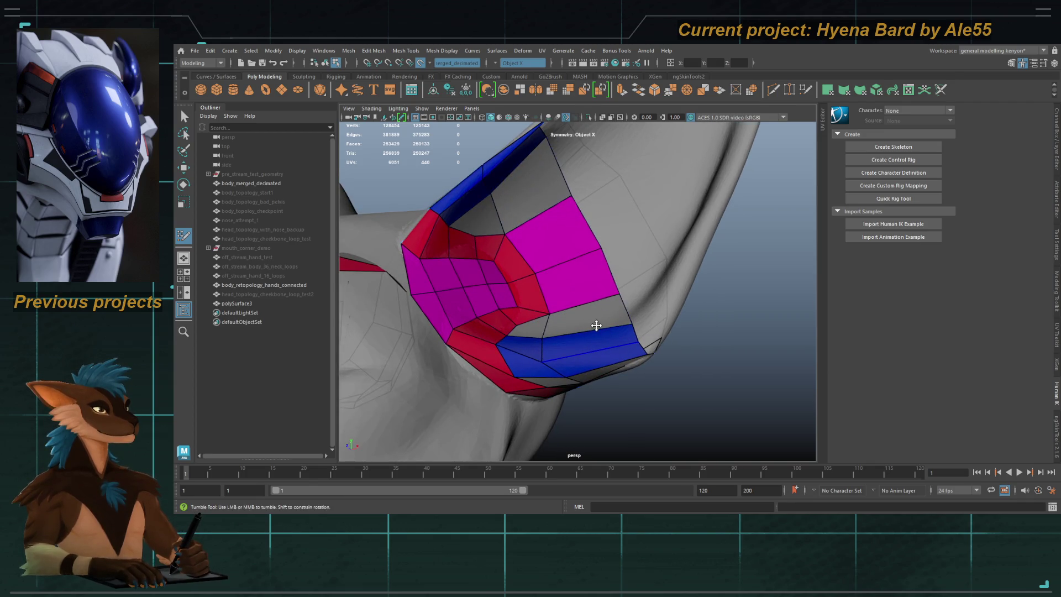
pyautogui.keyDown('alt'); pyautogui.moveTo(560, 368); pyautogui.dragTo(584, 376); pyautogui.keyUp('alt')
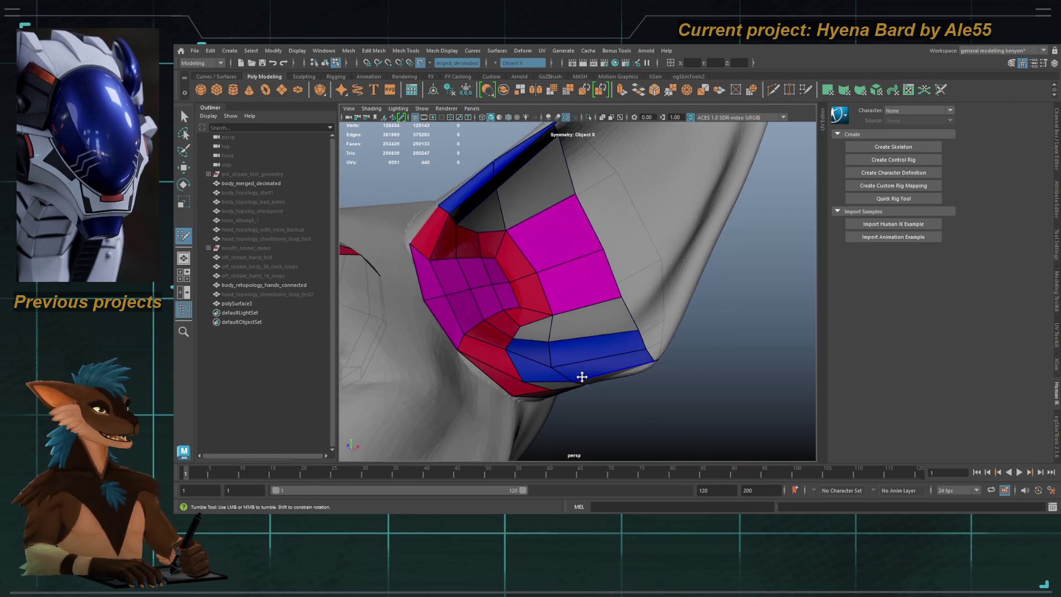
pyautogui.moveTo(498, 348)
pyautogui.keyDown('alt'); pyautogui.mouseDown()
pyautogui.moveTo(451, 344)
pyautogui.moveTo(464, 350)
pyautogui.mouseUp(); pyautogui.keyUp('alt')
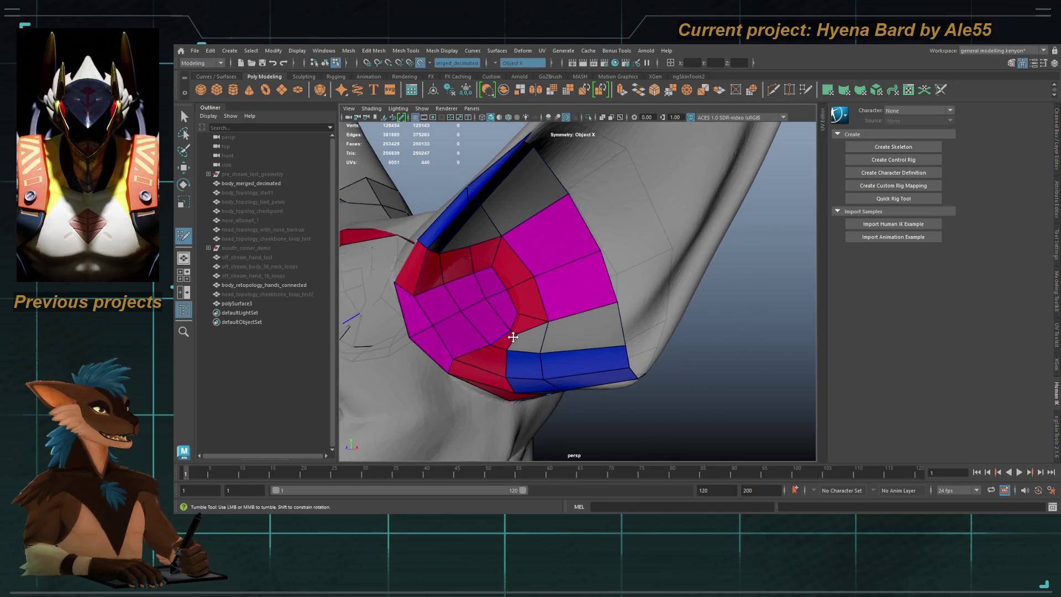
pyautogui.keyDown('alt'); pyautogui.moveTo(511, 296); pyautogui.dragTo(509, 286); pyautogui.keyUp('alt')
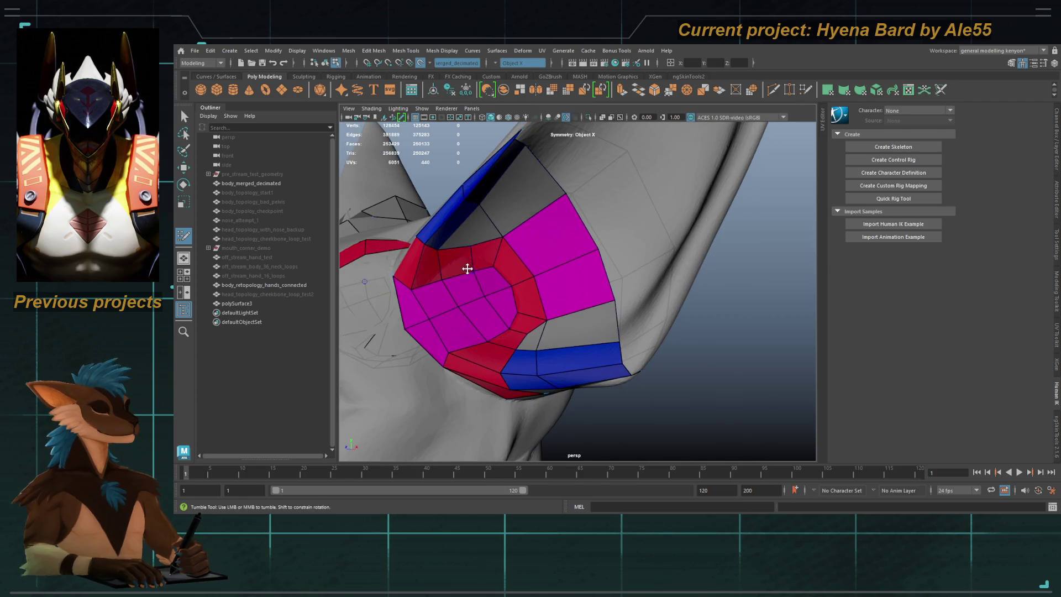
pyautogui.moveTo(457, 266)
pyautogui.keyDown('alt'); pyautogui.mouseDown()
pyautogui.moveTo(519, 270)
pyautogui.moveTo(573, 247)
pyautogui.moveTo(454, 230)
pyautogui.moveTo(497, 249)
pyautogui.moveTo(569, 315)
pyautogui.moveTo(552, 295)
pyautogui.moveTo(599, 265)
pyautogui.moveTo(526, 225)
pyautogui.moveTo(569, 279)
pyautogui.moveTo(543, 261)
pyautogui.mouseUp(); pyautogui.keyUp('alt')
# Step: Undo and redo the last edit, then look over the magenta ear faces, body and arm
pyautogui.hotkey('ctrl', 'z')
pyautogui.hotkey('ctrl', 'z')
pyautogui.hotkey('ctrl', 'z')
pyautogui.hotkey('shift', 'z')
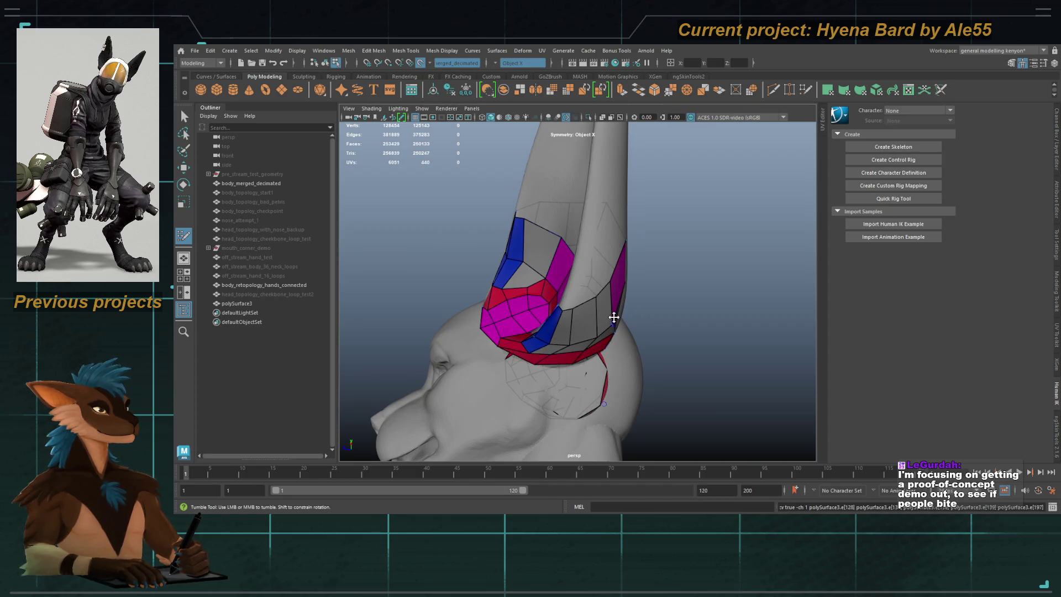
pyautogui.keyDown('alt'); pyautogui.moveTo(608, 329); pyautogui.dragTo(611, 307); pyautogui.keyUp('alt')
pyautogui.moveTo(611, 308)
pyautogui.keyDown('alt'); pyautogui.mouseDown(button='right')
pyautogui.moveTo(606, 324)
pyautogui.moveTo(649, 327)
pyautogui.mouseUp(button='right'); pyautogui.keyUp('alt')
pyautogui.moveTo(651, 324)
pyautogui.keyDown('alt'); pyautogui.mouseDown()
pyautogui.moveTo(543, 333)
pyautogui.moveTo(573, 300)
pyautogui.mouseUp(); pyautogui.keyUp('alt')
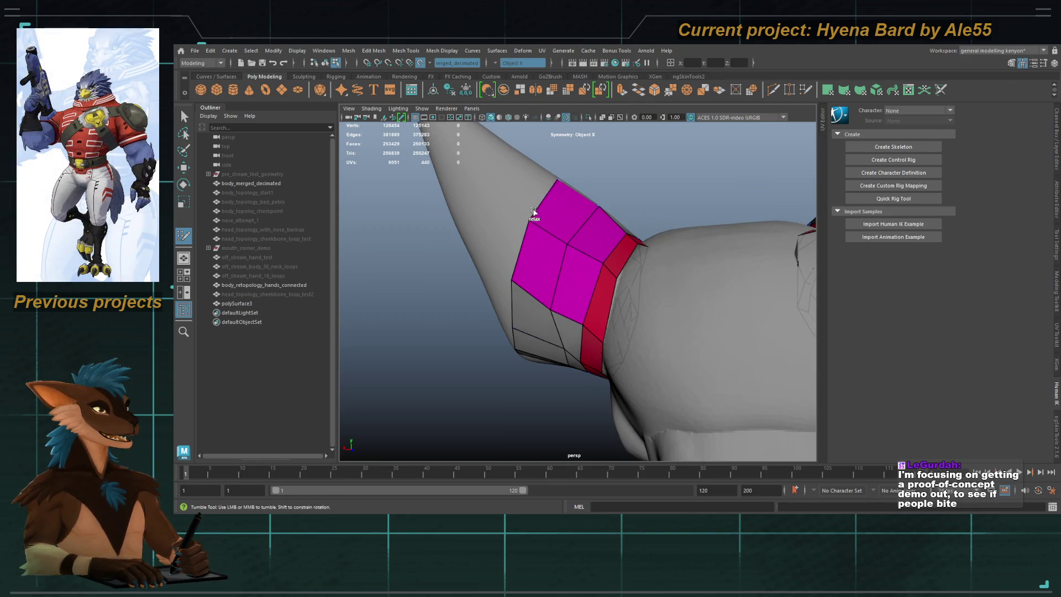
pyautogui.keyDown('alt'); pyautogui.moveTo(532, 212); pyautogui.dragTo(611, 265); pyautogui.keyUp('alt')
pyautogui.keyDown('alt'); pyautogui.moveTo(550, 325); pyautogui.dragTo(577, 318); pyautogui.keyUp('alt')
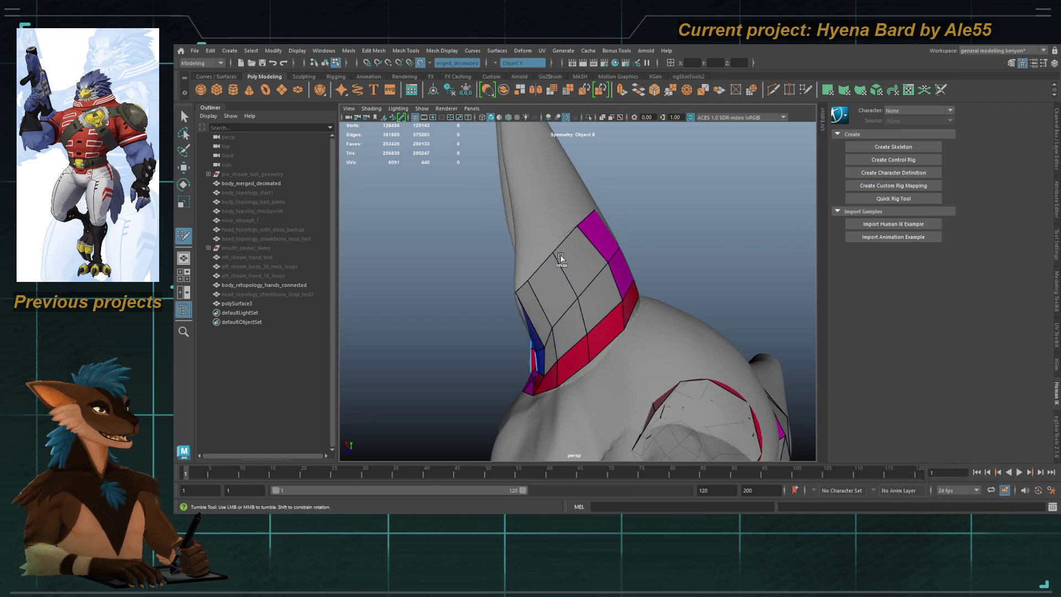
pyautogui.keyDown('alt'); pyautogui.moveTo(551, 271); pyautogui.dragTo(710, 374); pyautogui.keyUp('alt')
pyautogui.moveTo(616, 211)
pyautogui.keyDown('alt'); pyautogui.mouseDown()
pyautogui.moveTo(595, 237)
pyautogui.moveTo(516, 201)
pyautogui.moveTo(546, 204)
pyautogui.moveTo(511, 177)
pyautogui.mouseUp(); pyautogui.keyUp('alt')
# Step: Select and move a vertex on the retopology mesh, then return to Quad Draw
pyautogui.press('4')
pyautogui.press('5')
pyautogui.click(528, 174)
pyautogui.press('w')
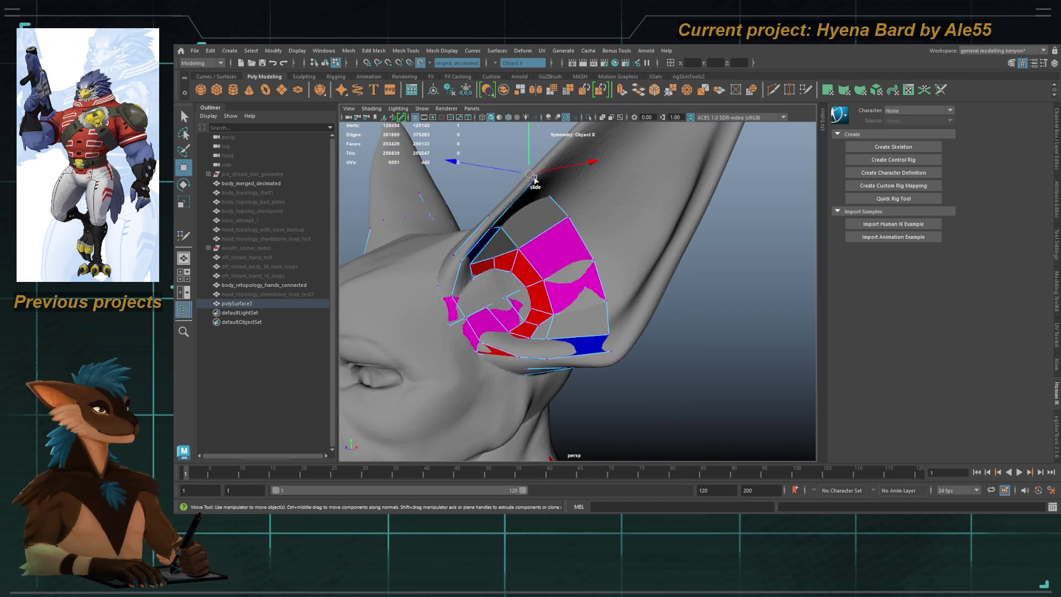
pyautogui.press('y')
pyautogui.moveTo(534, 179)
pyautogui.keyDown('alt'); pyautogui.mouseDown()
pyautogui.moveTo(573, 250)
pyautogui.moveTo(588, 251)
pyautogui.moveTo(561, 246)
pyautogui.moveTo(577, 262)
pyautogui.moveTo(569, 246)
pyautogui.moveTo(588, 260)
pyautogui.moveTo(588, 234)
pyautogui.moveTo(591, 242)
pyautogui.moveTo(567, 338)
pyautogui.moveTo(597, 323)
pyautogui.moveTo(558, 348)
pyautogui.moveTo(599, 359)
pyautogui.moveTo(553, 332)
pyautogui.moveTo(471, 310)
pyautogui.moveTo(648, 322)
pyautogui.moveTo(684, 308)
pyautogui.mouseUp(); pyautogui.keyUp('alt')
pyautogui.keyDown('alt'); pyautogui.moveTo(684, 307); pyautogui.dragTo(578, 448, button='right'); pyautogui.keyUp('alt')
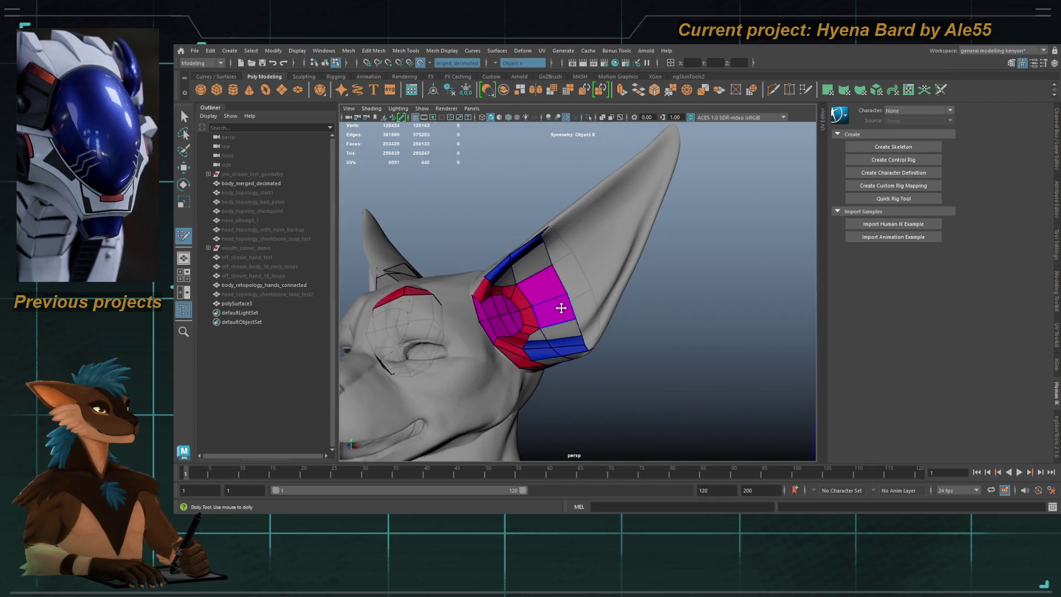
# Step: Trial-extrude the edge loop around the ear outward, then undo the extrusion
pyautogui.doubleClick(565, 288)
pyautogui.press('w')
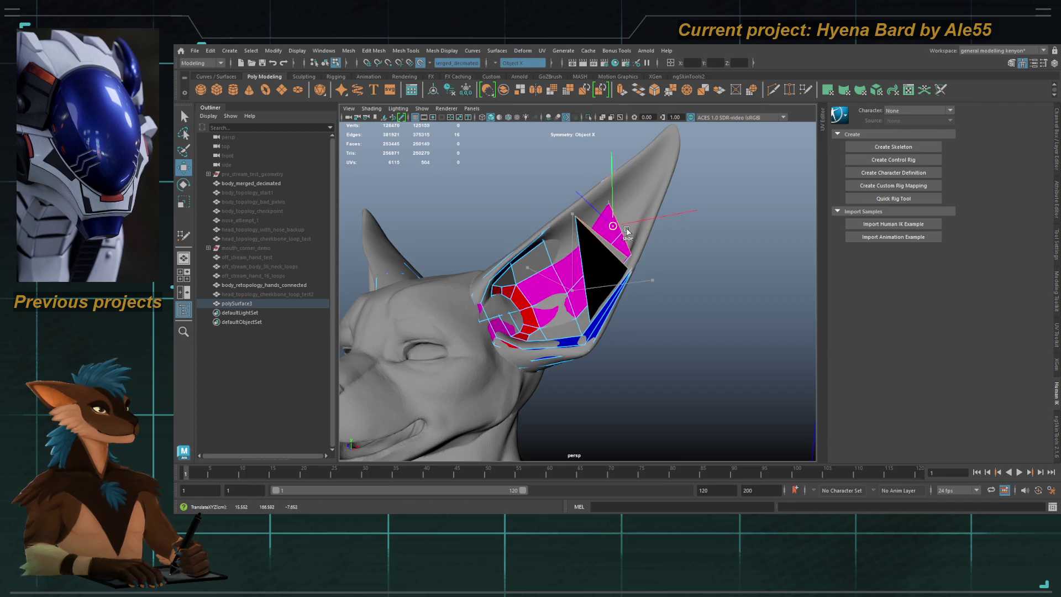
pyautogui.press('4')
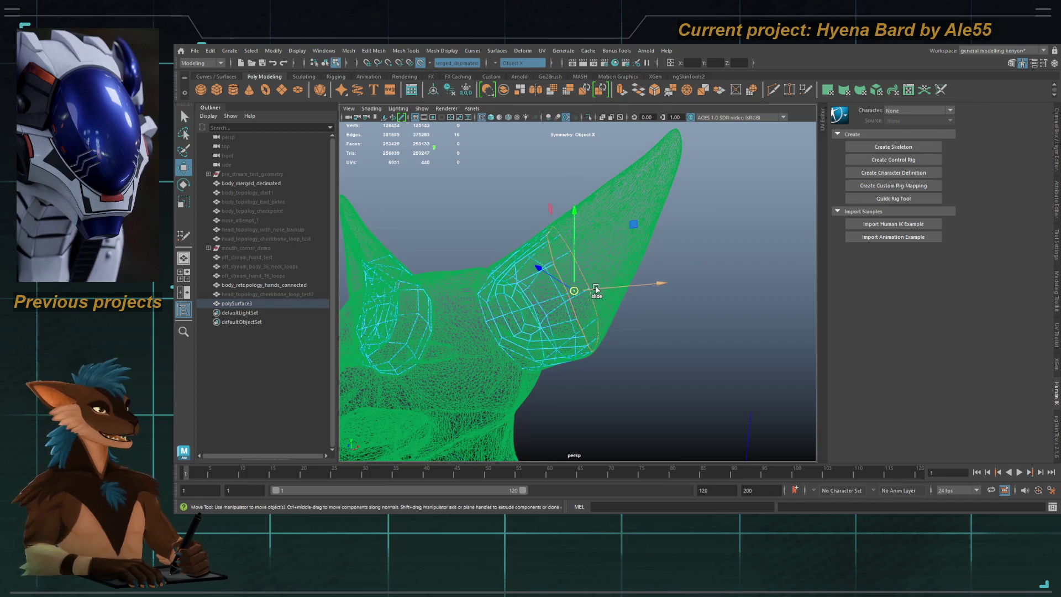
pyautogui.moveTo(603, 287)
pyautogui.keyDown('shift'); pyautogui.mouseDown()
pyautogui.moveTo(592, 273)
pyautogui.moveTo(523, 262)
pyautogui.moveTo(559, 267)
pyautogui.moveTo(559, 250)
pyautogui.moveTo(678, 299)
pyautogui.mouseUp(); pyautogui.keyUp('shift')
pyautogui.hotkey('ctrl', 'z')
pyautogui.hotkey('ctrl', 'z')
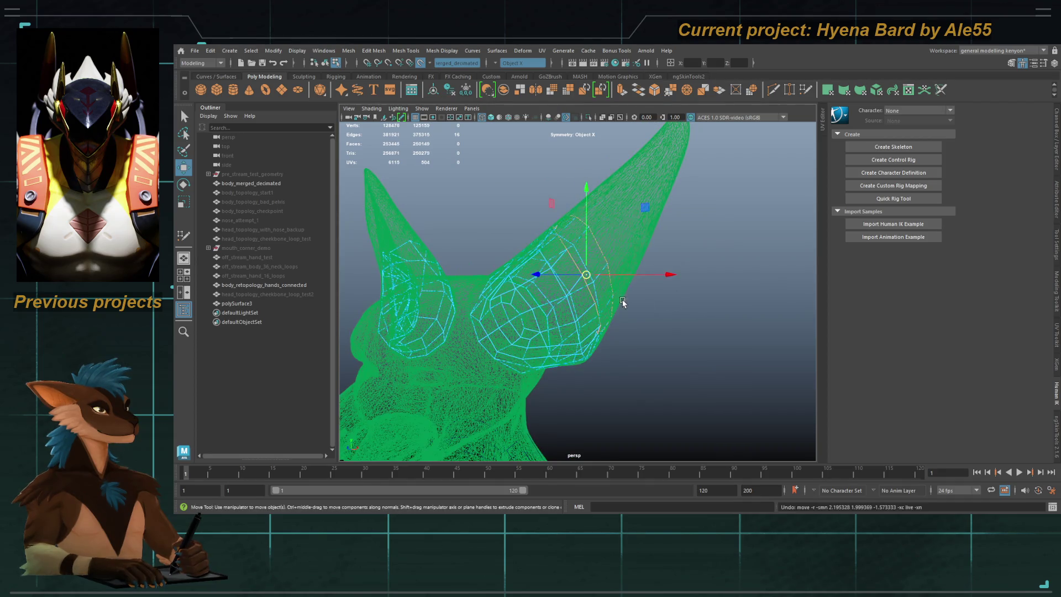
pyautogui.scroll(5, 622, 300)
pyautogui.moveTo(613, 309)
pyautogui.keyDown('alt'); pyautogui.mouseDown()
pyautogui.moveTo(603, 326)
pyautogui.moveTo(540, 308)
pyautogui.mouseUp(); pyautogui.keyUp('alt')
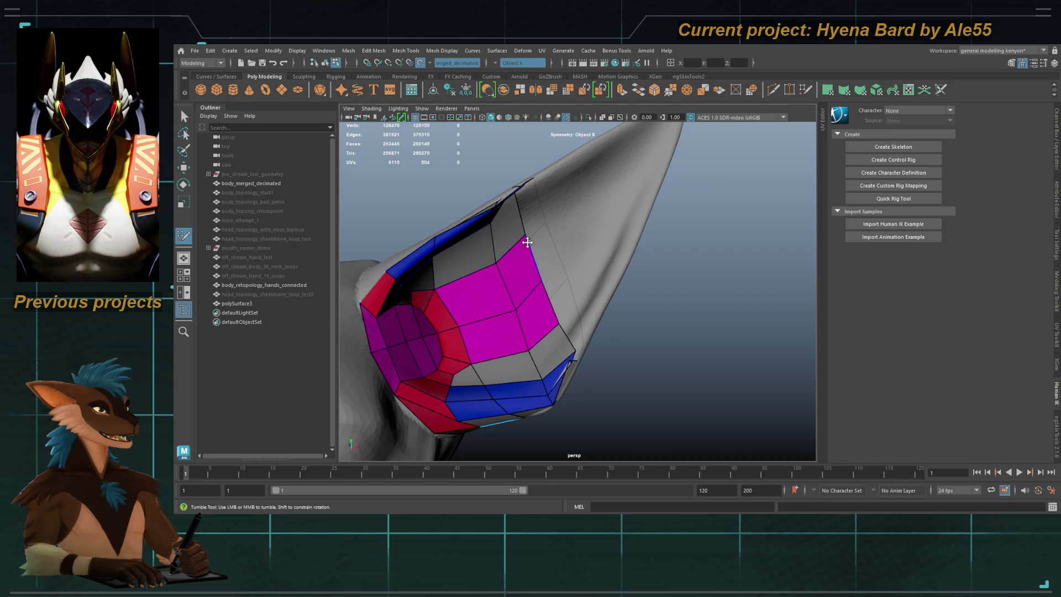
# Step: Move a vertex on the ear mesh, checking its fit in wireframe and shaded views
pyautogui.keyDown('alt'); pyautogui.moveTo(530, 272); pyautogui.dragTo(533, 207, button='middle'); pyautogui.keyUp('alt')
pyautogui.moveTo(534, 207)
pyautogui.keyDown('alt'); pyautogui.mouseDown()
pyautogui.moveTo(525, 284)
pyautogui.moveTo(492, 218)
pyautogui.moveTo(524, 267)
pyautogui.moveTo(514, 243)
pyautogui.moveTo(465, 199)
pyautogui.moveTo(485, 236)
pyautogui.moveTo(475, 229)
pyautogui.moveTo(509, 221)
pyautogui.moveTo(521, 255)
pyautogui.moveTo(535, 236)
pyautogui.moveTo(516, 239)
pyautogui.mouseUp(); pyautogui.keyUp('alt')
pyautogui.press('4')
pyautogui.click(471, 209)
pyautogui.press('w')
pyautogui.press('5')
pyautogui.press('4')
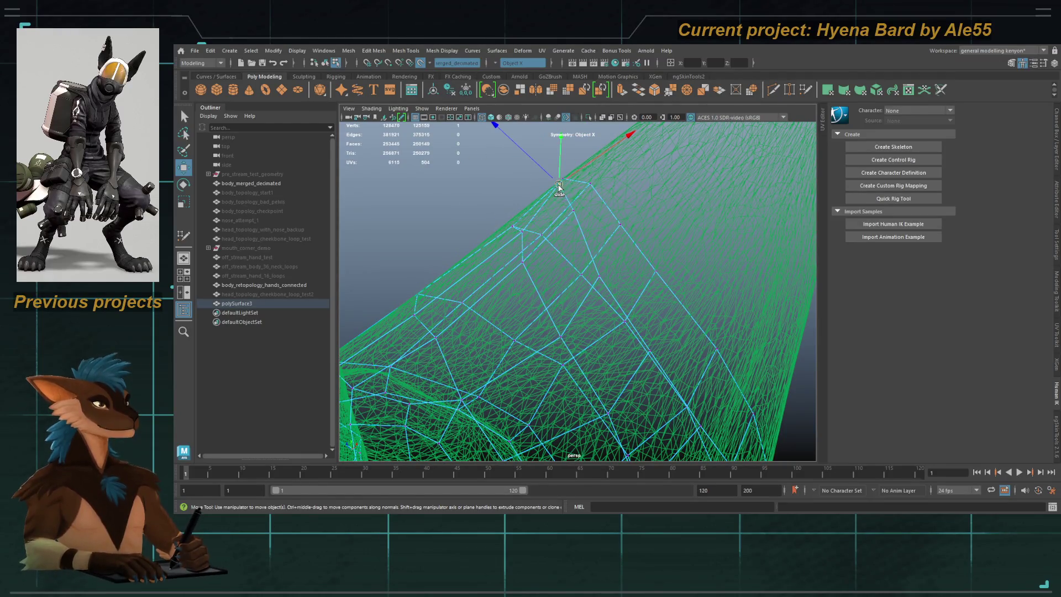
pyautogui.moveTo(566, 188)
pyautogui.keyDown('alt'); pyautogui.mouseDown()
pyautogui.moveTo(569, 226)
pyautogui.moveTo(624, 234)
pyautogui.moveTo(586, 208)
pyautogui.mouseUp(); pyautogui.keyUp('alt')
pyautogui.press('5')
pyautogui.keyDown('alt'); pyautogui.moveTo(586, 208); pyautogui.dragTo(553, 229, button='middle'); pyautogui.keyUp('alt')
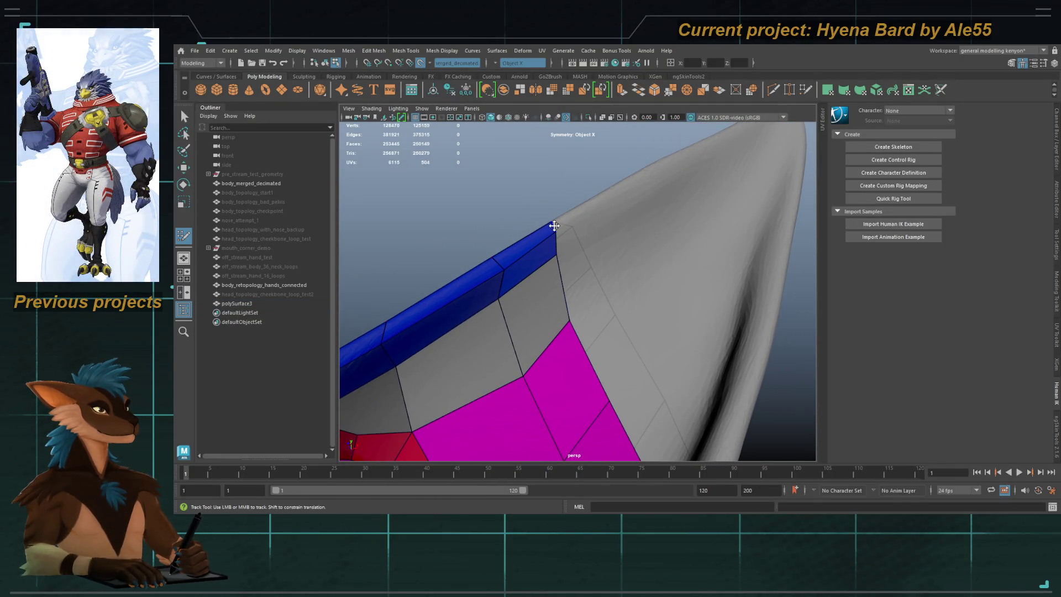
# Step: Extrude two blue strips up along the ear rim and reshape a face to fit
pyautogui.keyDown('shift'); pyautogui.moveTo(590, 200); pyautogui.dragTo(683, 158); pyautogui.keyUp('shift')
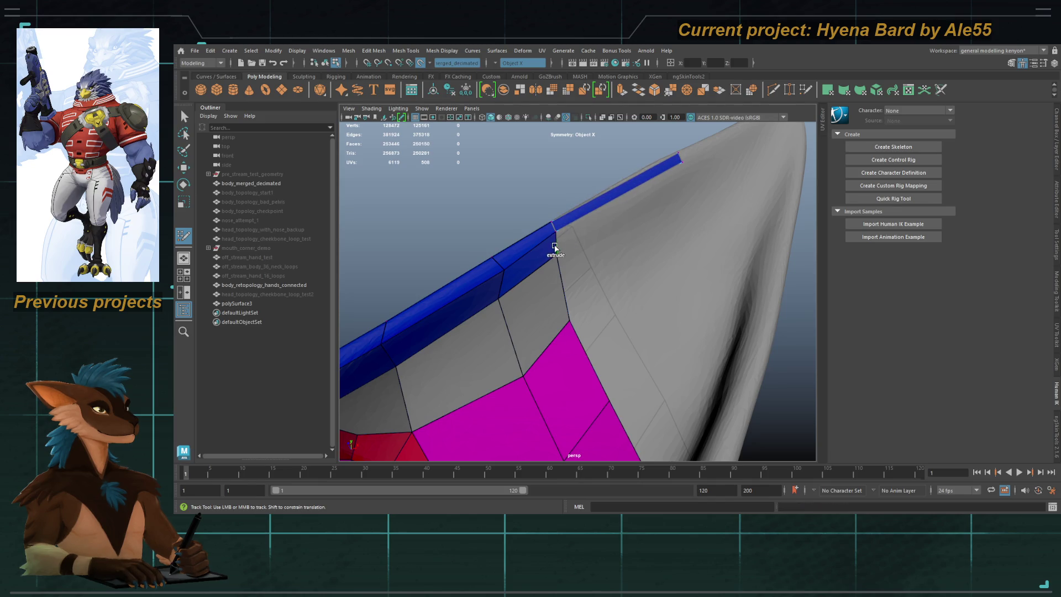
pyautogui.keyDown('shift'); pyautogui.moveTo(555, 246); pyautogui.dragTo(690, 172); pyautogui.keyUp('shift')
pyautogui.keyDown('alt'); pyautogui.moveTo(683, 174); pyautogui.dragTo(657, 188, button='right'); pyautogui.keyUp('alt')
pyautogui.keyDown('alt'); pyautogui.moveTo(636, 221); pyautogui.dragTo(580, 254); pyautogui.keyUp('alt')
pyautogui.keyDown('alt'); pyautogui.moveTo(580, 254); pyautogui.dragTo(623, 346, button='right'); pyautogui.keyUp('alt')
pyautogui.keyDown('alt'); pyautogui.moveTo(623, 345); pyautogui.dragTo(564, 316); pyautogui.keyUp('alt')
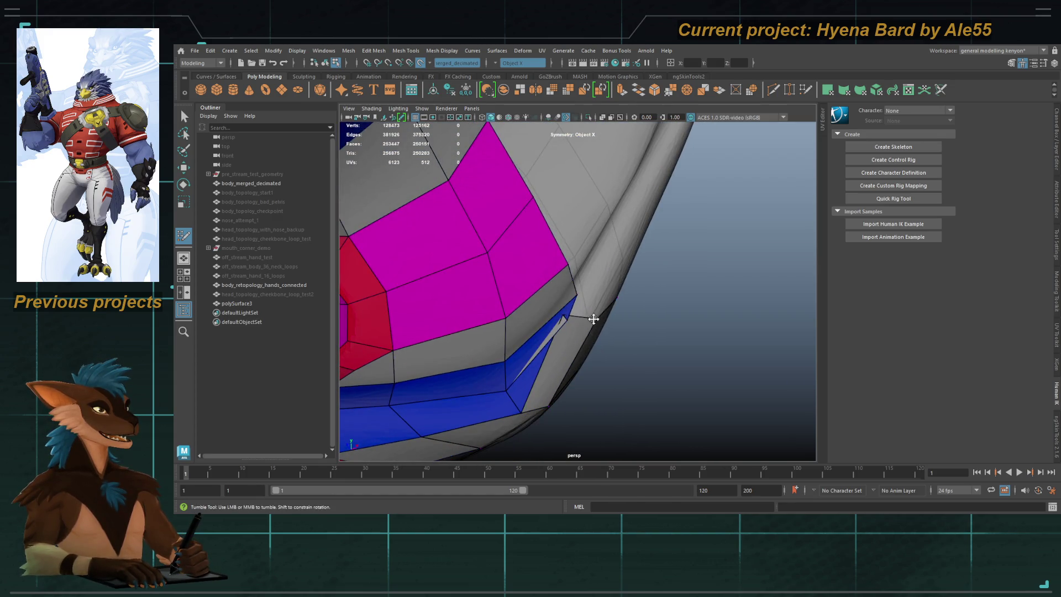
pyautogui.moveTo(578, 320); pyautogui.dragTo(648, 182)
# Step: Extrude further blue strips up the other rim edge toward the ear tip
pyautogui.moveTo(608, 244)
pyautogui.keyDown('alt'); pyautogui.mouseDown()
pyautogui.moveTo(580, 294)
pyautogui.moveTo(655, 180)
pyautogui.moveTo(549, 315)
pyautogui.moveTo(572, 322)
pyautogui.moveTo(509, 315)
pyautogui.mouseUp(); pyautogui.keyUp('alt')
pyautogui.keyDown('alt'); pyautogui.moveTo(509, 315); pyautogui.dragTo(551, 319, button='middle'); pyautogui.keyUp('alt')
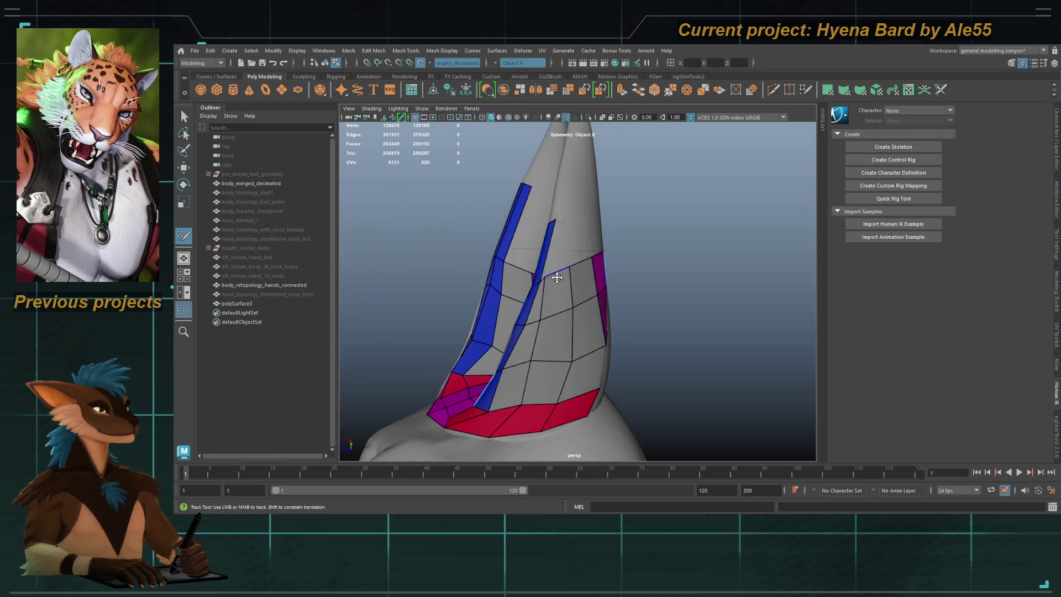
pyautogui.moveTo(573, 278)
pyautogui.keyDown('alt'); pyautogui.mouseDown()
pyautogui.moveTo(602, 315)
pyautogui.moveTo(616, 285)
pyautogui.mouseUp(); pyautogui.keyUp('alt')
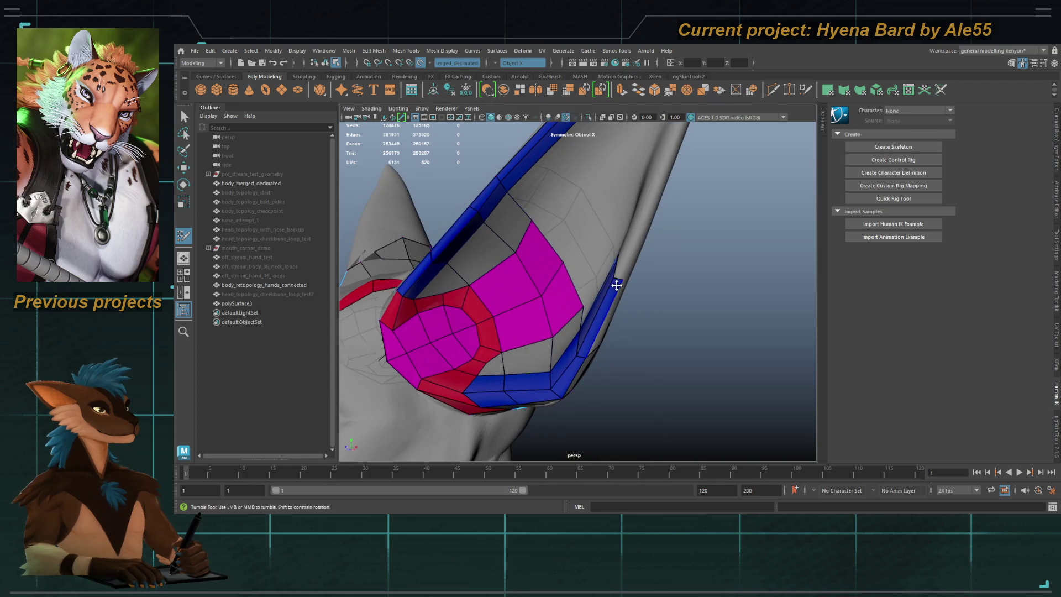
pyautogui.keyDown('alt'); pyautogui.moveTo(619, 271); pyautogui.dragTo(550, 316, button='middle'); pyautogui.keyUp('alt')
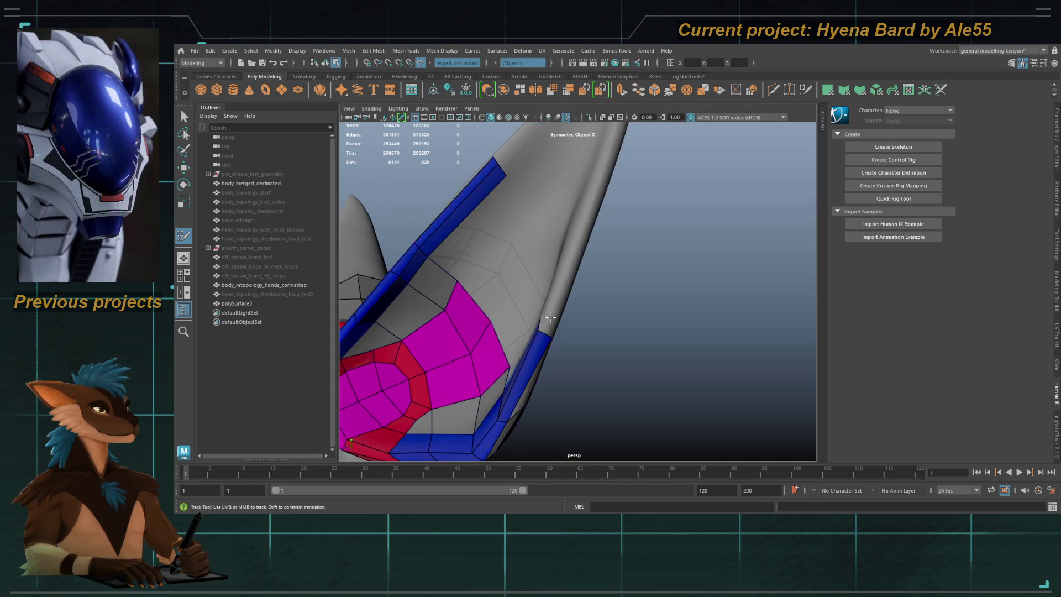
pyautogui.moveTo(545, 334); pyautogui.dragTo(593, 216)
pyautogui.keyDown('alt'); pyautogui.moveTo(604, 180); pyautogui.dragTo(592, 251); pyautogui.keyUp('alt')
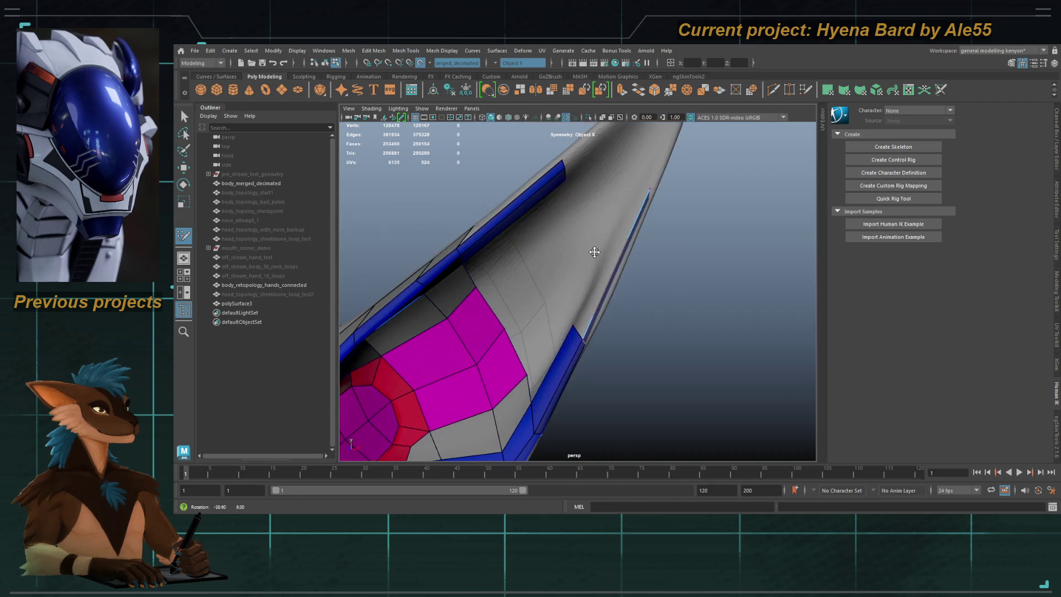
pyautogui.moveTo(576, 332)
pyautogui.mouseDown()
pyautogui.moveTo(582, 294)
pyautogui.moveTo(641, 181)
pyautogui.moveTo(558, 243)
pyautogui.moveTo(515, 259)
pyautogui.mouseUp()
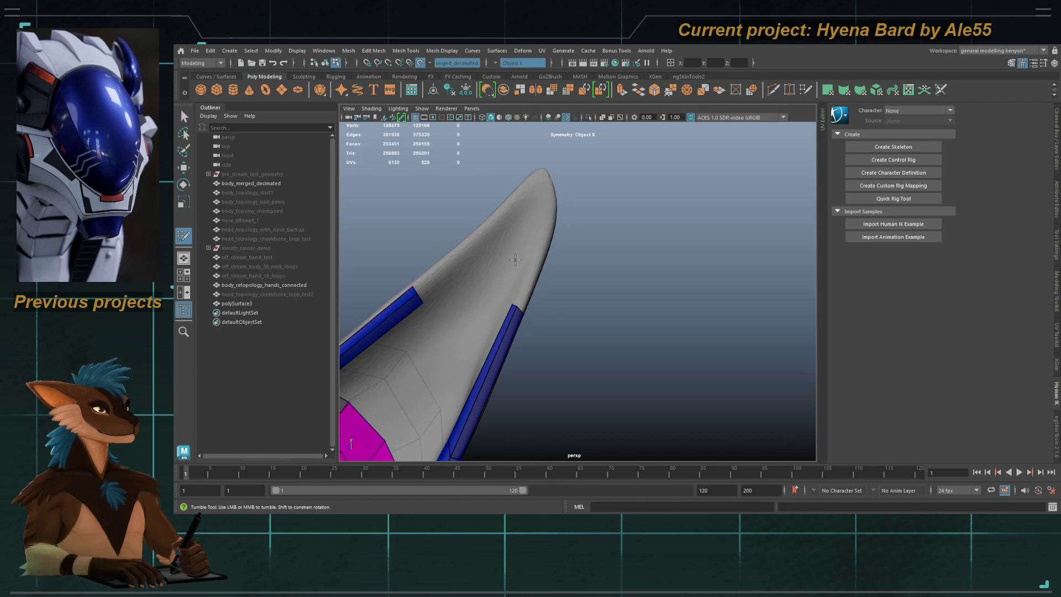
pyautogui.keyDown('alt'); pyautogui.moveTo(554, 240); pyautogui.dragTo(539, 317, button='right'); pyautogui.keyUp('alt')
pyautogui.moveTo(540, 317)
pyautogui.mouseDown()
pyautogui.moveTo(557, 206)
pyautogui.moveTo(563, 284)
pyautogui.mouseUp()
# Step: Extend the rim strip to the ear tip and add two rim faces there
pyautogui.moveTo(543, 326)
pyautogui.mouseDown()
pyautogui.moveTo(564, 213)
pyautogui.moveTo(585, 209)
pyautogui.moveTo(550, 224)
pyautogui.mouseUp()
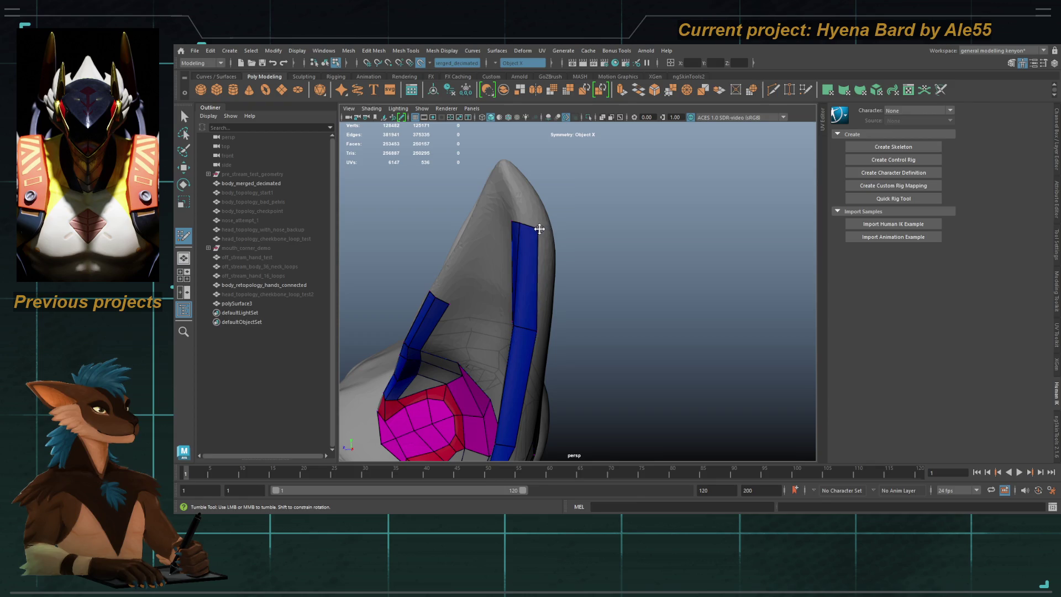
pyautogui.keyDown('alt'); pyautogui.moveTo(509, 178); pyautogui.dragTo(544, 243); pyautogui.keyUp('alt')
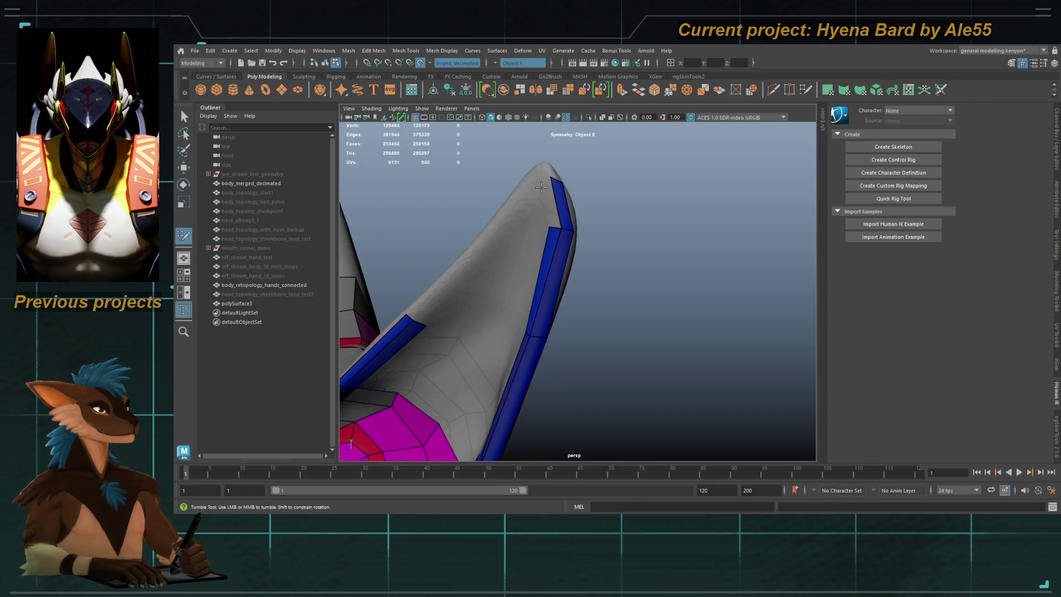
pyautogui.keyDown('alt'); pyautogui.moveTo(544, 243); pyautogui.dragTo(547, 255, button='right'); pyautogui.keyUp('alt')
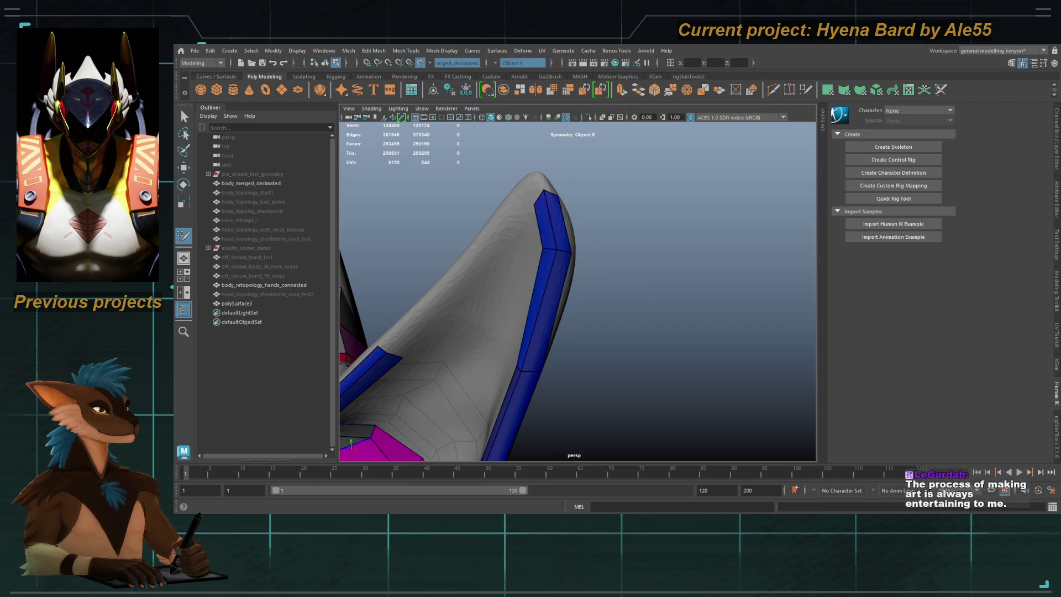
pyautogui.keyDown('alt'); pyautogui.moveTo(463, 336); pyautogui.dragTo(519, 314, button='middle'); pyautogui.keyUp('alt')
pyautogui.keyDown('alt'); pyautogui.moveTo(518, 313); pyautogui.dragTo(486, 301); pyautogui.keyUp('alt')
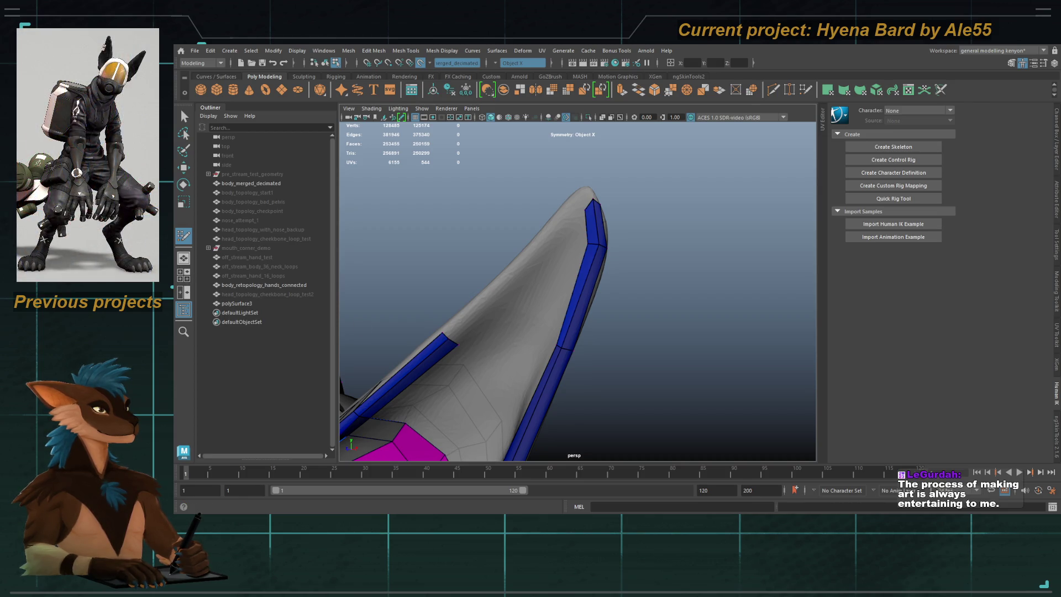
pyautogui.keyDown('alt'); pyautogui.moveTo(575, 268); pyautogui.dragTo(585, 263); pyautogui.keyUp('alt')
pyautogui.keyDown('shift'); pyautogui.click(580, 237); pyautogui.keyUp('shift')
pyautogui.keyDown('shift'); pyautogui.click(596, 219); pyautogui.keyUp('shift')
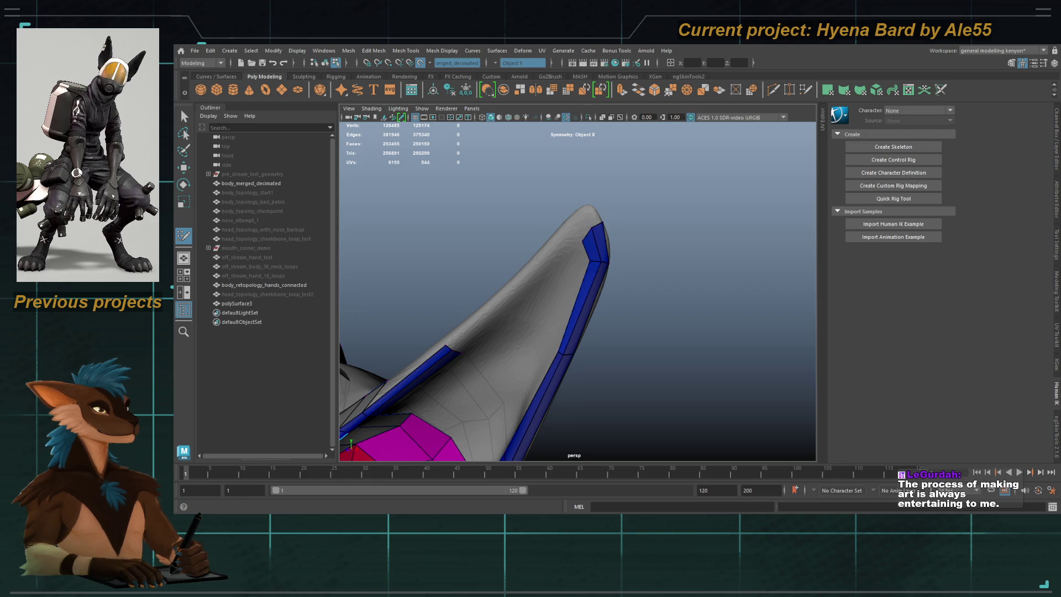
# Step: Adjust the faces at the tip and extend the strip down the ear's other edge
pyautogui.moveTo(571, 290)
pyautogui.keyDown('alt'); pyautogui.mouseDown()
pyautogui.moveTo(608, 288)
pyautogui.moveTo(631, 230)
pyautogui.moveTo(604, 206)
pyautogui.moveTo(598, 221)
pyautogui.moveTo(575, 204)
pyautogui.moveTo(578, 234)
pyautogui.moveTo(552, 215)
pyautogui.moveTo(584, 215)
pyautogui.mouseUp(); pyautogui.keyUp('alt')
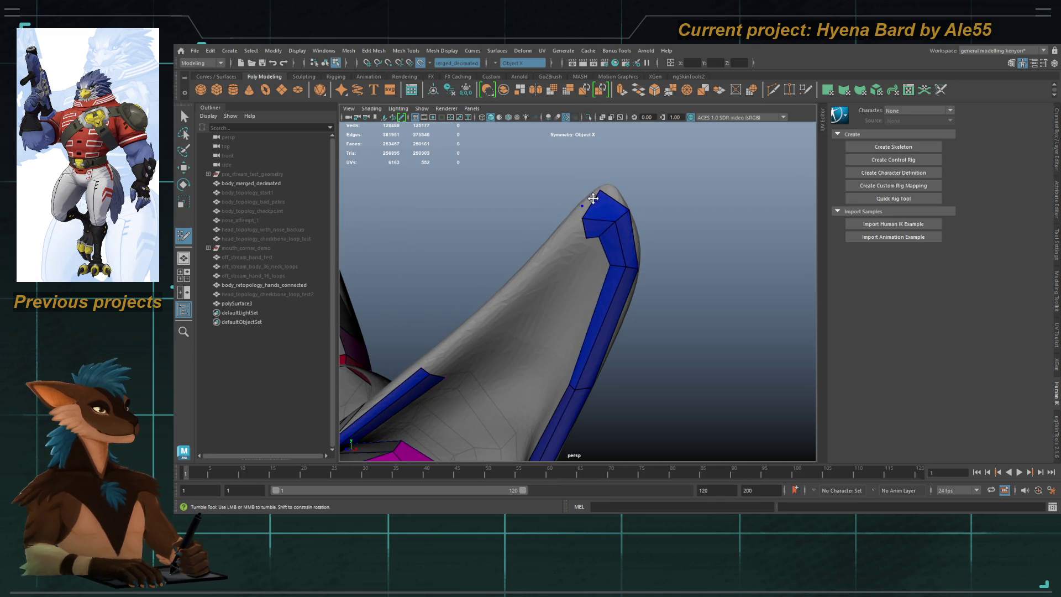
pyautogui.keyDown('alt'); pyautogui.moveTo(593, 193); pyautogui.dragTo(634, 221); pyautogui.keyUp('alt')
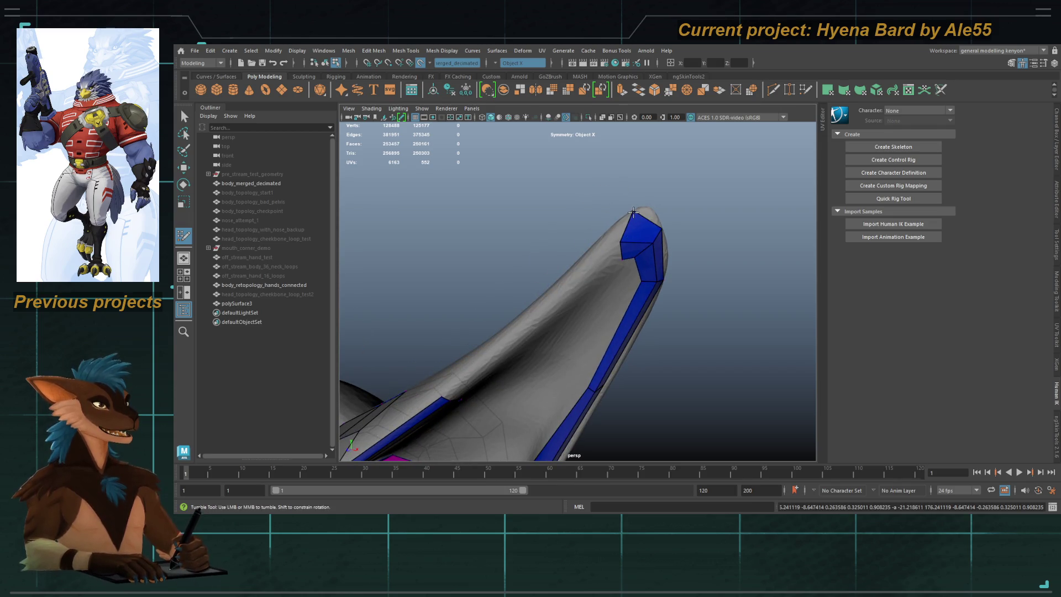
pyautogui.click(635, 218)
pyautogui.keyDown('shift'); pyautogui.click(640, 230); pyautogui.keyUp('shift')
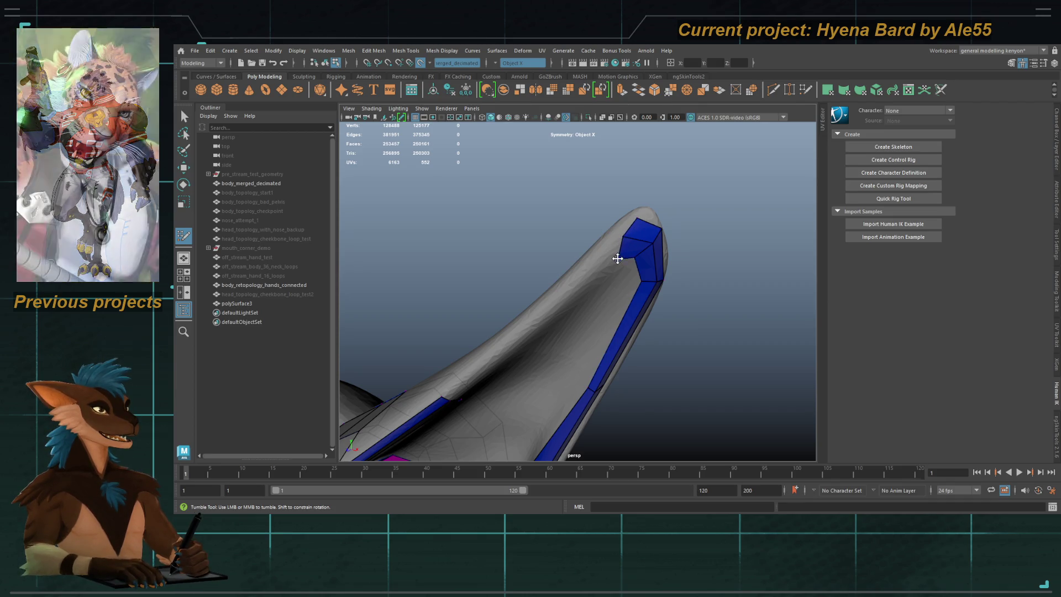
pyautogui.moveTo(624, 245)
pyautogui.mouseDown()
pyautogui.moveTo(555, 317)
pyautogui.moveTo(607, 247)
pyautogui.mouseUp()
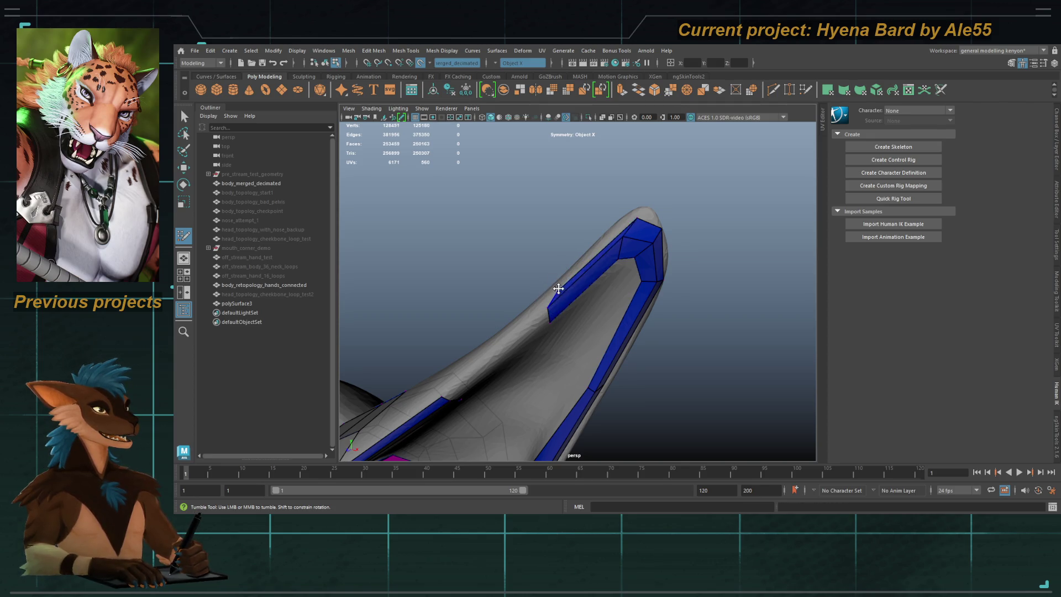
# Step: Extend the upper rim strip further down and add a quad at its top corner
pyautogui.moveTo(561, 304)
pyautogui.keyDown('alt'); pyautogui.mouseDown()
pyautogui.moveTo(586, 228)
pyautogui.moveTo(607, 213)
pyautogui.mouseUp(); pyautogui.keyUp('alt')
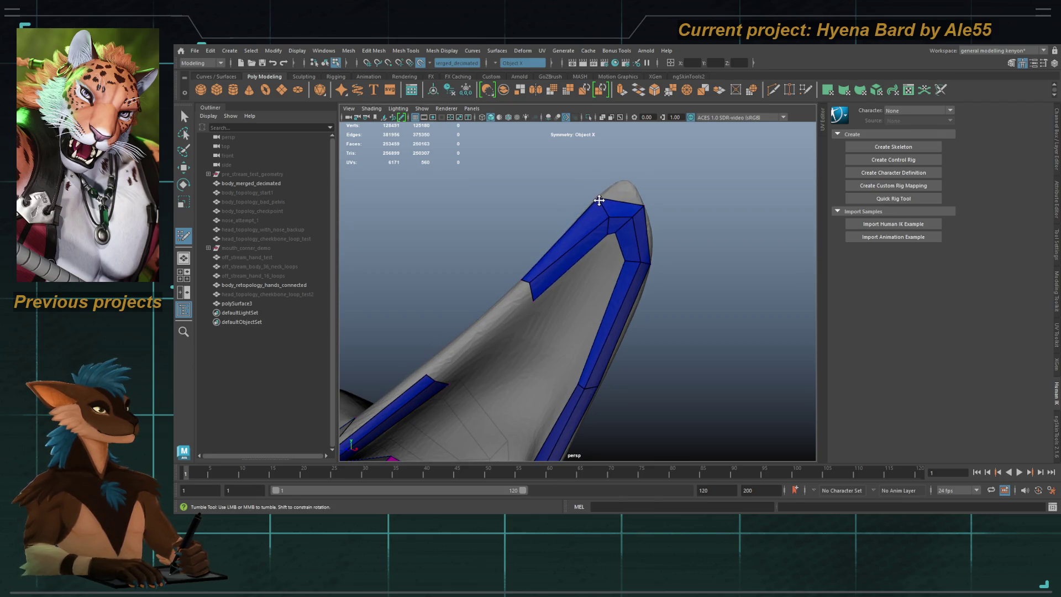
pyautogui.moveTo(605, 230)
pyautogui.keyDown('alt'); pyautogui.mouseDown()
pyautogui.moveTo(528, 269)
pyautogui.moveTo(473, 356)
pyautogui.moveTo(546, 306)
pyautogui.mouseUp(); pyautogui.keyUp('alt')
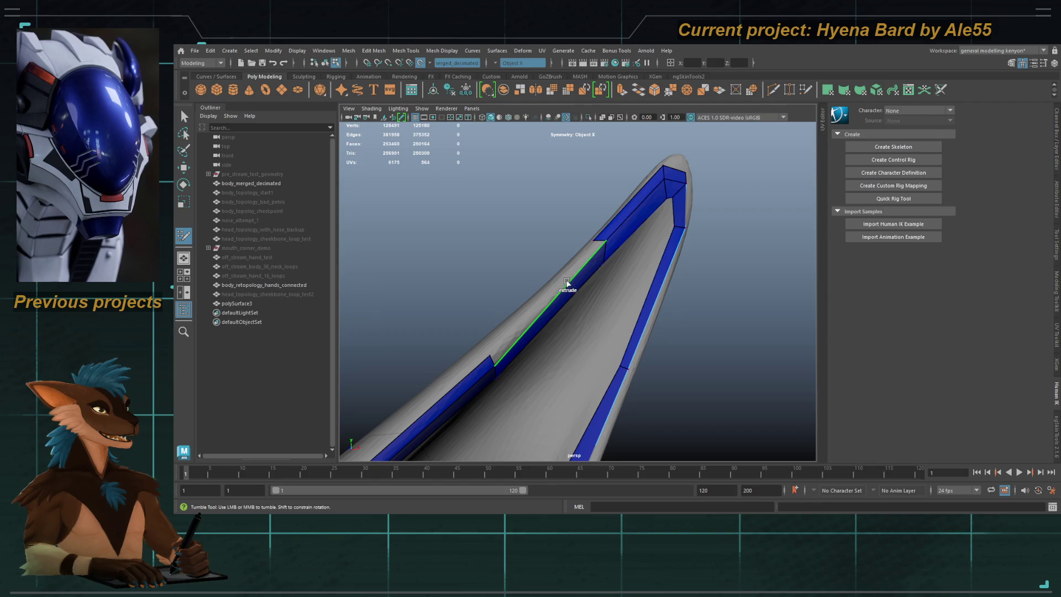
pyautogui.moveTo(598, 239)
pyautogui.mouseDown()
pyautogui.moveTo(486, 348)
pyautogui.moveTo(491, 357)
pyautogui.moveTo(552, 310)
pyautogui.mouseUp()
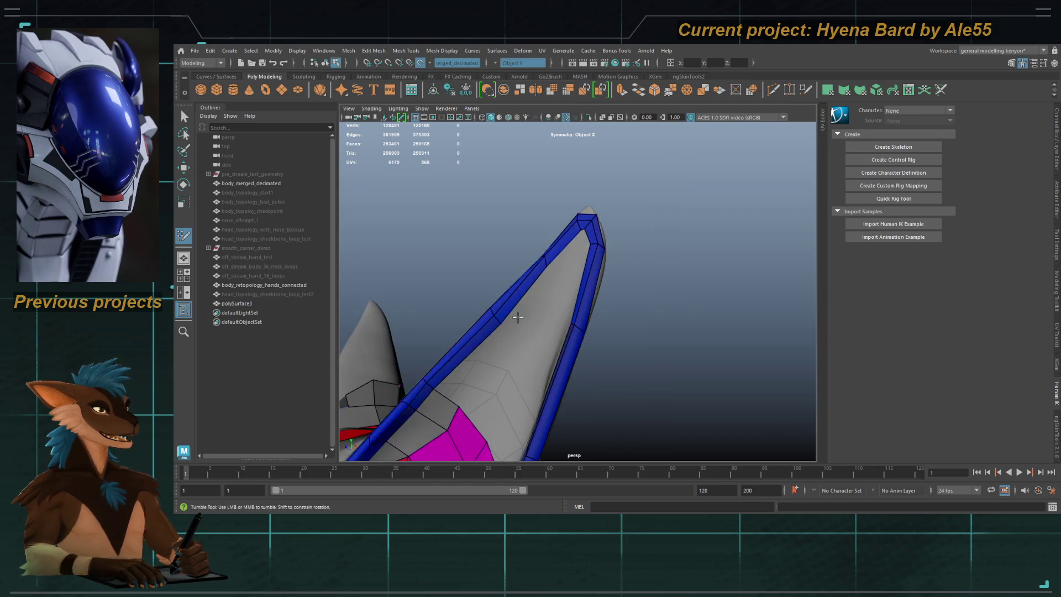
pyautogui.keyDown('alt'); pyautogui.moveTo(552, 309); pyautogui.dragTo(580, 289, button='middle'); pyautogui.keyUp('alt')
pyautogui.keyDown('alt'); pyautogui.moveTo(580, 289); pyautogui.dragTo(614, 274); pyautogui.keyUp('alt')
pyautogui.click(626, 244)
# Step: Place a point and commit the corner quad at the inner-ear edge
pyautogui.keyDown('shift'); pyautogui.click(618, 269); pyautogui.keyUp('shift')
pyautogui.keyDown('shift'); pyautogui.click(597, 301); pyautogui.keyUp('shift')
pyautogui.keyDown('alt'); pyautogui.moveTo(596, 303); pyautogui.dragTo(638, 287); pyautogui.keyUp('alt')
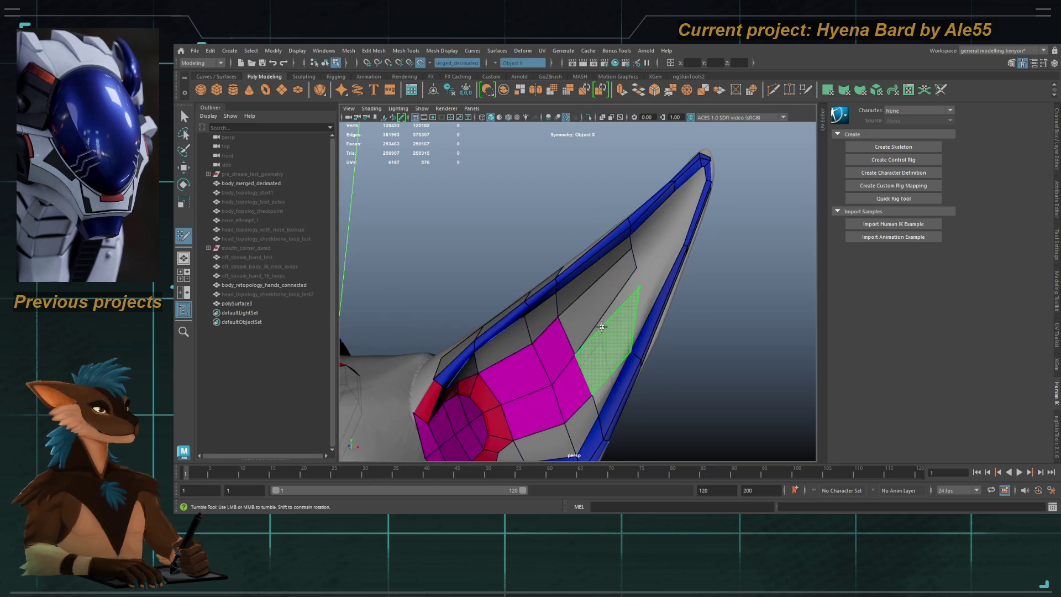
pyautogui.moveTo(601, 327)
pyautogui.keyDown('alt'); pyautogui.mouseDown()
pyautogui.moveTo(578, 252)
pyautogui.moveTo(603, 291)
pyautogui.moveTo(603, 347)
pyautogui.moveTo(613, 360)
pyautogui.mouseUp(); pyautogui.keyUp('alt')
# Step: Insert edge loops across the ear and rim strip, then fill quad faces in the inner ear
pyautogui.keyDown('ctrl'); pyautogui.click(578, 252); pyautogui.keyUp('ctrl')
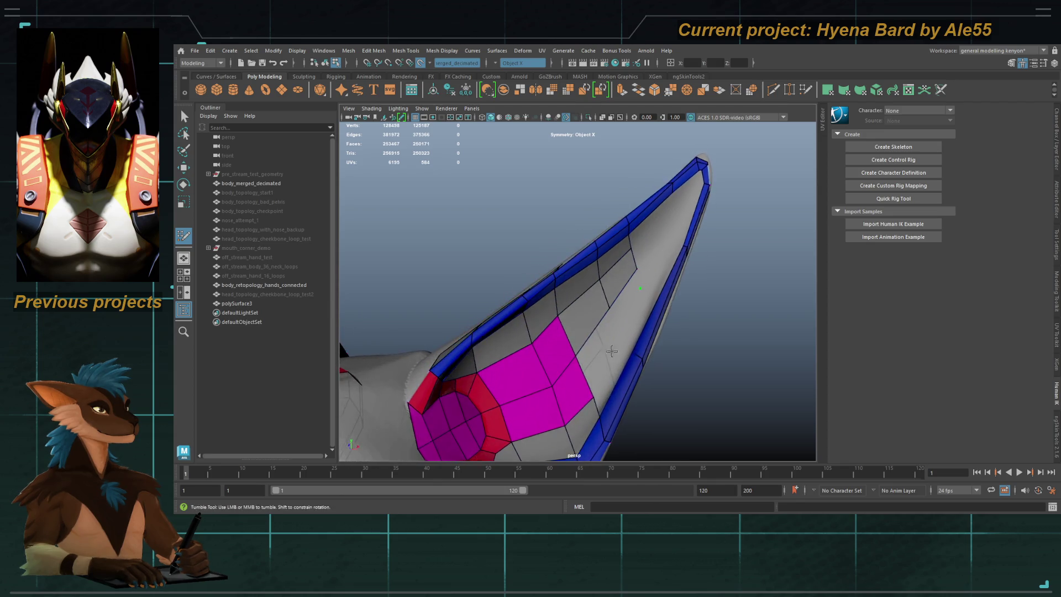
pyautogui.keyDown('alt'); pyautogui.moveTo(614, 360); pyautogui.dragTo(629, 365, button='right'); pyautogui.keyUp('alt')
pyautogui.keyDown('shift'); pyautogui.click(602, 299); pyautogui.keyUp('shift')
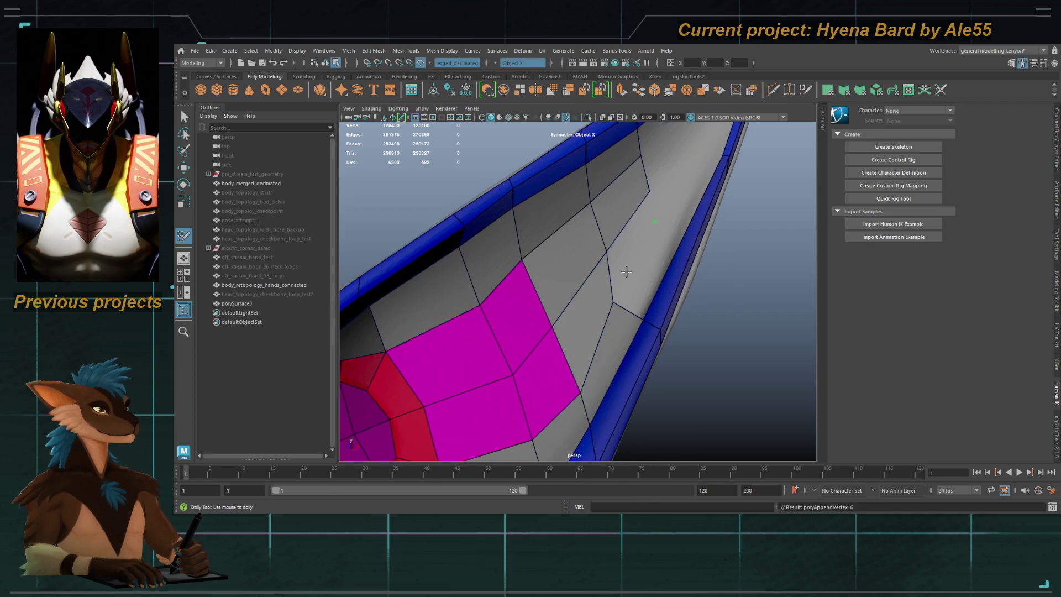
pyautogui.keyDown('alt'); pyautogui.moveTo(622, 276); pyautogui.dragTo(615, 235); pyautogui.keyUp('alt')
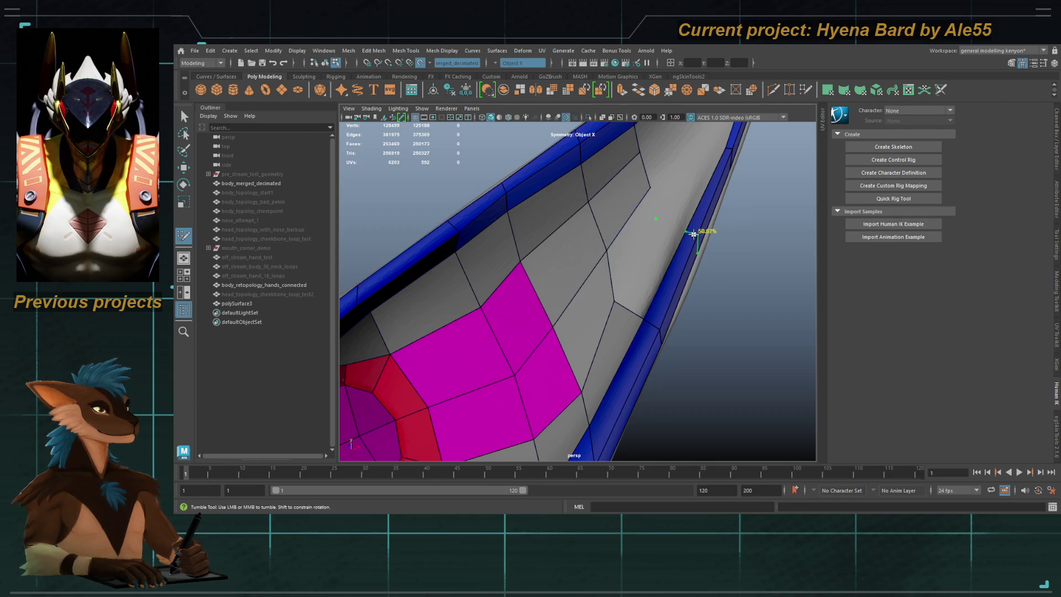
pyautogui.keyDown('ctrl'); pyautogui.click(694, 234); pyautogui.keyUp('ctrl')
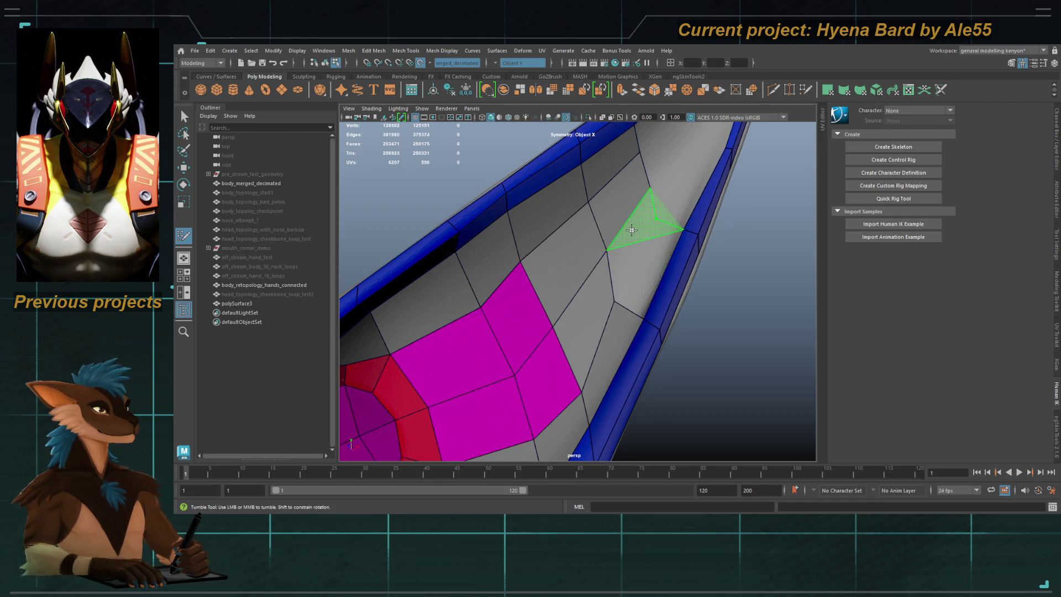
pyautogui.keyDown('shift'); pyautogui.click(628, 239); pyautogui.keyUp('shift')
pyautogui.hotkey('ctrl', 'z')
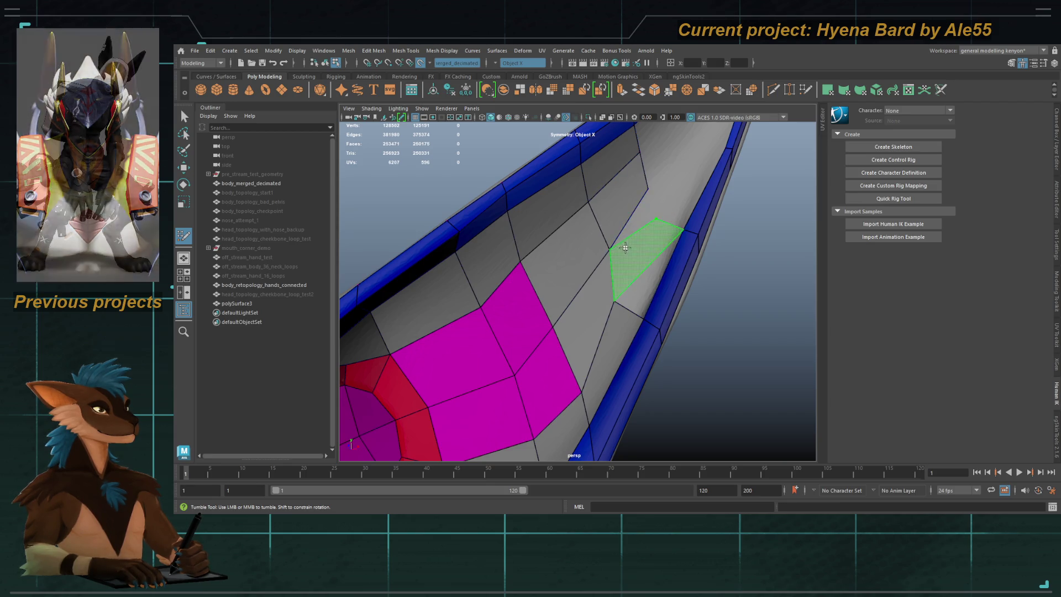
pyautogui.keyDown('shift'); pyautogui.click(619, 243); pyautogui.keyUp('shift')
# Step: Add another rim-strip edge loop and fill quads between the rim and inner-ear edges
pyautogui.moveTo(618, 244)
pyautogui.keyDown('alt'); pyautogui.mouseDown()
pyautogui.moveTo(602, 265)
pyautogui.moveTo(562, 194)
pyautogui.mouseUp(); pyautogui.keyUp('alt')
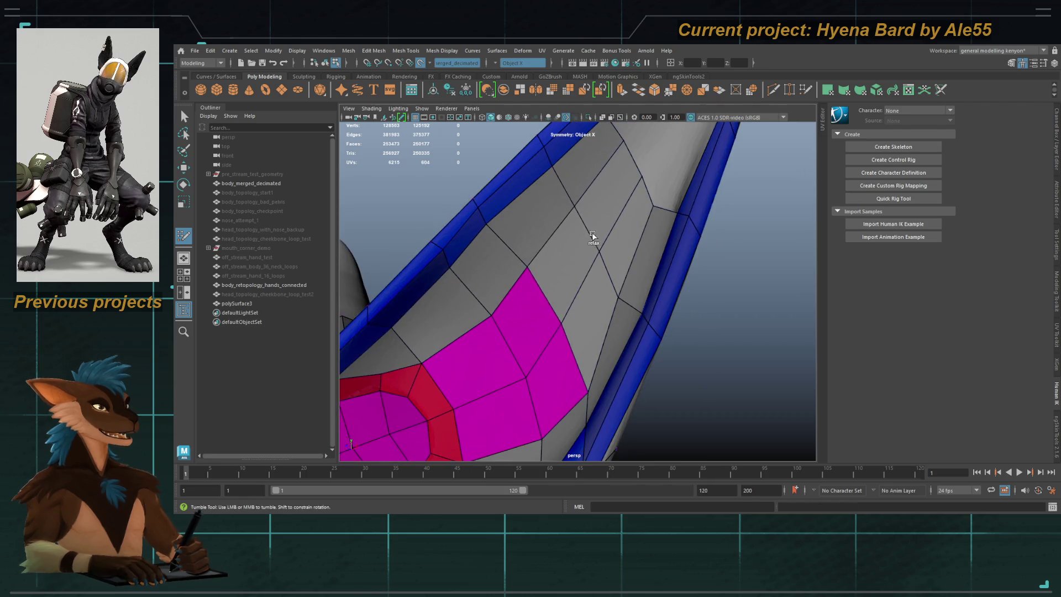
pyautogui.scroll(-6, 561, 194)
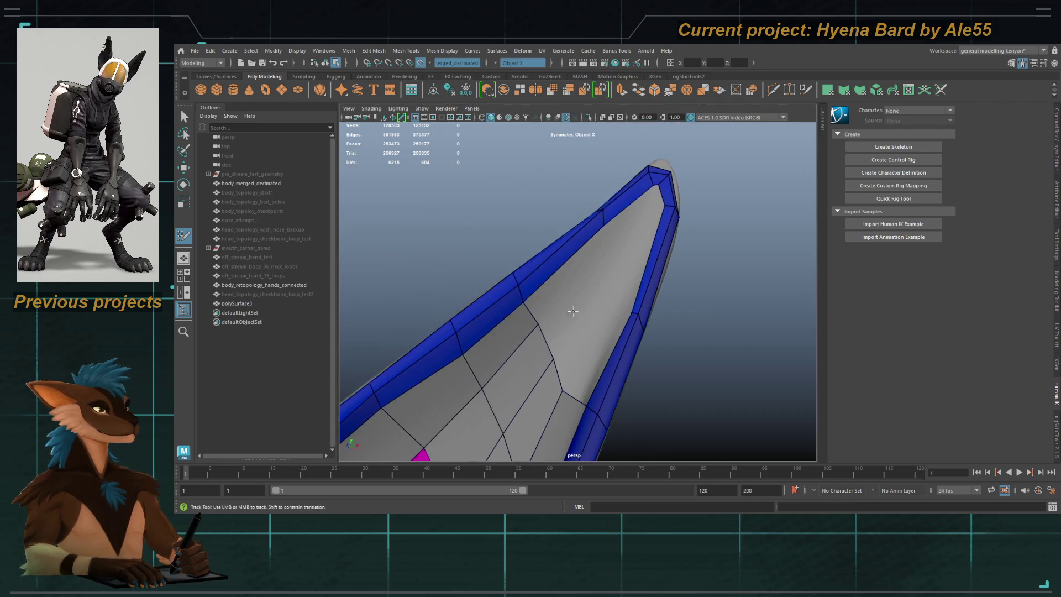
pyautogui.keyDown('ctrl'); pyautogui.click(585, 236); pyautogui.keyUp('ctrl')
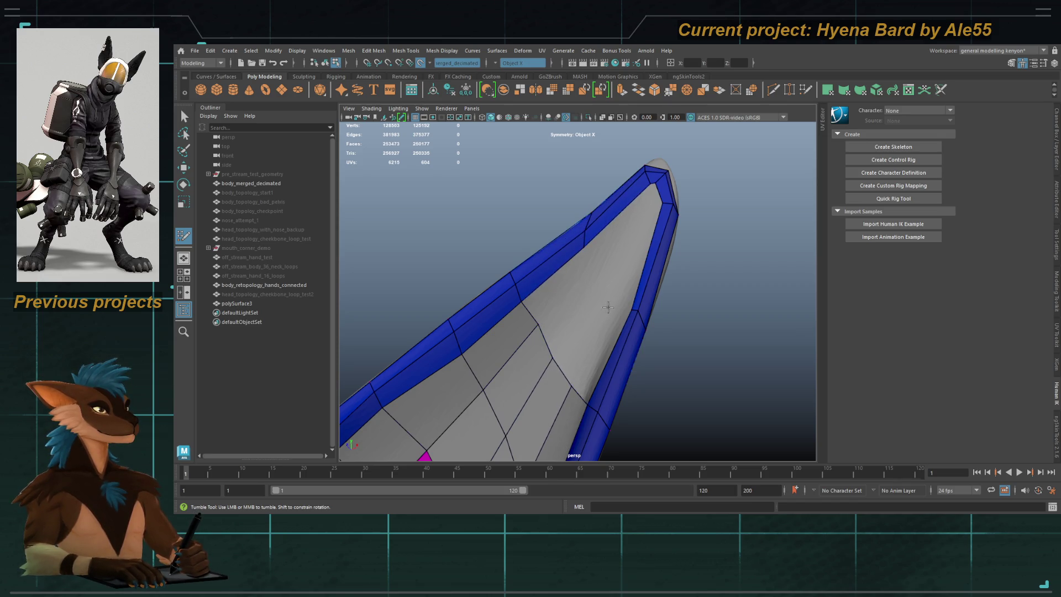
pyautogui.keyDown('shift'); pyautogui.click(602, 348); pyautogui.keyUp('shift')
pyautogui.click(587, 302)
pyautogui.keyDown('shift'); pyautogui.click(575, 310); pyautogui.keyUp('shift')
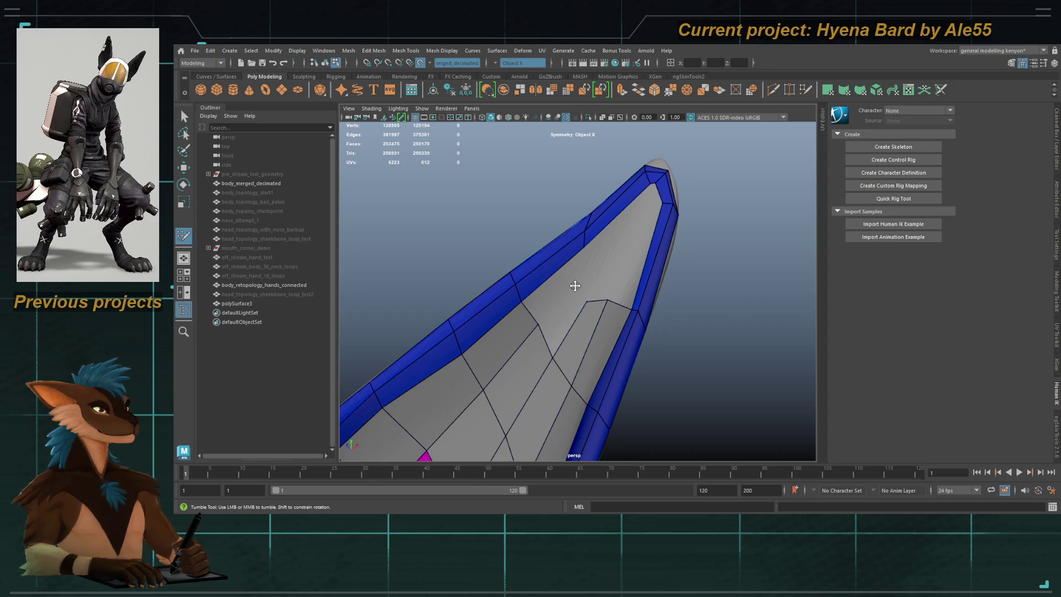
pyautogui.keyDown('shift'); pyautogui.click(566, 285); pyautogui.keyUp('shift')
# Step: Place a point near the ear tip and fill the grey quad just below it
pyautogui.keyDown('alt'); pyautogui.moveTo(597, 273); pyautogui.dragTo(619, 299, button='right'); pyautogui.keyUp('alt')
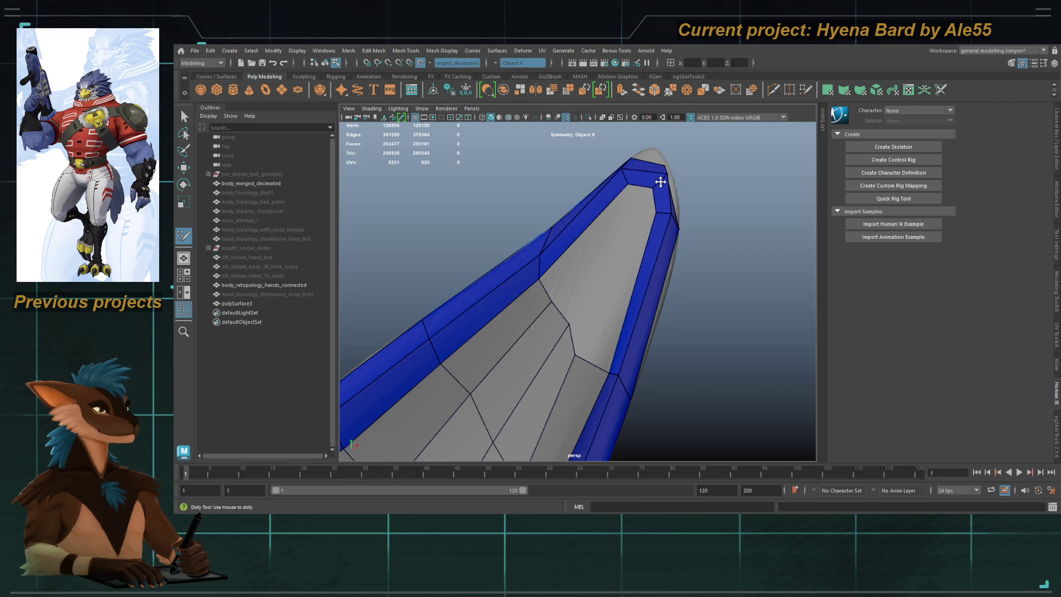
pyautogui.keyDown('alt'); pyautogui.moveTo(578, 351); pyautogui.dragTo(586, 276); pyautogui.keyUp('alt')
pyautogui.moveTo(585, 275)
pyautogui.keyDown('alt'); pyautogui.mouseDown(button='right')
pyautogui.moveTo(604, 243)
pyautogui.moveTo(568, 363)
pyautogui.moveTo(632, 265)
pyautogui.mouseUp(button='right'); pyautogui.keyUp('alt')
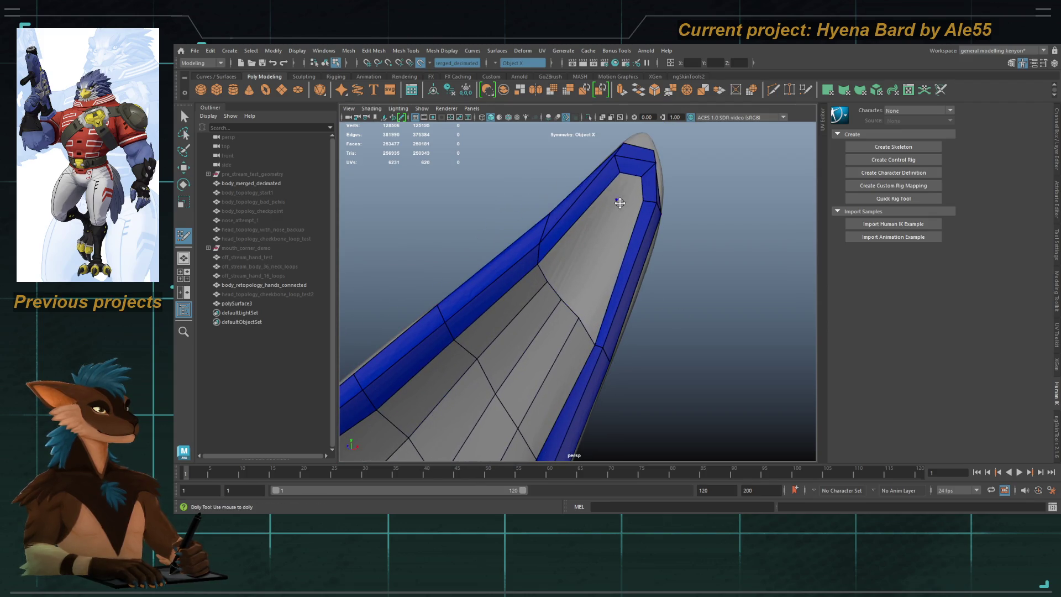
pyautogui.click(612, 197)
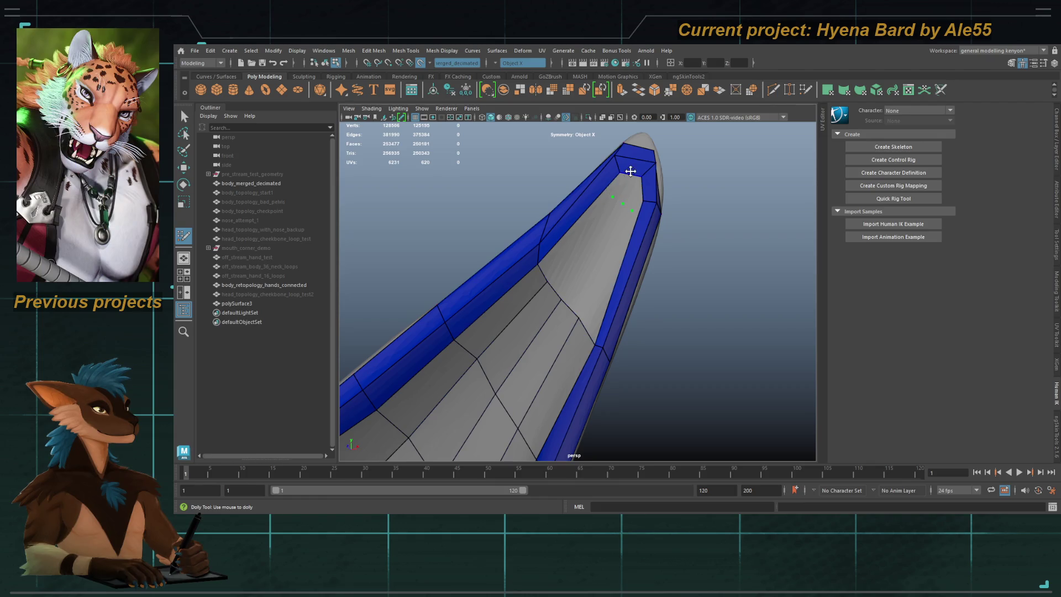
pyautogui.keyDown('shift'); pyautogui.click(633, 199); pyautogui.keyUp('shift')
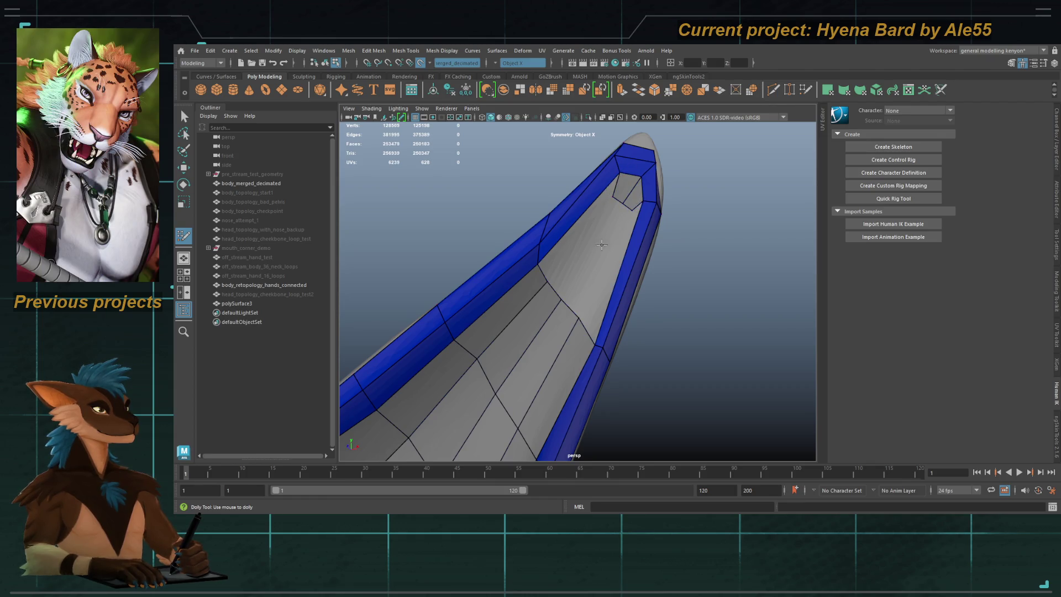
pyautogui.keyDown('alt'); pyautogui.moveTo(634, 200); pyautogui.dragTo(619, 265); pyautogui.keyUp('alt')
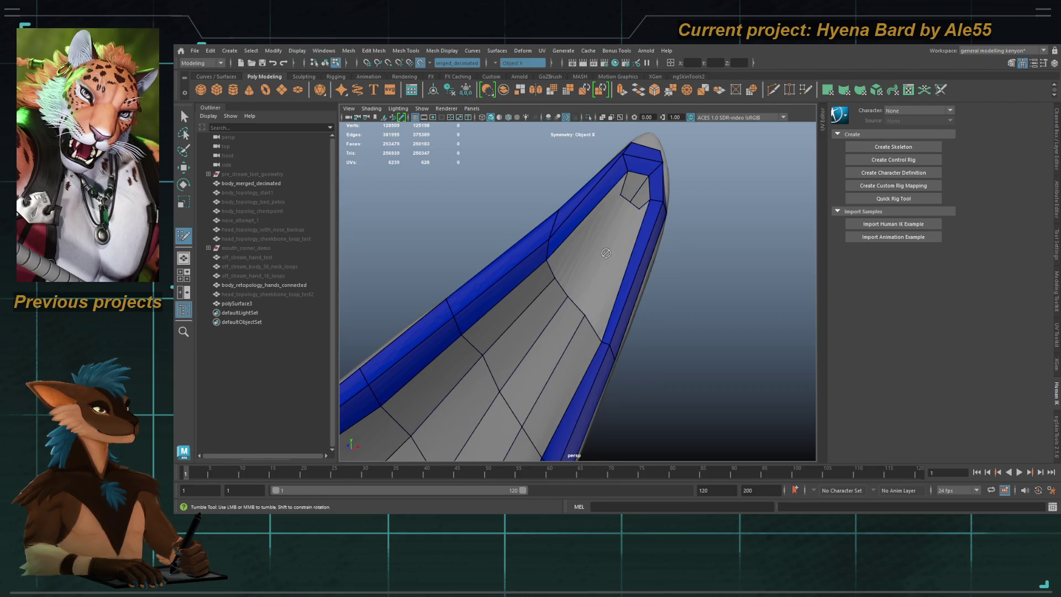
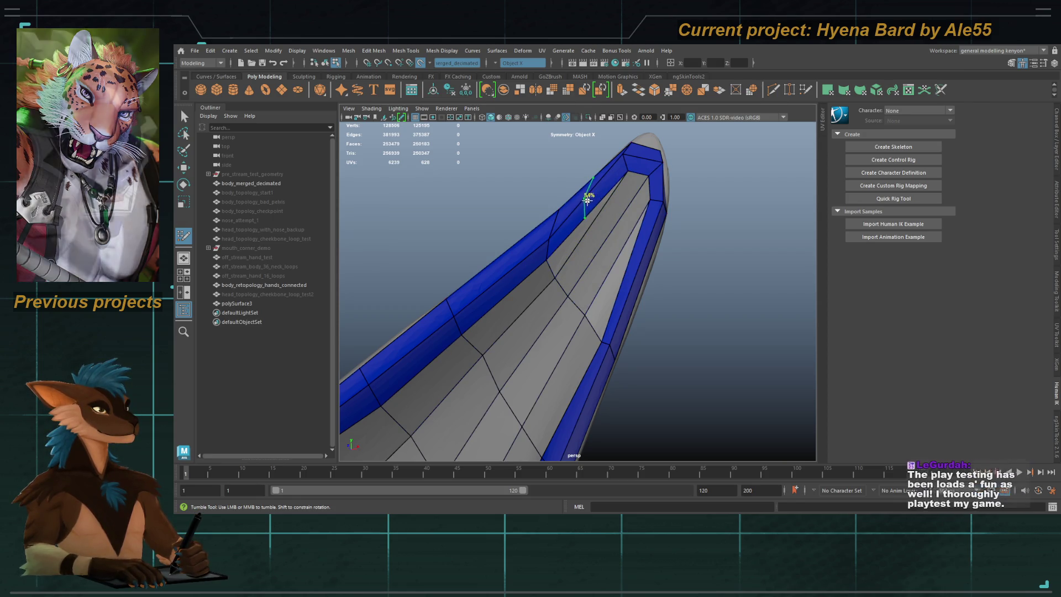
# Step: Insert an edge loop across the ear's outer strip, fill two quads near the tip, and relax them
pyautogui.keyDown('ctrl'); pyautogui.click(594, 195); pyautogui.keyUp('ctrl')
pyautogui.keyDown('shift'); pyautogui.click(618, 282); pyautogui.keyUp('shift')
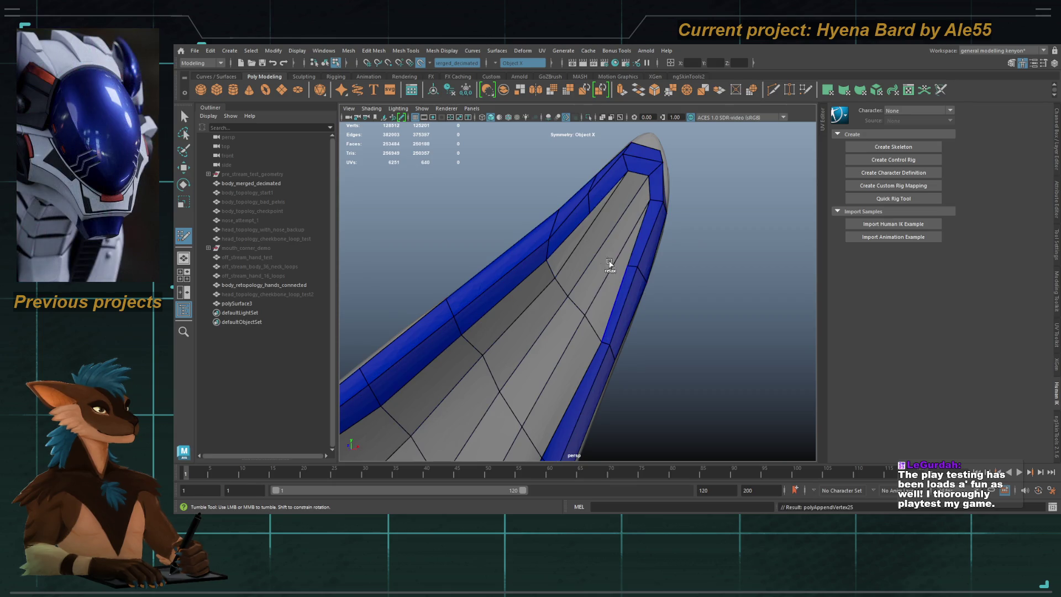
pyautogui.keyDown('shift'); pyautogui.click(580, 228); pyautogui.keyUp('shift')
pyautogui.moveTo(593, 213)
pyautogui.keyDown('shift'); pyautogui.mouseDown()
pyautogui.moveTo(596, 232)
pyautogui.moveTo(636, 269)
pyautogui.mouseUp(); pyautogui.keyUp('shift')
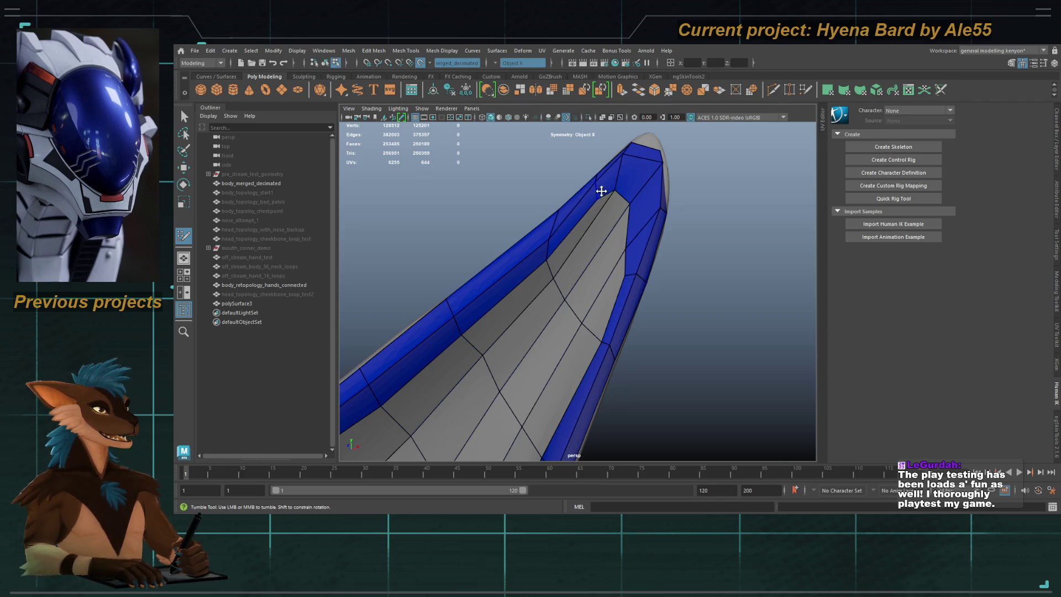
pyautogui.keyDown('shift'); pyautogui.moveTo(627, 239); pyautogui.dragTo(642, 216); pyautogui.keyUp('shift')
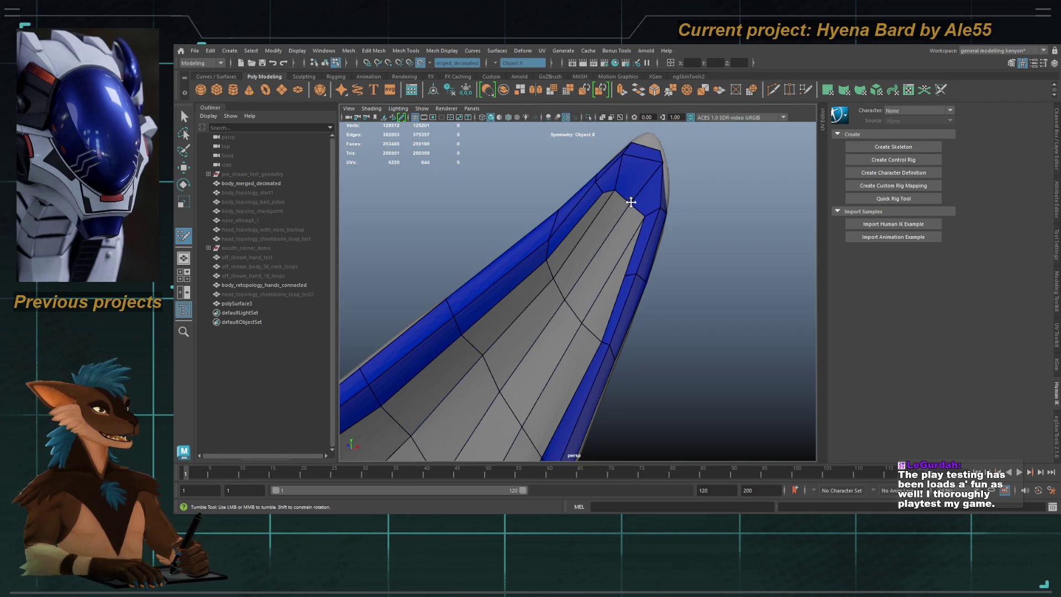
# Step: Add another edge loop on the strip, then replace an unwanted loop near the tip
pyautogui.press('ctrl')
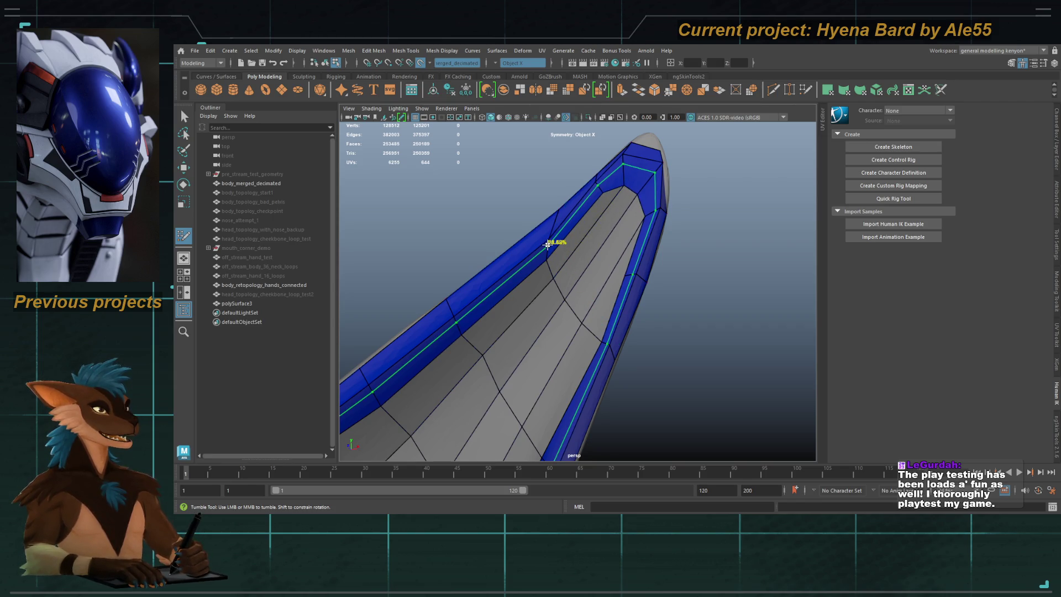
pyautogui.keyDown('ctrl'); pyautogui.click(549, 245); pyautogui.keyUp('ctrl')
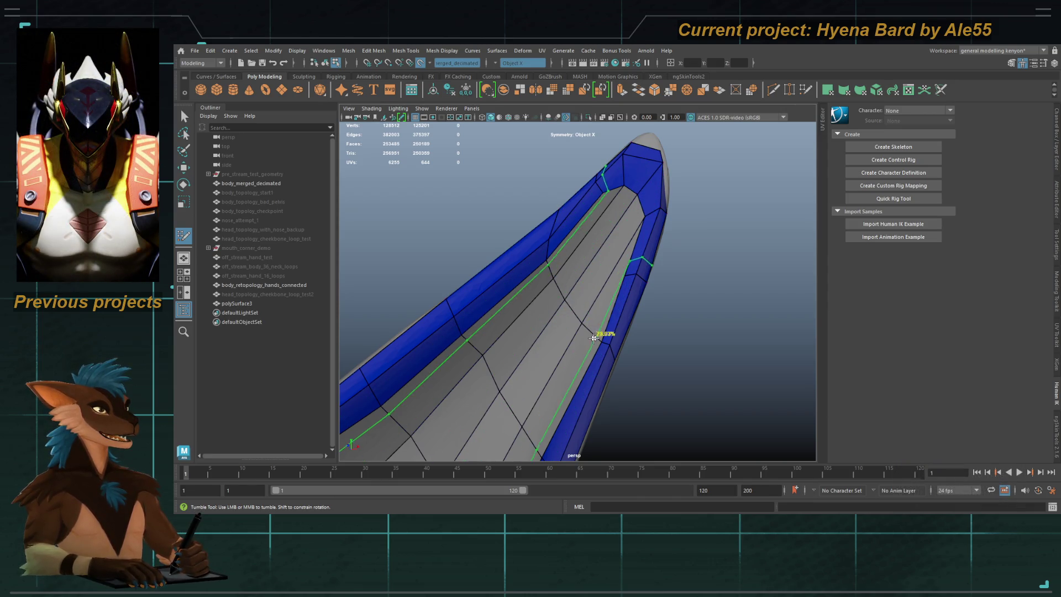
pyautogui.keyDown('alt'); pyautogui.moveTo(584, 338); pyautogui.dragTo(608, 201, button='middle'); pyautogui.keyUp('alt')
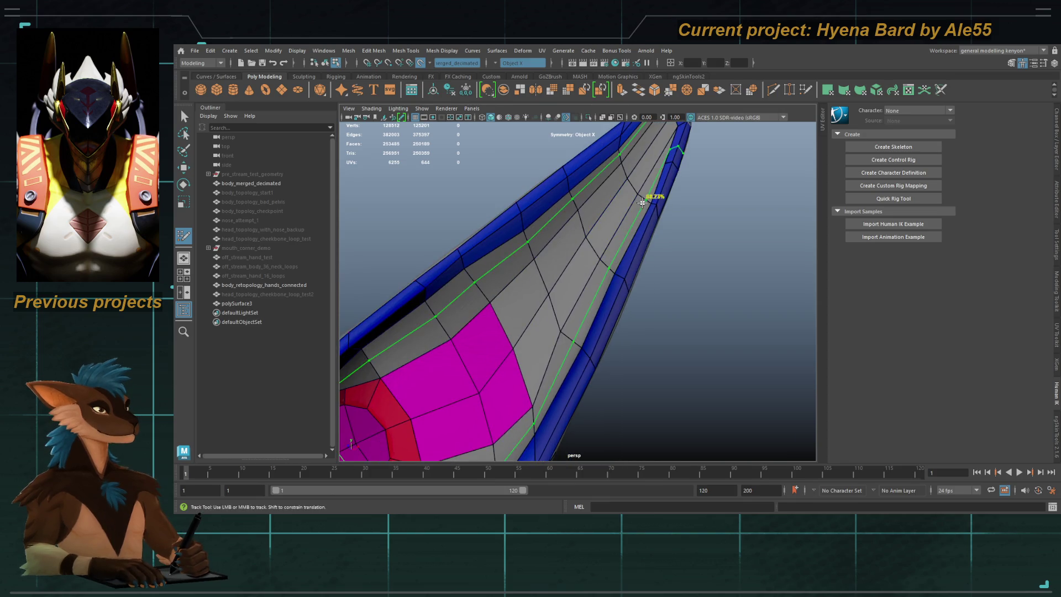
pyautogui.scroll(3, 639, 308)
pyautogui.scroll(2, 649, 244)
pyautogui.scroll(-3, 636, 242)
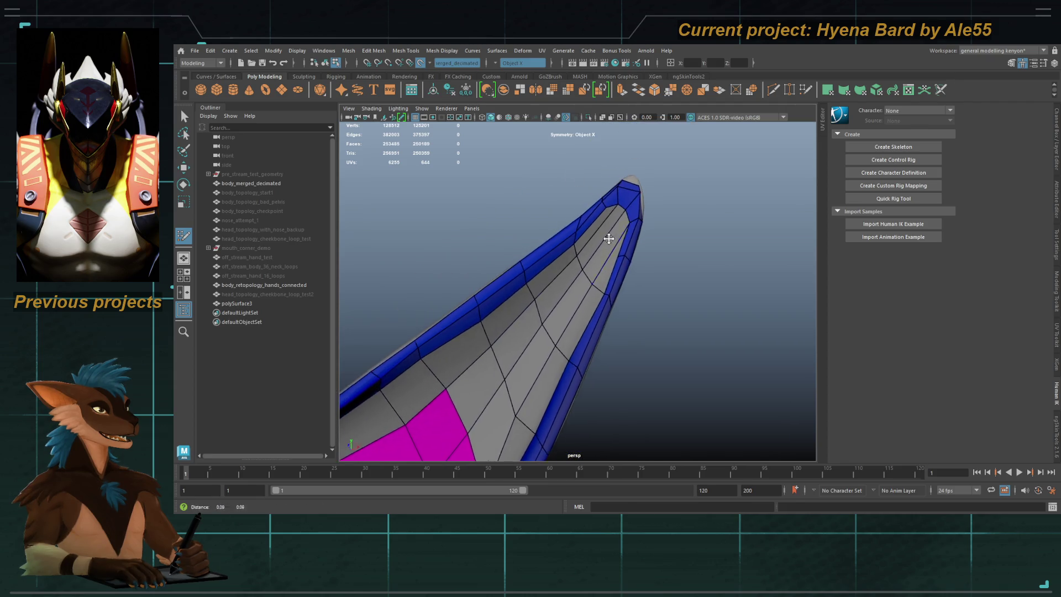
pyautogui.scroll(3, 586, 282)
pyautogui.keyDown('ctrl'); pyautogui.keyDown('shift'); pyautogui.click(610, 248); pyautogui.keyUp('shift'); pyautogui.keyUp('ctrl')
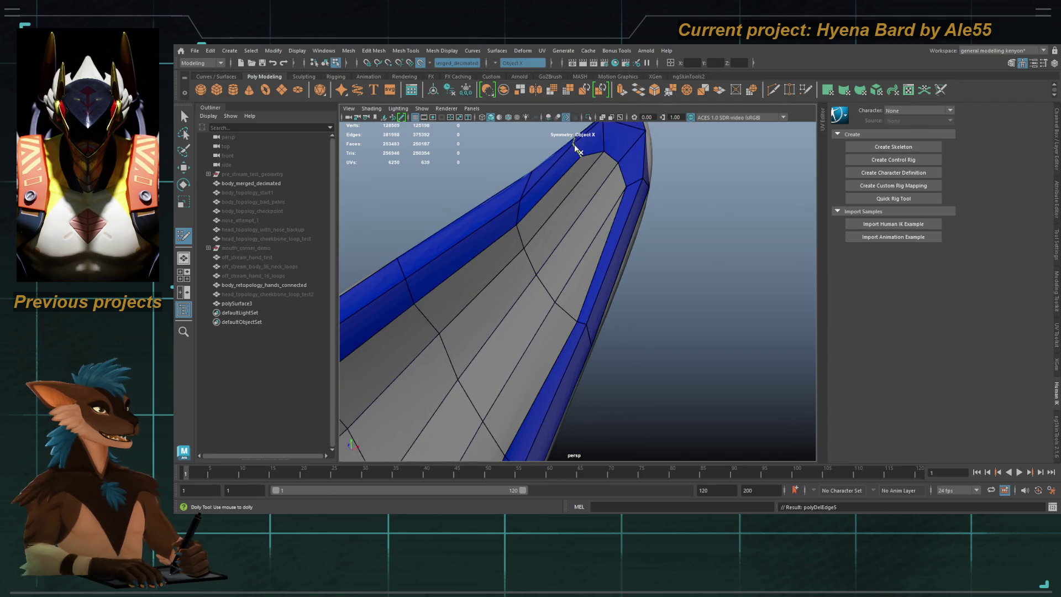
pyautogui.keyDown('ctrl'); pyautogui.click(585, 206); pyautogui.keyUp('ctrl')
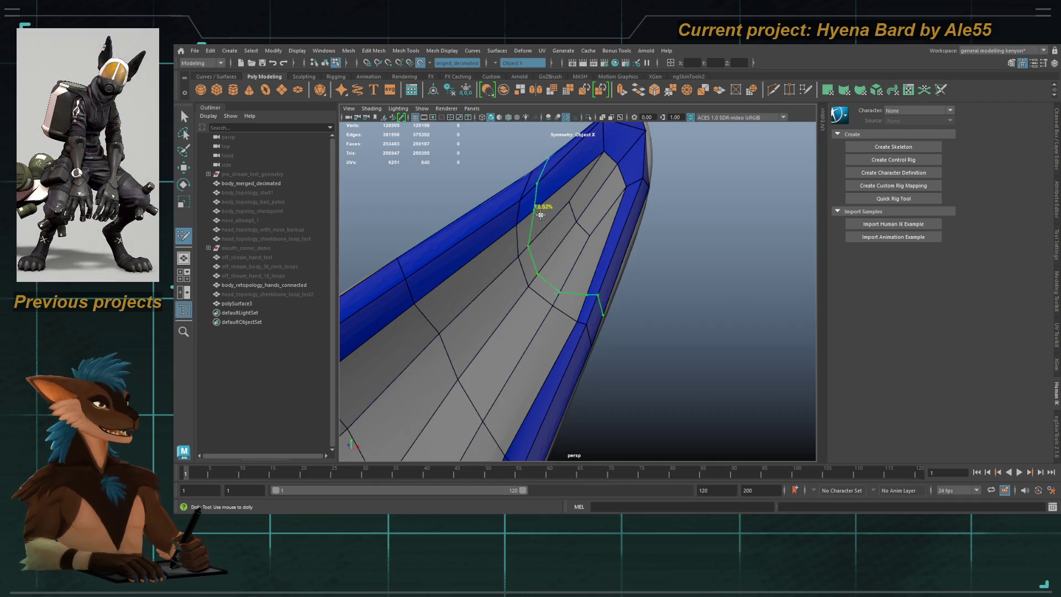
pyautogui.moveTo(543, 285)
pyautogui.keyDown('alt'); pyautogui.mouseDown()
pyautogui.moveTo(641, 301)
pyautogui.moveTo(555, 323)
pyautogui.mouseUp(); pyautogui.keyUp('alt')
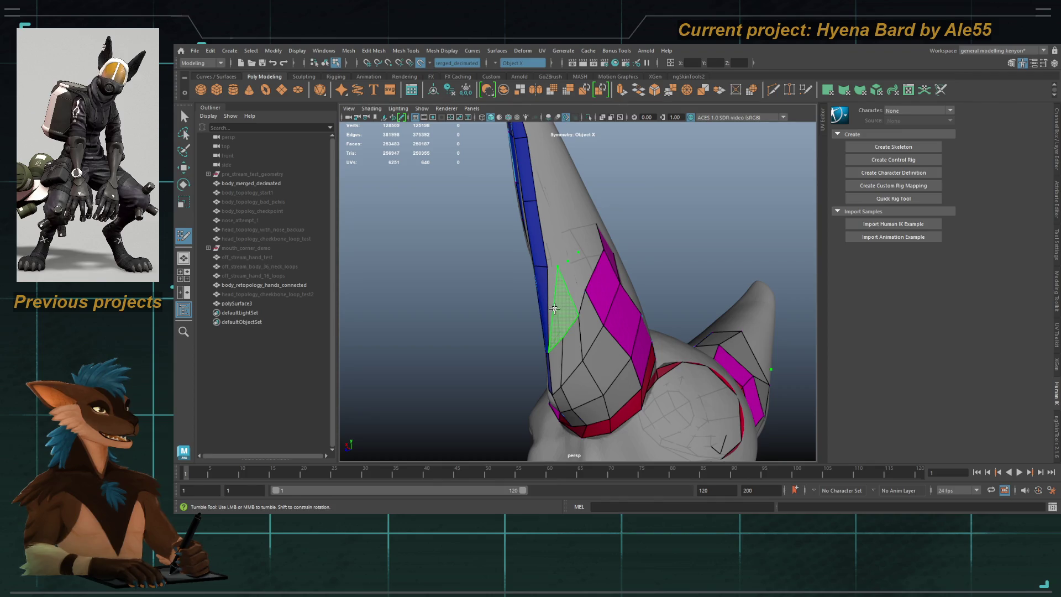
# Step: Relax the grey ear mesh onto the sculpt and build a quad from a new vertex
pyautogui.moveTo(554, 309)
pyautogui.keyDown('alt'); pyautogui.mouseDown()
pyautogui.moveTo(575, 309)
pyautogui.moveTo(554, 303)
pyautogui.moveTo(553, 330)
pyautogui.mouseUp(); pyautogui.keyUp('alt')
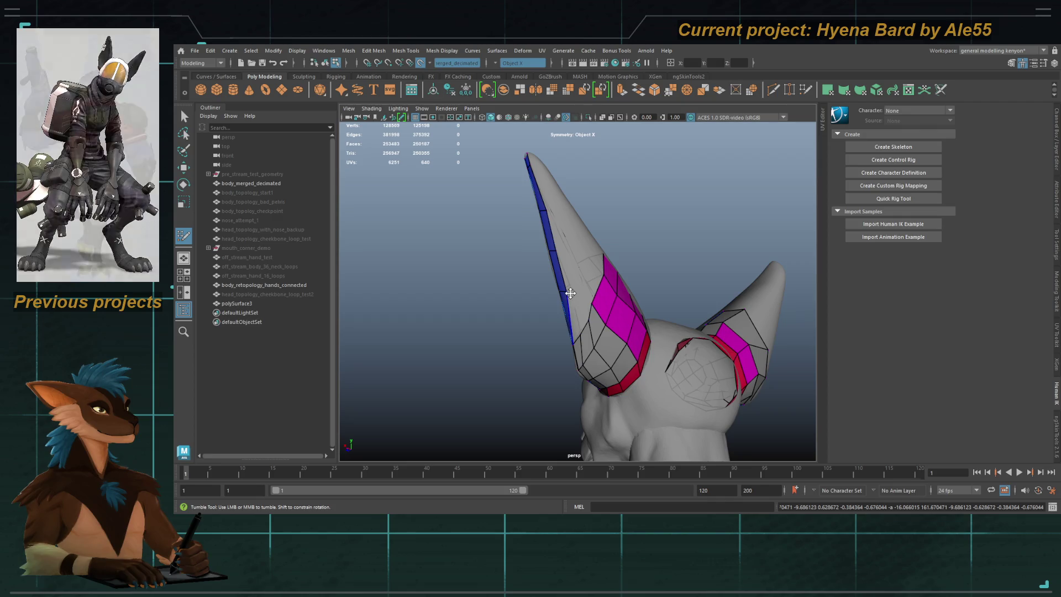
pyautogui.moveTo(432, 234)
pyautogui.keyDown('alt'); pyautogui.mouseDown()
pyautogui.moveTo(497, 254)
pyautogui.moveTo(472, 233)
pyautogui.moveTo(528, 218)
pyautogui.mouseUp(); pyautogui.keyUp('alt')
pyautogui.keyDown('alt'); pyautogui.moveTo(528, 218); pyautogui.dragTo(546, 214, button='middle'); pyautogui.keyUp('alt')
pyautogui.moveTo(520, 373)
pyautogui.keyDown('shift'); pyautogui.mouseDown()
pyautogui.moveTo(525, 384)
pyautogui.moveTo(536, 279)
pyautogui.moveTo(464, 208)
pyautogui.mouseUp(); pyautogui.keyUp('shift')
pyautogui.click(519, 196)
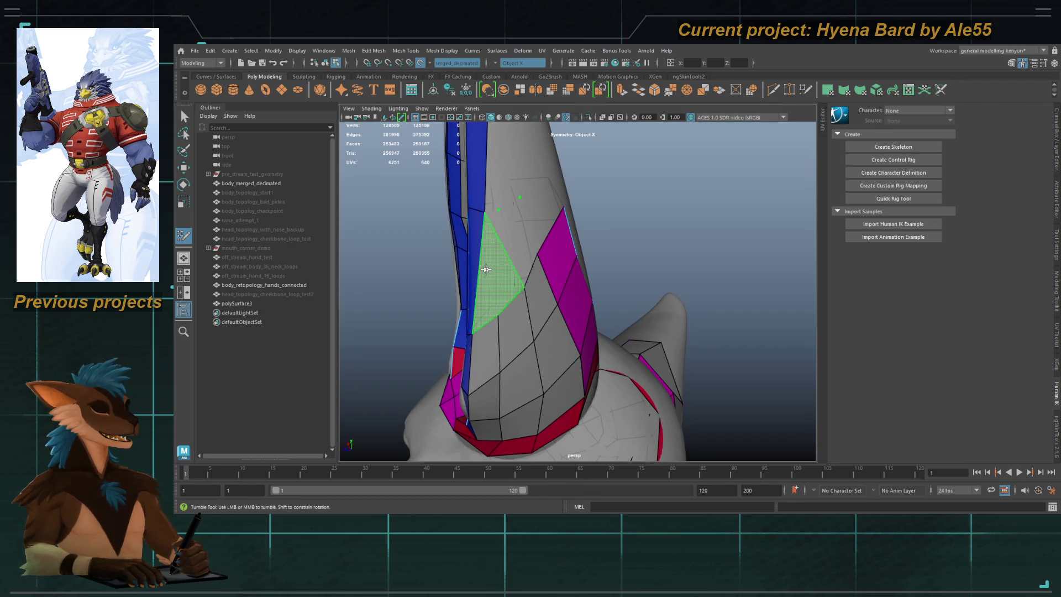
pyautogui.keyDown('alt'); pyautogui.moveTo(534, 214); pyautogui.dragTo(553, 250); pyautogui.keyUp('alt')
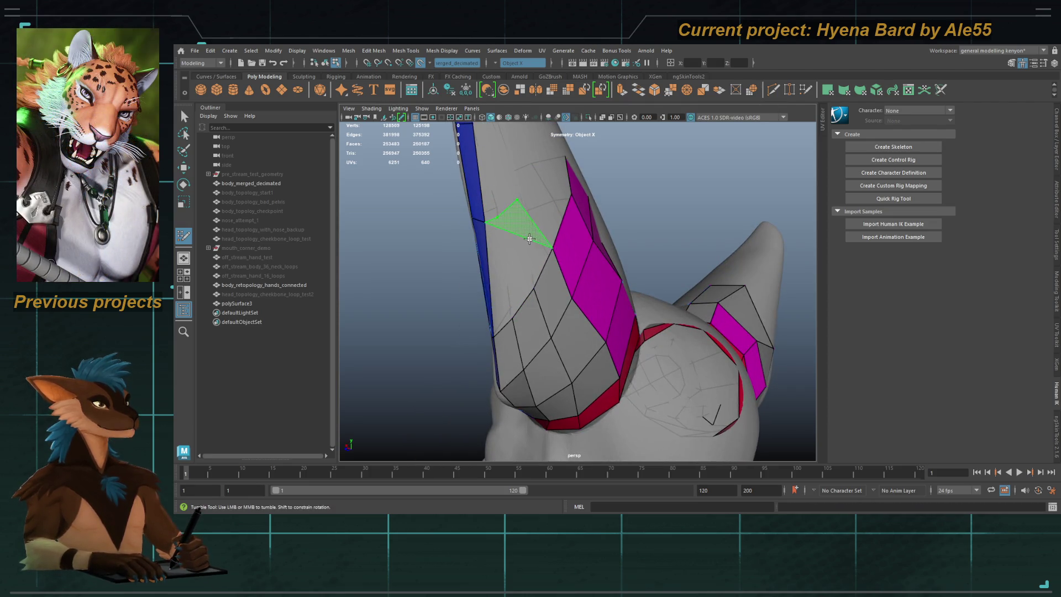
pyautogui.keyDown('shift'); pyautogui.click(532, 242); pyautogui.keyUp('shift')
# Step: Add a series of quad faces up the ear's other side
pyautogui.moveTo(500, 225)
pyautogui.keyDown('alt'); pyautogui.mouseDown()
pyautogui.moveTo(511, 279)
pyautogui.moveTo(591, 227)
pyautogui.moveTo(525, 270)
pyautogui.mouseUp(); pyautogui.keyUp('alt')
pyautogui.keyDown('shift'); pyautogui.click(509, 264); pyautogui.keyUp('shift')
pyautogui.keyDown('shift'); pyautogui.click(513, 278); pyautogui.keyUp('shift')
pyautogui.keyDown('alt'); pyautogui.moveTo(513, 278); pyautogui.dragTo(560, 217, button='right'); pyautogui.keyUp('alt')
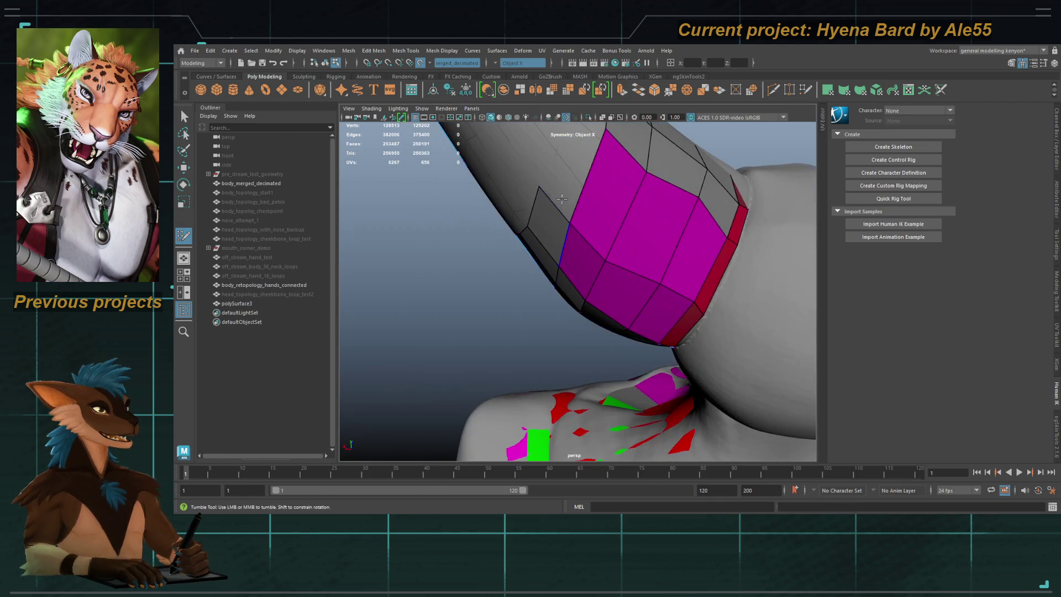
pyautogui.keyDown('alt'); pyautogui.moveTo(560, 216); pyautogui.dragTo(543, 144); pyautogui.keyUp('alt')
pyautogui.keyDown('shift'); pyautogui.click(562, 208); pyautogui.keyUp('shift')
pyautogui.keyDown('shift'); pyautogui.click(544, 183); pyautogui.keyUp('shift')
pyautogui.moveTo(544, 183)
pyautogui.keyDown('alt'); pyautogui.mouseDown()
pyautogui.moveTo(575, 254)
pyautogui.moveTo(557, 214)
pyautogui.moveTo(566, 243)
pyautogui.moveTo(614, 265)
pyautogui.moveTo(598, 270)
pyautogui.mouseUp(); pyautogui.keyUp('alt')
pyautogui.keyDown('shift'); pyautogui.click(635, 265); pyautogui.keyUp('shift')
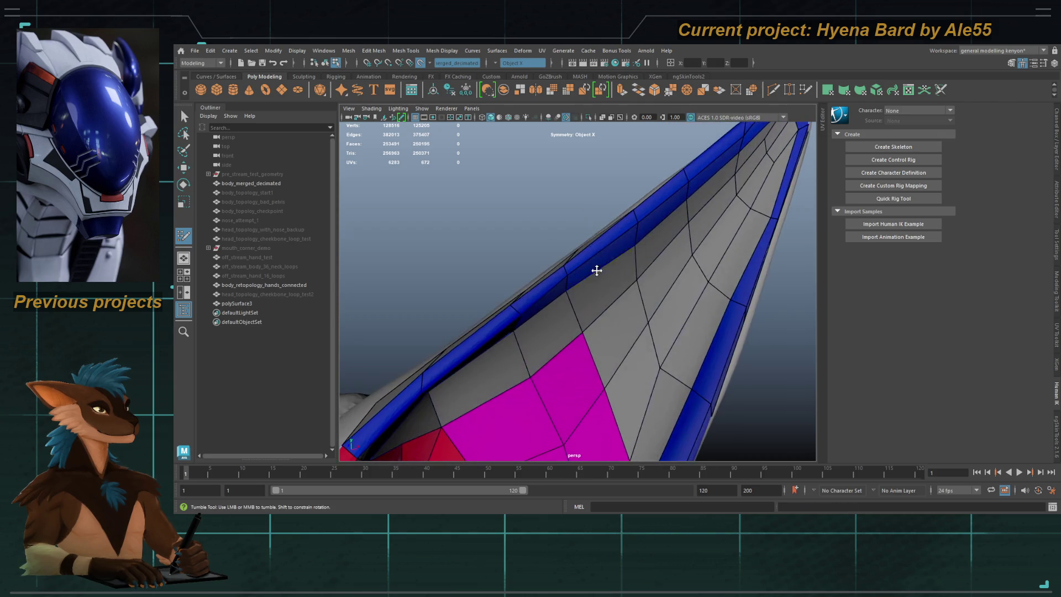
# Step: Fill the remaining gap along the ear with quads, narrowing one face's edge
pyautogui.keyDown('alt'); pyautogui.moveTo(650, 312); pyautogui.dragTo(598, 312, button='right'); pyautogui.keyUp('alt')
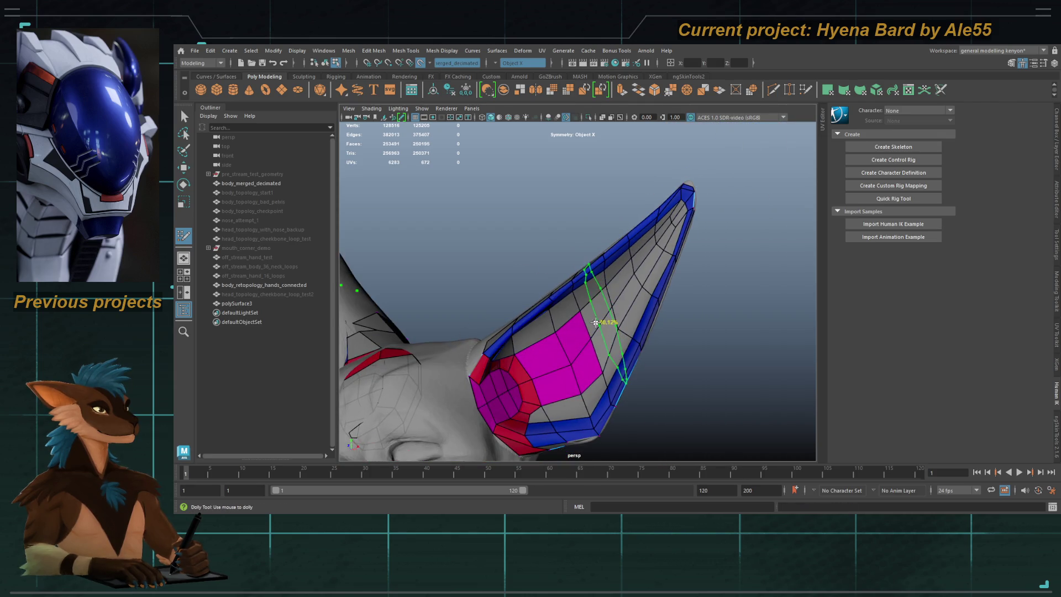
pyautogui.moveTo(619, 271)
pyautogui.keyDown('alt'); pyautogui.mouseDown()
pyautogui.moveTo(618, 286)
pyautogui.moveTo(689, 322)
pyautogui.moveTo(570, 243)
pyautogui.mouseUp(); pyautogui.keyUp('alt')
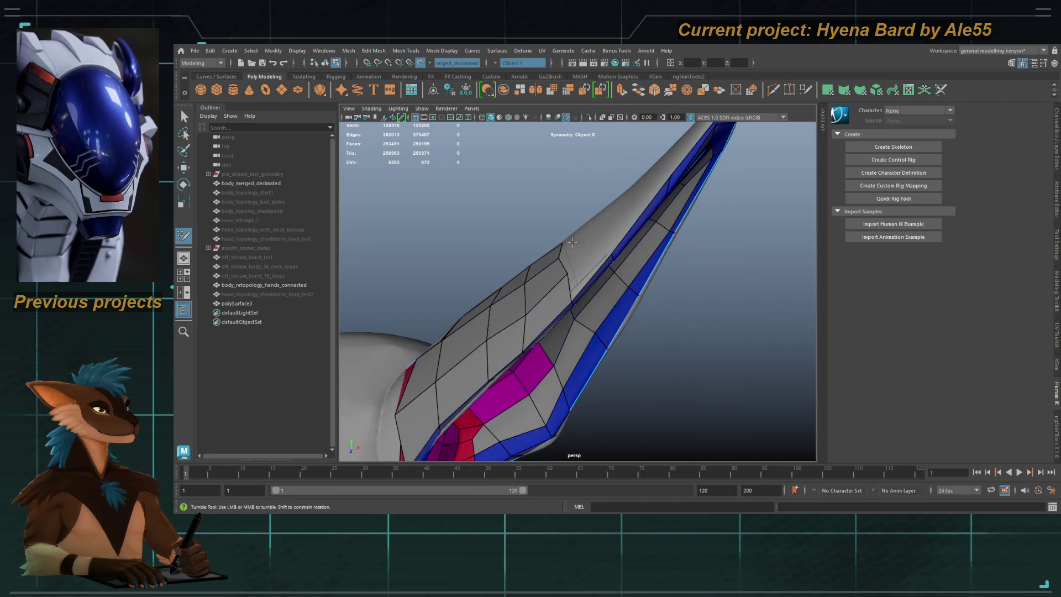
pyautogui.keyDown('shift'); pyautogui.click(633, 203); pyautogui.keyUp('shift')
pyautogui.keyDown('shift'); pyautogui.click(594, 259); pyautogui.keyUp('shift')
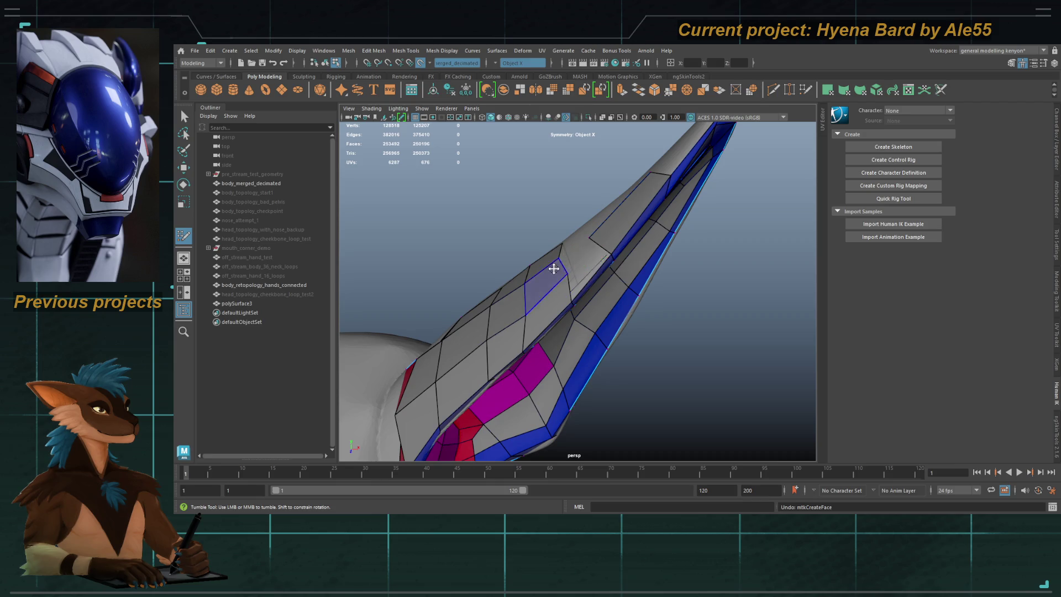
pyautogui.keyDown('alt'); pyautogui.moveTo(554, 268); pyautogui.dragTo(580, 267); pyautogui.keyUp('alt')
pyautogui.keyDown('shift'); pyautogui.click(580, 268); pyautogui.keyUp('shift')
pyautogui.moveTo(558, 210); pyautogui.dragTo(578, 200)
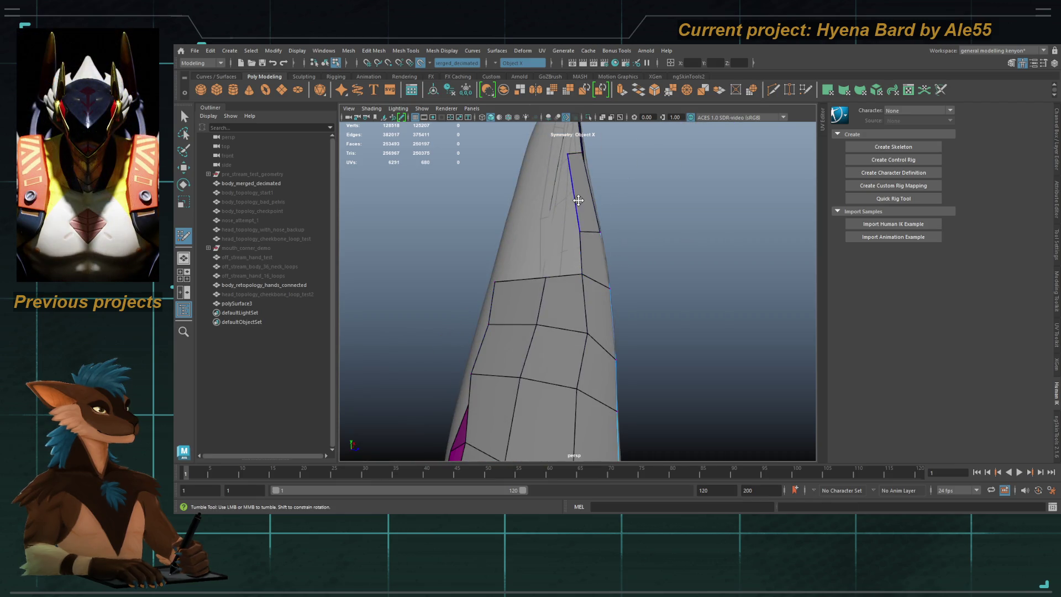
pyautogui.keyDown('shift'); pyautogui.click(553, 199); pyautogui.keyUp('shift')
pyautogui.keyDown('shift'); pyautogui.click(557, 260); pyautogui.keyUp('shift')
pyautogui.moveTo(557, 260)
pyautogui.keyDown('alt'); pyautogui.mouseDown()
pyautogui.moveTo(562, 276)
pyautogui.moveTo(541, 280)
pyautogui.moveTo(568, 294)
pyautogui.moveTo(569, 316)
pyautogui.moveTo(593, 319)
pyautogui.moveTo(526, 270)
pyautogui.mouseUp(); pyautogui.keyUp('alt')
pyautogui.keyDown('shift'); pyautogui.click(495, 221); pyautogui.keyUp('shift')
pyautogui.keyDown('shift'); pyautogui.click(517, 272); pyautogui.keyUp('shift')
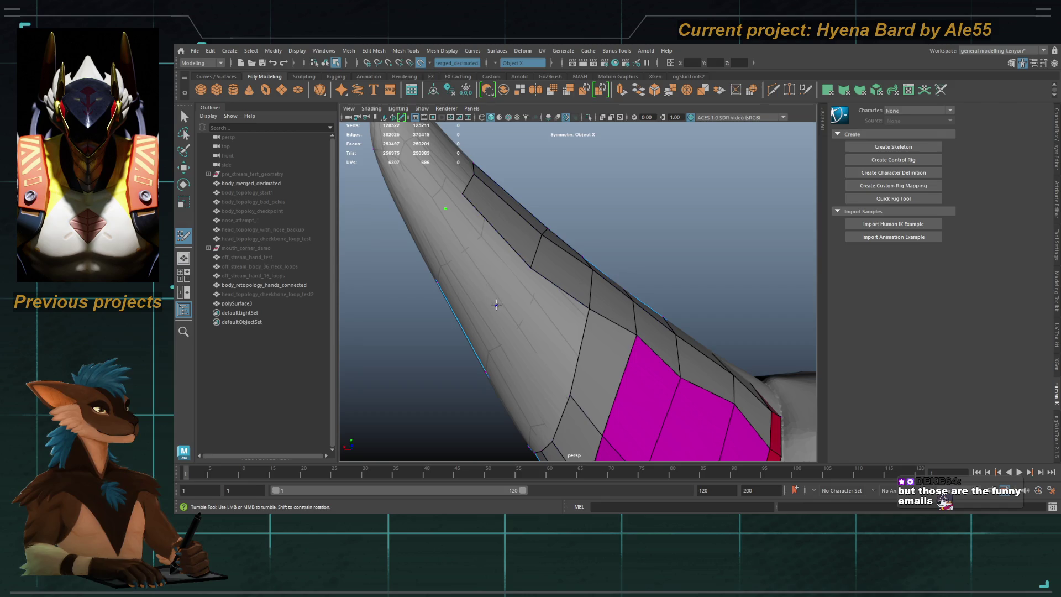
# Step: Fill faces in the ear gap and extrude border edges leftward, undoing unwanted faces
pyautogui.keyDown('shift'); pyautogui.click(496, 305); pyautogui.keyUp('shift')
pyautogui.keyDown('alt'); pyautogui.moveTo(496, 305); pyautogui.dragTo(500, 166); pyautogui.keyUp('alt')
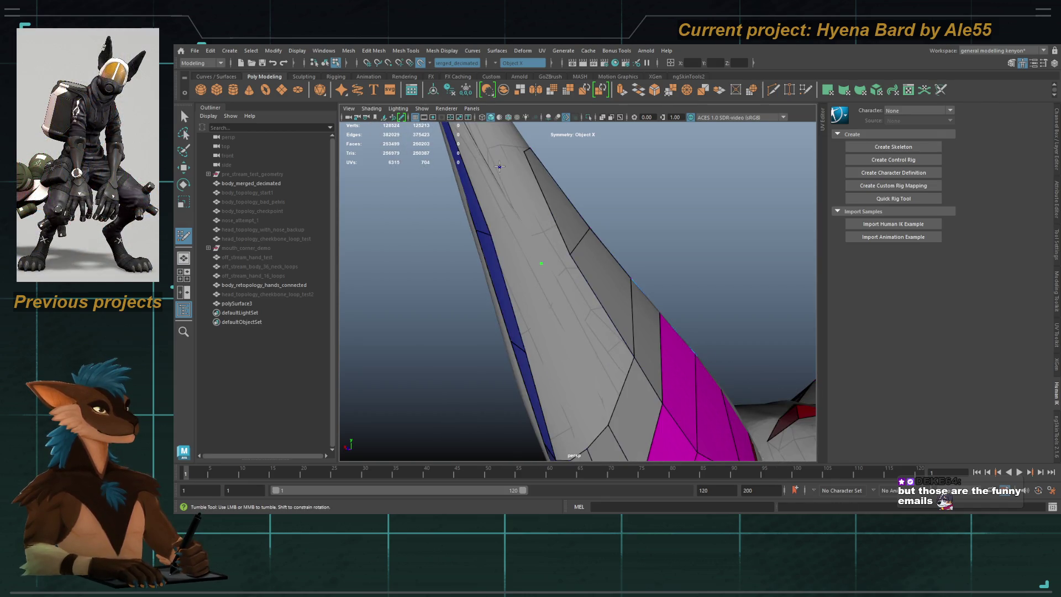
pyautogui.keyDown('shift'); pyautogui.click(538, 203); pyautogui.keyUp('shift')
pyautogui.hotkey('ctrl', 'z')
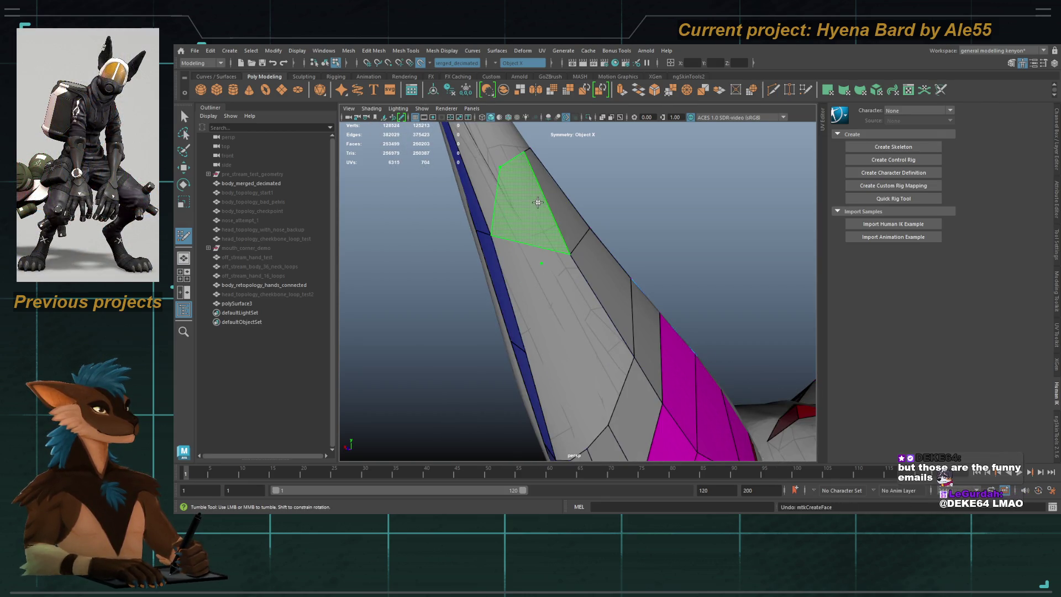
pyautogui.keyDown('shift'); pyautogui.click(552, 214); pyautogui.keyUp('shift')
pyautogui.moveTo(550, 207); pyautogui.dragTo(524, 227)
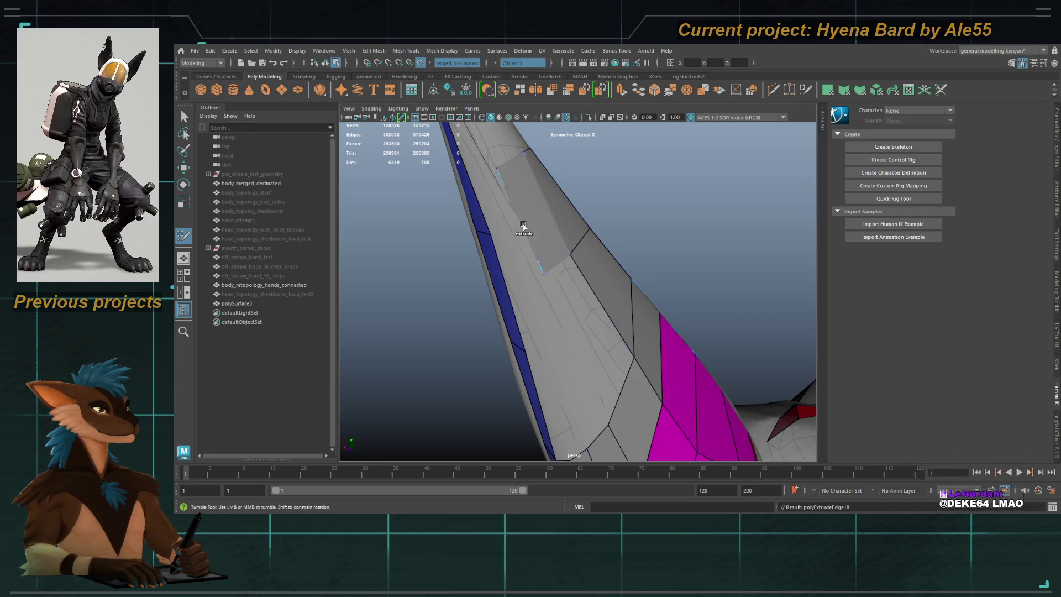
pyautogui.keyDown('shift'); pyautogui.click(593, 330); pyautogui.keyUp('shift')
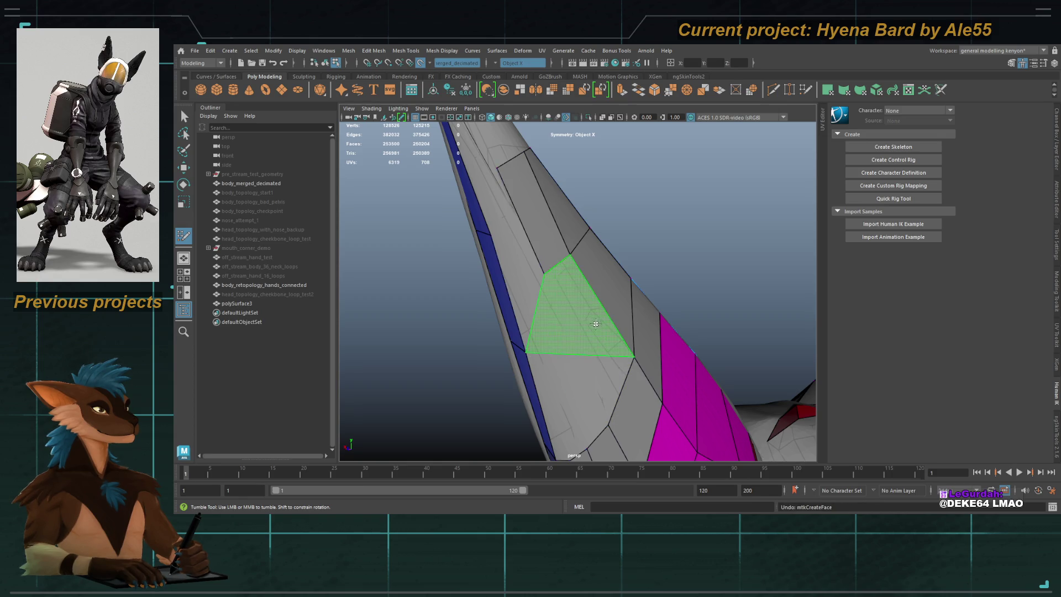
pyautogui.moveTo(602, 306); pyautogui.dragTo(576, 312)
pyautogui.hotkey('ctrl', 'z')
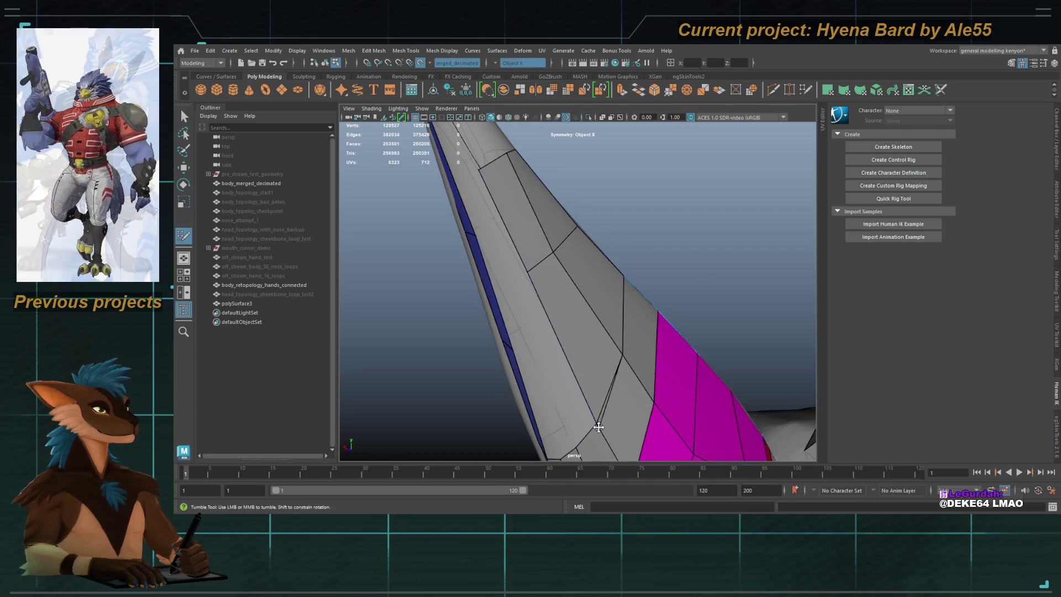
# Step: Extrude another border edge, fill the remaining gap, and relax vertices around the magenta faces
pyautogui.keyDown('alt'); pyautogui.moveTo(566, 412); pyautogui.dragTo(575, 250, button='middle'); pyautogui.keyUp('alt')
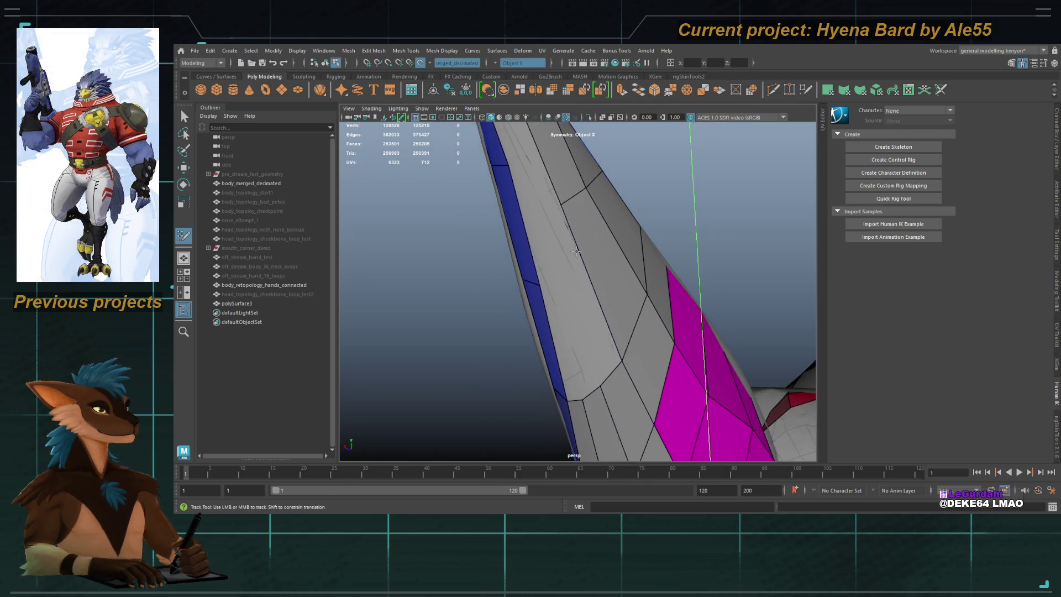
pyautogui.moveTo(594, 276)
pyautogui.mouseDown()
pyautogui.moveTo(568, 301)
pyautogui.moveTo(554, 237)
pyautogui.mouseUp()
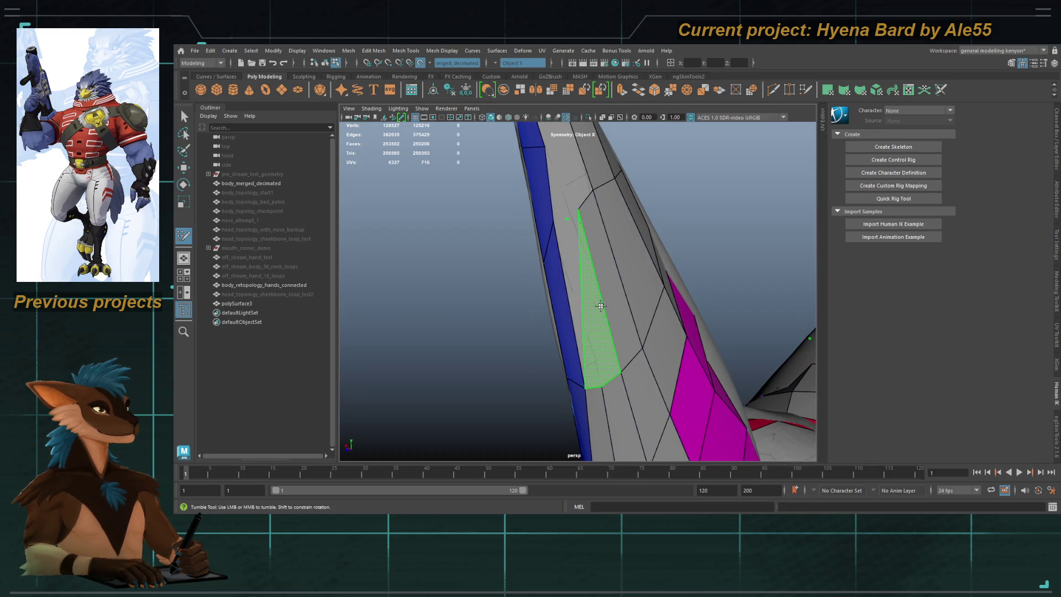
pyautogui.keyDown('shift'); pyautogui.click(575, 302); pyautogui.keyUp('shift')
pyautogui.keyDown('alt'); pyautogui.moveTo(646, 289); pyautogui.dragTo(497, 277); pyautogui.keyUp('alt')
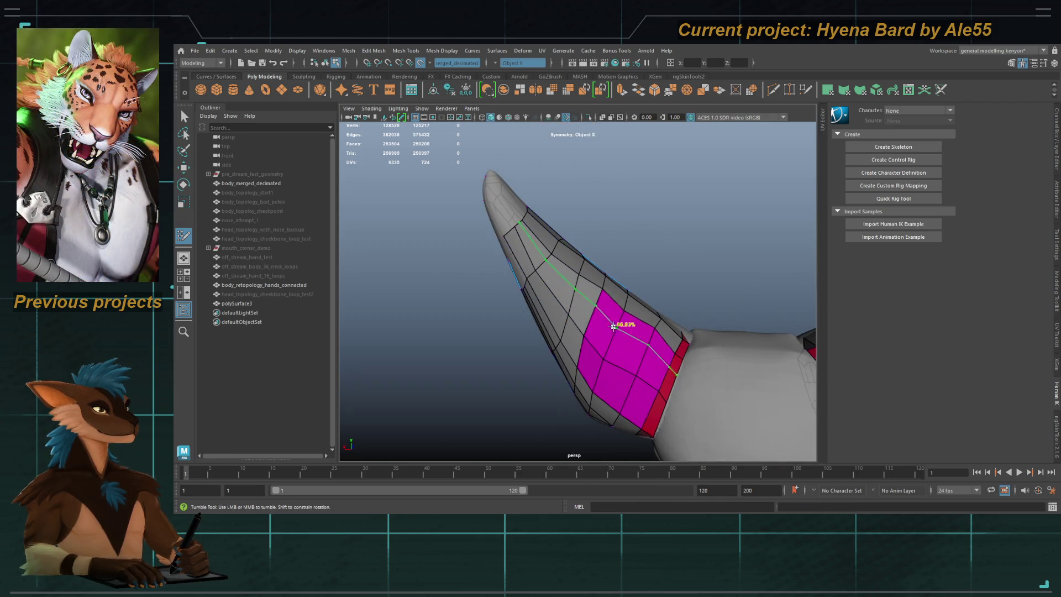
pyautogui.moveTo(578, 319)
pyautogui.keyDown('shift'); pyautogui.mouseDown()
pyautogui.moveTo(603, 346)
pyautogui.moveTo(608, 332)
pyautogui.moveTo(553, 287)
pyautogui.moveTo(525, 307)
pyautogui.moveTo(601, 274)
pyautogui.moveTo(591, 289)
pyautogui.mouseUp(); pyautogui.keyUp('shift')
pyautogui.scroll(5, 601, 274)
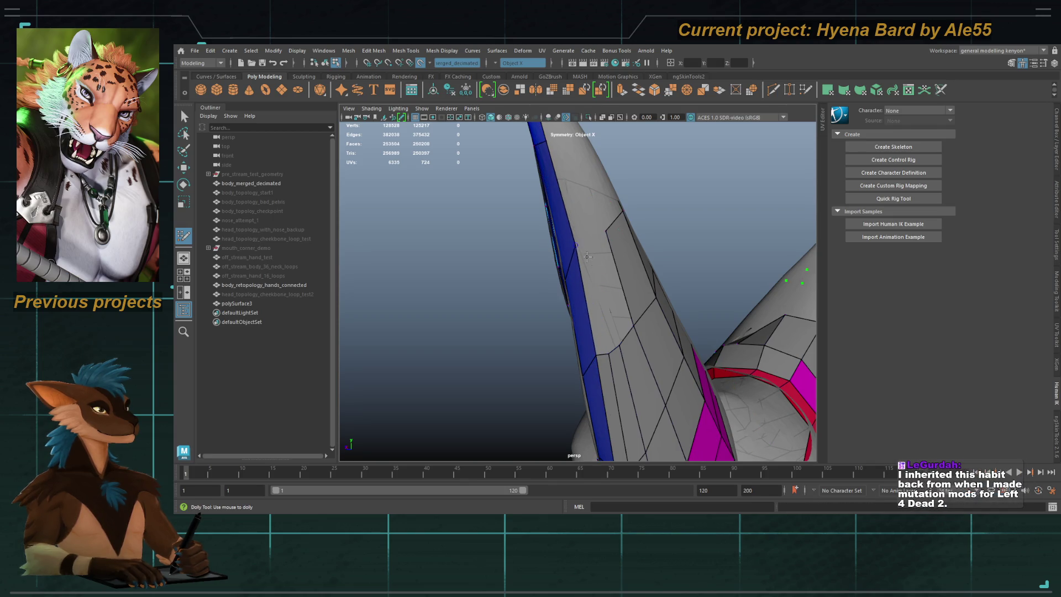
pyautogui.keyDown('alt'); pyautogui.moveTo(570, 251); pyautogui.dragTo(571, 212); pyautogui.keyUp('alt')
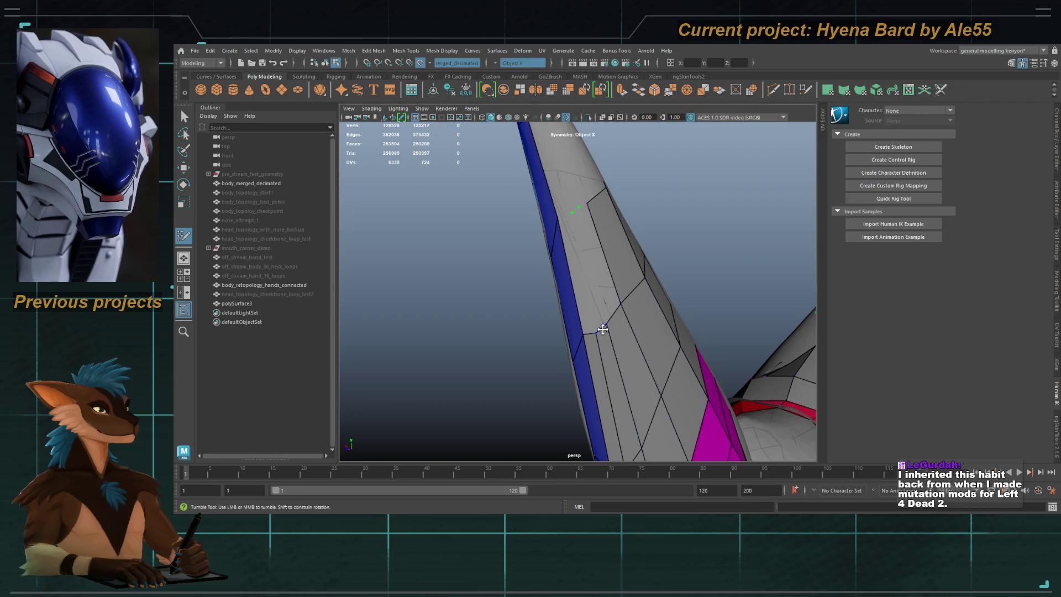
# Step: Extrude the ear edge into a new face and add another quad
pyautogui.moveTo(600, 329)
pyautogui.keyDown('shift'); pyautogui.mouseDown()
pyautogui.moveTo(590, 269)
pyautogui.moveTo(602, 244)
pyautogui.moveTo(573, 450)
pyautogui.moveTo(487, 217)
pyautogui.moveTo(408, 265)
pyautogui.moveTo(486, 272)
pyautogui.moveTo(514, 298)
pyautogui.mouseUp(); pyautogui.keyUp('shift')
pyautogui.keyDown('alt'); pyautogui.moveTo(514, 298); pyautogui.dragTo(546, 316, button='right'); pyautogui.keyUp('alt')
pyautogui.moveTo(546, 316)
pyautogui.keyDown('alt'); pyautogui.mouseDown()
pyautogui.moveTo(639, 320)
pyautogui.moveTo(539, 251)
pyautogui.moveTo(575, 221)
pyautogui.moveTo(621, 223)
pyautogui.moveTo(630, 318)
pyautogui.mouseUp(); pyautogui.keyUp('alt')
pyautogui.keyDown('alt'); pyautogui.moveTo(629, 318); pyautogui.dragTo(632, 322, button='middle'); pyautogui.keyUp('alt')
pyautogui.moveTo(632, 322)
pyautogui.keyDown('alt'); pyautogui.mouseDown()
pyautogui.moveTo(599, 280)
pyautogui.moveTo(604, 289)
pyautogui.mouseUp(); pyautogui.keyUp('alt')
pyautogui.keyDown('shift'); pyautogui.click(582, 278); pyautogui.keyUp('shift')
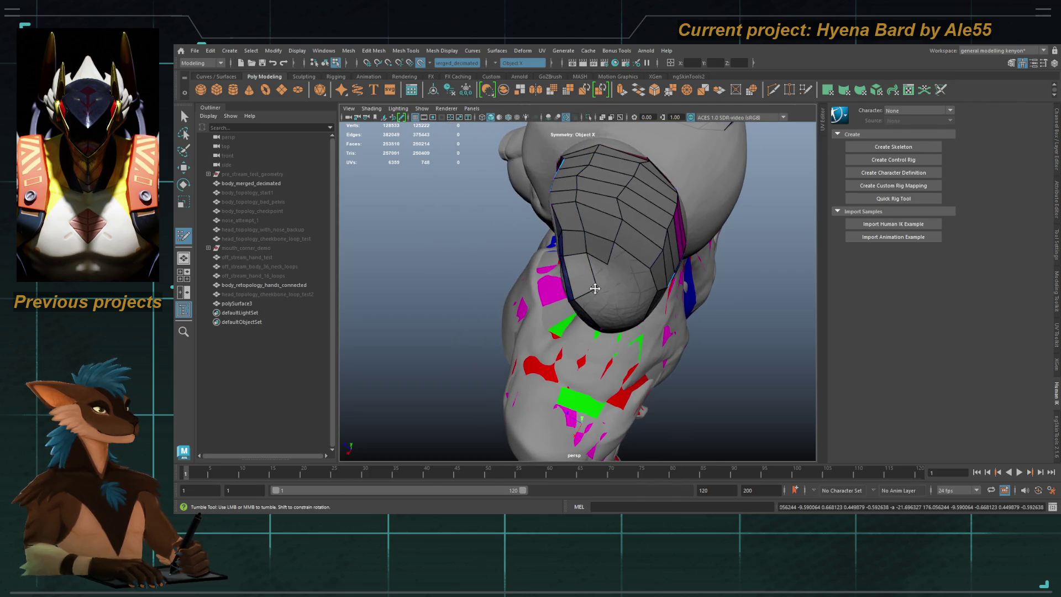
# Step: Add quads just below the ear tip and extend a strip down from the upper edge
pyautogui.keyDown('shift'); pyautogui.click(601, 274); pyautogui.keyUp('shift')
pyautogui.moveTo(600, 274)
pyautogui.keyDown('alt'); pyautogui.mouseDown()
pyautogui.moveTo(582, 289)
pyautogui.moveTo(606, 263)
pyautogui.mouseUp(); pyautogui.keyUp('alt')
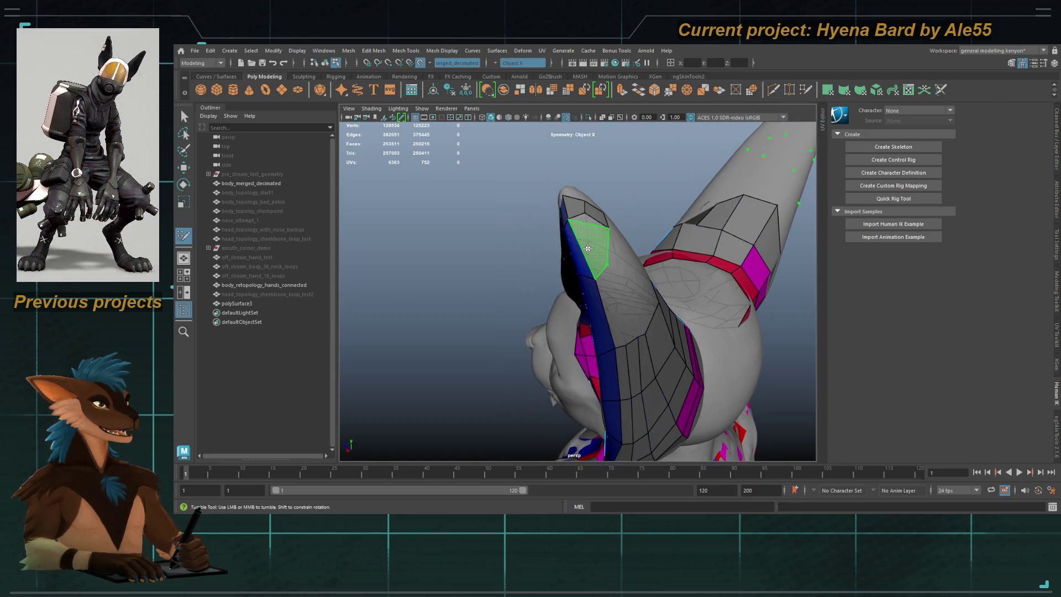
pyautogui.scroll(3, 582, 236)
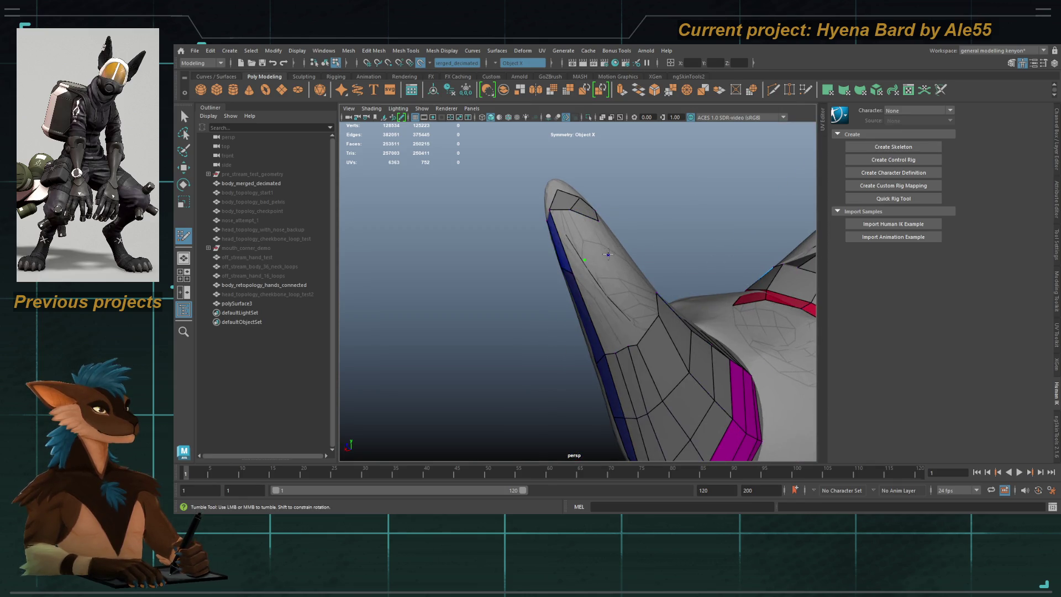
pyautogui.moveTo(575, 284)
pyautogui.keyDown('alt'); pyautogui.mouseDown()
pyautogui.moveTo(600, 299)
pyautogui.moveTo(587, 302)
pyautogui.moveTo(601, 292)
pyautogui.mouseUp(); pyautogui.keyUp('alt')
pyautogui.keyDown('shift'); pyautogui.click(600, 299); pyautogui.keyUp('shift')
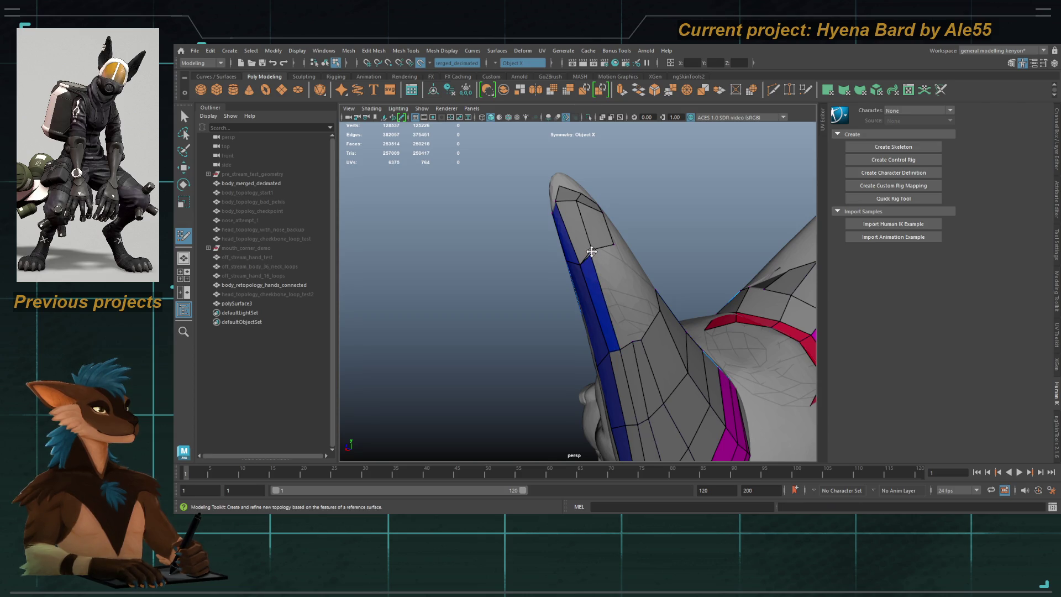
pyautogui.moveTo(607, 249); pyautogui.dragTo(629, 340)
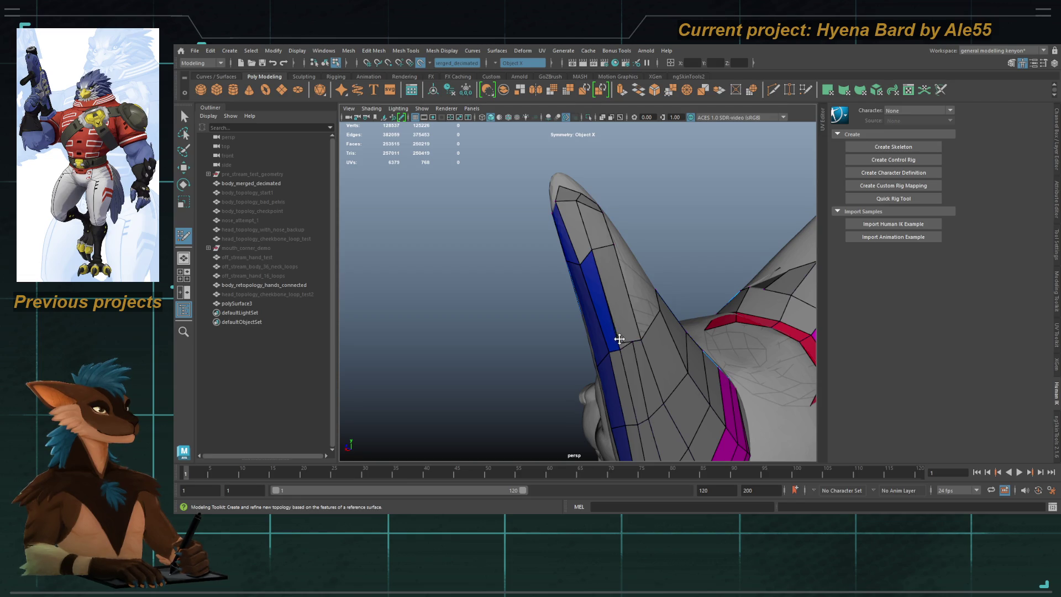
pyautogui.hotkey('ctrl', 'z')
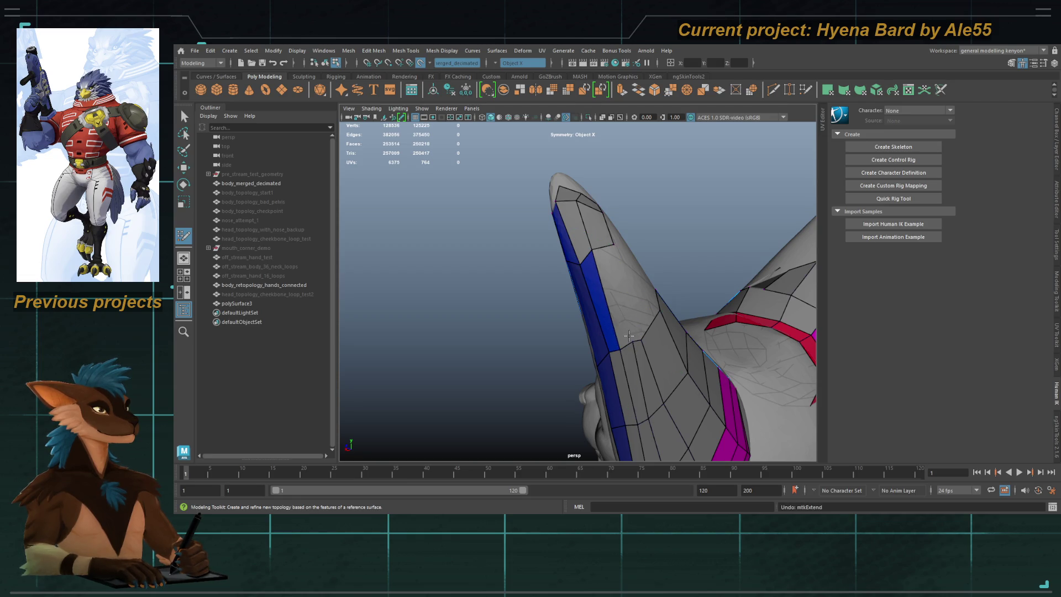
pyautogui.moveTo(601, 250); pyautogui.dragTo(609, 282)
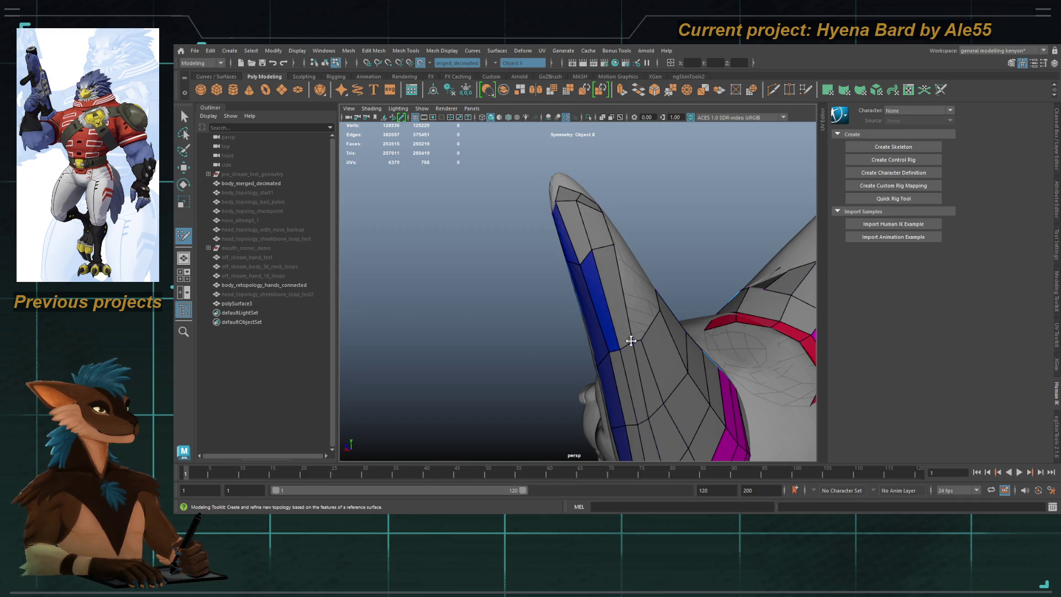
# Step: Extrude the ear edge into a new face and cut a new edge across it
pyautogui.moveTo(625, 322)
pyautogui.keyDown('alt'); pyautogui.mouseDown(button='right')
pyautogui.moveTo(597, 334)
pyautogui.moveTo(613, 325)
pyautogui.mouseUp(button='right'); pyautogui.keyUp('alt')
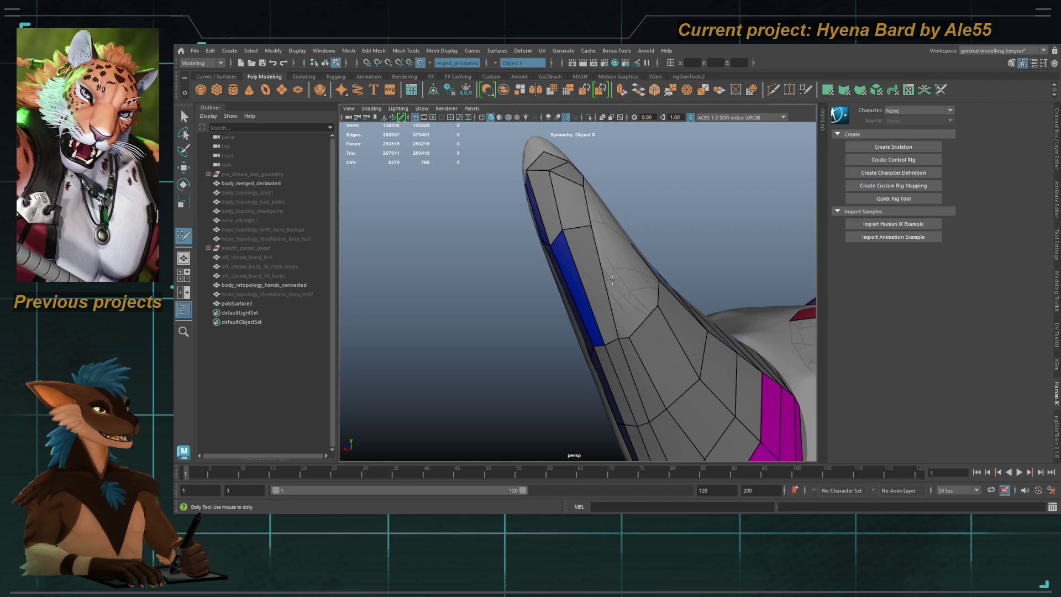
pyautogui.moveTo(613, 280)
pyautogui.keyDown('alt'); pyautogui.mouseDown()
pyautogui.moveTo(606, 323)
pyautogui.moveTo(659, 253)
pyautogui.mouseUp(); pyautogui.keyUp('alt')
pyautogui.moveTo(564, 266)
pyautogui.keyDown('alt'); pyautogui.mouseDown()
pyautogui.moveTo(670, 332)
pyautogui.moveTo(636, 309)
pyautogui.moveTo(632, 337)
pyautogui.moveTo(566, 230)
pyautogui.moveTo(602, 315)
pyautogui.moveTo(559, 283)
pyautogui.mouseUp(); pyautogui.keyUp('alt')
pyautogui.scroll(3, 632, 337)
pyautogui.keyDown('alt'); pyautogui.moveTo(559, 282); pyautogui.dragTo(575, 310, button='middle'); pyautogui.keyUp('alt')
pyautogui.scroll(2, 554, 297)
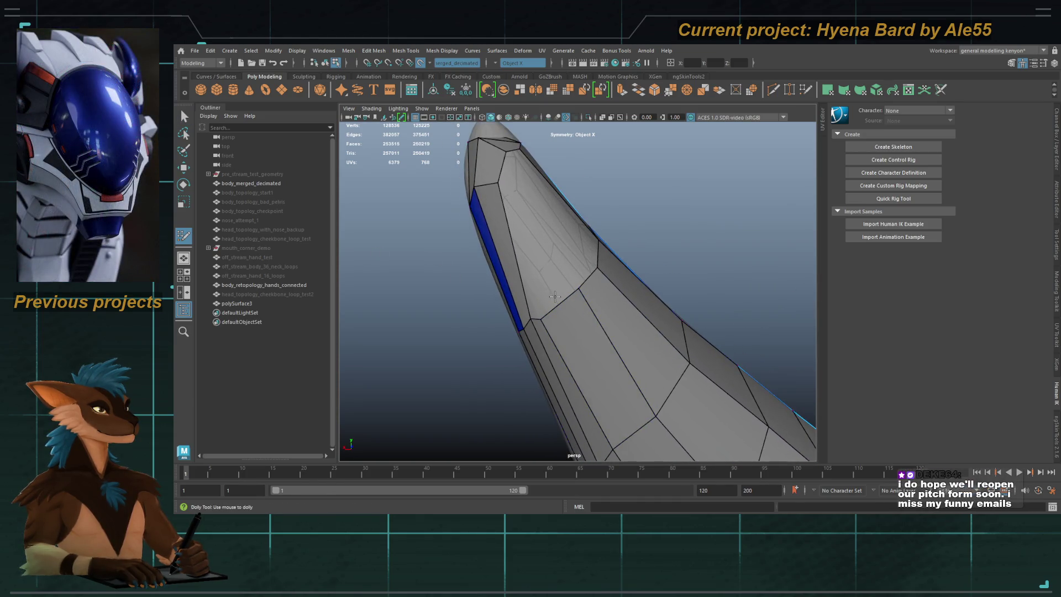
pyautogui.moveTo(564, 304)
pyautogui.mouseDown()
pyautogui.moveTo(534, 204)
pyautogui.moveTo(616, 199)
pyautogui.moveTo(517, 237)
pyautogui.mouseUp()
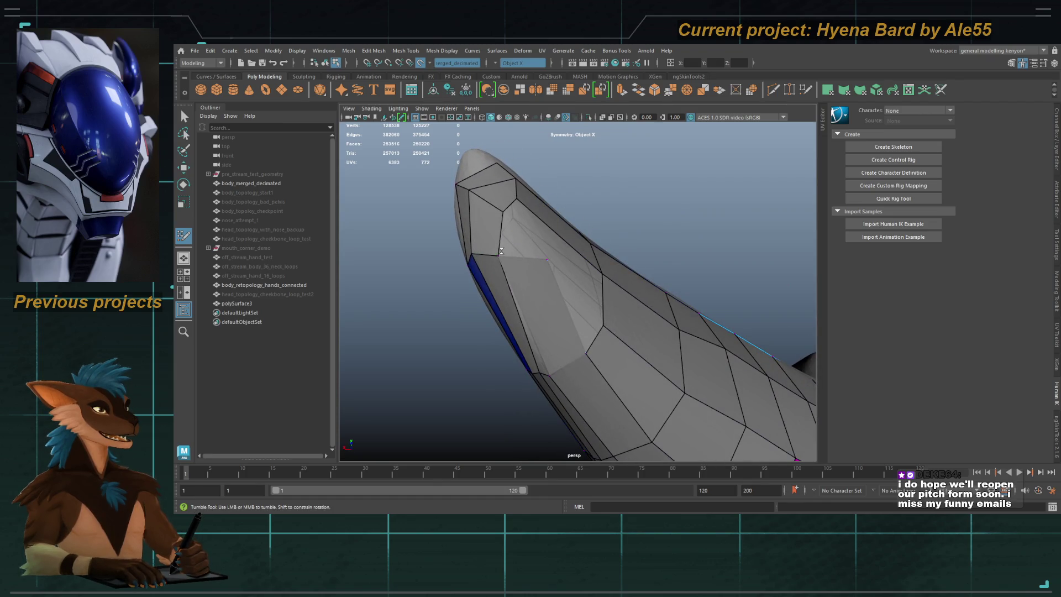
pyautogui.keyDown('alt'); pyautogui.moveTo(516, 227); pyautogui.dragTo(514, 249); pyautogui.keyUp('alt')
pyautogui.click(486, 203)
pyautogui.click(560, 334)
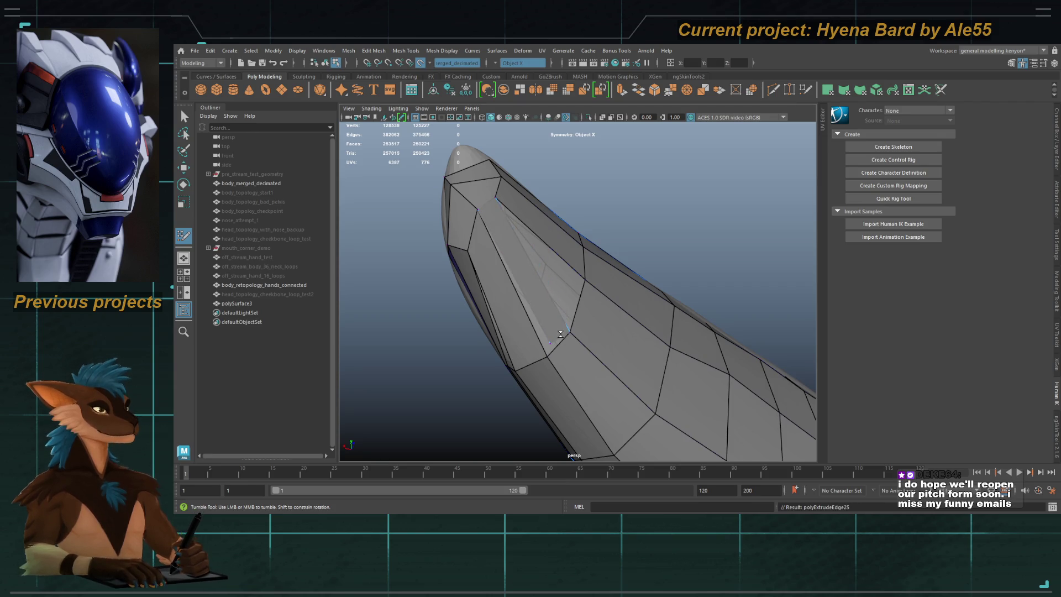
# Step: Insert two edge loops on the ear and relax the vertices up to the tip
pyautogui.moveTo(560, 333)
pyautogui.keyDown('alt'); pyautogui.mouseDown()
pyautogui.moveTo(602, 315)
pyautogui.moveTo(585, 276)
pyautogui.moveTo(580, 287)
pyautogui.moveTo(630, 256)
pyautogui.moveTo(514, 277)
pyautogui.moveTo(562, 304)
pyautogui.mouseUp(); pyautogui.keyUp('alt')
pyautogui.keyDown('ctrl'); pyautogui.click(565, 240); pyautogui.keyUp('ctrl')
pyautogui.keyDown('ctrl'); pyautogui.click(570, 283); pyautogui.keyUp('ctrl')
pyautogui.keyDown('alt'); pyautogui.moveTo(561, 303); pyautogui.dragTo(631, 338, button='right'); pyautogui.keyUp('alt')
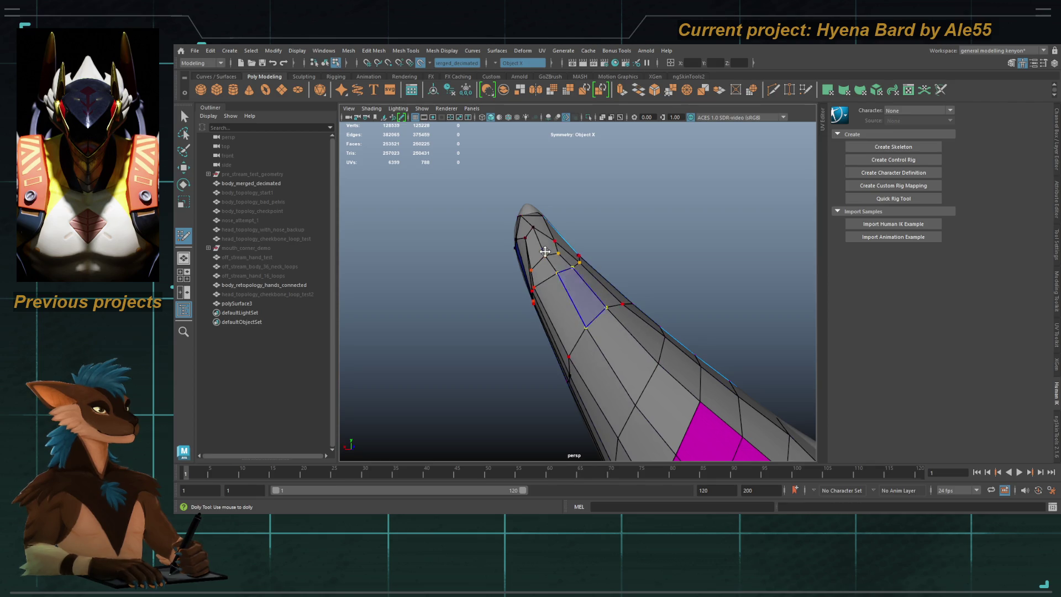
pyautogui.press('shift')
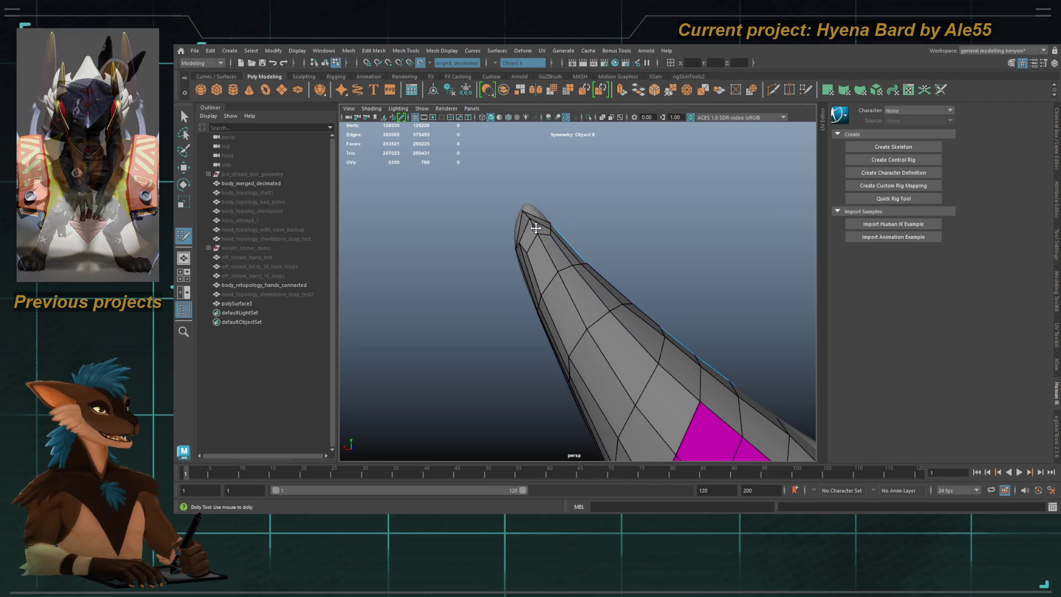
pyautogui.keyDown('shift'); pyautogui.moveTo(525, 221); pyautogui.dragTo(602, 319); pyautogui.keyUp('shift')
pyautogui.moveTo(545, 267)
pyautogui.keyDown('alt'); pyautogui.mouseDown()
pyautogui.moveTo(535, 237)
pyautogui.moveTo(566, 256)
pyautogui.moveTo(531, 240)
pyautogui.moveTo(549, 348)
pyautogui.mouseUp(); pyautogui.keyUp('alt')
pyautogui.moveTo(557, 345)
pyautogui.keyDown('alt'); pyautogui.mouseDown(button='middle')
pyautogui.moveTo(582, 267)
pyautogui.moveTo(540, 360)
pyautogui.mouseUp(button='middle'); pyautogui.keyUp('alt')
pyautogui.moveTo(579, 328)
pyautogui.keyDown('alt'); pyautogui.mouseDown()
pyautogui.moveTo(540, 350)
pyautogui.moveTo(548, 306)
pyautogui.mouseUp(); pyautogui.keyUp('alt')
pyautogui.moveTo(608, 270)
pyautogui.keyDown('shift'); pyautogui.mouseDown()
pyautogui.moveTo(656, 177)
pyautogui.moveTo(684, 165)
pyautogui.moveTo(655, 191)
pyautogui.moveTo(673, 158)
pyautogui.mouseUp(); pyautogui.keyUp('shift')
# Step: Cut a lengthwise edge loop along the ear and insert another loop across it
pyautogui.keyDown('alt'); pyautogui.moveTo(665, 224); pyautogui.dragTo(586, 208); pyautogui.keyUp('alt')
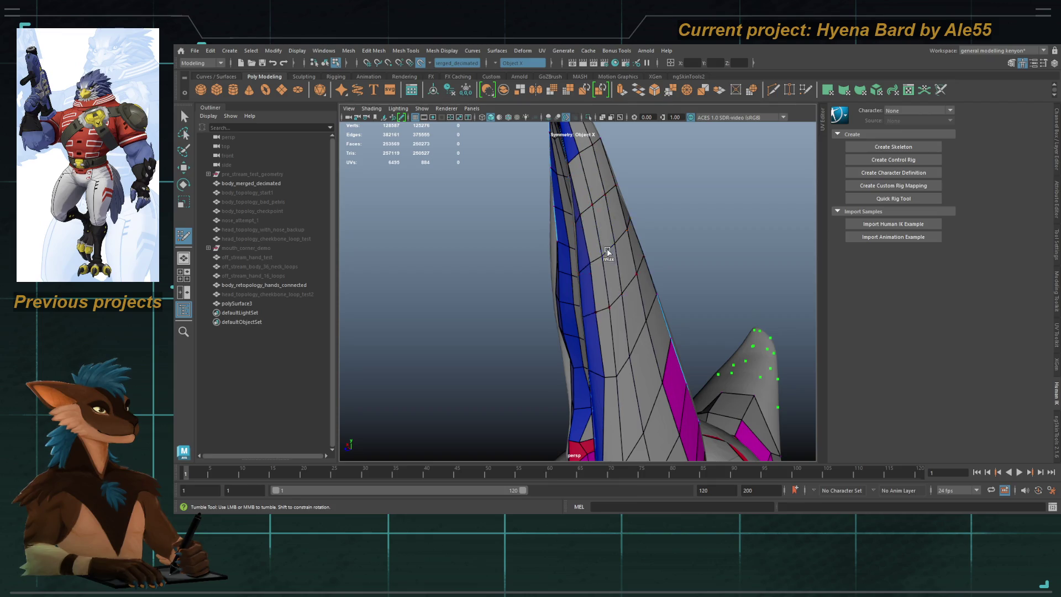
pyautogui.keyDown('alt'); pyautogui.moveTo(620, 347); pyautogui.dragTo(586, 288, button='right'); pyautogui.keyUp('alt')
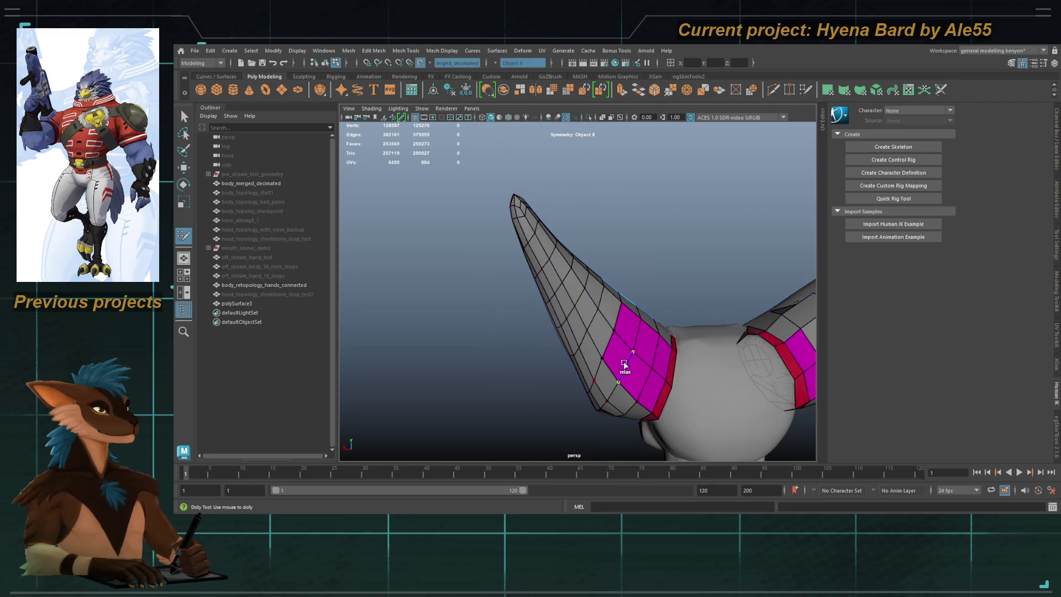
pyautogui.moveTo(647, 342)
pyautogui.keyDown('alt'); pyautogui.mouseDown()
pyautogui.moveTo(611, 350)
pyautogui.moveTo(653, 348)
pyautogui.moveTo(531, 341)
pyautogui.mouseUp(); pyautogui.keyUp('alt')
pyautogui.moveTo(532, 341)
pyautogui.keyDown('alt'); pyautogui.mouseDown(button='right')
pyautogui.moveTo(615, 371)
pyautogui.moveTo(564, 326)
pyautogui.mouseUp(button='right'); pyautogui.keyUp('alt')
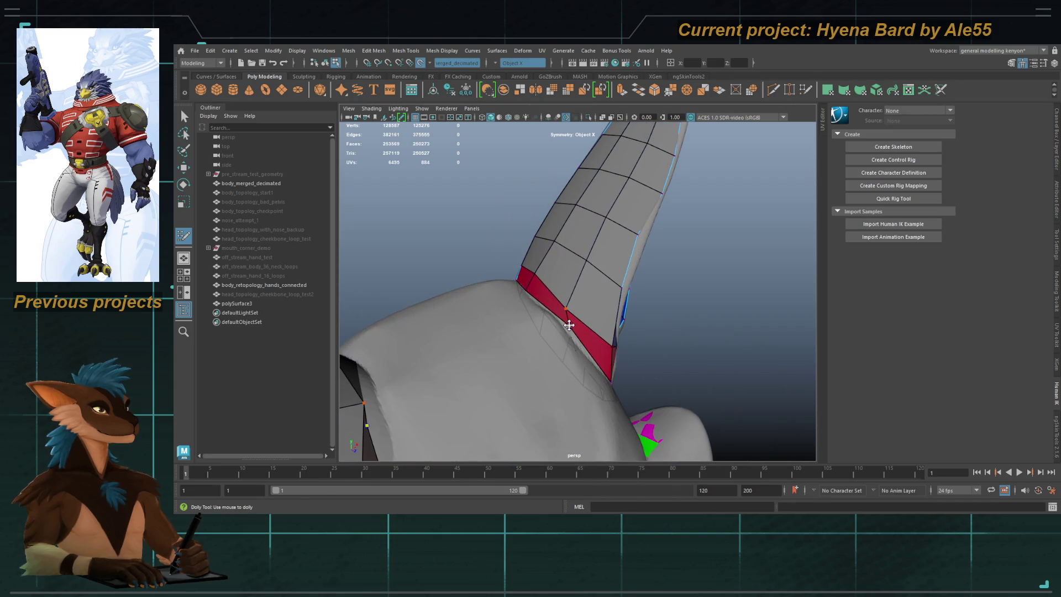
pyautogui.keyDown('ctrl'); pyautogui.click(568, 303); pyautogui.keyUp('ctrl')
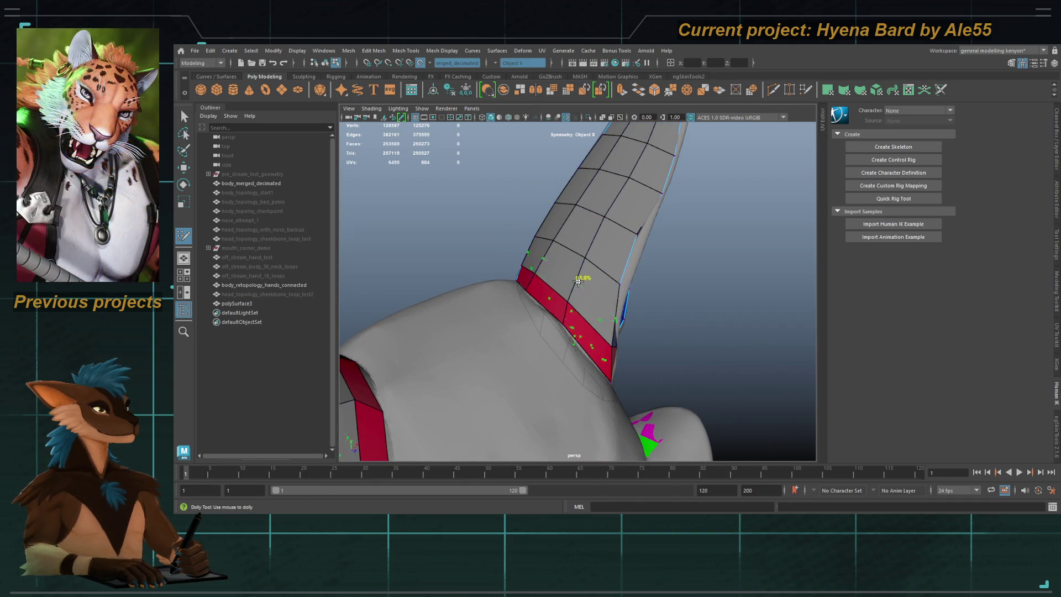
pyautogui.moveTo(616, 267)
pyautogui.keyDown('alt'); pyautogui.mouseDown()
pyautogui.moveTo(628, 268)
pyautogui.moveTo(533, 244)
pyautogui.moveTo(559, 259)
pyautogui.mouseUp(); pyautogui.keyUp('alt')
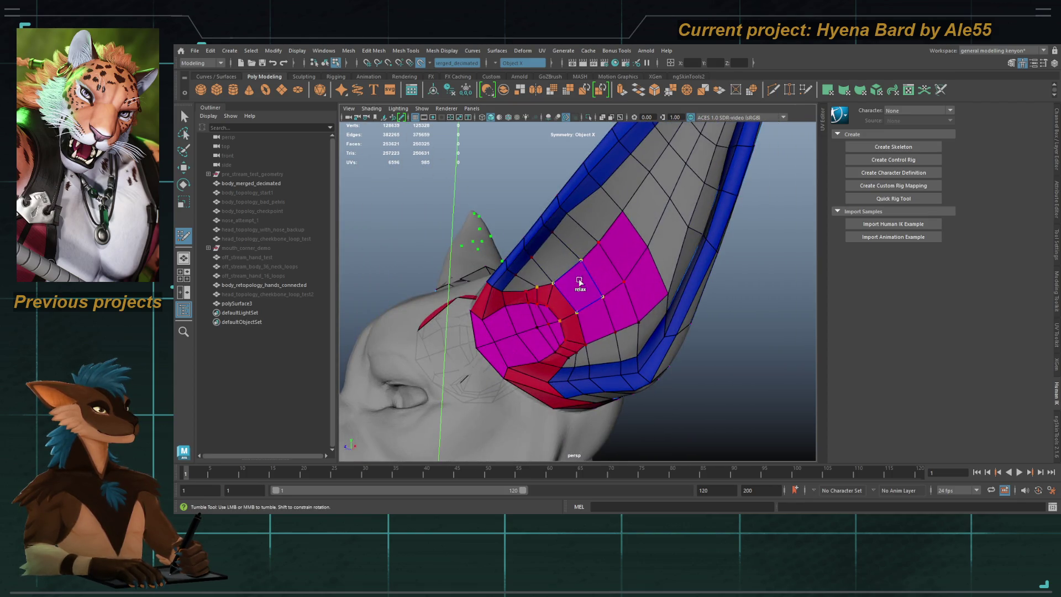
pyautogui.keyDown('alt'); pyautogui.moveTo(622, 253); pyautogui.dragTo(641, 206); pyautogui.keyUp('alt')
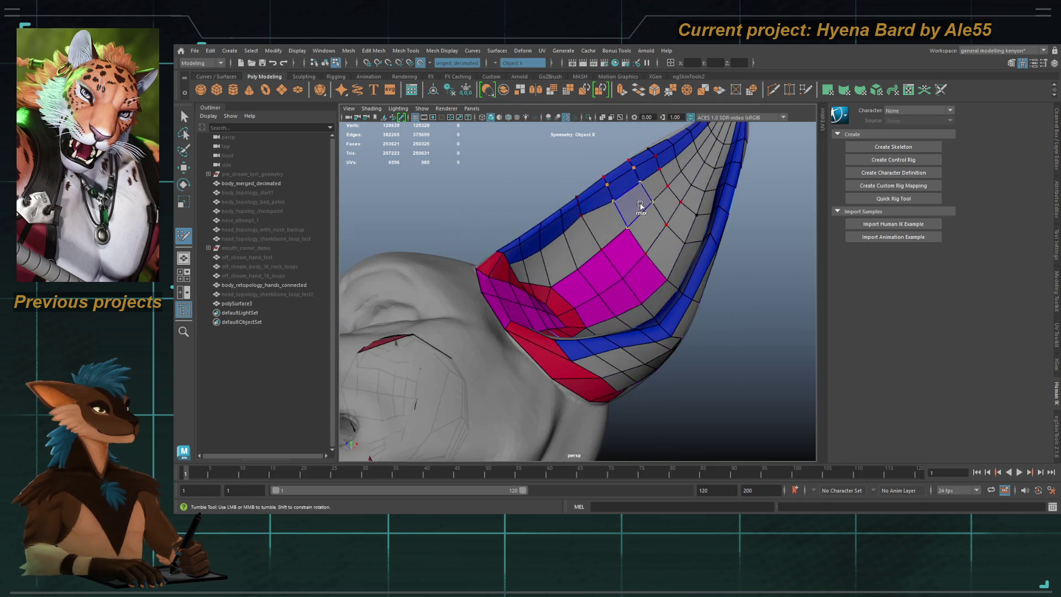
pyautogui.keyDown('alt'); pyautogui.moveTo(667, 165); pyautogui.dragTo(608, 230, button='middle'); pyautogui.keyUp('alt')
pyautogui.keyDown('alt'); pyautogui.moveTo(608, 251); pyautogui.dragTo(611, 267, button='right'); pyautogui.keyUp('alt')
pyautogui.moveTo(611, 268)
pyautogui.keyDown('alt'); pyautogui.mouseDown()
pyautogui.moveTo(602, 268)
pyautogui.moveTo(628, 293)
pyautogui.mouseUp(); pyautogui.keyUp('alt')
pyautogui.keyDown('alt'); pyautogui.moveTo(628, 294); pyautogui.dragTo(609, 217, button='right'); pyautogui.keyUp('alt')
pyautogui.moveTo(608, 218)
pyautogui.keyDown('alt'); pyautogui.mouseDown()
pyautogui.moveTo(628, 227)
pyautogui.moveTo(632, 254)
pyautogui.moveTo(611, 310)
pyautogui.moveTo(628, 338)
pyautogui.moveTo(599, 244)
pyautogui.moveTo(620, 249)
pyautogui.mouseUp(); pyautogui.keyUp('alt')
pyautogui.keyDown('ctrl'); pyautogui.click(641, 261); pyautogui.keyUp('ctrl')
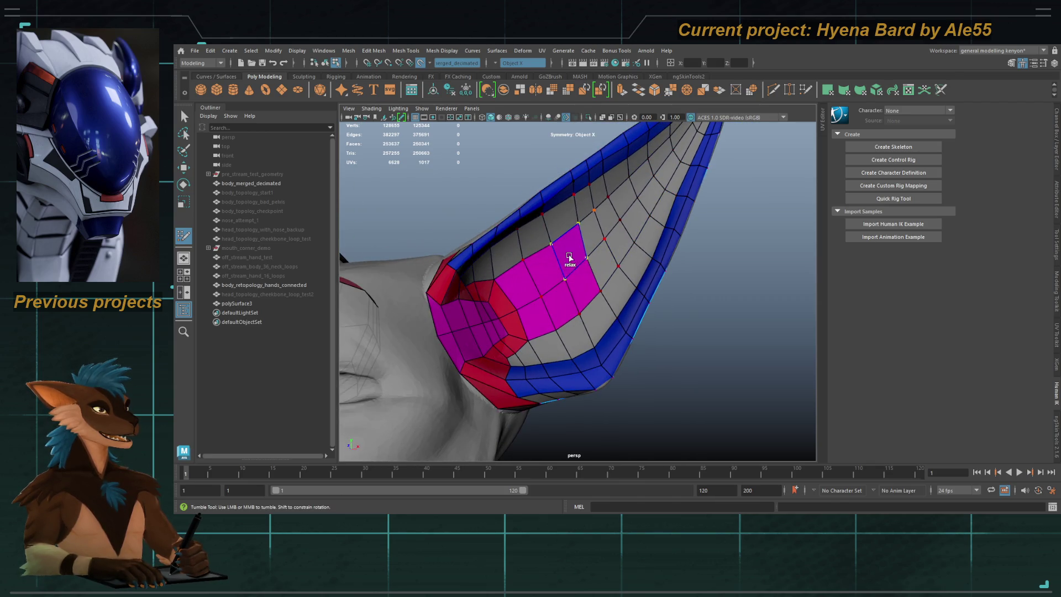
# Step: Inspect the finished ear mesh from several angles, then return to object mode
pyautogui.moveTo(636, 149)
pyautogui.keyDown('alt'); pyautogui.mouseDown()
pyautogui.moveTo(596, 239)
pyautogui.moveTo(573, 237)
pyautogui.mouseUp(); pyautogui.keyUp('alt')
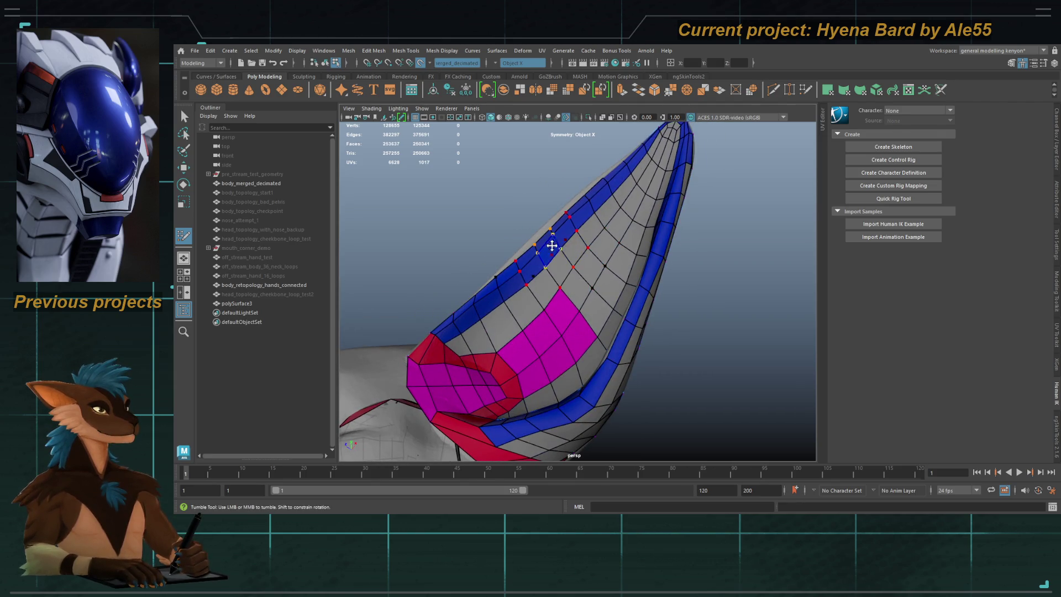
pyautogui.moveTo(581, 332)
pyautogui.keyDown('alt'); pyautogui.mouseDown()
pyautogui.moveTo(540, 266)
pyautogui.moveTo(622, 282)
pyautogui.moveTo(556, 227)
pyautogui.moveTo(540, 242)
pyautogui.mouseUp(); pyautogui.keyUp('alt')
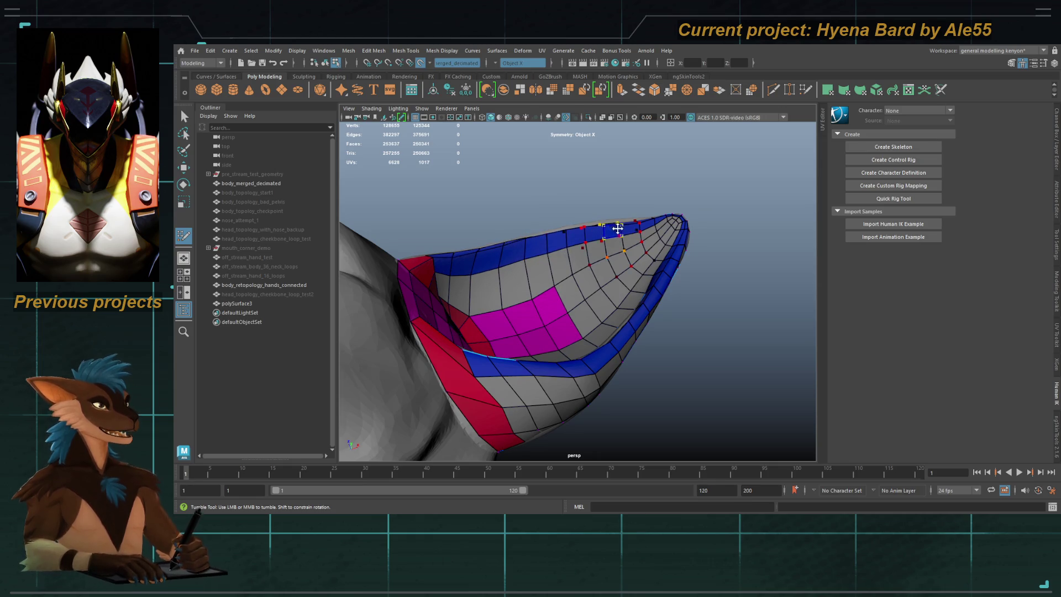
pyautogui.moveTo(600, 234)
pyautogui.keyDown('alt'); pyautogui.mouseDown()
pyautogui.moveTo(635, 280)
pyautogui.moveTo(635, 247)
pyautogui.mouseUp(); pyautogui.keyUp('alt')
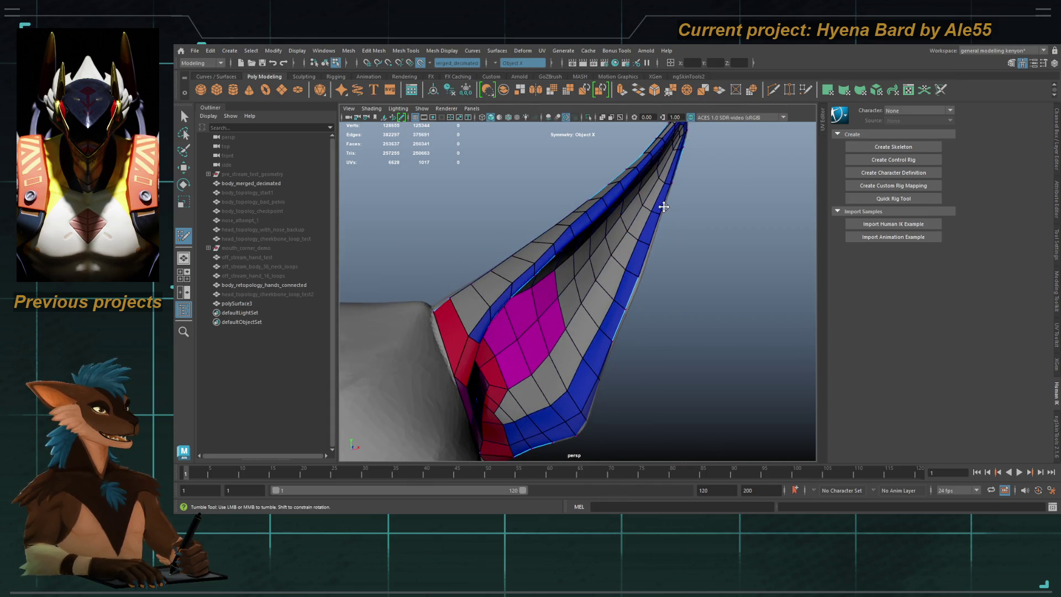
pyautogui.moveTo(584, 379)
pyautogui.keyDown('alt'); pyautogui.mouseDown()
pyautogui.moveTo(552, 378)
pyautogui.moveTo(611, 298)
pyautogui.moveTo(505, 293)
pyautogui.moveTo(611, 292)
pyautogui.mouseUp(); pyautogui.keyUp('alt')
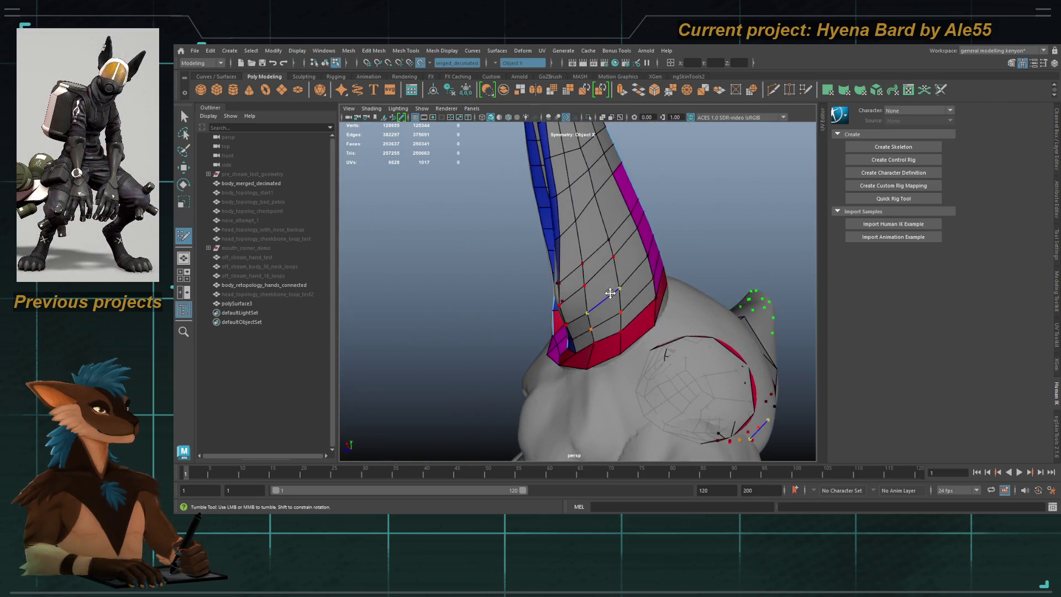
pyautogui.moveTo(599, 194)
pyautogui.keyDown('alt'); pyautogui.mouseDown()
pyautogui.moveTo(573, 280)
pyautogui.moveTo(563, 230)
pyautogui.moveTo(499, 253)
pyautogui.moveTo(588, 224)
pyautogui.moveTo(621, 265)
pyautogui.moveTo(622, 178)
pyautogui.moveTo(626, 285)
pyautogui.mouseUp(); pyautogui.keyUp('alt')
pyautogui.moveTo(633, 278)
pyautogui.keyDown('alt'); pyautogui.mouseDown(button='middle')
pyautogui.moveTo(635, 246)
pyautogui.moveTo(641, 341)
pyautogui.mouseUp(button='middle'); pyautogui.keyUp('alt')
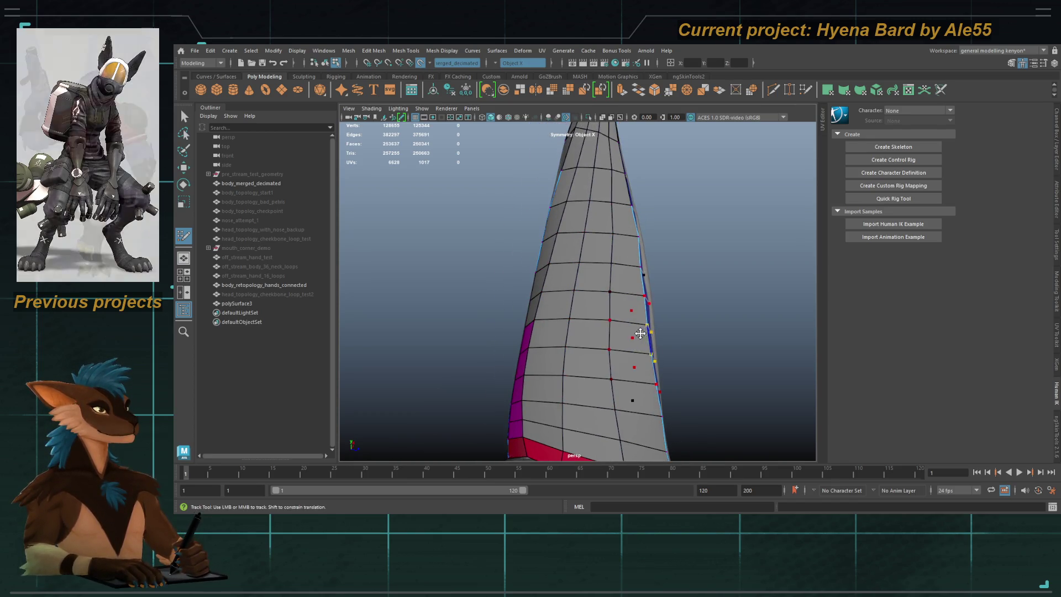
pyautogui.press('[')
pyautogui.press('[')
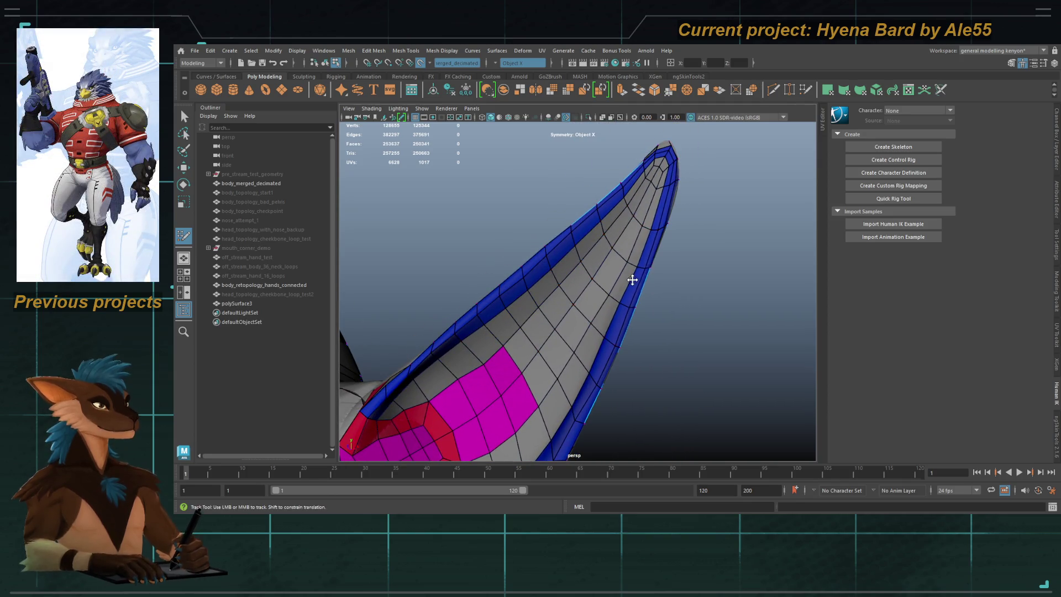
pyautogui.keyDown('alt'); pyautogui.moveTo(628, 220); pyautogui.dragTo(642, 196, button='right'); pyautogui.keyUp('alt')
pyautogui.moveTo(657, 188)
pyautogui.keyDown('alt'); pyautogui.mouseDown()
pyautogui.moveTo(580, 206)
pyautogui.moveTo(557, 227)
pyautogui.moveTo(555, 331)
pyautogui.moveTo(615, 291)
pyautogui.moveTo(652, 206)
pyautogui.moveTo(623, 230)
pyautogui.mouseUp(); pyautogui.keyUp('alt')
pyautogui.press('F9')
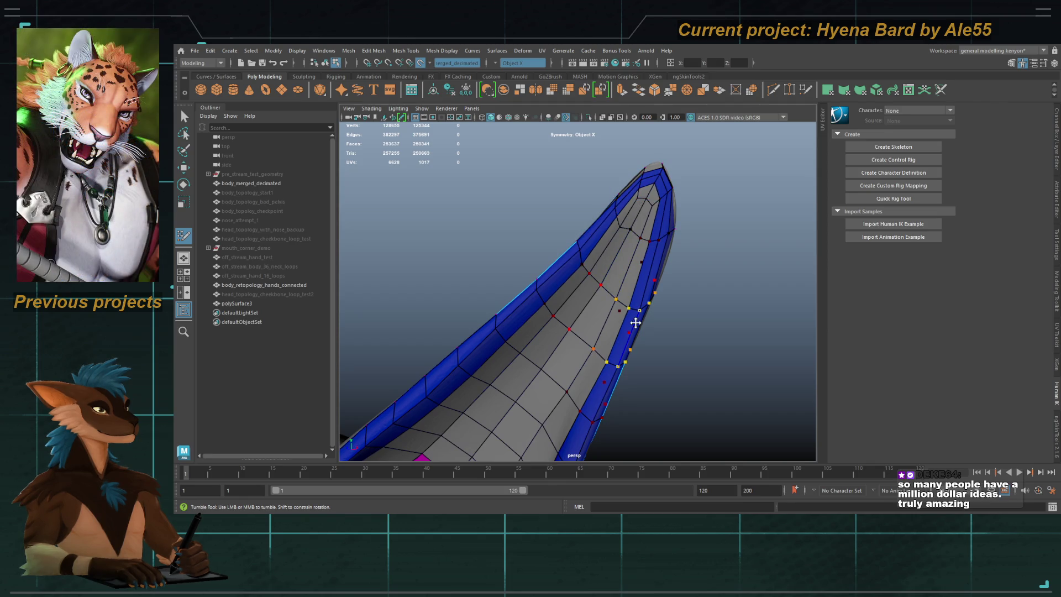
pyautogui.keyDown('alt'); pyautogui.moveTo(635, 323); pyautogui.dragTo(572, 194); pyautogui.keyUp('alt')
pyautogui.press('F8')
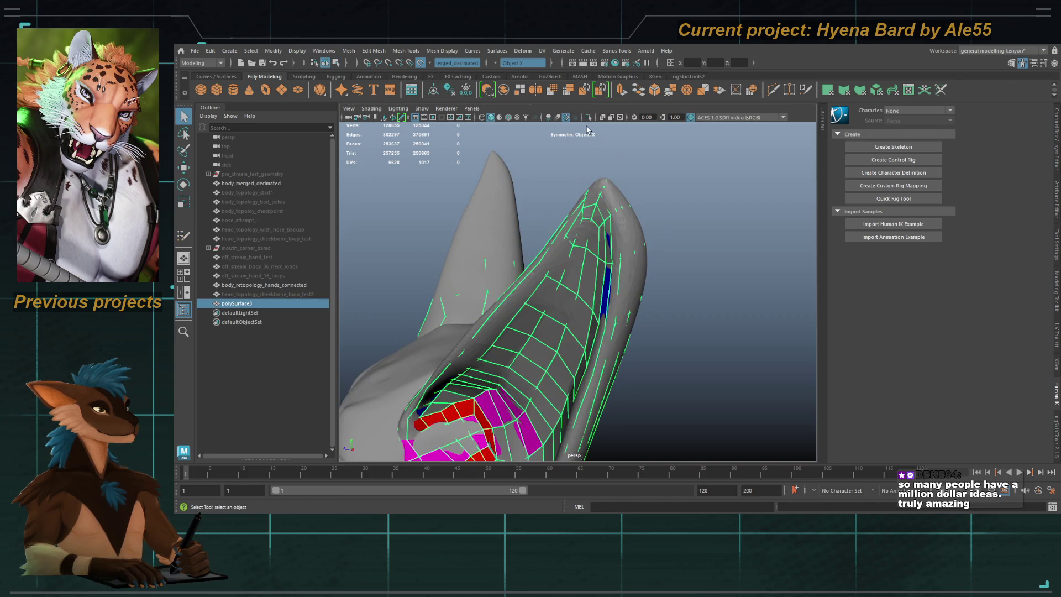
# Step: Isolate the retopology mesh, select and frame the ear, and grow its face selection
pyautogui.click(587, 117)
pyautogui.press('F11')
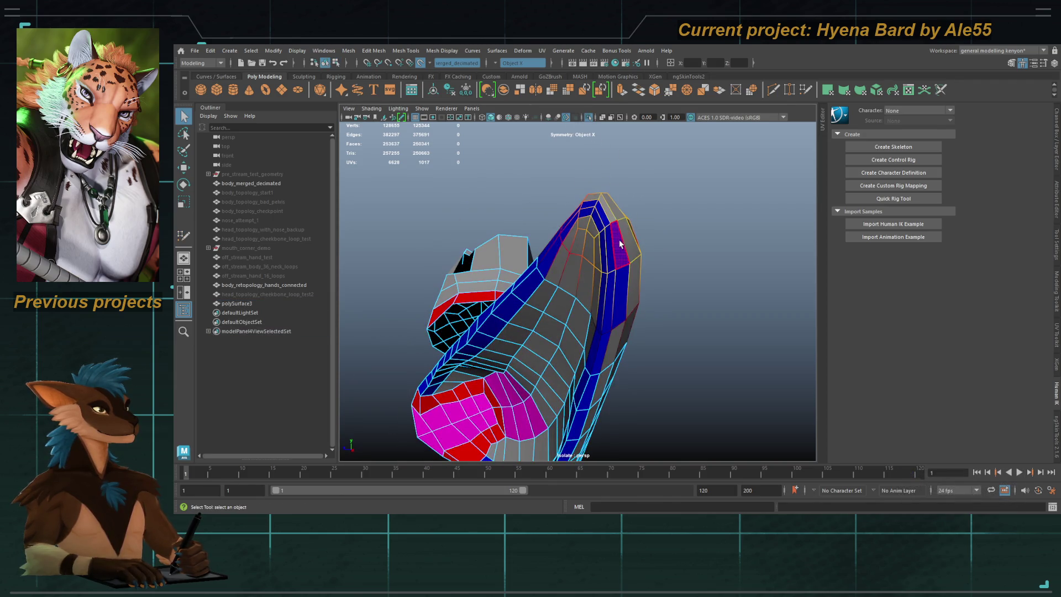
pyautogui.keyDown('shift'); pyautogui.click(622, 293); pyautogui.keyUp('shift')
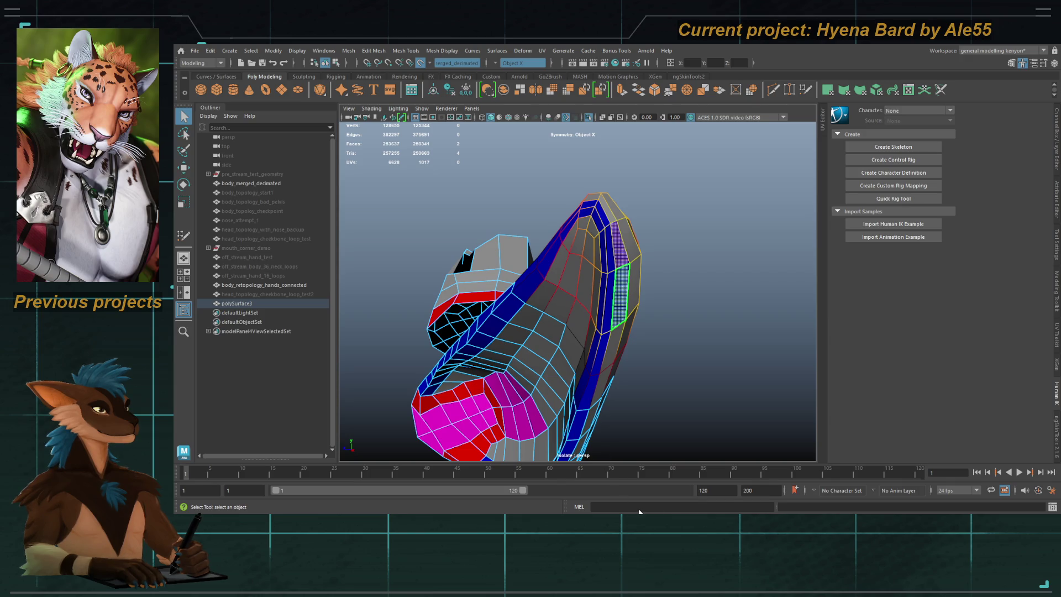
pyautogui.press('F8')
pyautogui.moveTo(696, 274)
pyautogui.keyDown('alt'); pyautogui.mouseDown()
pyautogui.moveTo(602, 278)
pyautogui.moveTo(603, 330)
pyautogui.moveTo(673, 340)
pyautogui.moveTo(558, 334)
pyautogui.moveTo(486, 345)
pyautogui.moveTo(504, 330)
pyautogui.mouseUp(); pyautogui.keyUp('alt')
pyautogui.click(603, 330)
pyautogui.press('f')
pyautogui.press('F11')
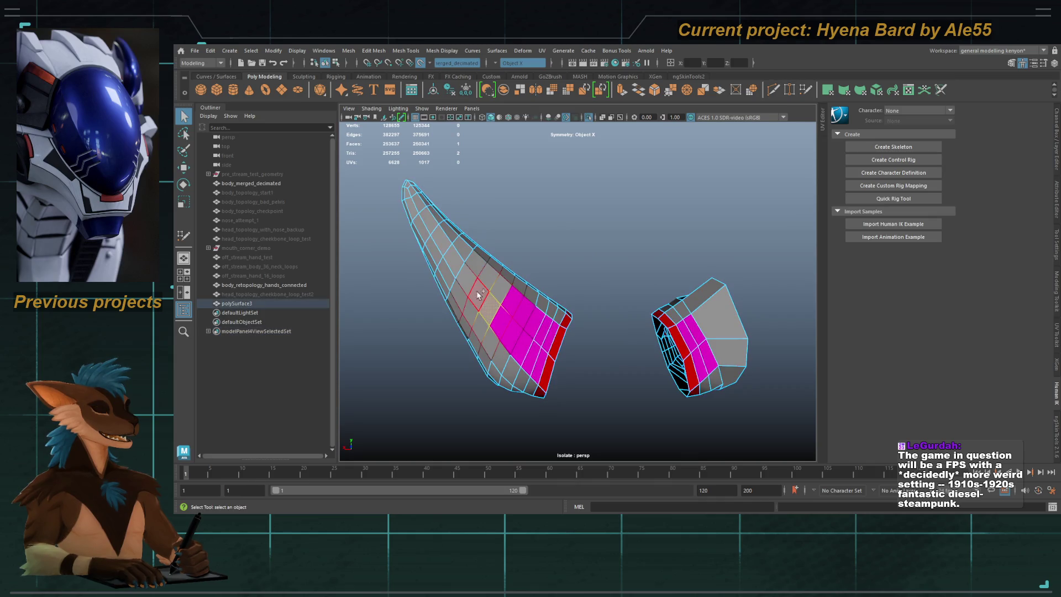
pyautogui.hotkey('shift', '.')
pyautogui.press('f')
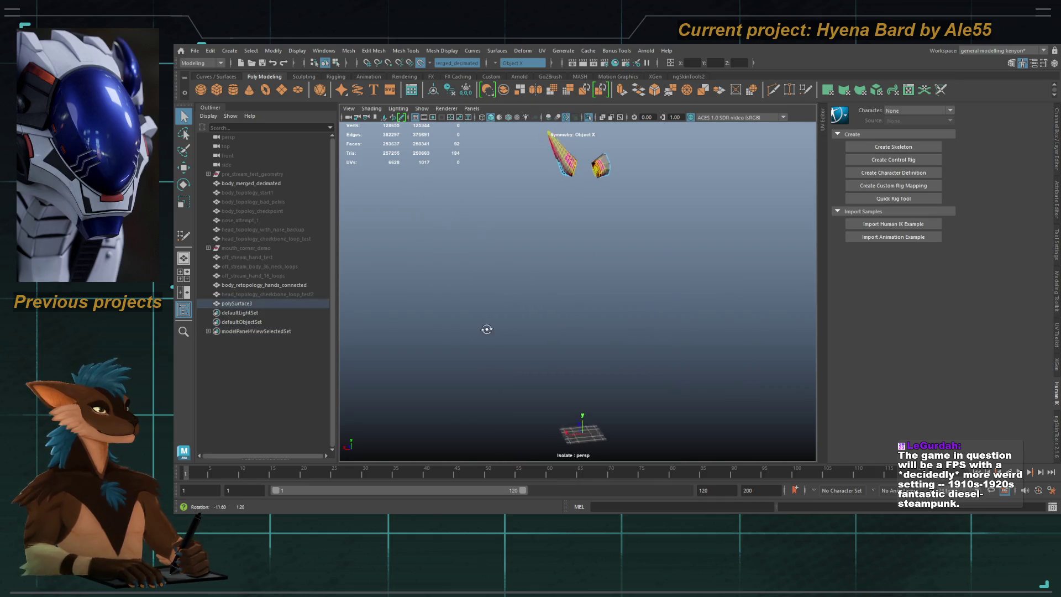
# Step: Check a face loop running through the ear mesh
pyautogui.keyDown('alt'); pyautogui.moveTo(547, 331); pyautogui.dragTo(578, 333); pyautogui.keyUp('alt')
pyautogui.scroll(3, 619, 304)
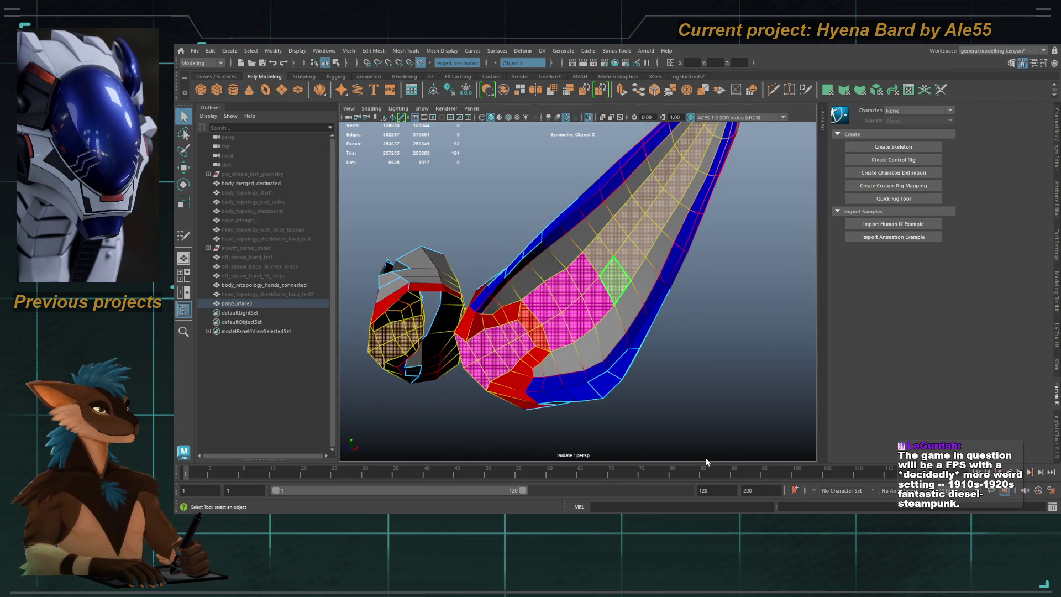
pyautogui.click(501, 316)
pyautogui.doubleClick(508, 315)
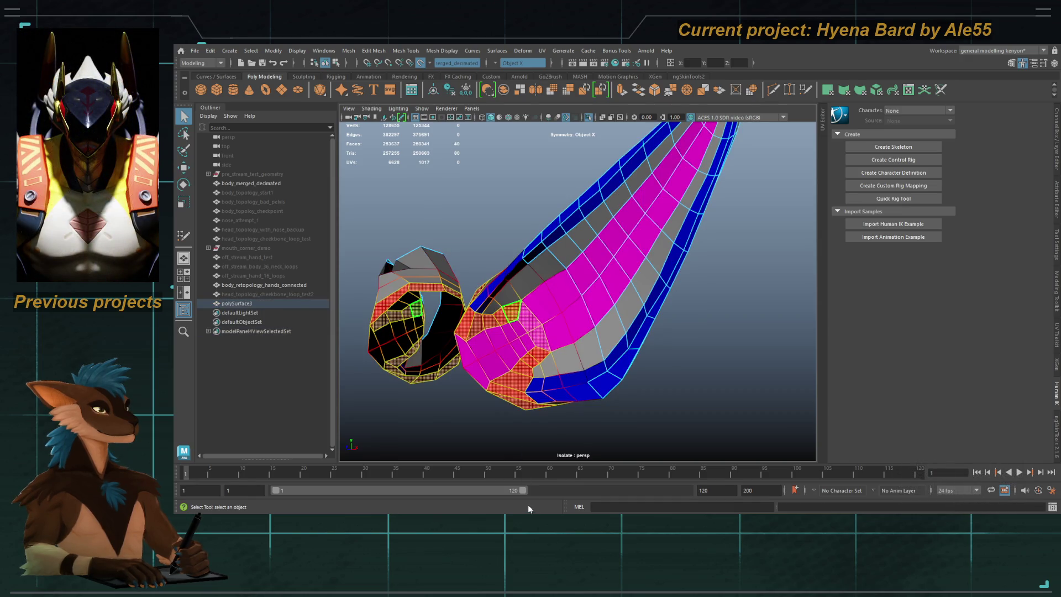
pyautogui.press('F8')
# Step: Show the full head again and mirror the ear mesh to the opposite side
pyautogui.moveTo(695, 343)
pyautogui.keyDown('alt'); pyautogui.mouseDown()
pyautogui.moveTo(585, 357)
pyautogui.moveTo(640, 361)
pyautogui.moveTo(553, 353)
pyautogui.moveTo(755, 360)
pyautogui.mouseUp(); pyautogui.keyUp('alt')
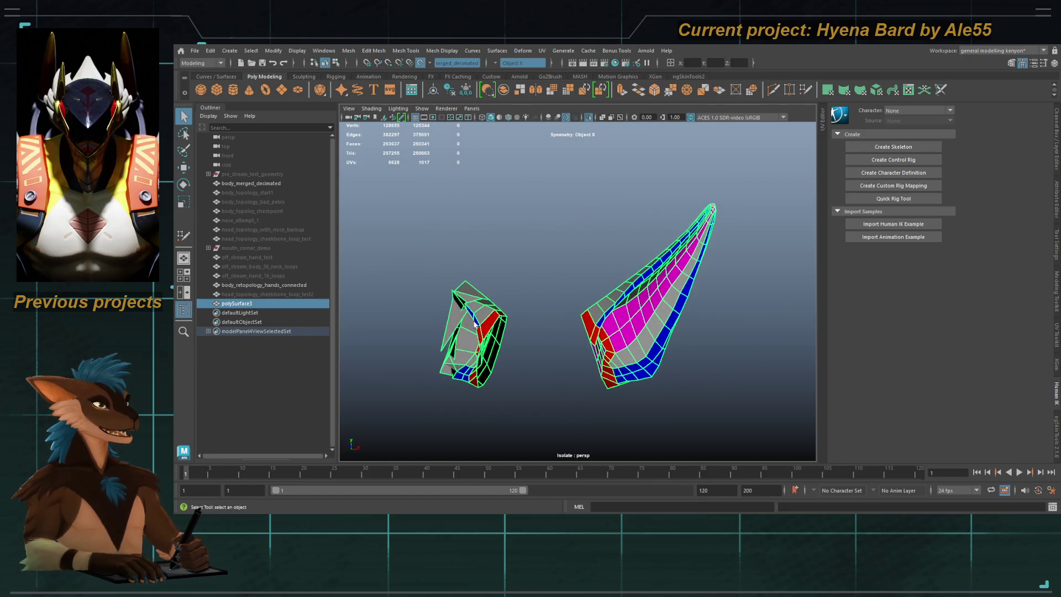
pyautogui.keyDown('alt'); pyautogui.moveTo(505, 295); pyautogui.dragTo(499, 292, button='middle'); pyautogui.keyUp('alt')
pyautogui.click(588, 117)
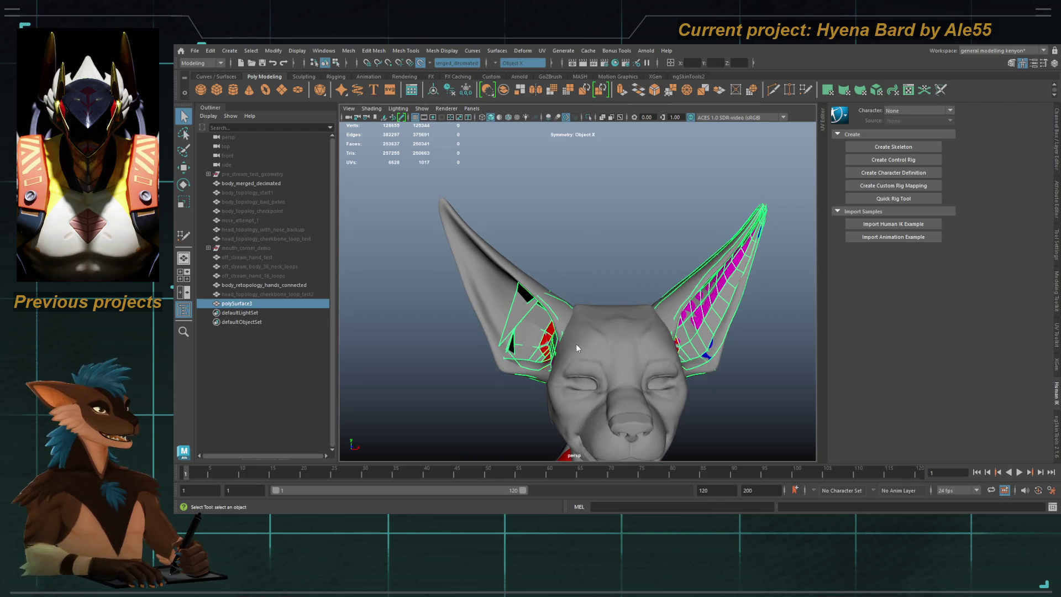
pyautogui.keyDown('shift'); pyautogui.moveTo(576, 343); pyautogui.dragTo(603, 330, button='right'); pyautogui.keyUp('shift')
# Step: Frame the right ear and bring up the Quad Draw options in the Modeling Toolkit
pyautogui.press('q')
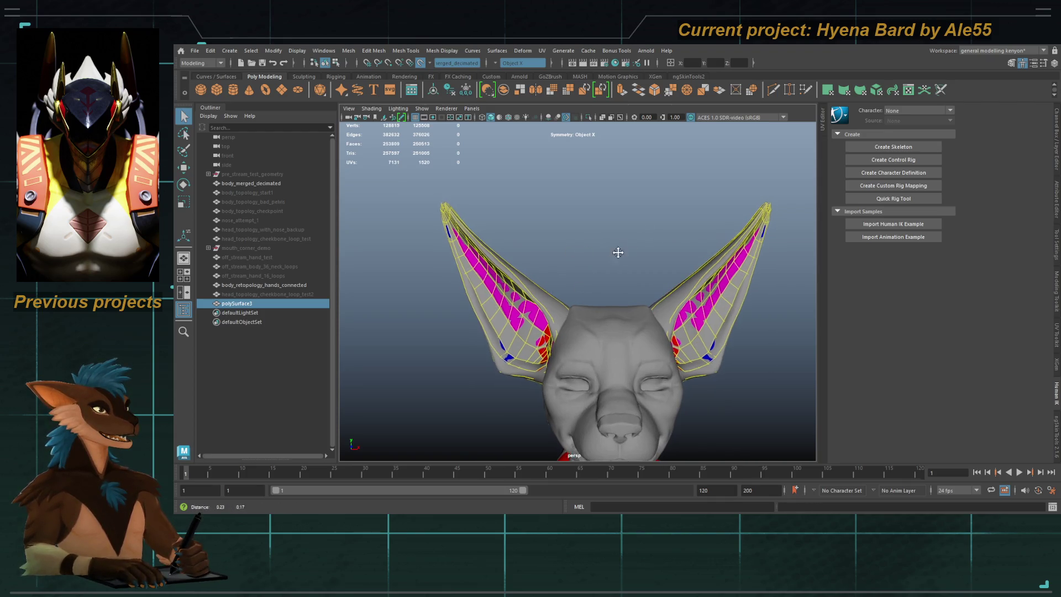
pyautogui.keyDown('alt'); pyautogui.moveTo(618, 250); pyautogui.dragTo(580, 253); pyautogui.keyUp('alt')
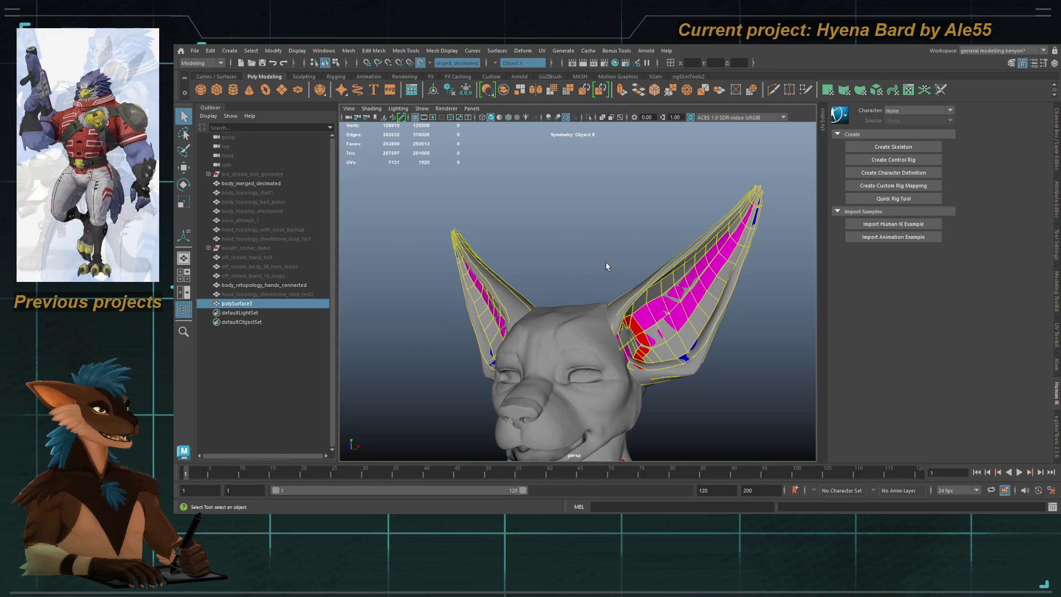
pyautogui.keyDown('alt'); pyautogui.moveTo(607, 269); pyautogui.dragTo(594, 250, button='middle'); pyautogui.keyUp('alt')
pyautogui.moveTo(593, 250)
pyautogui.keyDown('alt'); pyautogui.mouseDown()
pyautogui.moveTo(652, 276)
pyautogui.moveTo(674, 304)
pyautogui.moveTo(589, 313)
pyautogui.moveTo(613, 218)
pyautogui.mouseUp(); pyautogui.keyUp('alt')
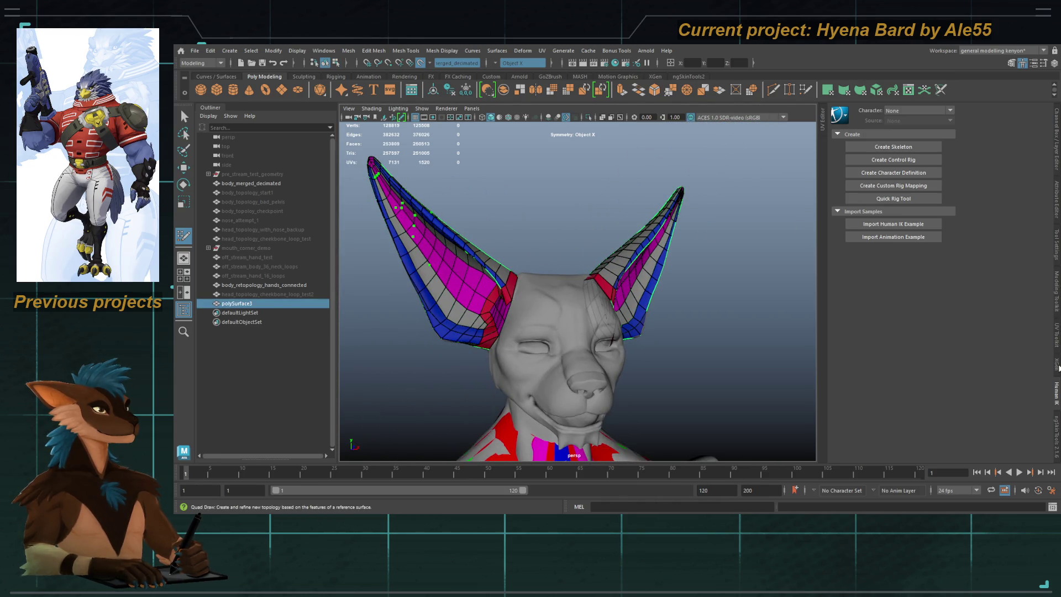
pyautogui.click(1057, 312)
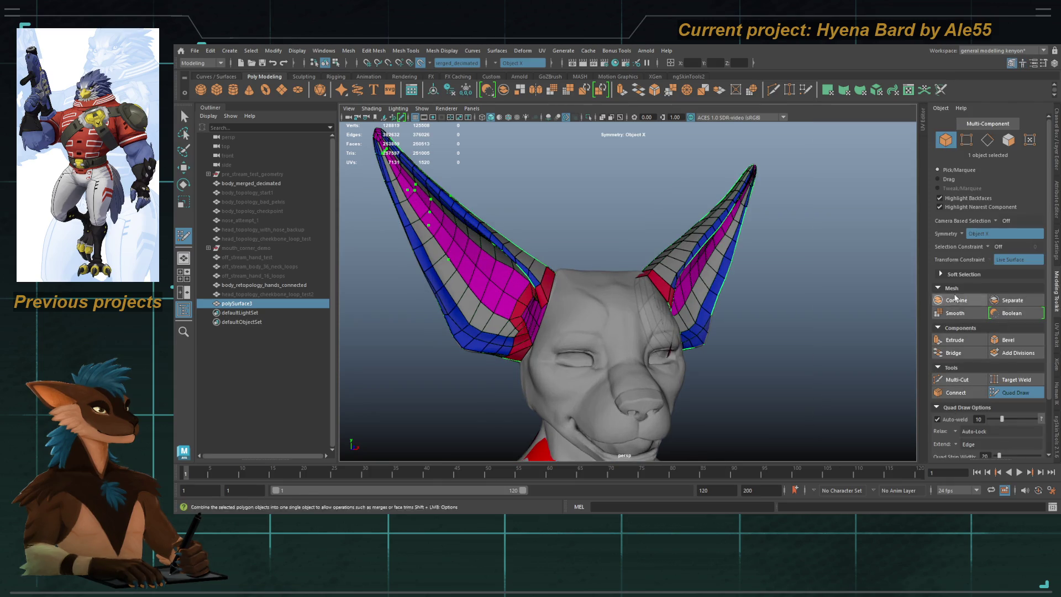
# Step: Delete the stray quad at the ear base in Quad Draw
pyautogui.scroll(-3, 953, 398)
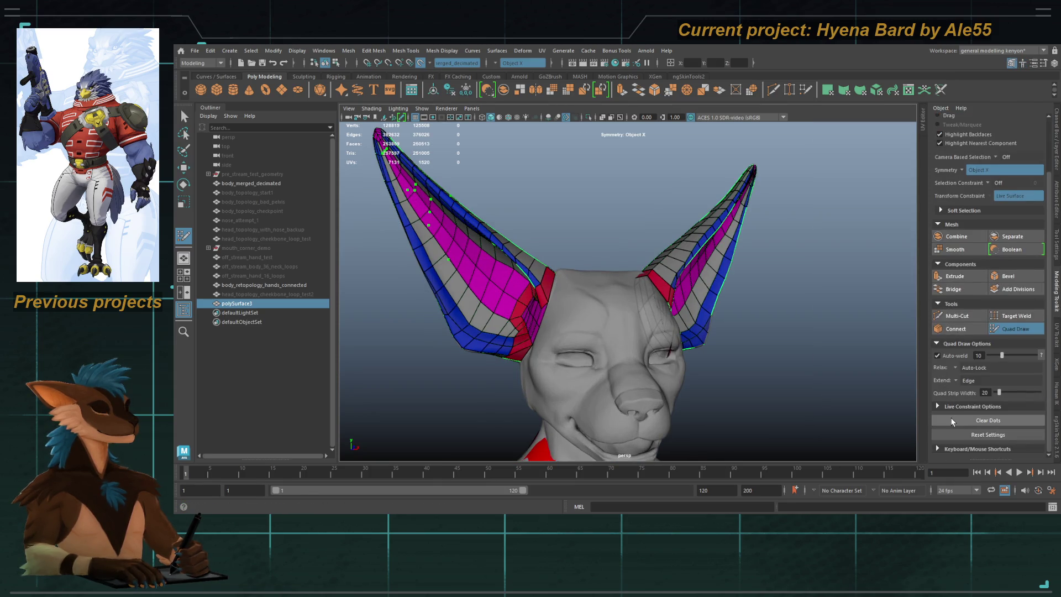
pyautogui.moveTo(552, 248)
pyautogui.keyDown('alt'); pyautogui.mouseDown()
pyautogui.moveTo(666, 335)
pyautogui.moveTo(677, 279)
pyautogui.moveTo(648, 325)
pyautogui.moveTo(628, 319)
pyautogui.mouseUp(); pyautogui.keyUp('alt')
pyautogui.press('q')
pyautogui.press('g')
pyautogui.keyDown('ctrl'); pyautogui.keyDown('shift'); pyautogui.click(631, 286); pyautogui.keyUp('shift'); pyautogui.keyUp('ctrl')
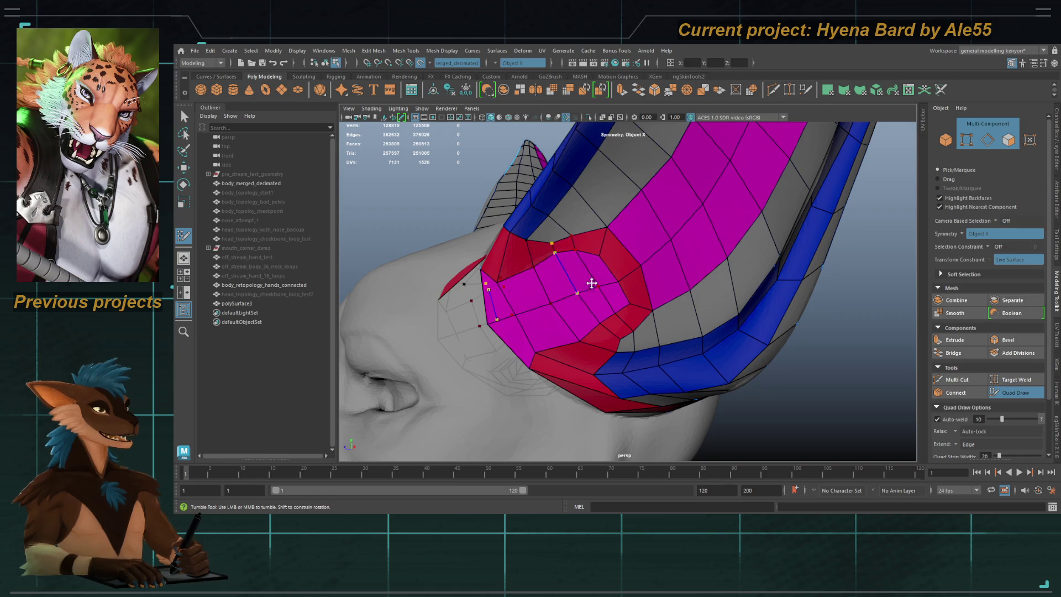
# Step: Fill a new quad in the gap where the ear meets the head
pyautogui.keyDown('alt'); pyautogui.moveTo(580, 307); pyautogui.dragTo(553, 283); pyautogui.keyUp('alt')
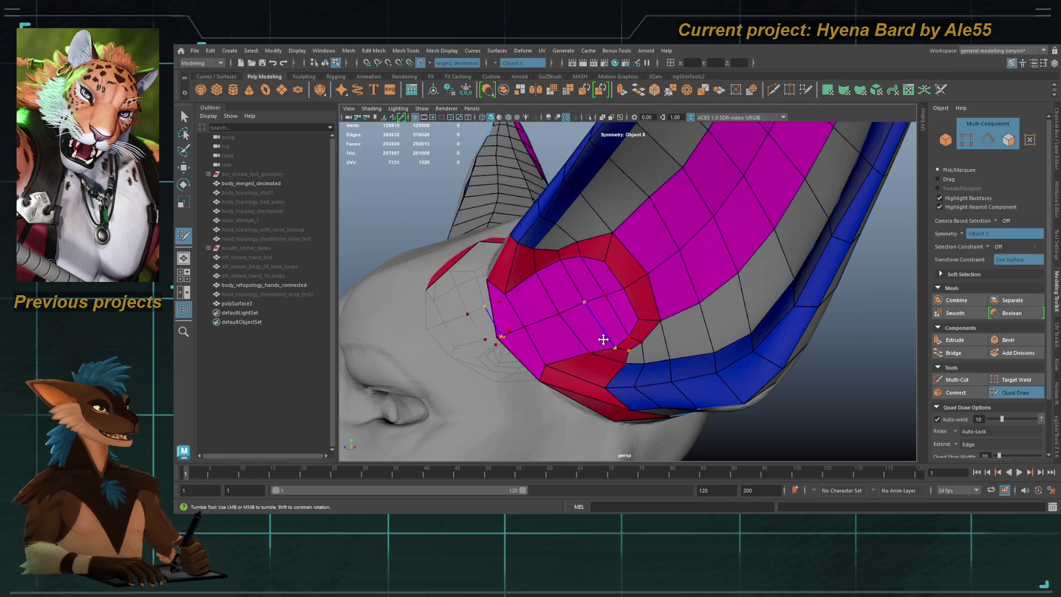
pyautogui.moveTo(611, 348)
pyautogui.keyDown('alt'); pyautogui.mouseDown()
pyautogui.moveTo(640, 350)
pyautogui.moveTo(615, 365)
pyautogui.mouseUp(); pyautogui.keyUp('alt')
pyautogui.keyDown('alt'); pyautogui.moveTo(544, 265); pyautogui.dragTo(656, 283); pyautogui.keyUp('alt')
pyautogui.moveTo(615, 313)
pyautogui.keyDown('alt'); pyautogui.mouseDown()
pyautogui.moveTo(668, 341)
pyautogui.moveTo(602, 307)
pyautogui.moveTo(611, 315)
pyautogui.moveTo(600, 343)
pyautogui.moveTo(597, 299)
pyautogui.moveTo(586, 301)
pyautogui.mouseUp(); pyautogui.keyUp('alt')
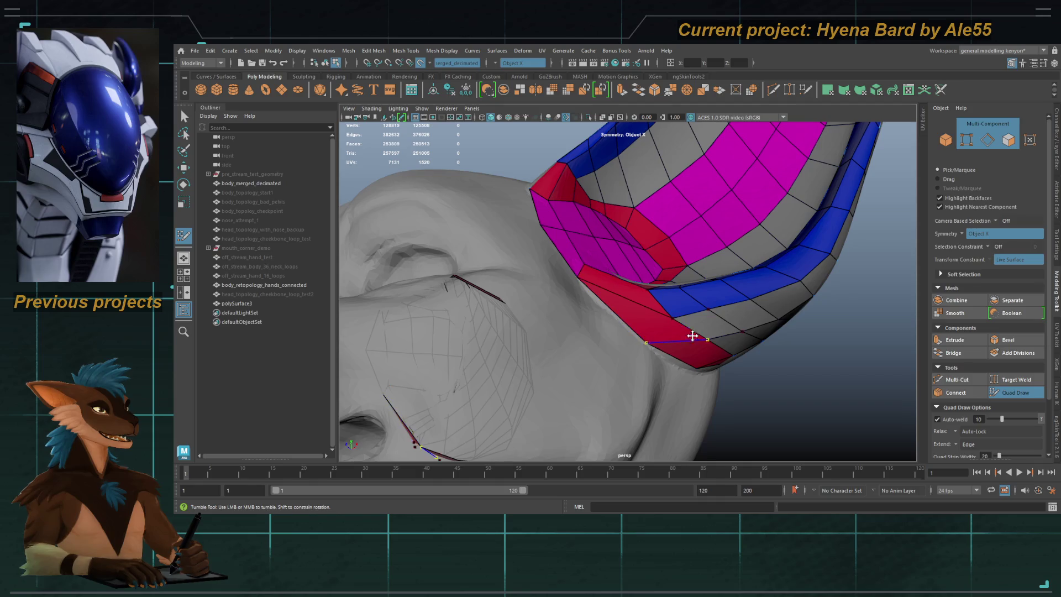
pyautogui.keyDown('alt'); pyautogui.moveTo(639, 314); pyautogui.dragTo(651, 320); pyautogui.keyUp('alt')
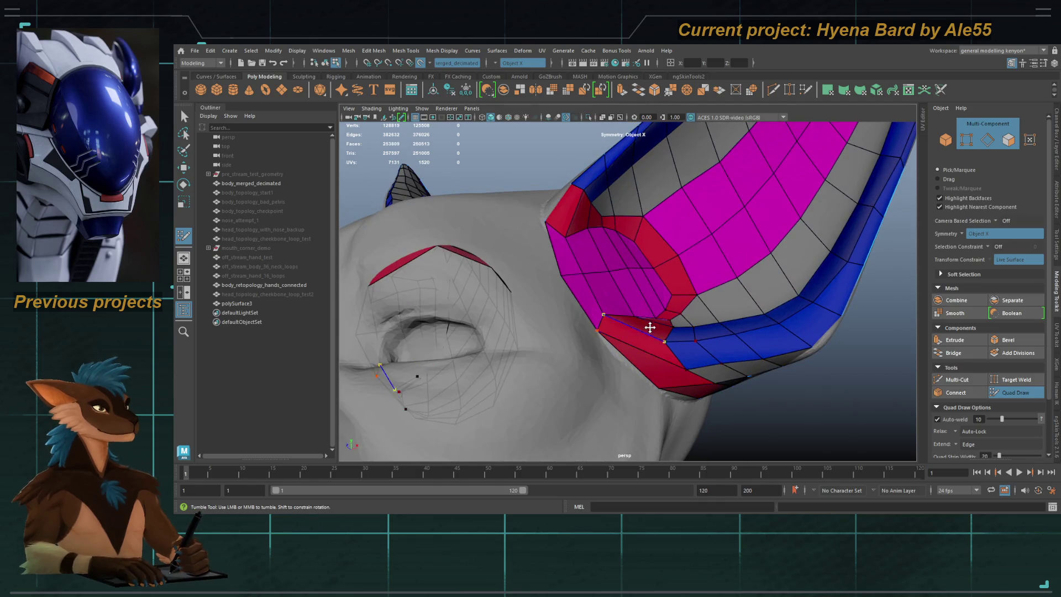
pyautogui.moveTo(659, 344)
pyautogui.keyDown('alt'); pyautogui.mouseDown(button='right')
pyautogui.moveTo(569, 308)
pyautogui.moveTo(516, 326)
pyautogui.moveTo(502, 351)
pyautogui.moveTo(535, 291)
pyautogui.mouseUp(button='right'); pyautogui.keyUp('alt')
pyautogui.moveTo(534, 292)
pyautogui.keyDown('alt'); pyautogui.mouseDown()
pyautogui.moveTo(574, 299)
pyautogui.moveTo(618, 284)
pyautogui.moveTo(538, 292)
pyautogui.moveTo(569, 307)
pyautogui.moveTo(525, 294)
pyautogui.moveTo(568, 309)
pyautogui.moveTo(615, 308)
pyautogui.mouseUp(); pyautogui.keyUp('alt')
pyautogui.moveTo(615, 308)
pyautogui.keyDown('alt'); pyautogui.mouseDown(button='right')
pyautogui.moveTo(571, 315)
pyautogui.moveTo(630, 329)
pyautogui.moveTo(617, 320)
pyautogui.mouseUp(button='right'); pyautogui.keyUp('alt')
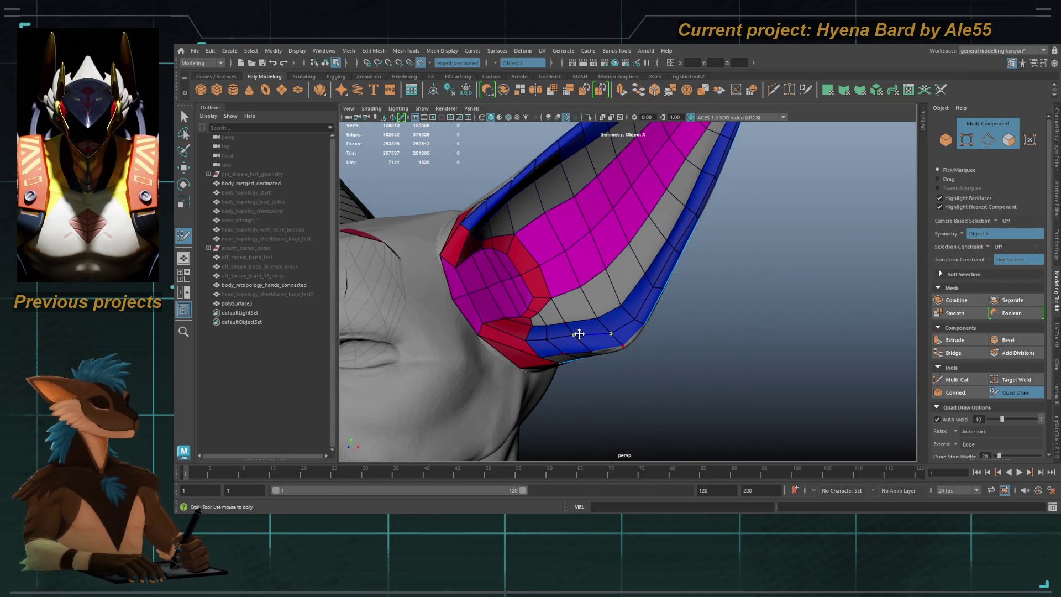
pyautogui.moveTo(558, 338)
pyautogui.keyDown('alt'); pyautogui.mouseDown()
pyautogui.moveTo(618, 330)
pyautogui.moveTo(561, 313)
pyautogui.mouseUp(); pyautogui.keyUp('alt')
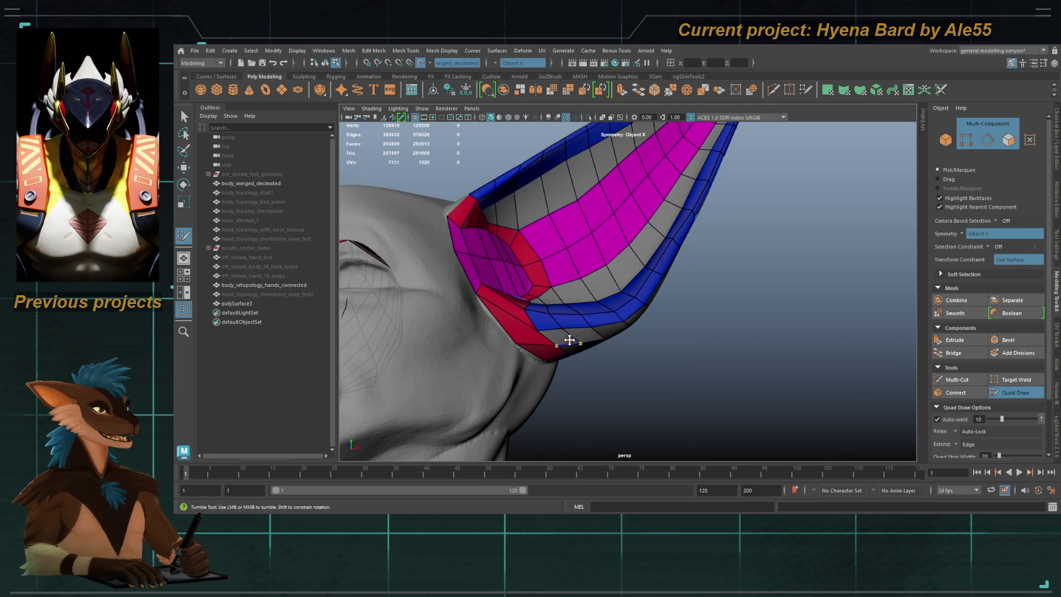
pyautogui.keyDown('alt'); pyautogui.moveTo(562, 335); pyautogui.dragTo(575, 268, button='right'); pyautogui.keyUp('alt')
pyautogui.keyDown('alt'); pyautogui.moveTo(575, 268); pyautogui.dragTo(597, 270); pyautogui.keyUp('alt')
pyautogui.keyDown('alt'); pyautogui.moveTo(596, 271); pyautogui.dragTo(606, 268, button='right'); pyautogui.keyUp('alt')
pyautogui.keyDown('alt'); pyautogui.moveTo(606, 267); pyautogui.dragTo(566, 272); pyautogui.keyUp('alt')
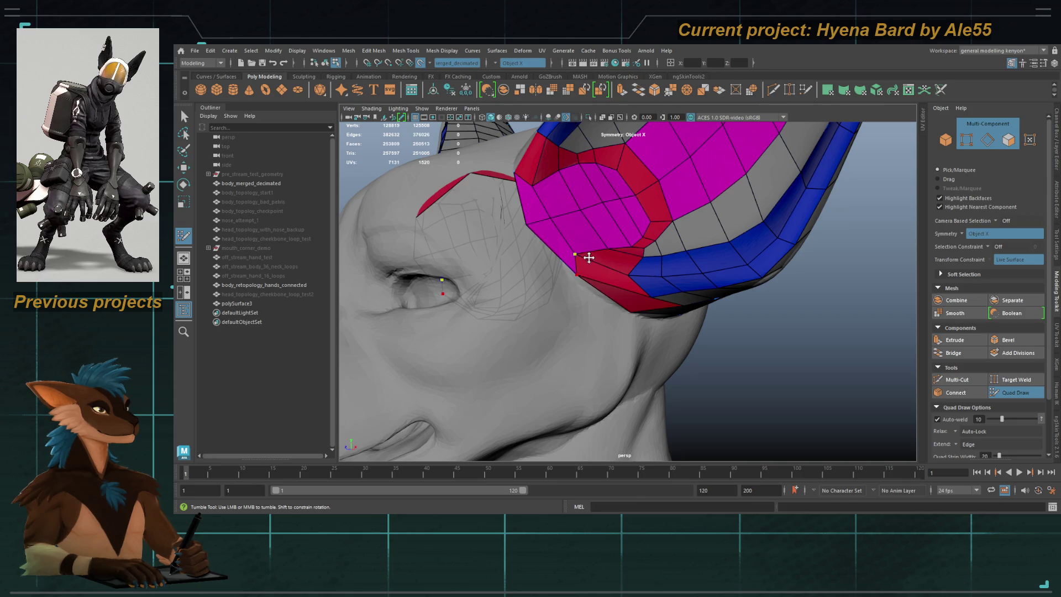
pyautogui.moveTo(582, 275)
pyautogui.keyDown('alt'); pyautogui.mouseDown()
pyautogui.moveTo(583, 261)
pyautogui.moveTo(591, 287)
pyautogui.mouseUp(); pyautogui.keyUp('alt')
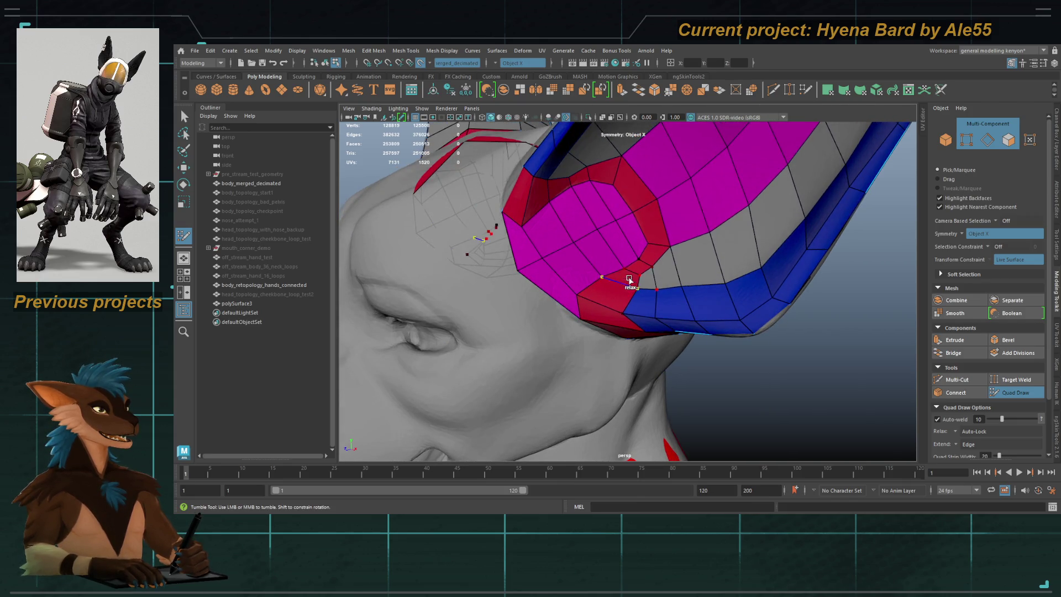
pyautogui.keyDown('shift'); pyautogui.click(660, 292); pyautogui.keyUp('shift')
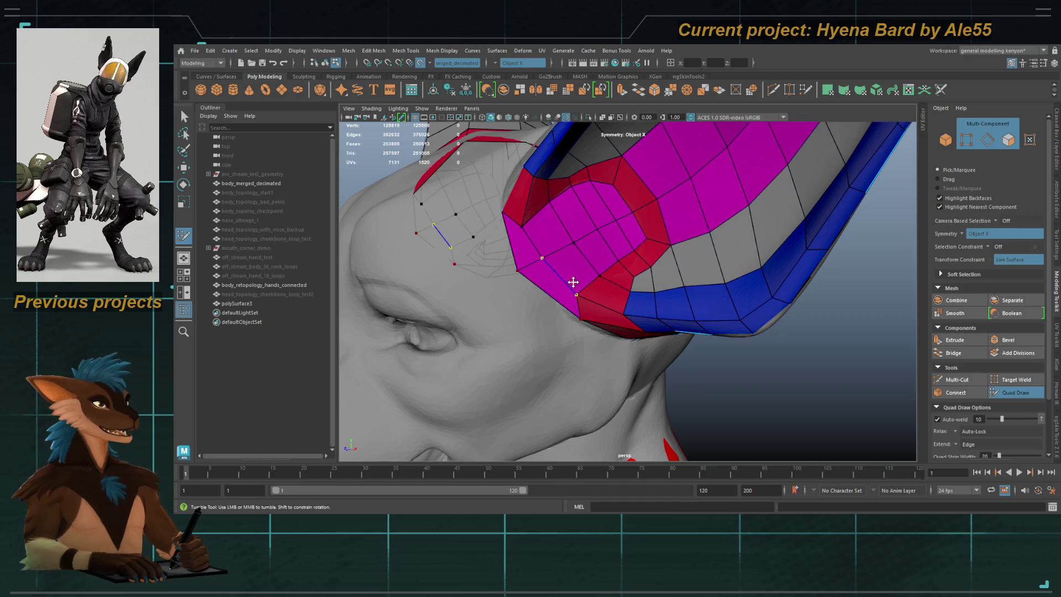
# Step: Review both finished ear meshes from the front and leave Quad Draw
pyautogui.moveTo(560, 300)
pyautogui.keyDown('alt'); pyautogui.mouseDown()
pyautogui.moveTo(596, 289)
pyautogui.moveTo(603, 304)
pyautogui.moveTo(575, 221)
pyautogui.moveTo(553, 222)
pyautogui.moveTo(586, 243)
pyautogui.moveTo(618, 243)
pyautogui.moveTo(628, 267)
pyautogui.mouseUp(); pyautogui.keyUp('alt')
pyautogui.keyDown('alt'); pyautogui.moveTo(627, 267); pyautogui.dragTo(616, 264, button='middle'); pyautogui.keyUp('alt')
pyautogui.moveTo(616, 264)
pyautogui.keyDown('alt'); pyautogui.mouseDown(button='right')
pyautogui.moveTo(632, 222)
pyautogui.moveTo(653, 248)
pyautogui.mouseUp(button='right'); pyautogui.keyUp('alt')
pyautogui.moveTo(653, 249)
pyautogui.keyDown('alt'); pyautogui.mouseDown()
pyautogui.moveTo(632, 279)
pyautogui.moveTo(440, 303)
pyautogui.moveTo(615, 288)
pyautogui.mouseUp(); pyautogui.keyUp('alt')
pyautogui.moveTo(615, 287)
pyautogui.keyDown('alt'); pyautogui.mouseDown(button='right')
pyautogui.moveTo(706, 213)
pyautogui.moveTo(580, 258)
pyautogui.mouseUp(button='right'); pyautogui.keyUp('alt')
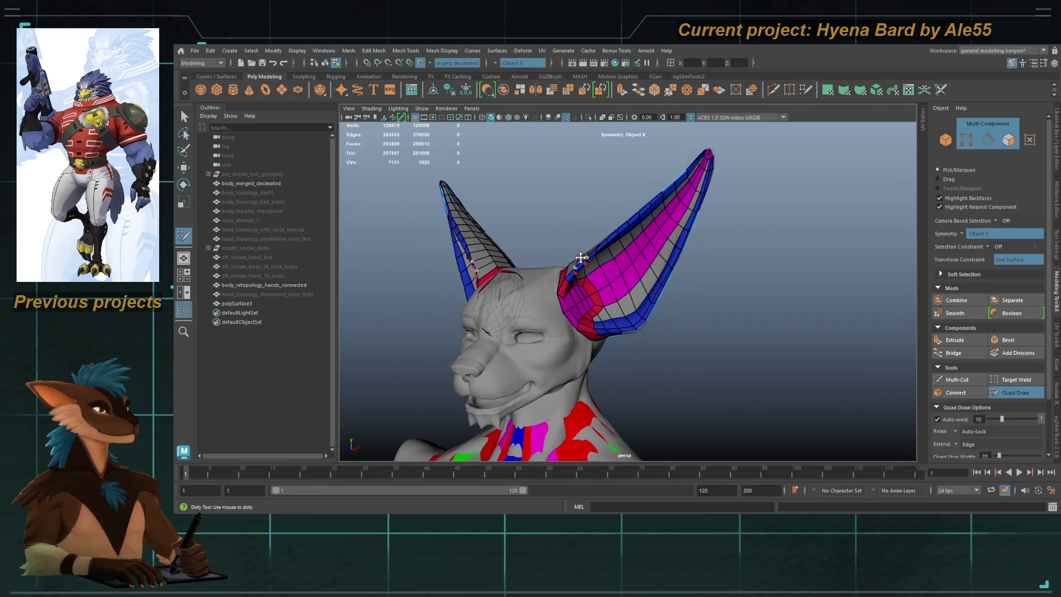
pyautogui.press('q')
pyautogui.moveTo(581, 257)
pyautogui.keyDown('alt'); pyautogui.mouseDown()
pyautogui.moveTo(531, 260)
pyautogui.moveTo(587, 269)
pyautogui.moveTo(573, 245)
pyautogui.moveTo(579, 269)
pyautogui.mouseUp(); pyautogui.keyUp('alt')
# Step: Rename the ear mesh polySurface3 to 'new_ears'
pyautogui.click(580, 270)
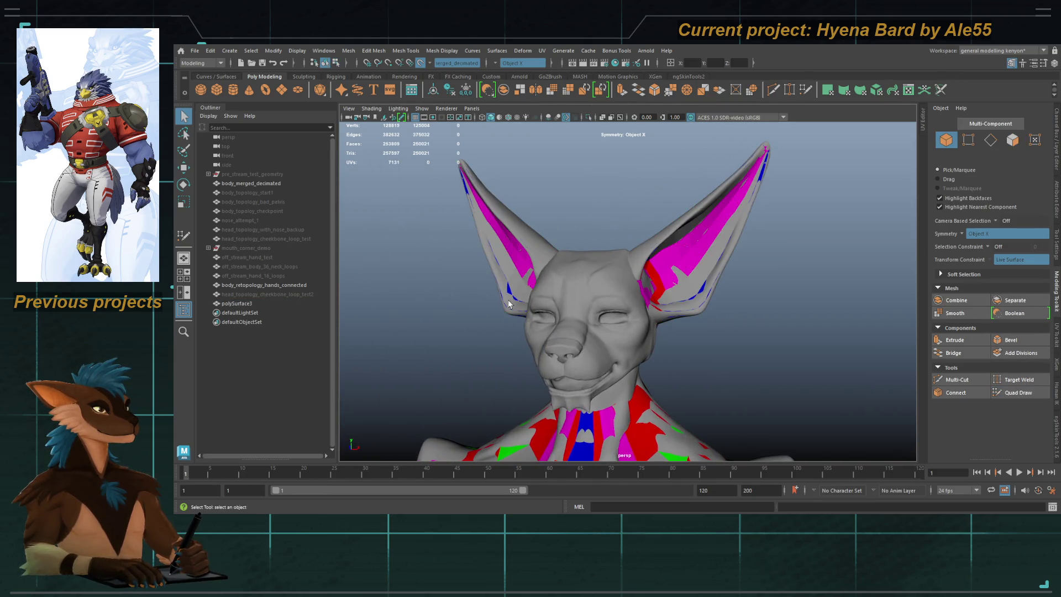
pyautogui.click(236, 302)
pyautogui.doubleClick(236, 304)
pyautogui.write('new_ears')
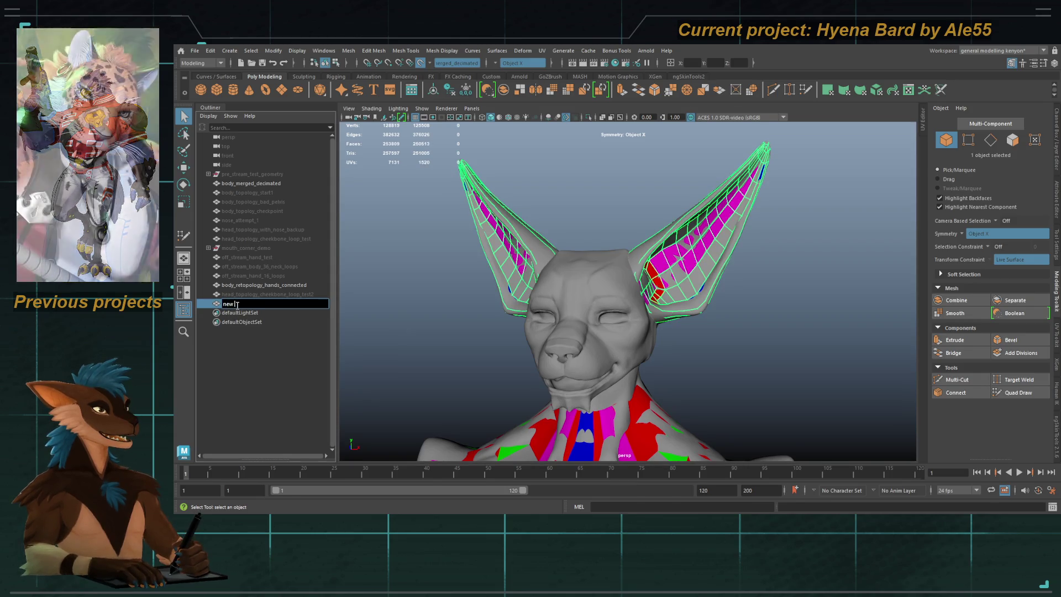
pyautogui.press('Return')
# Step: Unhide all objects, view the ears isolated, then hide head_topology_cheekbone_loop_test2
pyautogui.click(250, 295)
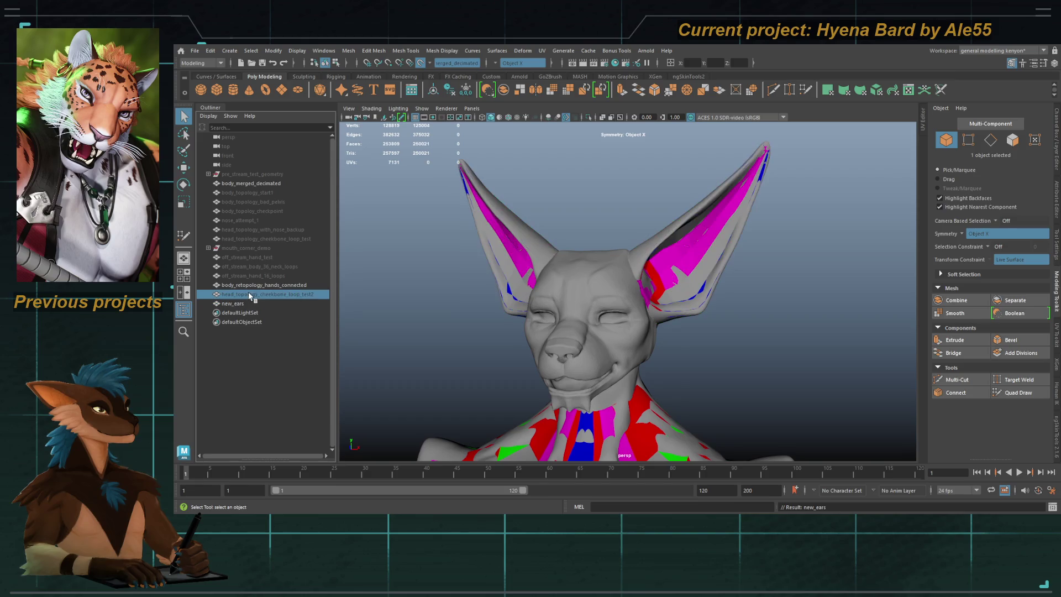
pyautogui.hotkey('shift', 'h')
pyautogui.moveTo(622, 205)
pyautogui.keyDown('alt'); pyautogui.mouseDown()
pyautogui.moveTo(610, 148)
pyautogui.moveTo(594, 210)
pyautogui.mouseUp(); pyautogui.keyUp('alt')
pyautogui.click(590, 119)
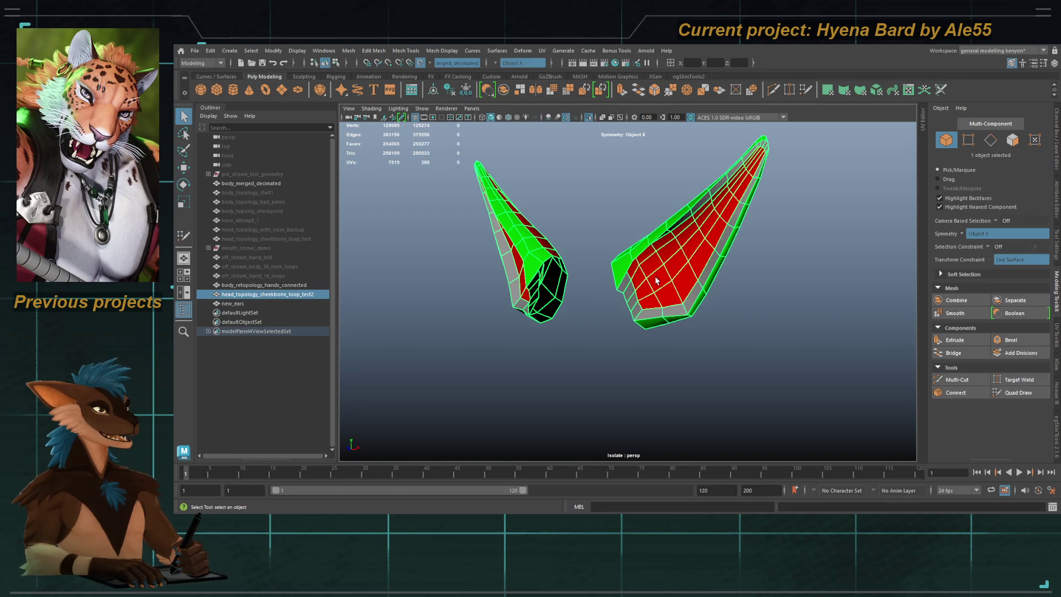
pyautogui.keyDown('alt'); pyautogui.moveTo(602, 263); pyautogui.dragTo(599, 254); pyautogui.keyUp('alt')
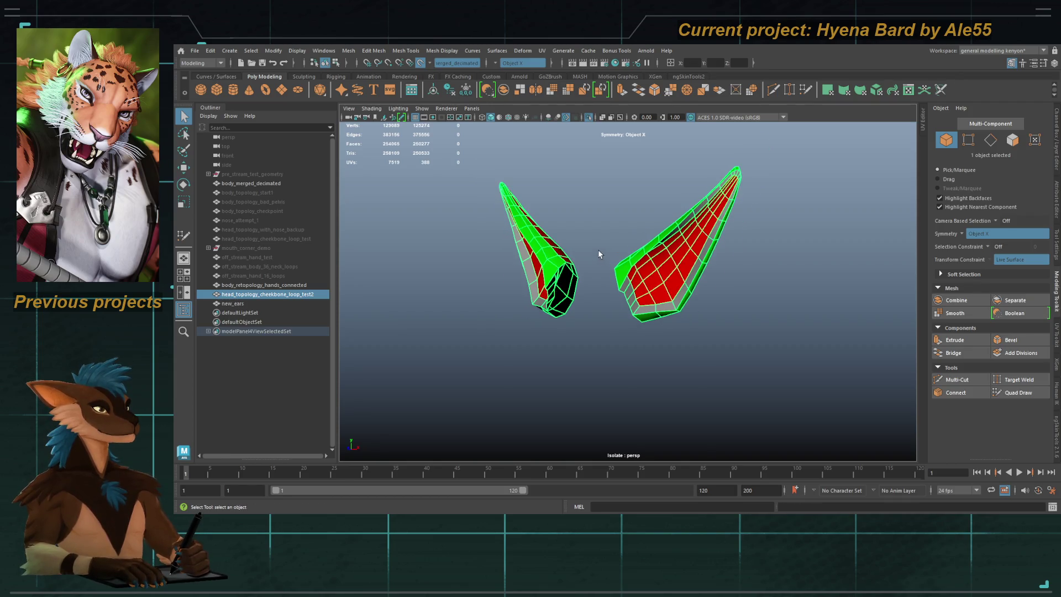
pyautogui.click(588, 117)
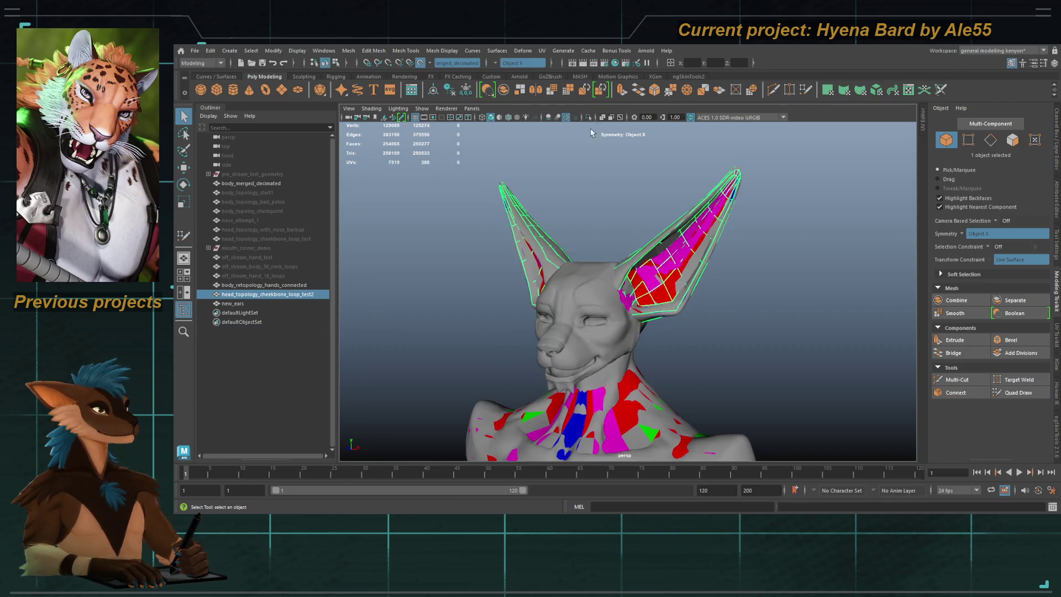
pyautogui.press('h')
# Step: Unhide head_topology_cheekbone_loop_test2 and compare the isolated ears against the full head
pyautogui.click(251, 285)
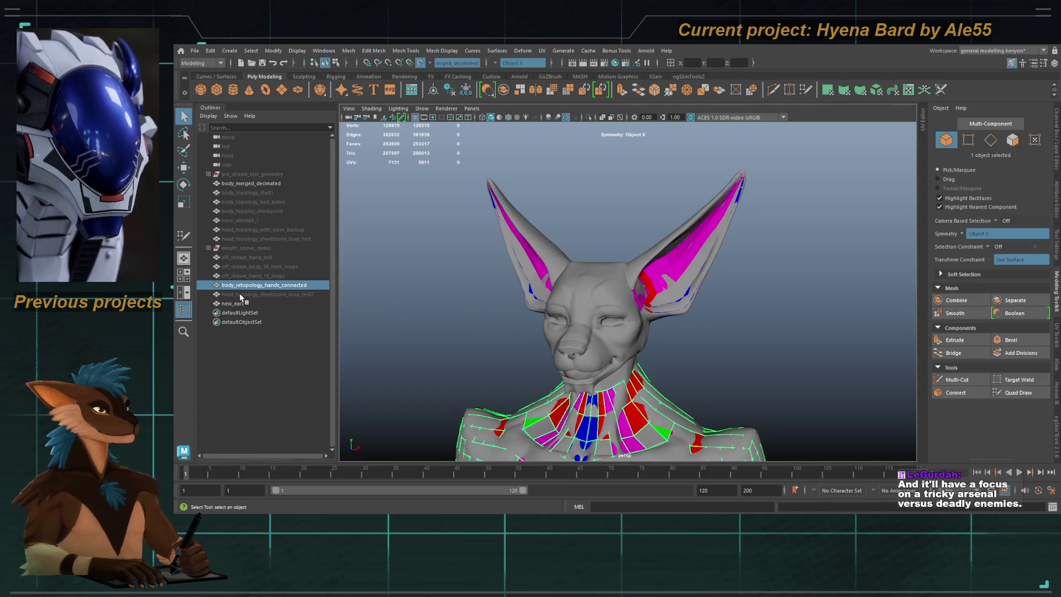
pyautogui.click(240, 294)
pyautogui.hotkey('shift', 'h')
pyautogui.scroll(3, 601, 327)
pyautogui.keyDown('alt'); pyautogui.moveTo(601, 327); pyautogui.dragTo(497, 326); pyautogui.keyUp('alt')
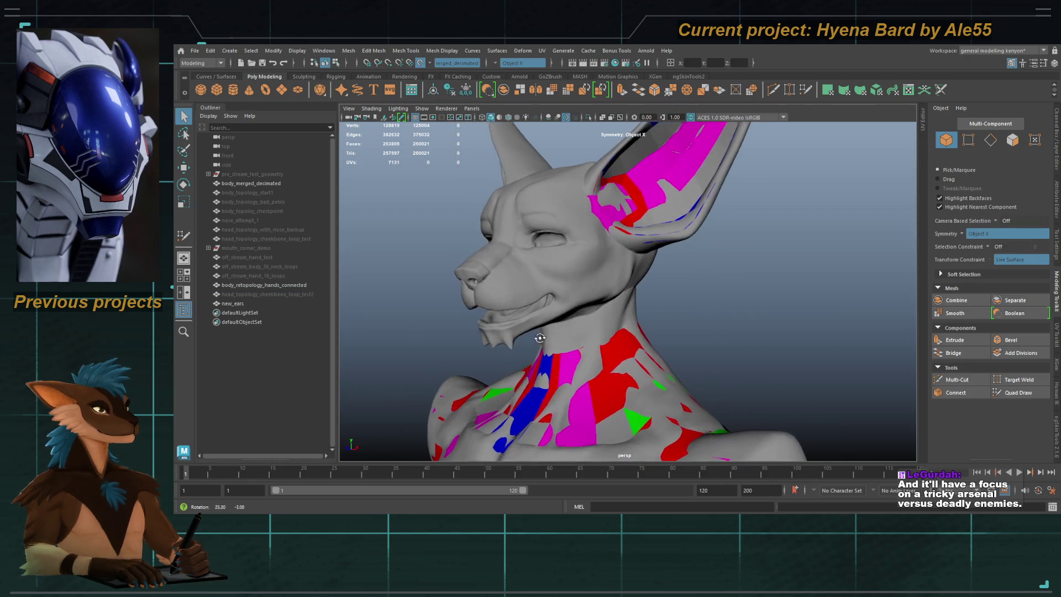
pyautogui.moveTo(423, 274)
pyautogui.keyDown('alt'); pyautogui.mouseDown()
pyautogui.moveTo(513, 296)
pyautogui.moveTo(714, 293)
pyautogui.moveTo(574, 300)
pyautogui.mouseUp(); pyautogui.keyUp('alt')
pyautogui.keyDown('alt'); pyautogui.moveTo(645, 303); pyautogui.dragTo(570, 165); pyautogui.keyUp('alt')
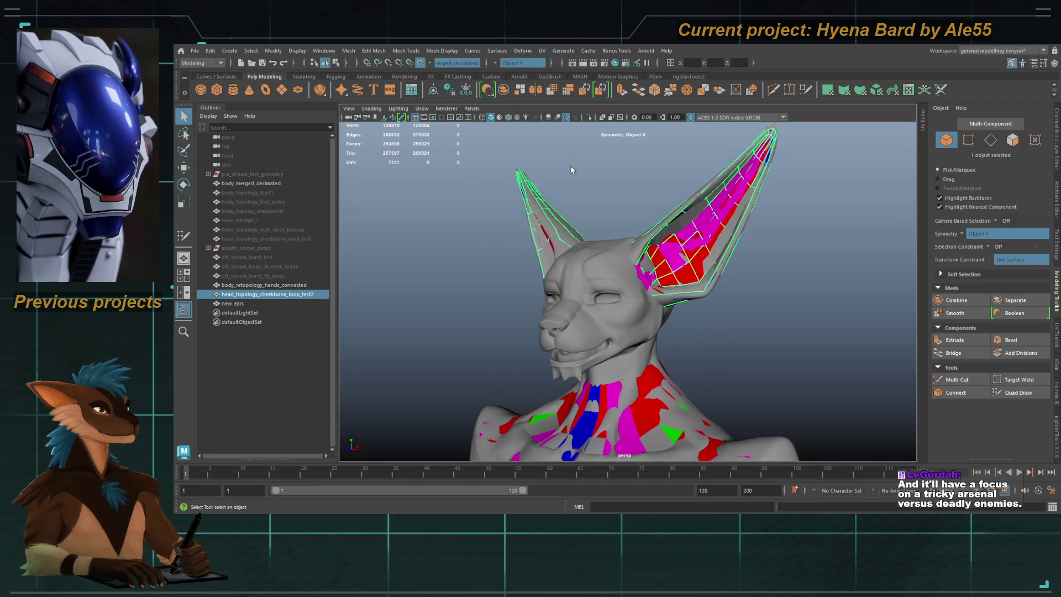
pyautogui.click(589, 118)
pyautogui.keyDown('alt'); pyautogui.moveTo(516, 208); pyautogui.dragTo(547, 255); pyautogui.keyUp('alt')
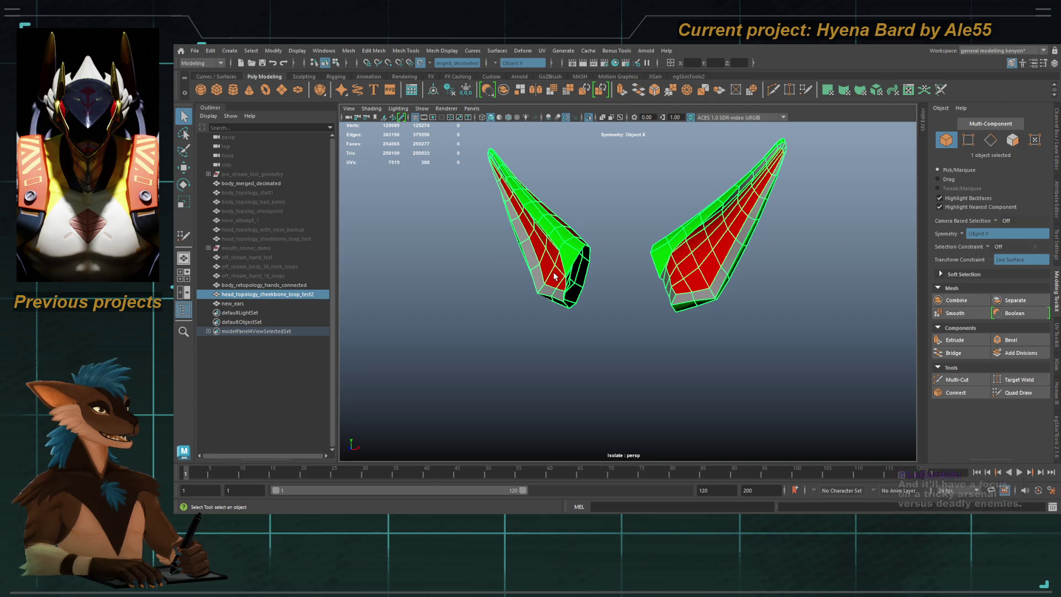
pyautogui.click(589, 118)
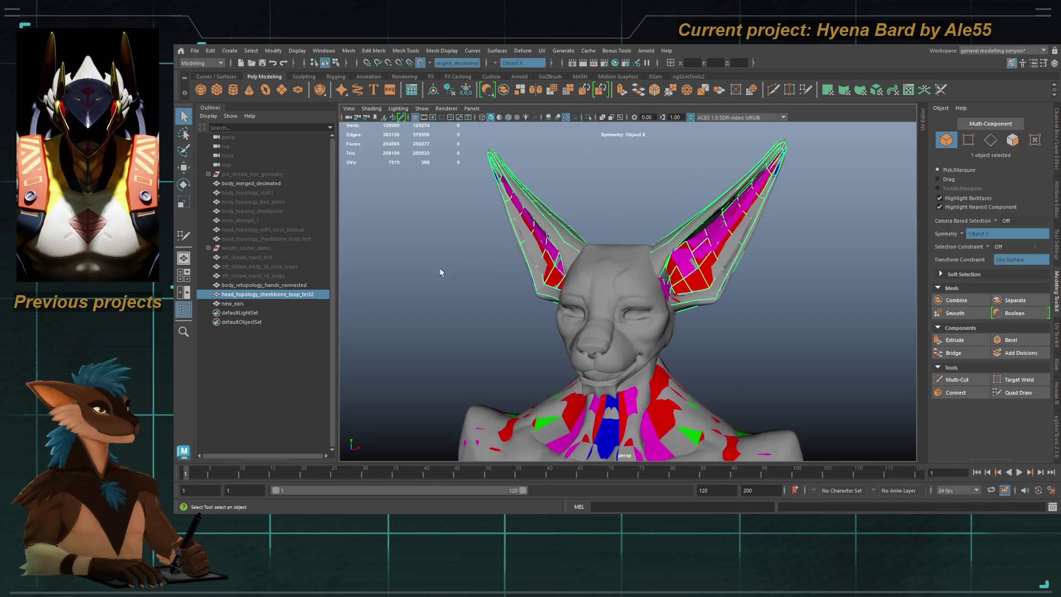
# Step: Hide nose_attempt_1, then unhide and re-hide the three hand and neck test meshes
pyautogui.click(242, 212)
pyautogui.scroll(3, 551, 249)
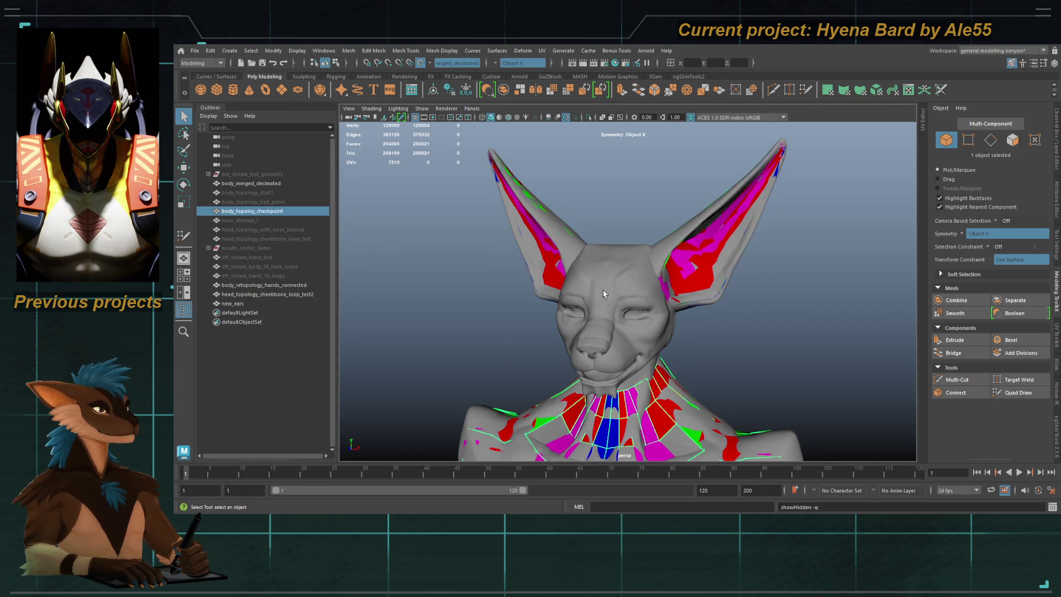
pyautogui.scroll(-10, 550, 249)
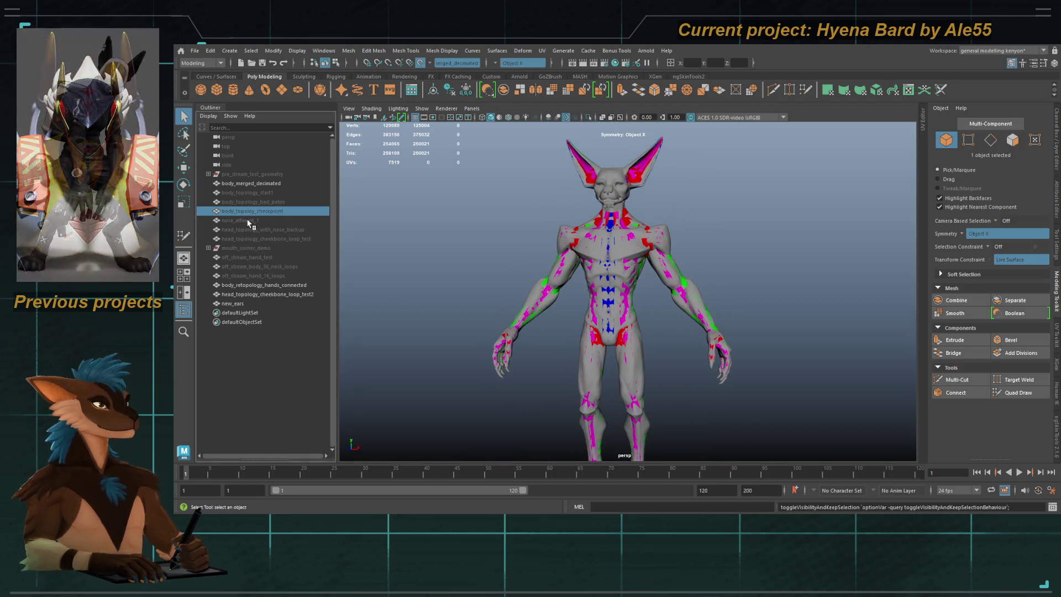
pyautogui.click(240, 220)
pyautogui.press('h')
pyautogui.press('h')
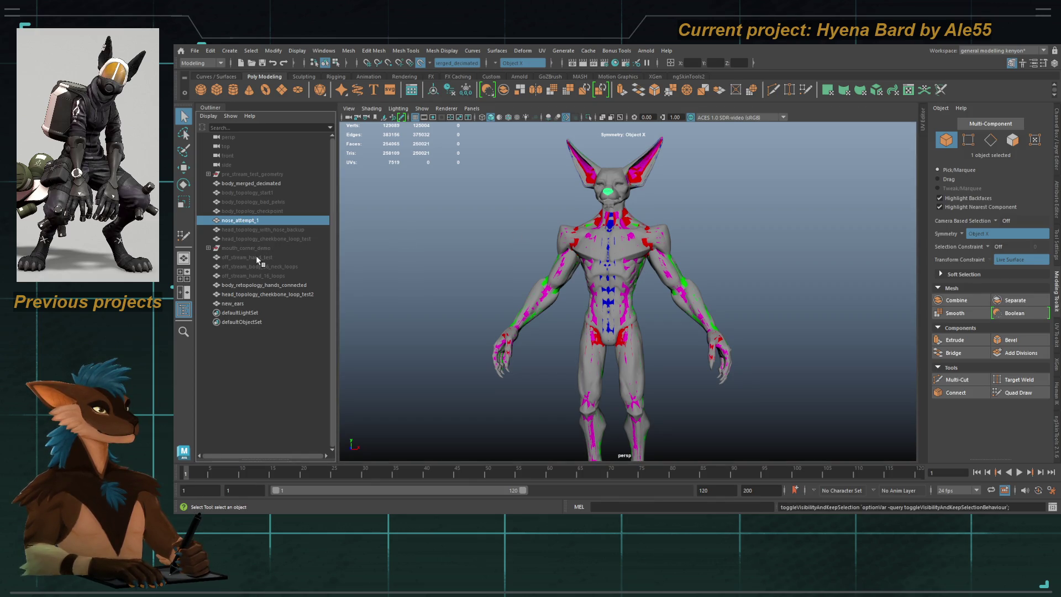
pyautogui.moveTo(256, 257); pyautogui.dragTo(271, 276)
pyautogui.press('h')
pyautogui.keyDown('alt'); pyautogui.moveTo(467, 262); pyautogui.dragTo(539, 263); pyautogui.keyUp('alt')
pyautogui.press('h')
pyautogui.scroll(5, 579, 214)
pyautogui.click(532, 225)
# Step: Save the scene as hyena_bard_02.mb
pyautogui.moveTo(532, 225)
pyautogui.keyDown('alt'); pyautogui.mouseDown()
pyautogui.moveTo(548, 260)
pyautogui.moveTo(670, 315)
pyautogui.moveTo(694, 309)
pyautogui.mouseUp(); pyautogui.keyUp('alt')
pyautogui.click(599, 252)
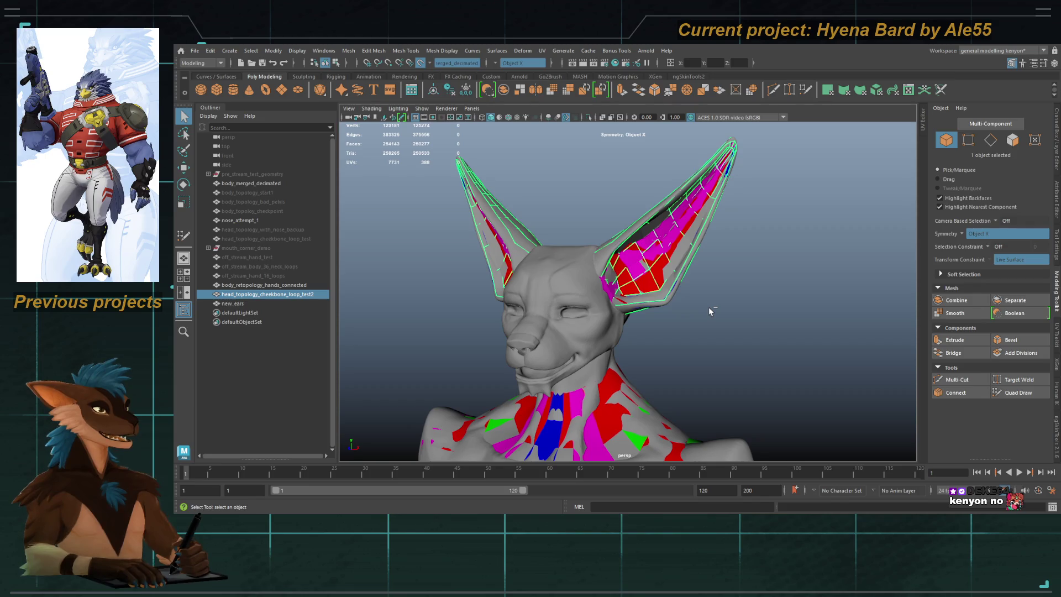
pyautogui.moveTo(694, 304)
pyautogui.keyDown('alt'); pyautogui.mouseDown()
pyautogui.moveTo(672, 286)
pyautogui.moveTo(699, 288)
pyautogui.mouseUp(); pyautogui.keyUp('alt')
pyautogui.hotkey('ctrl', 's')
pyautogui.click(709, 313)
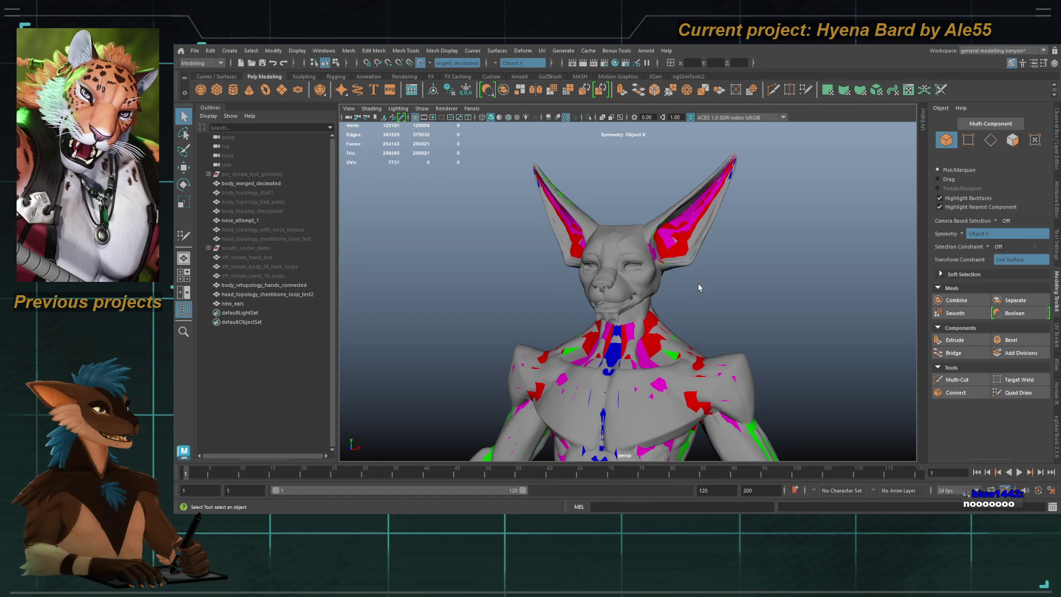
pyautogui.keyDown('alt'); pyautogui.moveTo(697, 284); pyautogui.dragTo(674, 276, button='middle'); pyautogui.keyUp('alt')
pyautogui.hotkey('ctrl', 's')
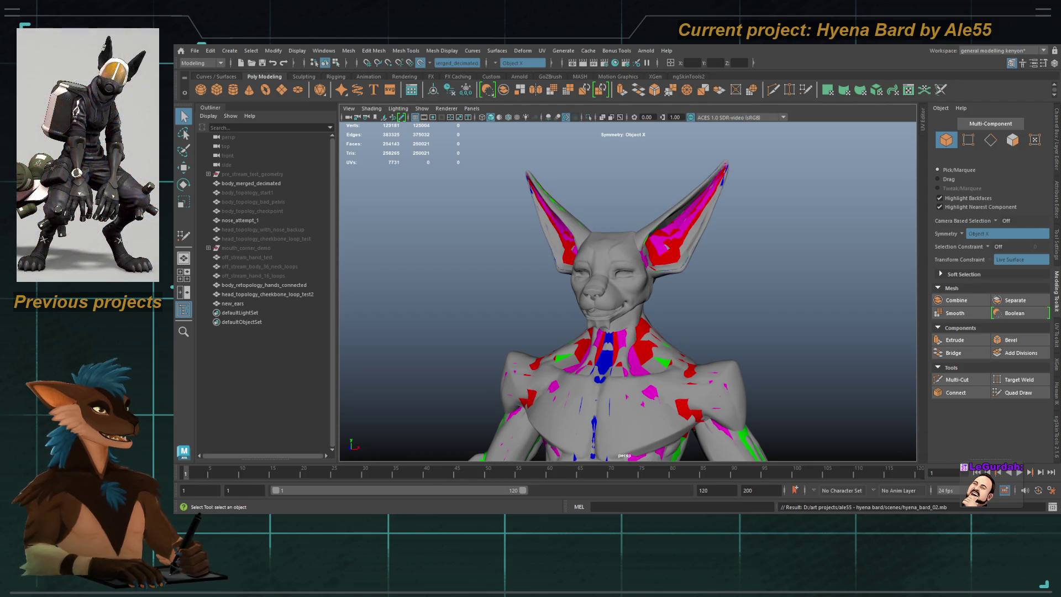
# Step: Isolate the ear mesh and frame it in the viewport
pyautogui.keyDown('alt'); pyautogui.moveTo(635, 288); pyautogui.dragTo(541, 218); pyautogui.keyUp('alt')
pyautogui.click(592, 255)
pyautogui.click(587, 117)
pyautogui.press('f')
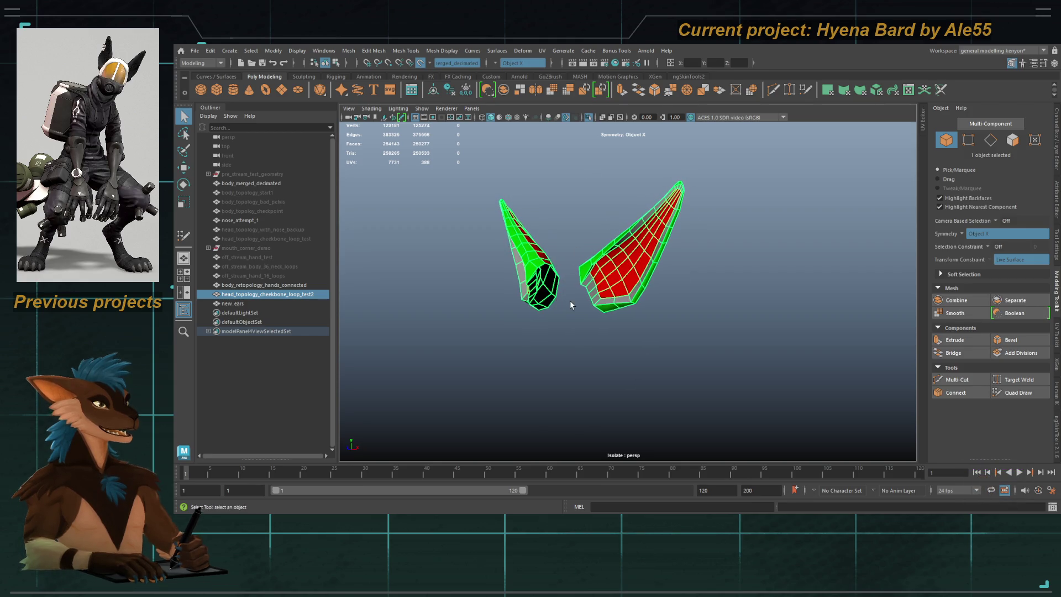
pyautogui.scroll(3, 569, 304)
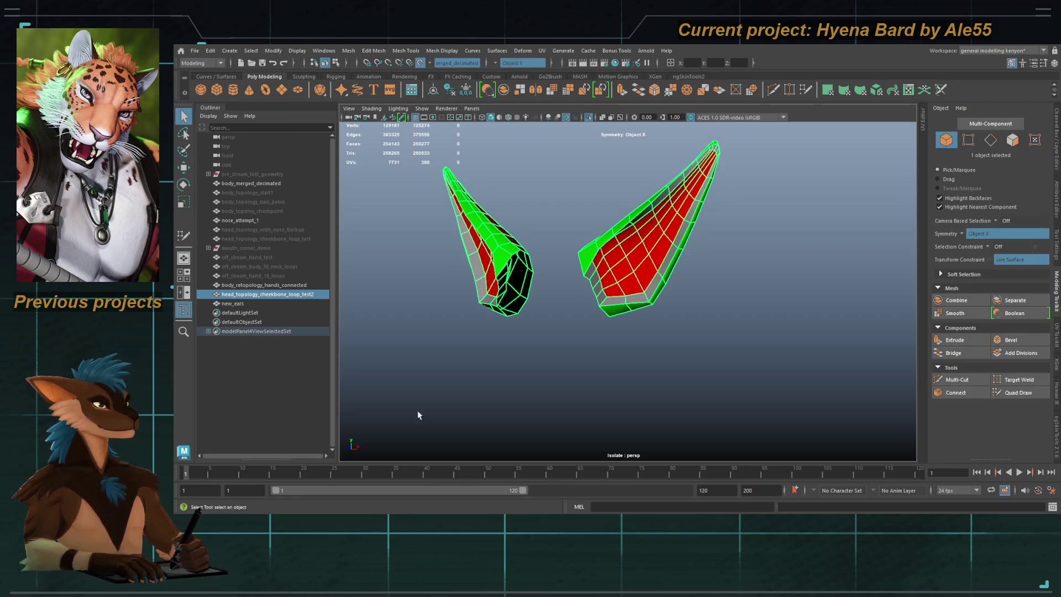
pyautogui.keyDown('alt'); pyautogui.moveTo(384, 429); pyautogui.dragTo(439, 376); pyautogui.keyUp('alt')
pyautogui.click(524, 145)
pyautogui.hotkey('ctrl', '1')
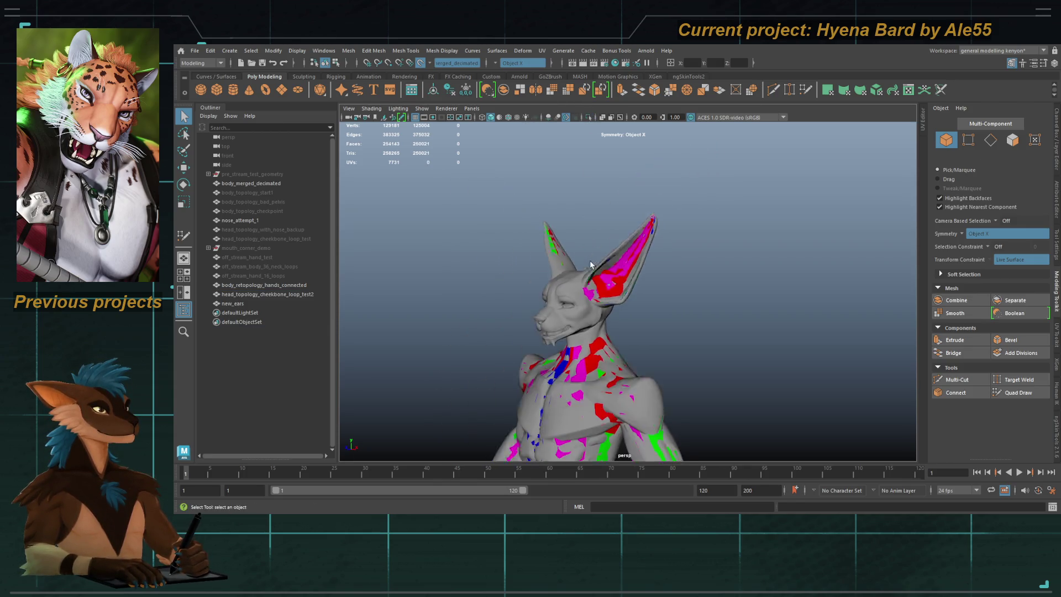
# Step: Expand the new group, select the pasted head retopology copy and isolate it
pyautogui.keyDown('alt'); pyautogui.moveTo(634, 301); pyautogui.dragTo(638, 308); pyautogui.keyUp('alt')
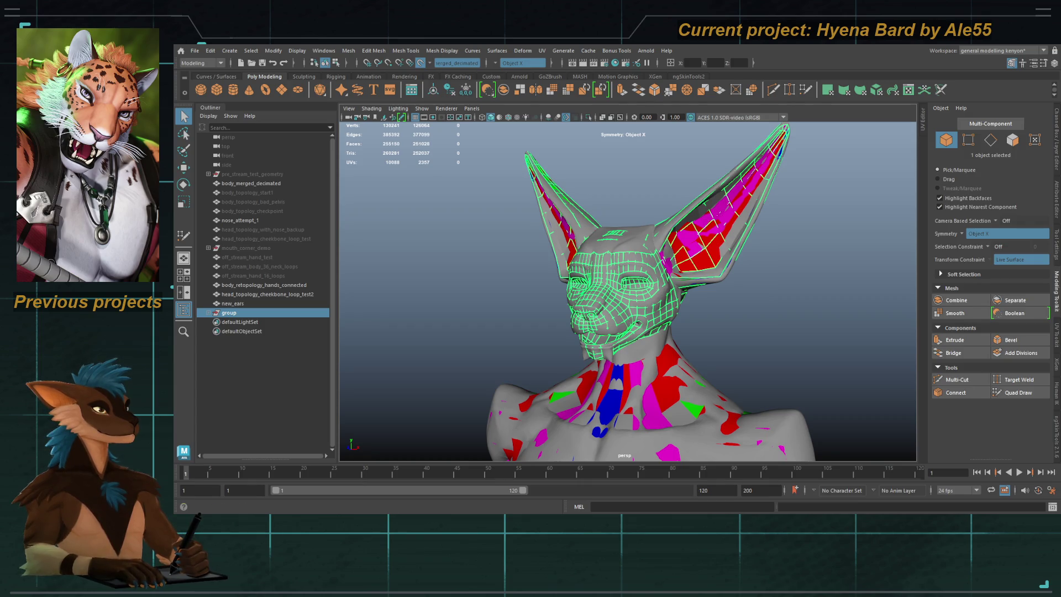
pyautogui.click(367, 281)
pyautogui.click(208, 312)
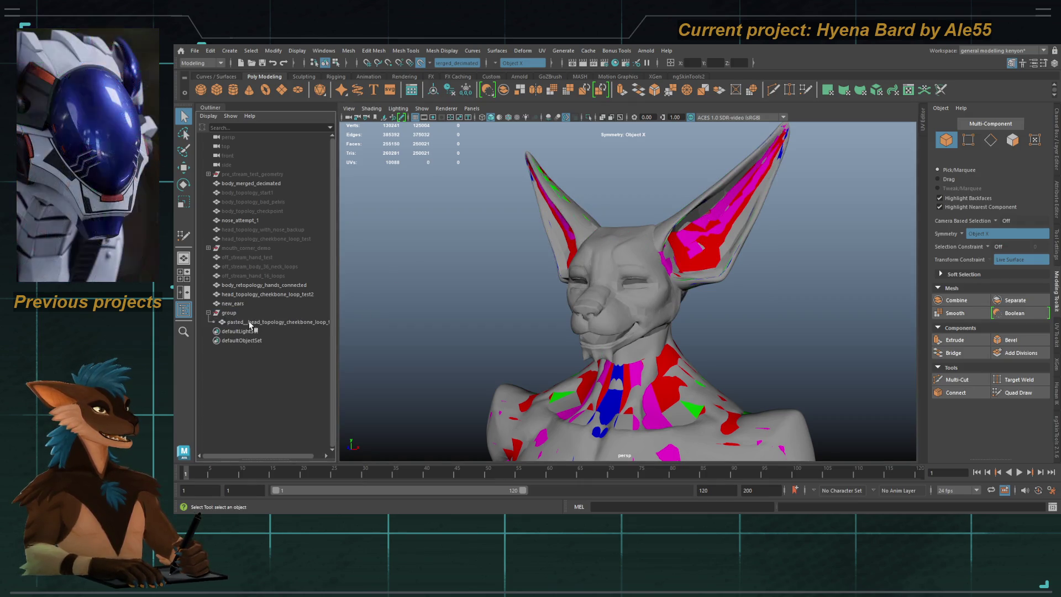
pyautogui.click(265, 322)
pyautogui.moveTo(516, 315)
pyautogui.keyDown('alt'); pyautogui.mouseDown()
pyautogui.moveTo(500, 315)
pyautogui.moveTo(532, 296)
pyautogui.mouseUp(); pyautogui.keyUp('alt')
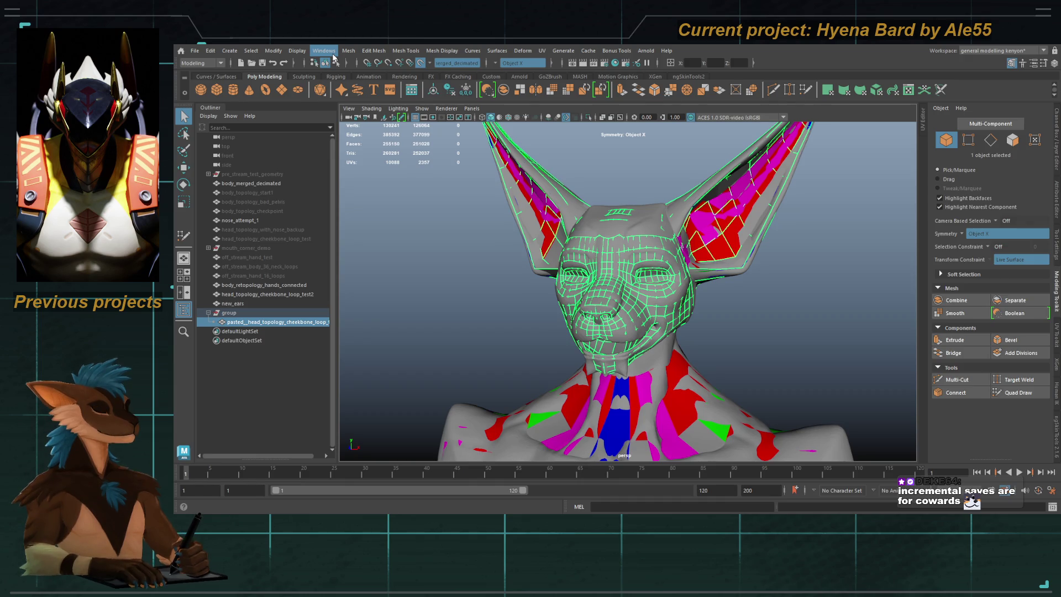
pyautogui.click(565, 273)
pyautogui.click(565, 274)
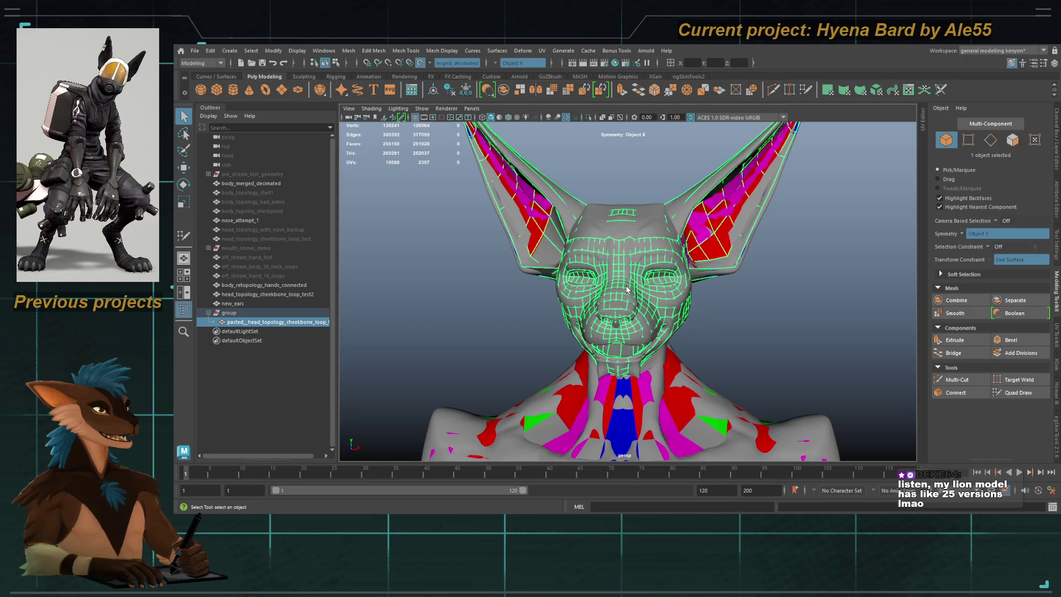
pyautogui.moveTo(627, 289)
pyautogui.keyDown('alt'); pyautogui.mouseDown()
pyautogui.moveTo(635, 297)
pyautogui.moveTo(619, 292)
pyautogui.mouseUp(); pyautogui.keyUp('alt')
pyautogui.hotkey('ctrl', '1')
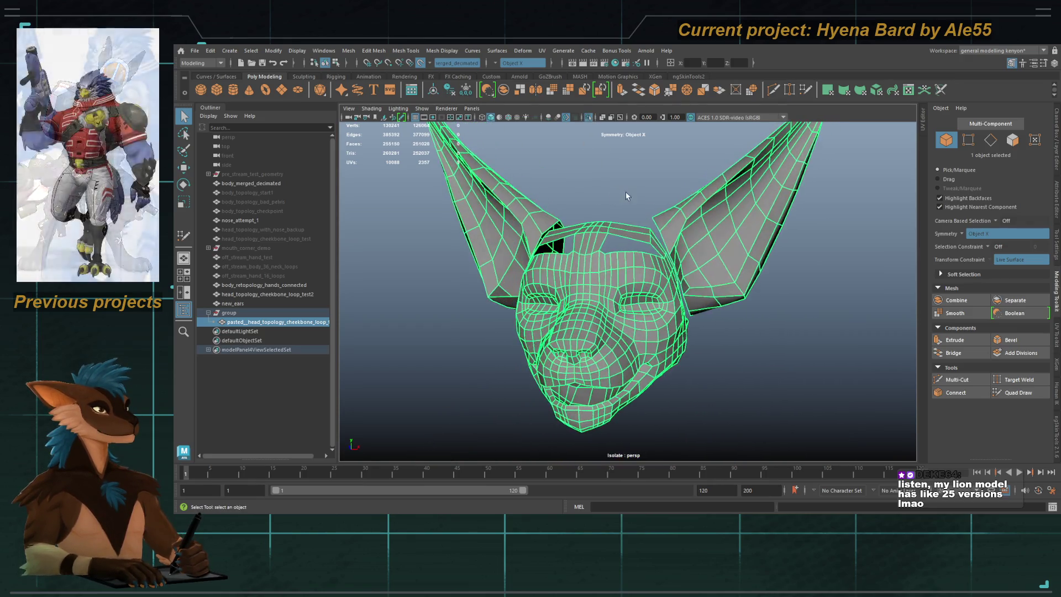
# Step: Delete the ear faces and the leftover ear stub faces from the pasted head
pyautogui.press('F11')
pyautogui.press('Delete')
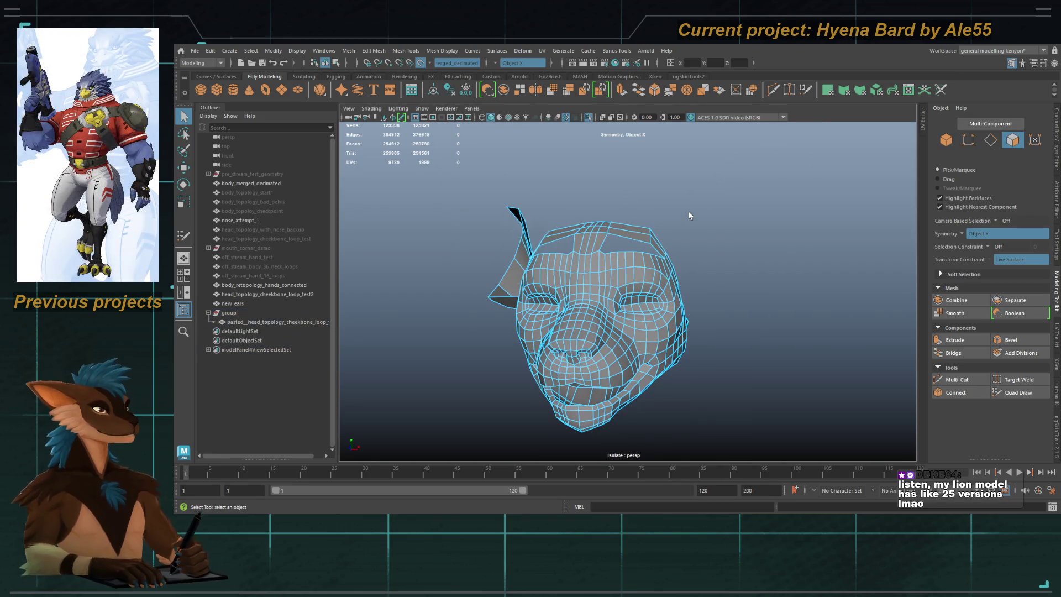
pyautogui.keyDown('alt'); pyautogui.moveTo(679, 213); pyautogui.dragTo(524, 253); pyautogui.keyUp('alt')
pyautogui.doubleClick(523, 253)
pyautogui.press('Delete')
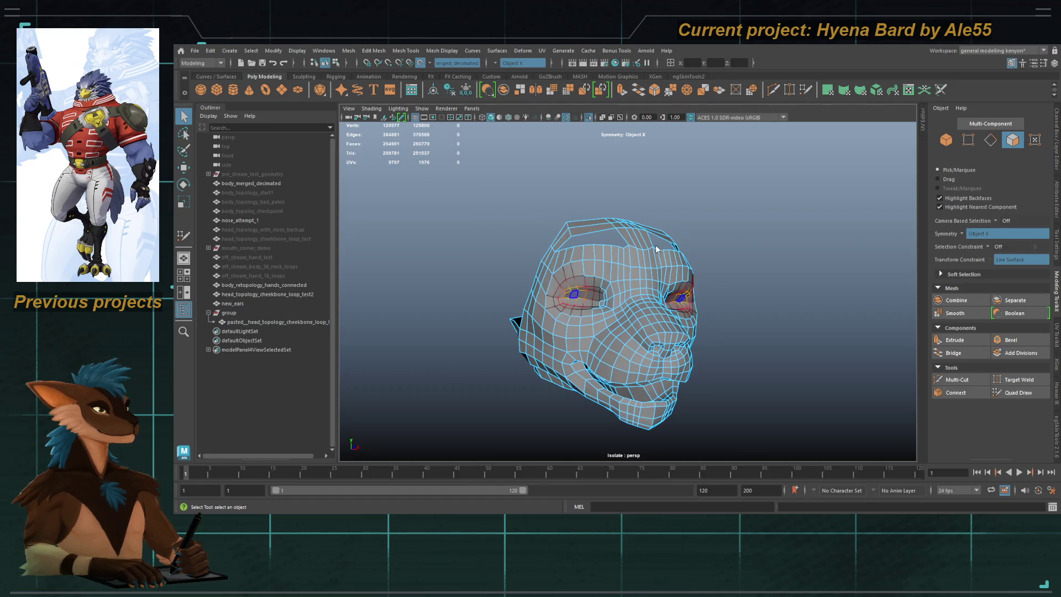
pyautogui.press('F8')
pyautogui.keyDown('alt'); pyautogui.moveTo(618, 271); pyautogui.dragTo(647, 272); pyautogui.keyUp('alt')
pyautogui.press('[')
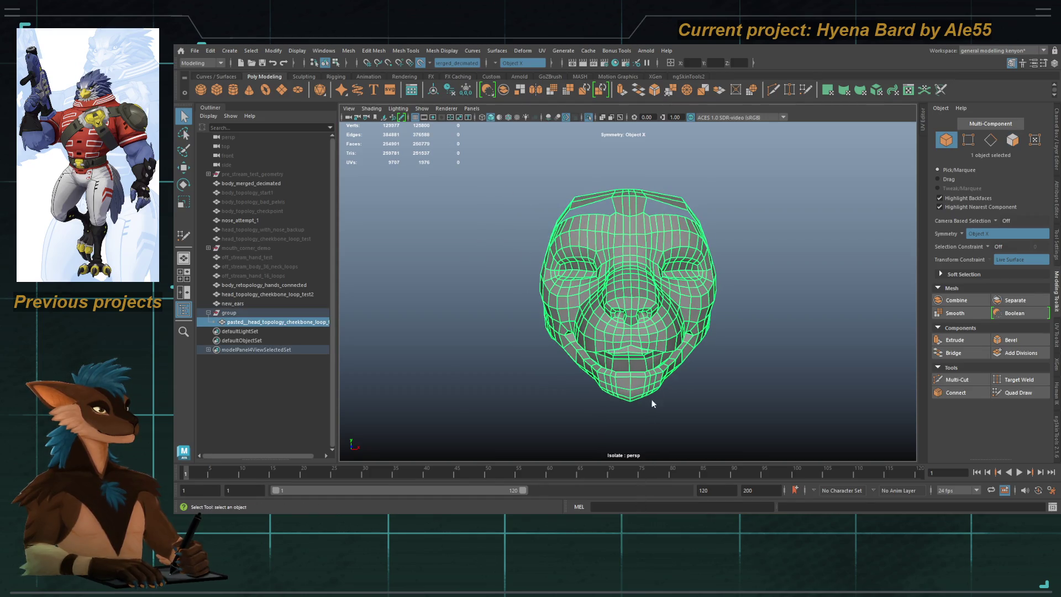
# Step: Average all 848 head vertices, then bring back the full sculpt
pyautogui.press('F8')
pyautogui.keyDown('alt'); pyautogui.moveTo(628, 253); pyautogui.dragTo(580, 266); pyautogui.keyUp('alt')
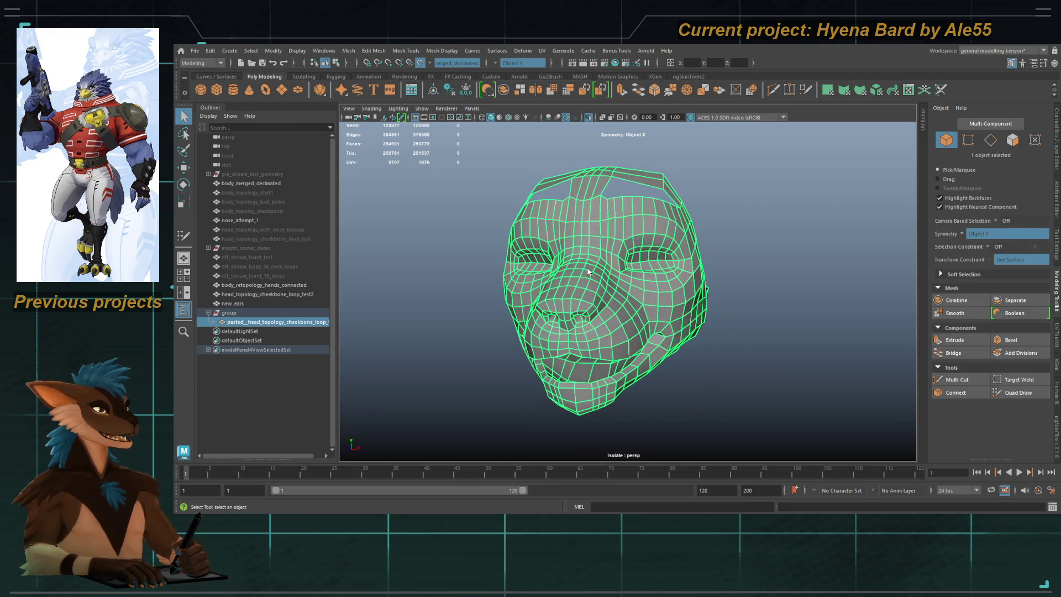
pyautogui.moveTo(503, 171); pyautogui.dragTo(658, 356)
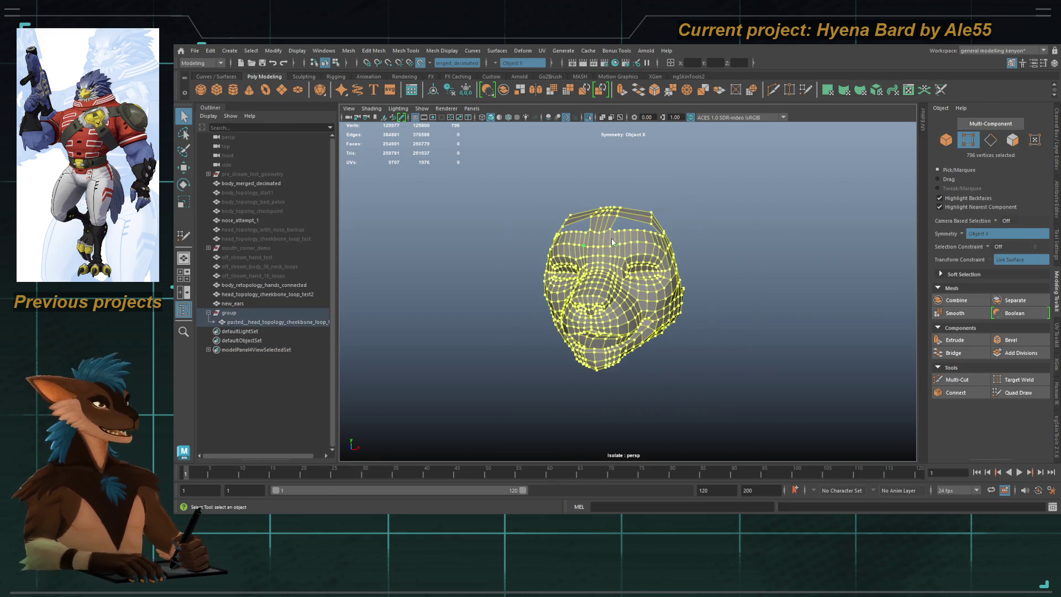
pyautogui.press('F8')
pyautogui.press('[')
pyautogui.press('[')
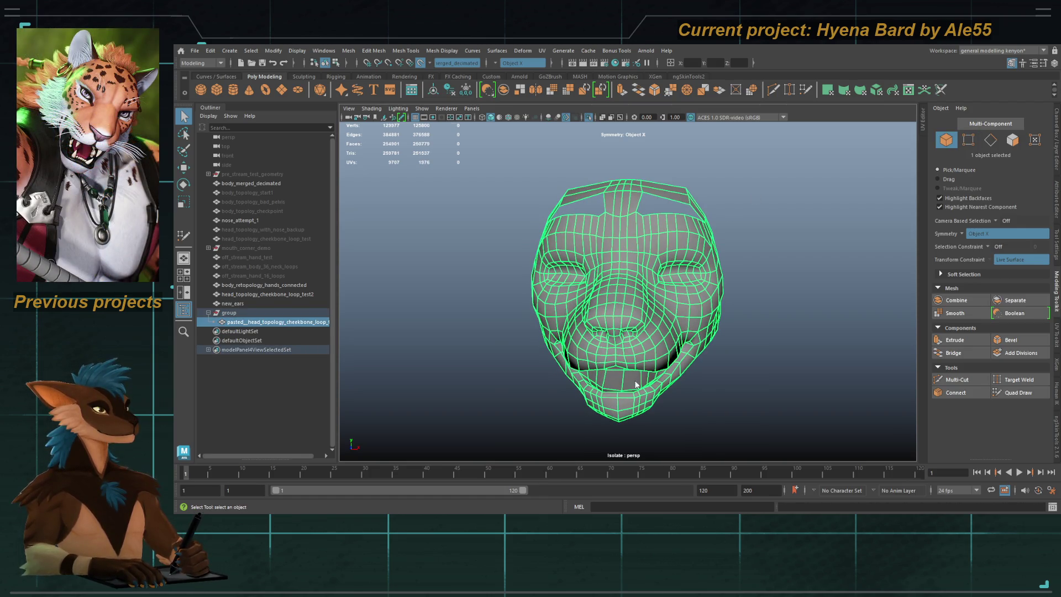
pyautogui.press('F8')
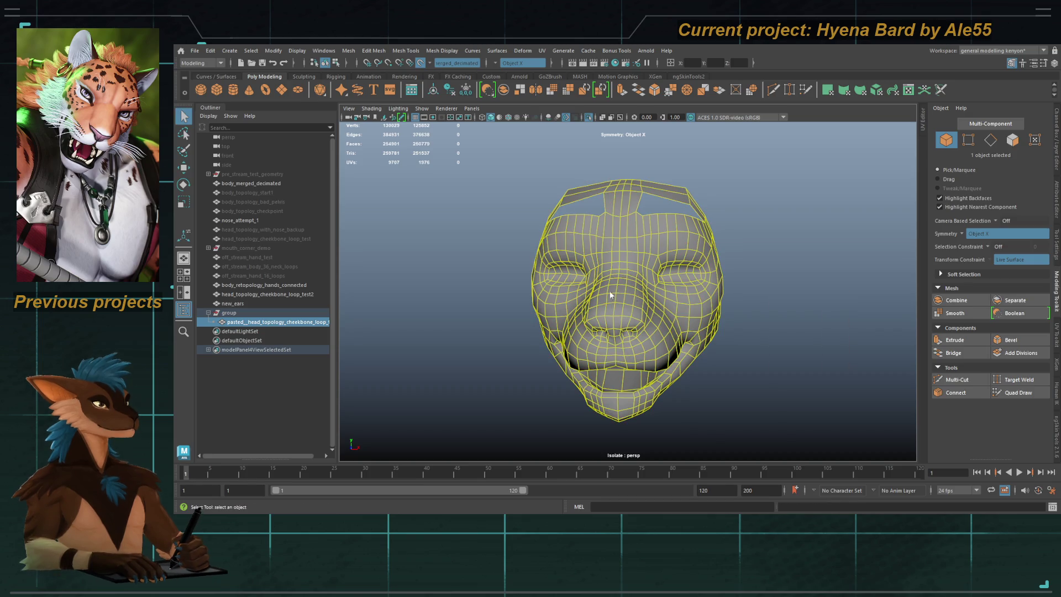
pyautogui.scroll(-2, 606, 294)
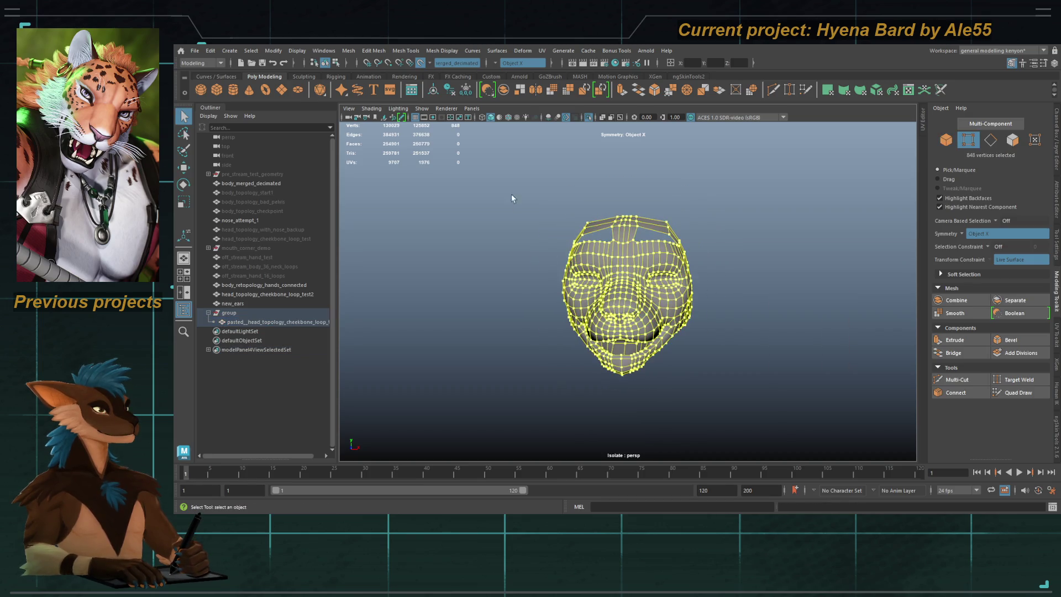
pyautogui.press('F8')
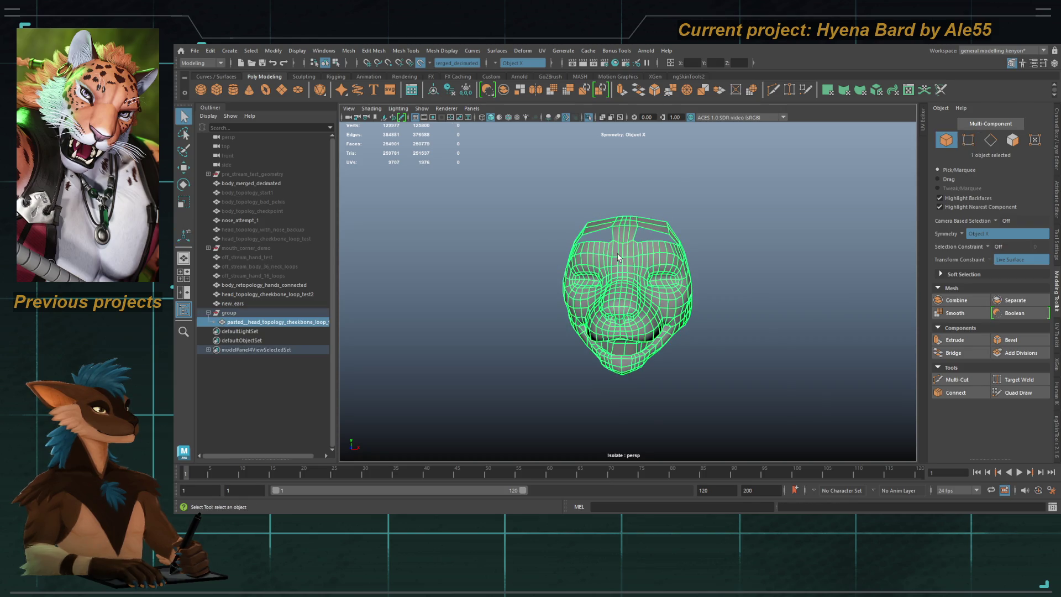
pyautogui.press('f')
pyautogui.click(588, 119)
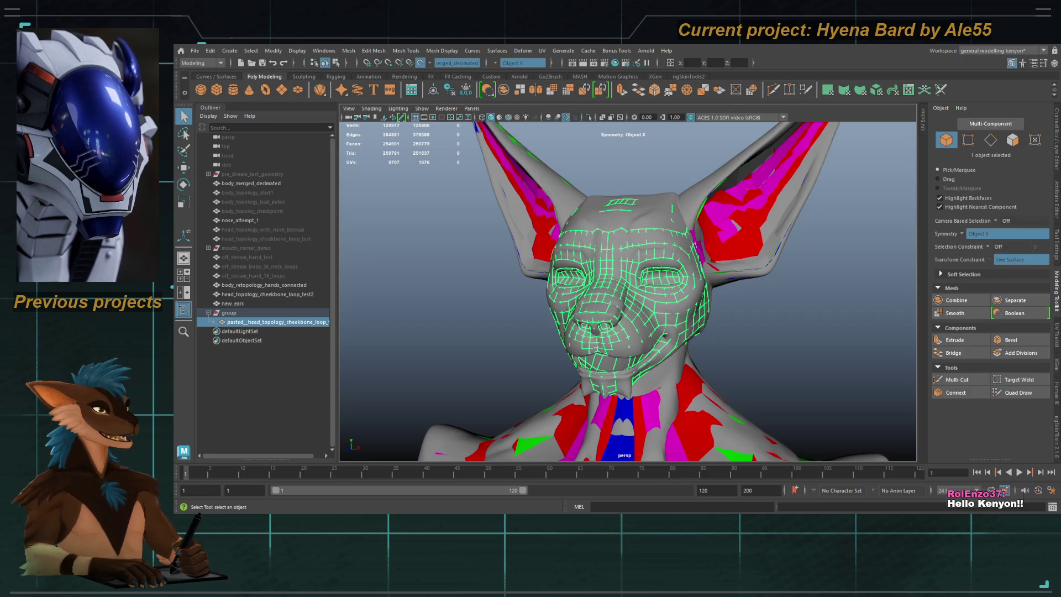
# Step: Check the pasted head retopology mesh and save the scene
pyautogui.click(458, 302)
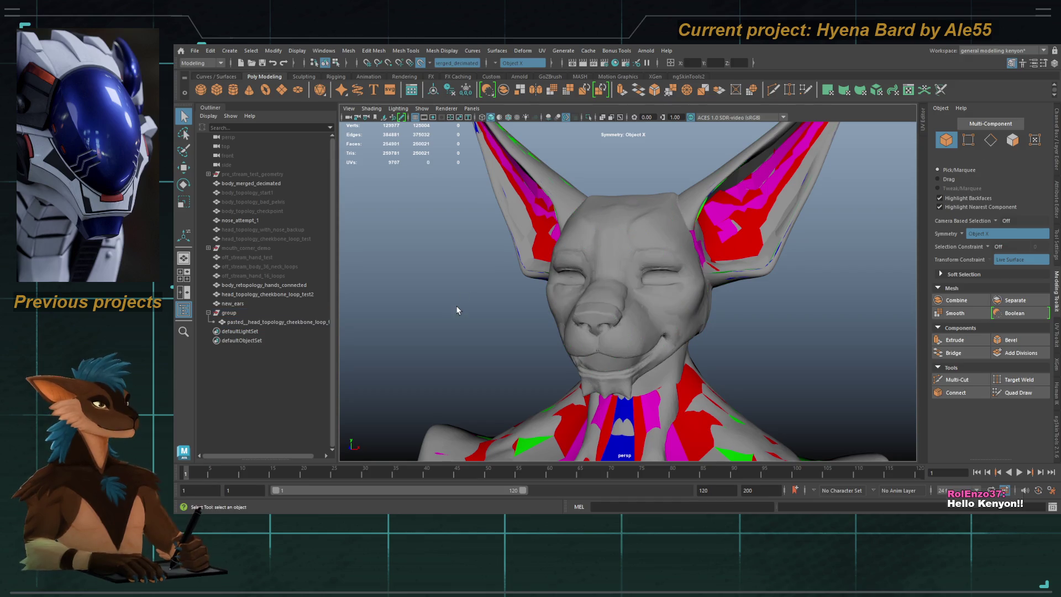
pyautogui.scroll(2, 458, 302)
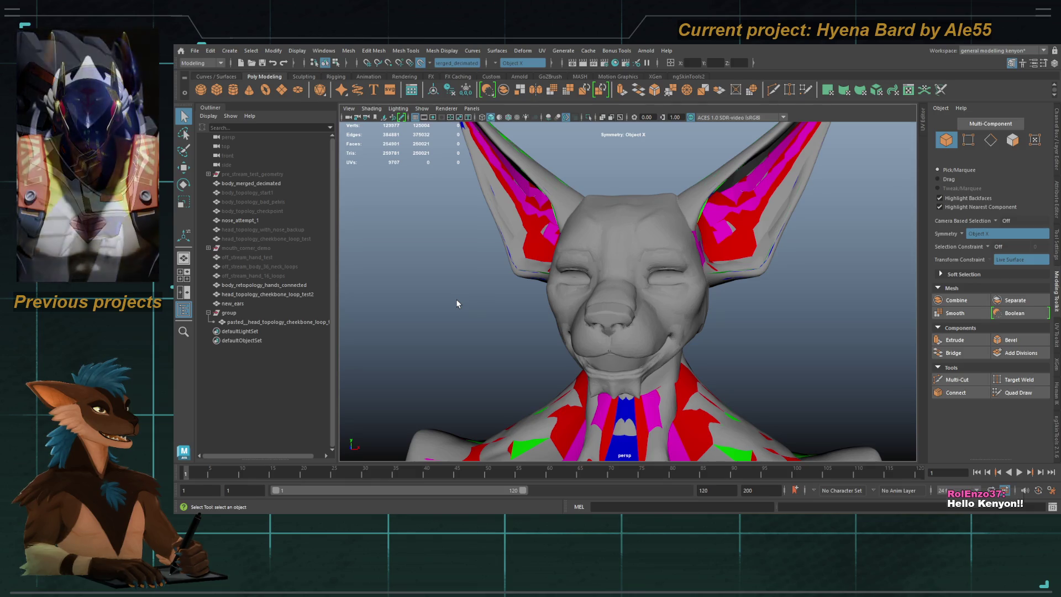
pyautogui.click(608, 287)
pyautogui.keyDown('alt'); pyautogui.moveTo(607, 288); pyautogui.dragTo(552, 280); pyautogui.keyUp('alt')
pyautogui.click(627, 322)
pyautogui.keyDown('alt'); pyautogui.moveTo(628, 323); pyautogui.dragTo(585, 292); pyautogui.keyUp('alt')
pyautogui.hotkey('ctrl', 's')
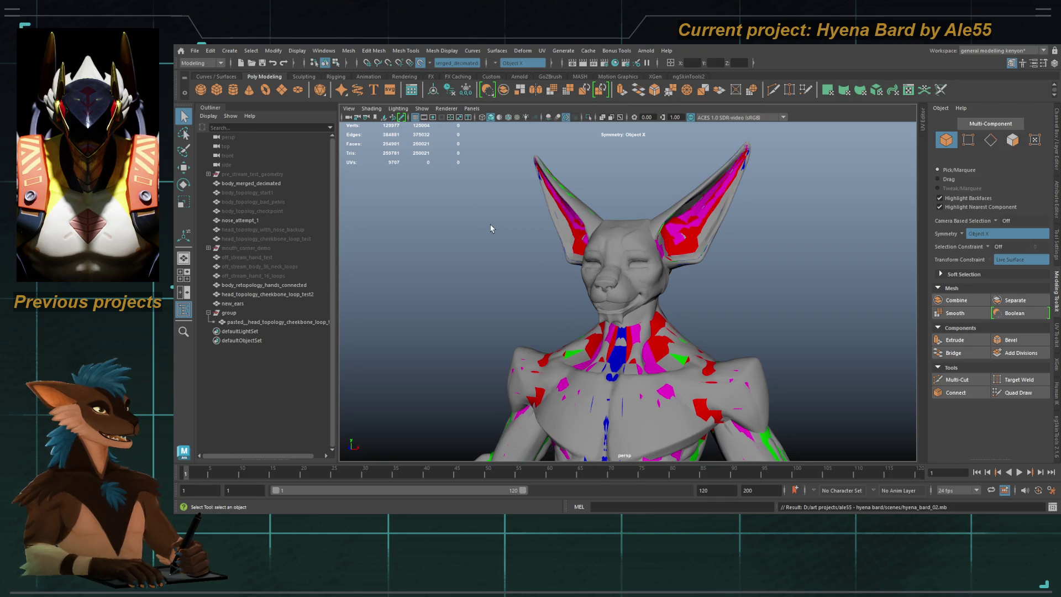
# Step: Isolate the head retopology mesh together with new_ears and orbit around them
pyautogui.moveTo(491, 290)
pyautogui.keyDown('alt'); pyautogui.mouseDown()
pyautogui.moveTo(488, 267)
pyautogui.moveTo(453, 253)
pyautogui.mouseUp(); pyautogui.keyUp('alt')
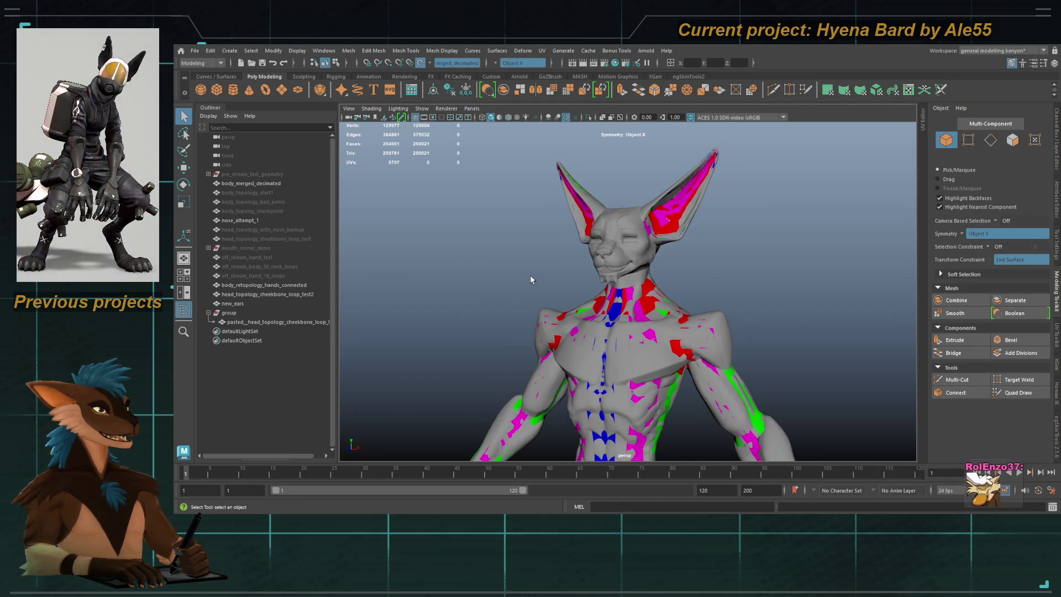
pyautogui.scroll(2, 614, 243)
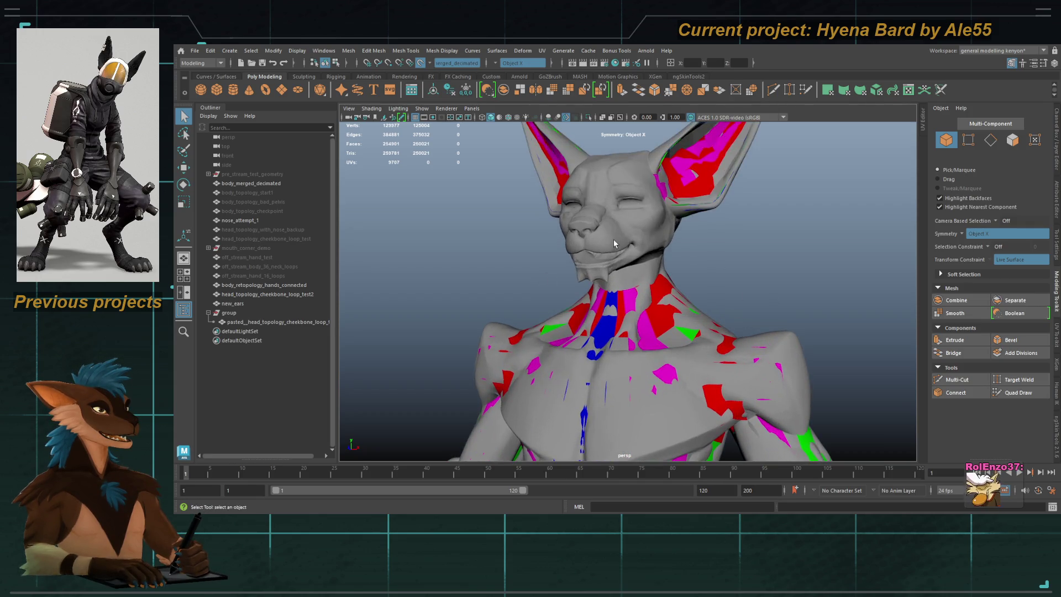
pyautogui.click(614, 243)
pyautogui.moveTo(614, 244)
pyautogui.keyDown('alt'); pyautogui.mouseDown()
pyautogui.moveTo(659, 278)
pyautogui.moveTo(604, 296)
pyautogui.mouseUp(); pyautogui.keyUp('alt')
pyautogui.keyDown('shift'); pyautogui.click(681, 232); pyautogui.keyUp('shift')
pyautogui.moveTo(681, 232)
pyautogui.keyDown('alt'); pyautogui.mouseDown()
pyautogui.moveTo(618, 281)
pyautogui.moveTo(573, 204)
pyautogui.moveTo(622, 261)
pyautogui.moveTo(580, 278)
pyautogui.mouseUp(); pyautogui.keyUp('alt')
pyautogui.hotkey('ctrl', '1')
pyautogui.click(580, 278)
pyautogui.click(642, 382)
pyautogui.moveTo(643, 383)
pyautogui.keyDown('alt'); pyautogui.mouseDown()
pyautogui.moveTo(526, 350)
pyautogui.moveTo(595, 158)
pyautogui.mouseUp(); pyautogui.keyUp('alt')
pyautogui.moveTo(592, 119)
pyautogui.keyDown('alt'); pyautogui.mouseDown()
pyautogui.moveTo(577, 116)
pyautogui.moveTo(590, 111)
pyautogui.mouseUp(); pyautogui.keyUp('alt')
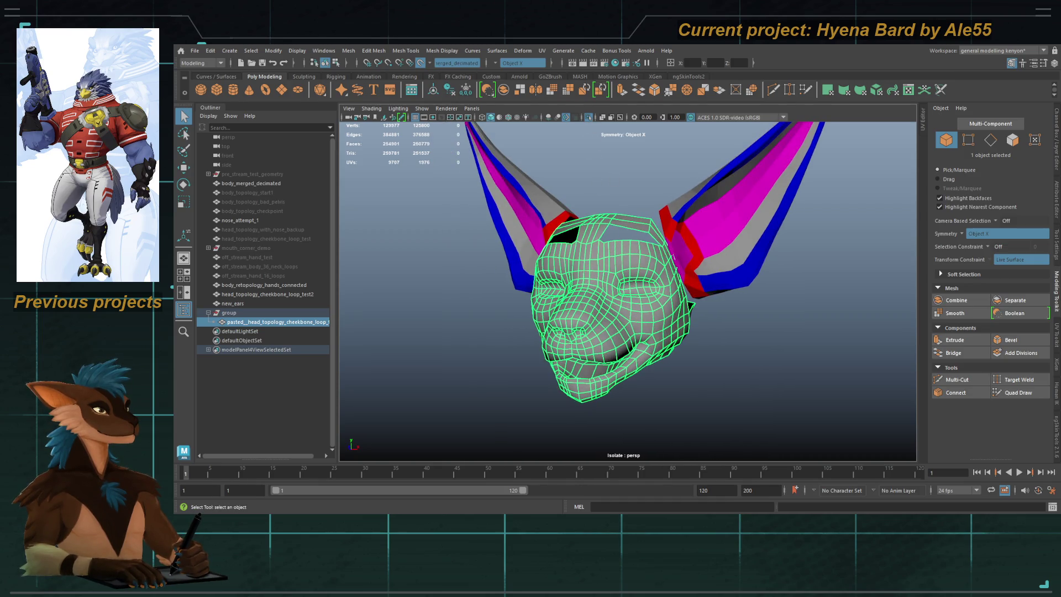
# Step: Isolate the head on its own and switch to face selection
pyautogui.click(589, 117)
pyautogui.click(589, 118)
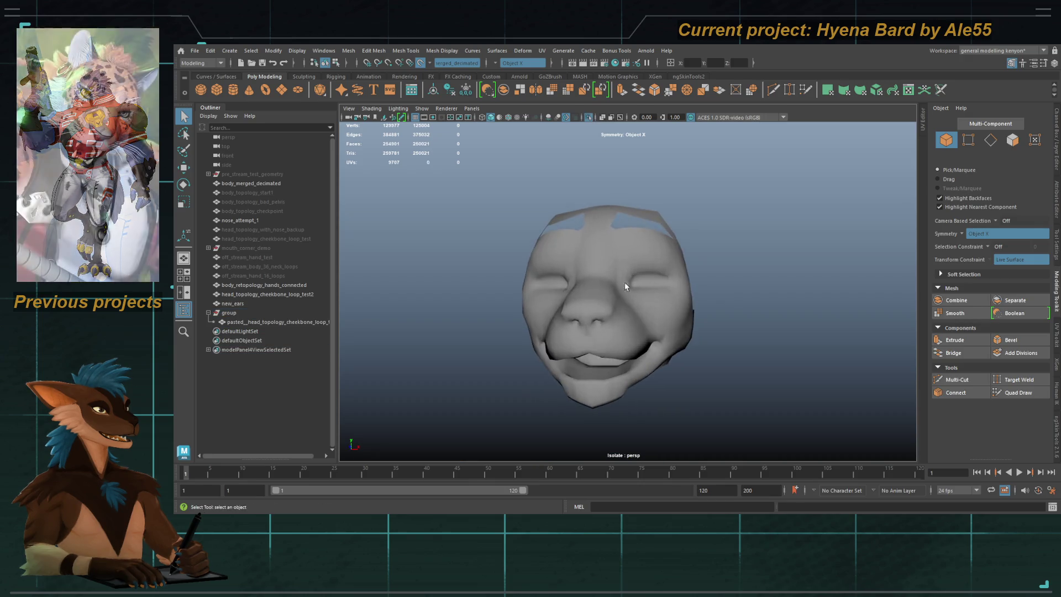
pyautogui.press('F11')
pyautogui.click(613, 242)
pyautogui.doubleClick(618, 259)
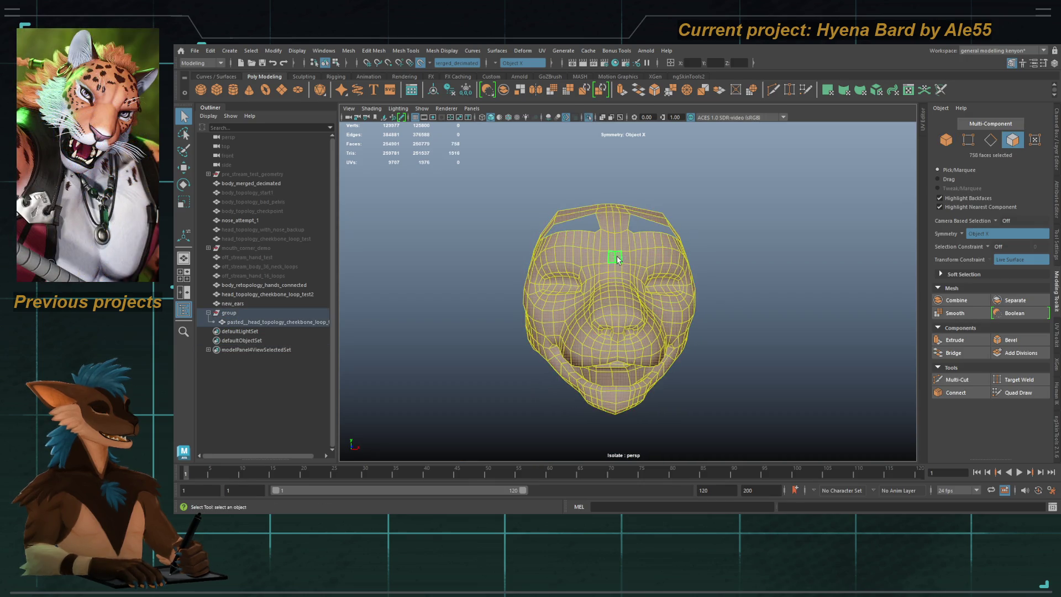
# Step: Select the vertical centre face loop, the eye-ring loops and a forehead strip
pyautogui.click(614, 243)
pyautogui.keyDown('shift'); pyautogui.doubleClick(619, 251); pyautogui.keyUp('shift')
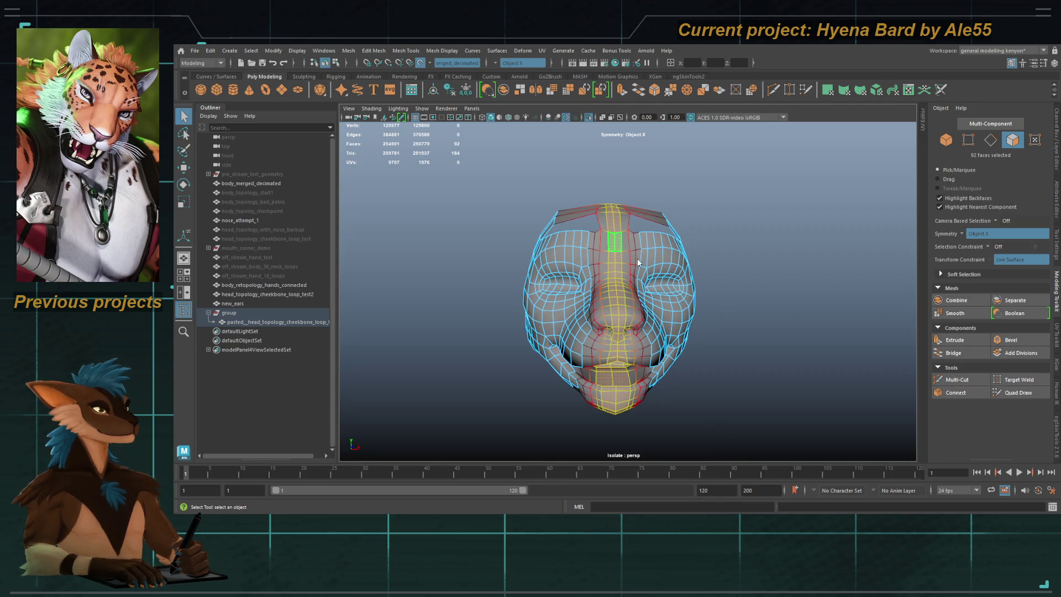
pyautogui.moveTo(621, 247)
pyautogui.keyDown('alt'); pyautogui.mouseDown()
pyautogui.moveTo(586, 259)
pyautogui.moveTo(617, 271)
pyautogui.mouseUp(); pyautogui.keyUp('alt')
pyautogui.doubleClick(617, 271)
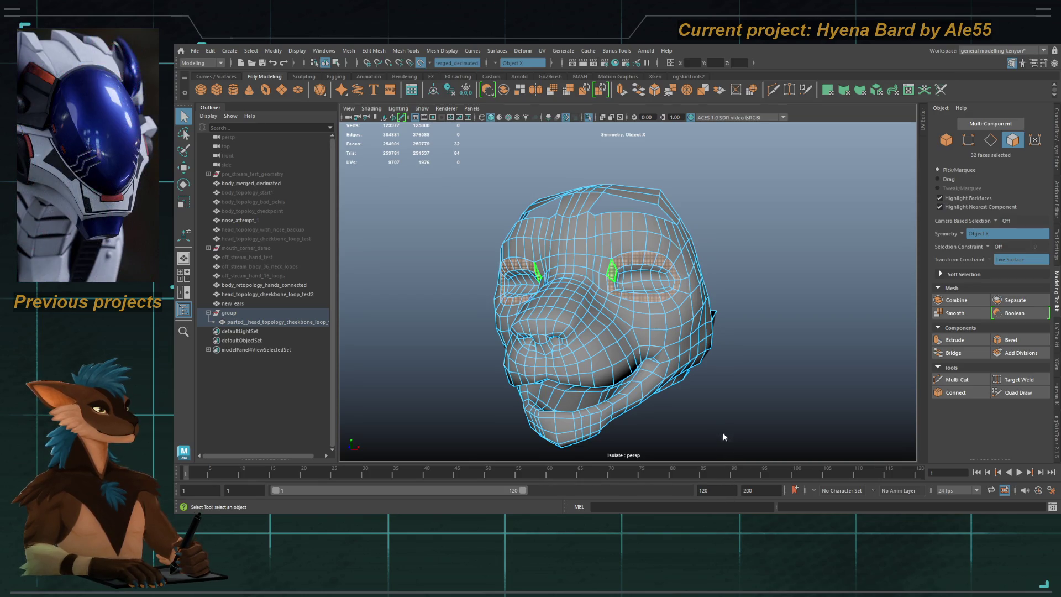
pyautogui.keyDown('alt'); pyautogui.moveTo(726, 425); pyautogui.dragTo(614, 232); pyautogui.keyUp('alt')
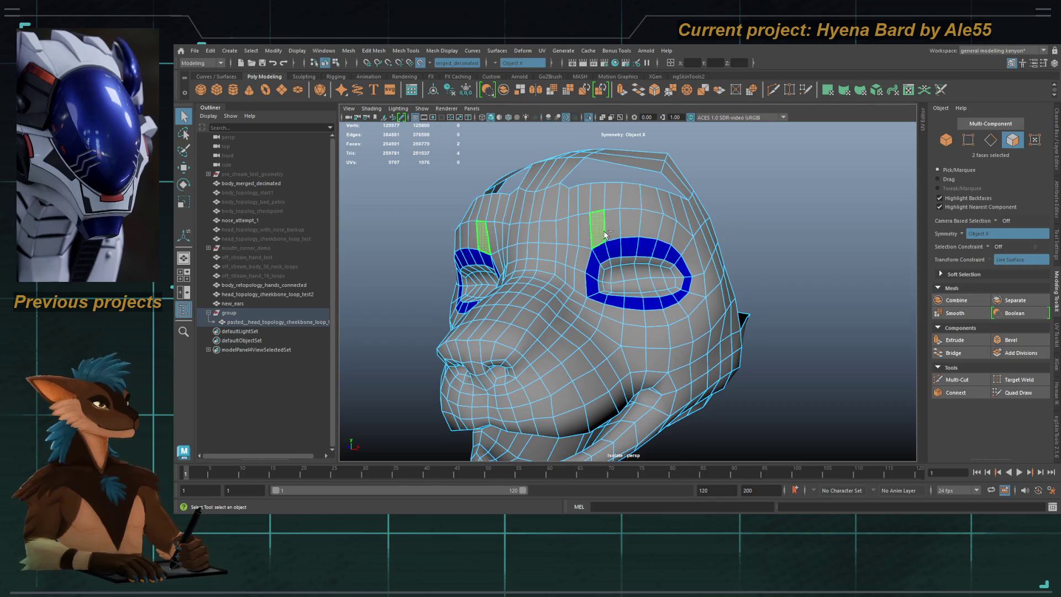
pyautogui.keyDown('shift'); pyautogui.click(614, 232); pyautogui.keyUp('shift')
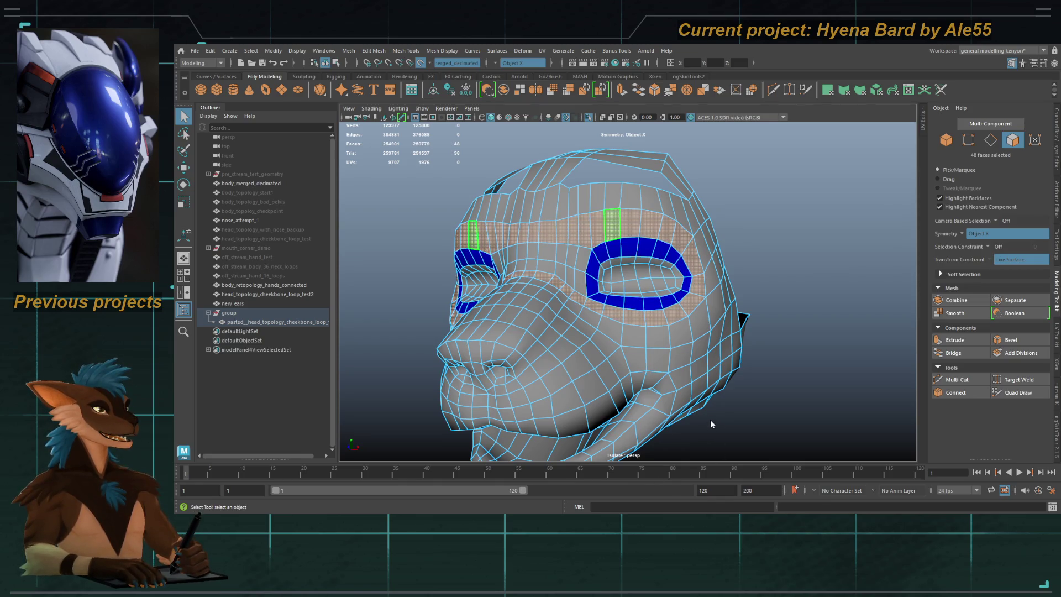
# Step: Select and grow the faces around the mouth, then colour them red
pyautogui.moveTo(612, 320)
pyautogui.keyDown('alt'); pyautogui.mouseDown()
pyautogui.moveTo(510, 348)
pyautogui.moveTo(569, 297)
pyautogui.moveTo(590, 301)
pyautogui.mouseUp(); pyautogui.keyUp('alt')
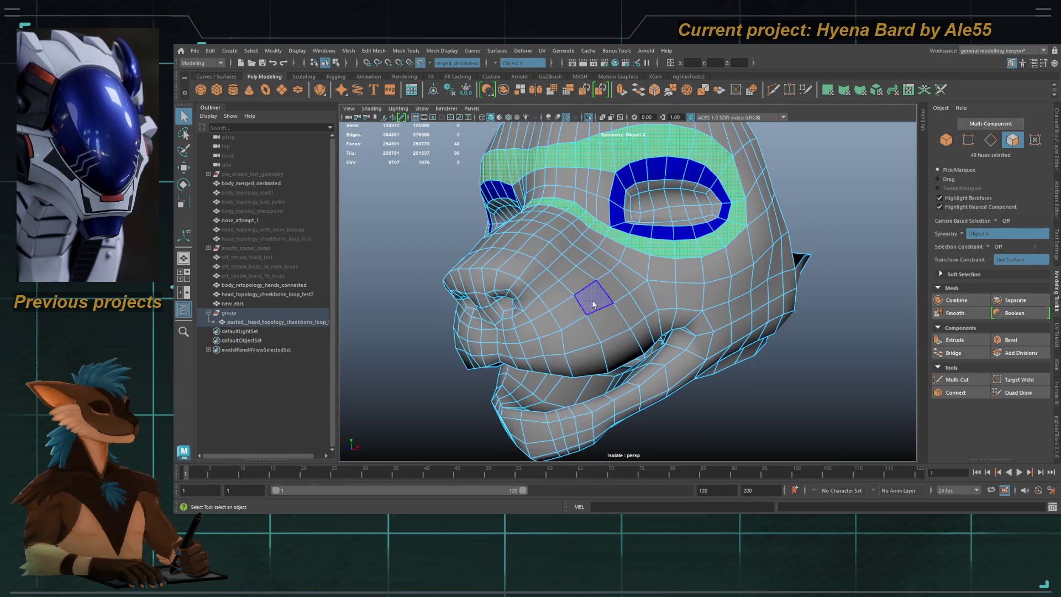
pyautogui.keyDown('alt'); pyautogui.moveTo(580, 355); pyautogui.dragTo(663, 321); pyautogui.keyUp('alt')
pyautogui.keyDown('shift'); pyautogui.click(663, 321); pyautogui.keyUp('shift')
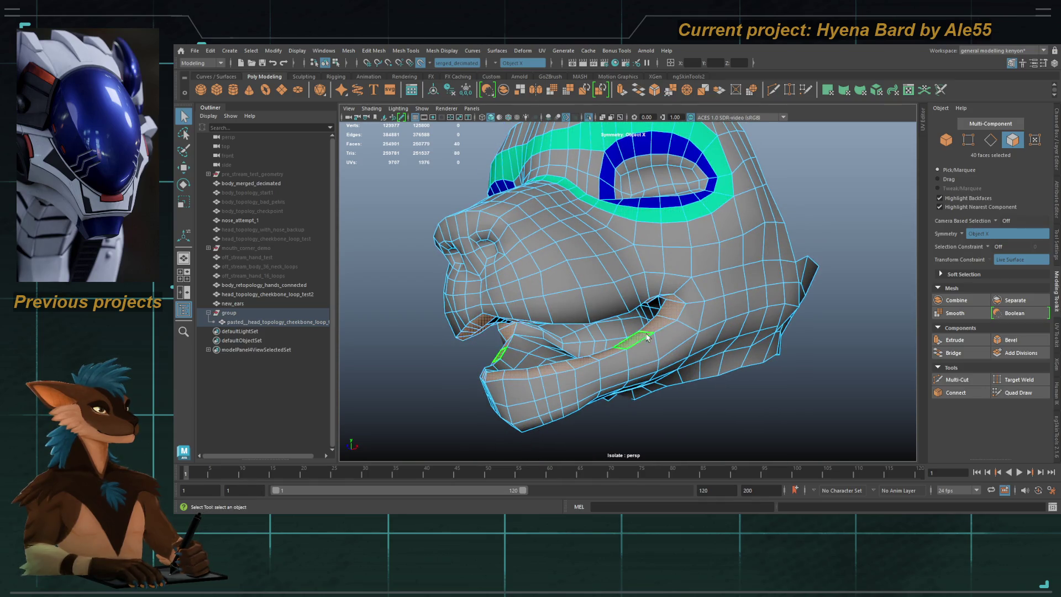
pyautogui.hotkey('shift', '.')
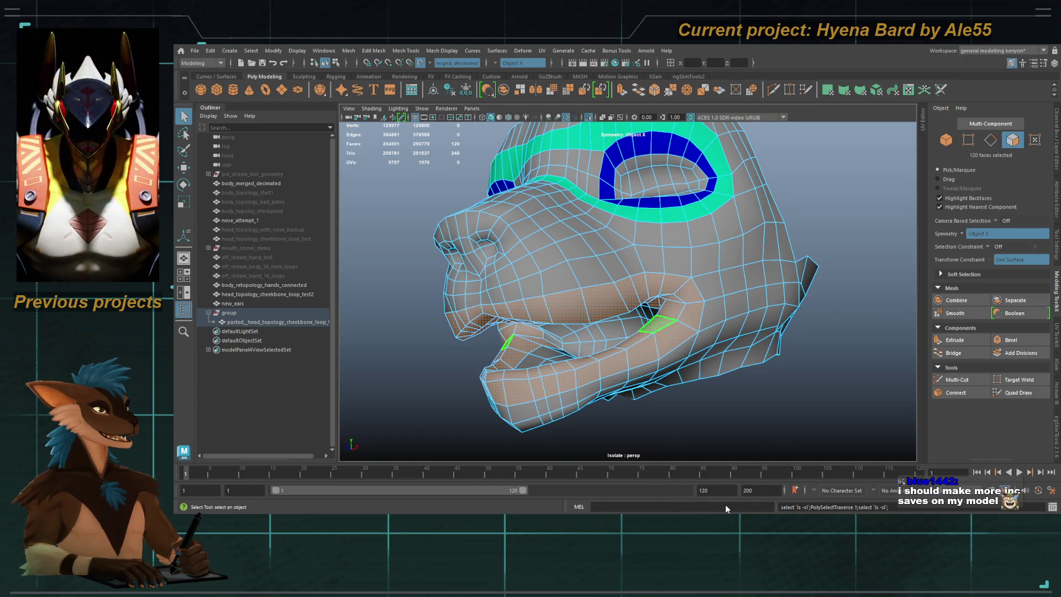
pyautogui.keyDown('alt'); pyautogui.moveTo(715, 409); pyautogui.dragTo(586, 276); pyautogui.keyUp('alt')
# Step: Select the face strip running from nose to chin and colour it blue
pyautogui.click(583, 275)
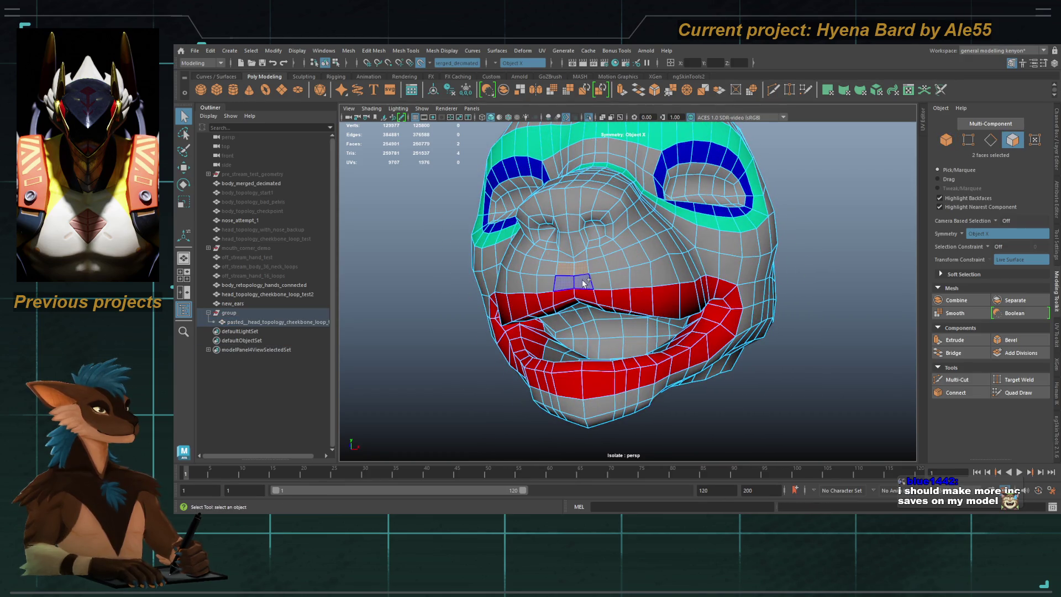
pyautogui.keyDown('shift'); pyautogui.doubleClick(583, 283); pyautogui.keyUp('shift')
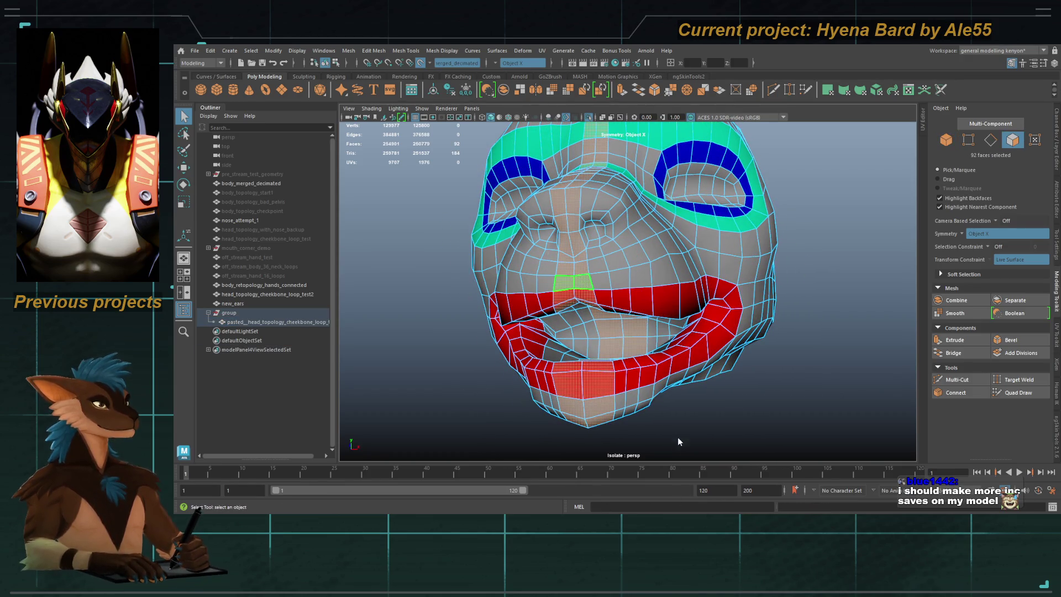
pyautogui.hotkey('ctrl', 'b')
# Step: Select the face loops ringing the eyes and colour them magenta
pyautogui.keyDown('alt'); pyautogui.moveTo(678, 421); pyautogui.dragTo(647, 232); pyautogui.keyUp('alt')
pyautogui.click(643, 223)
pyautogui.doubleClick(643, 224)
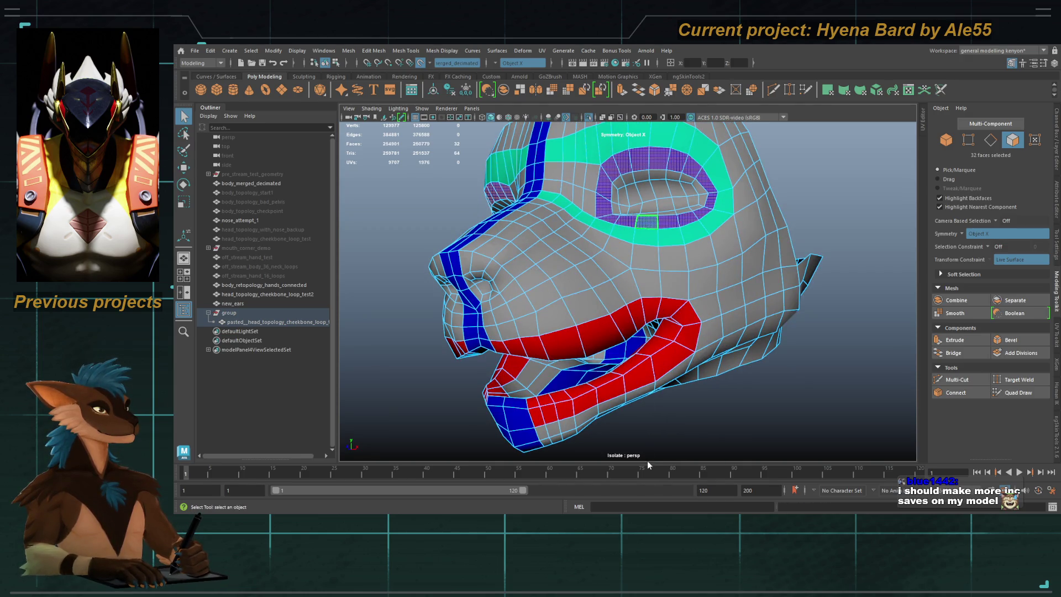
pyautogui.hotkey('ctrl', 'm')
# Step: Return to object mode and select the whole head mesh
pyautogui.press('F8')
pyautogui.keyDown('alt'); pyautogui.moveTo(731, 425); pyautogui.dragTo(592, 301); pyautogui.keyUp('alt')
pyautogui.click(591, 301)
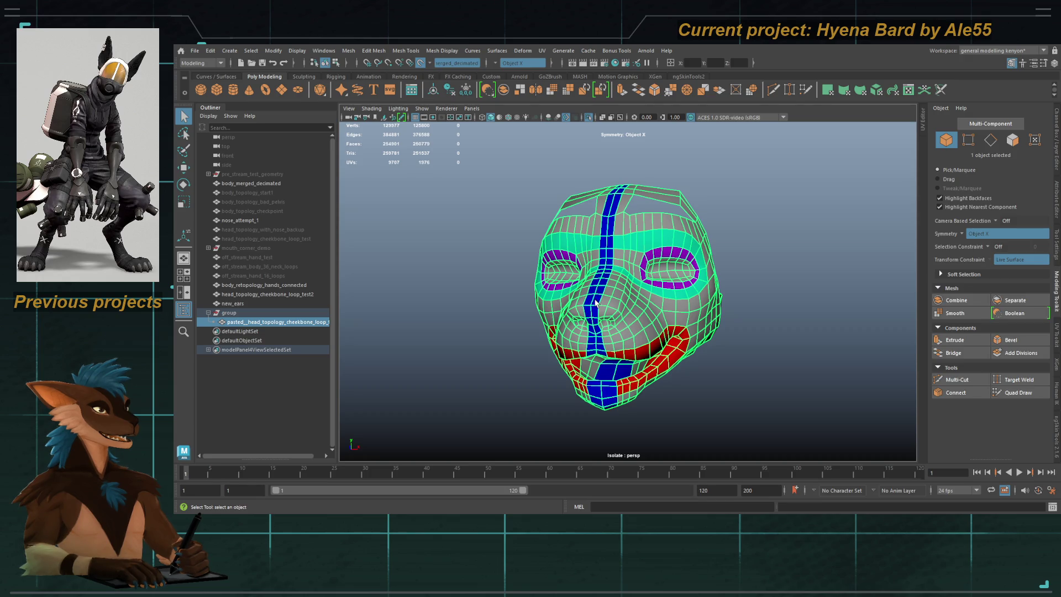
# Step: Give the head a new Lambert material and name it white_material
pyautogui.moveTo(614, 307)
pyautogui.keyDown('alt'); pyautogui.mouseDown()
pyautogui.moveTo(603, 318)
pyautogui.moveTo(569, 306)
pyautogui.mouseUp(); pyautogui.keyUp('alt')
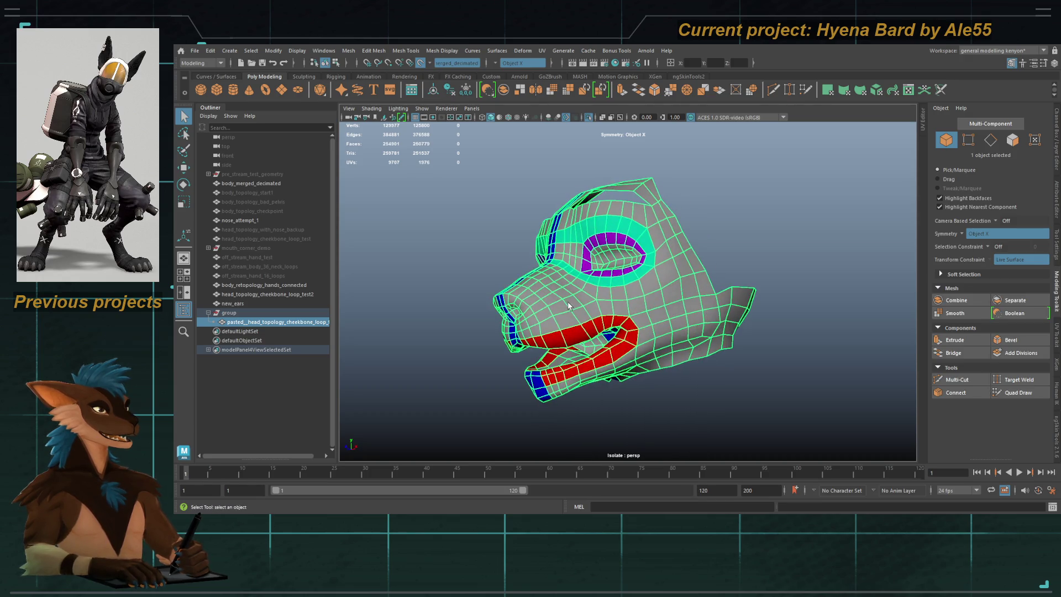
pyautogui.press('F11')
pyautogui.keyDown('alt'); pyautogui.moveTo(663, 316); pyautogui.dragTo(709, 341); pyautogui.keyUp('alt')
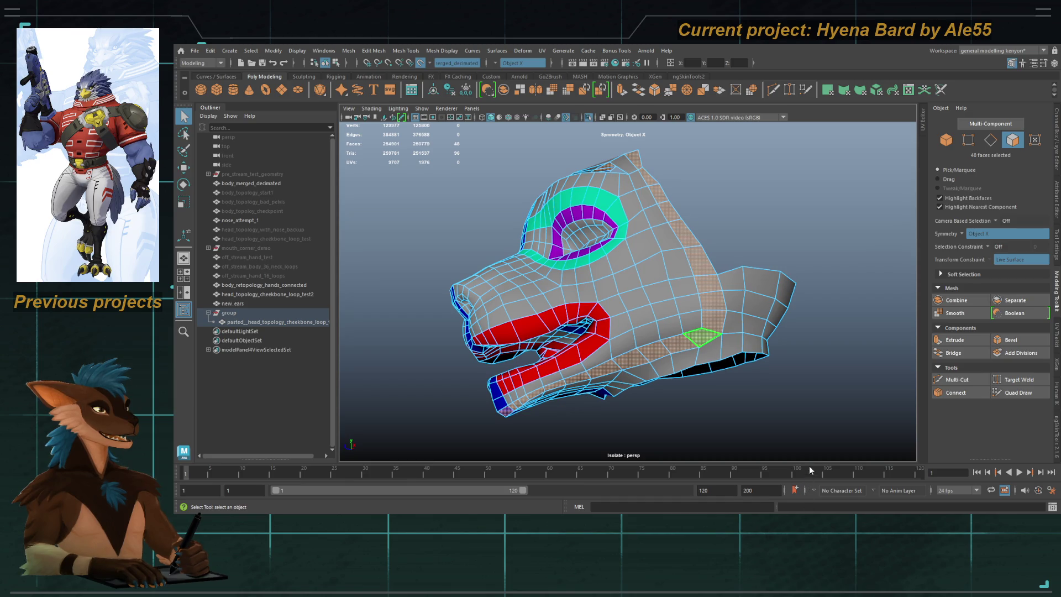
pyautogui.press('F8')
pyautogui.moveTo(774, 359)
pyautogui.keyDown('alt'); pyautogui.mouseDown()
pyautogui.moveTo(733, 331)
pyautogui.moveTo(641, 341)
pyautogui.mouseUp(); pyautogui.keyUp('alt')
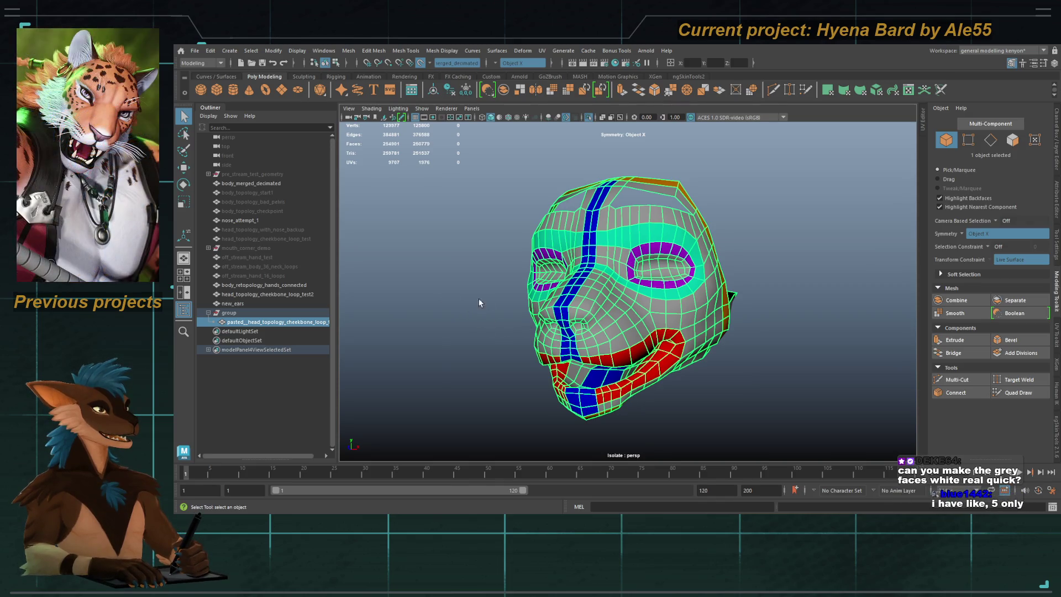
pyautogui.keyDown('alt'); pyautogui.moveTo(597, 320); pyautogui.dragTo(591, 310); pyautogui.keyUp('alt')
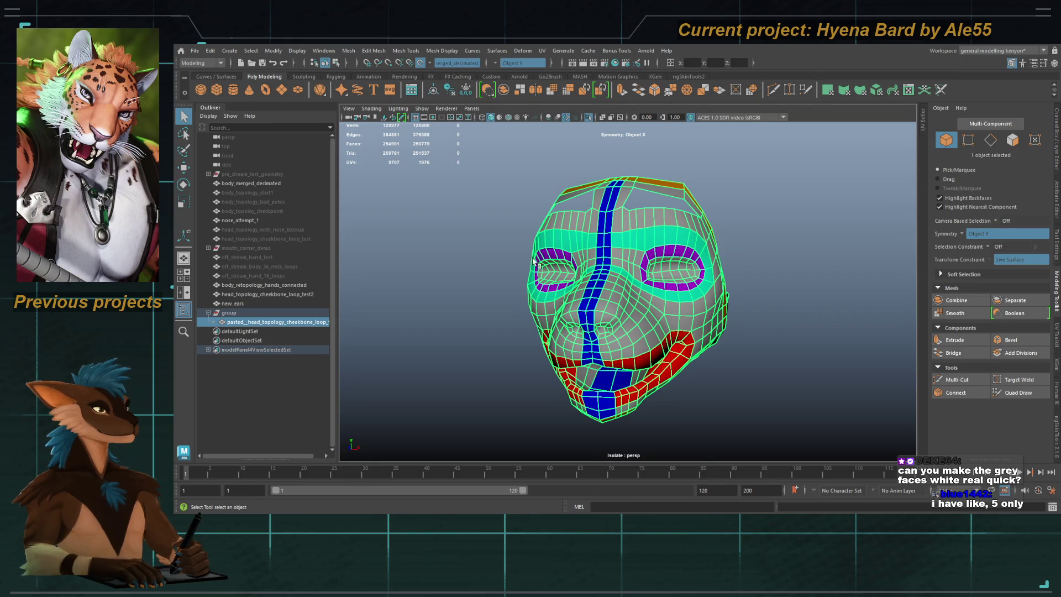
pyautogui.moveTo(533, 254); pyautogui.dragTo(574, 332, button='right')
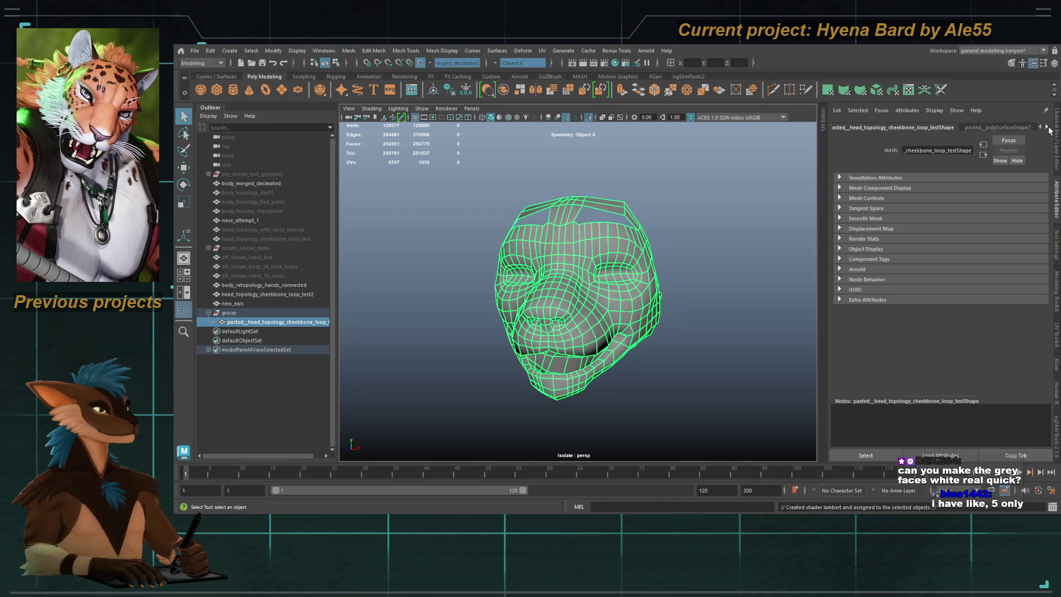
pyautogui.click(939, 150)
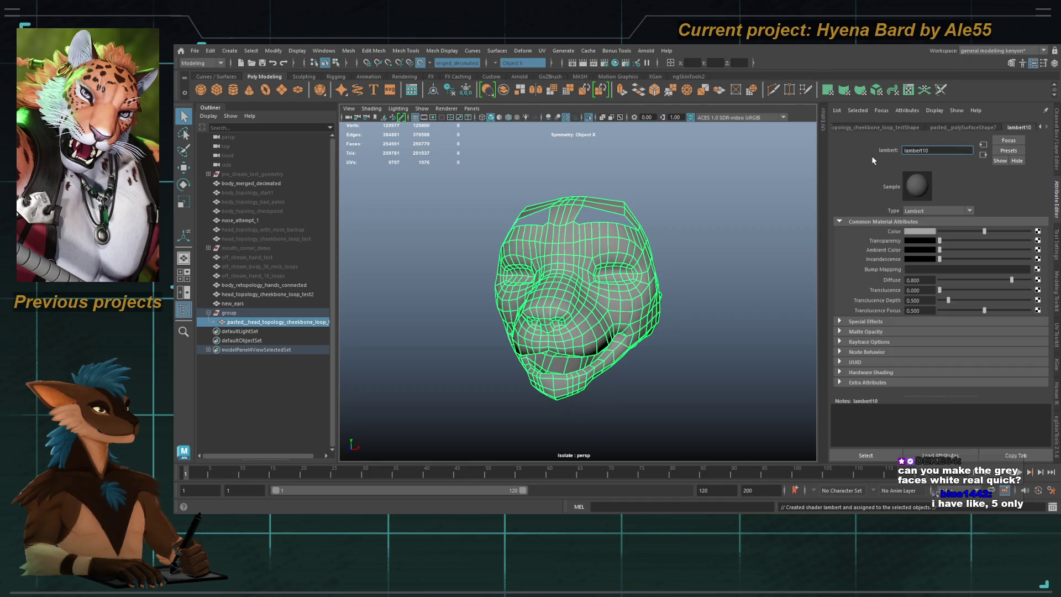
pyautogui.write('white')
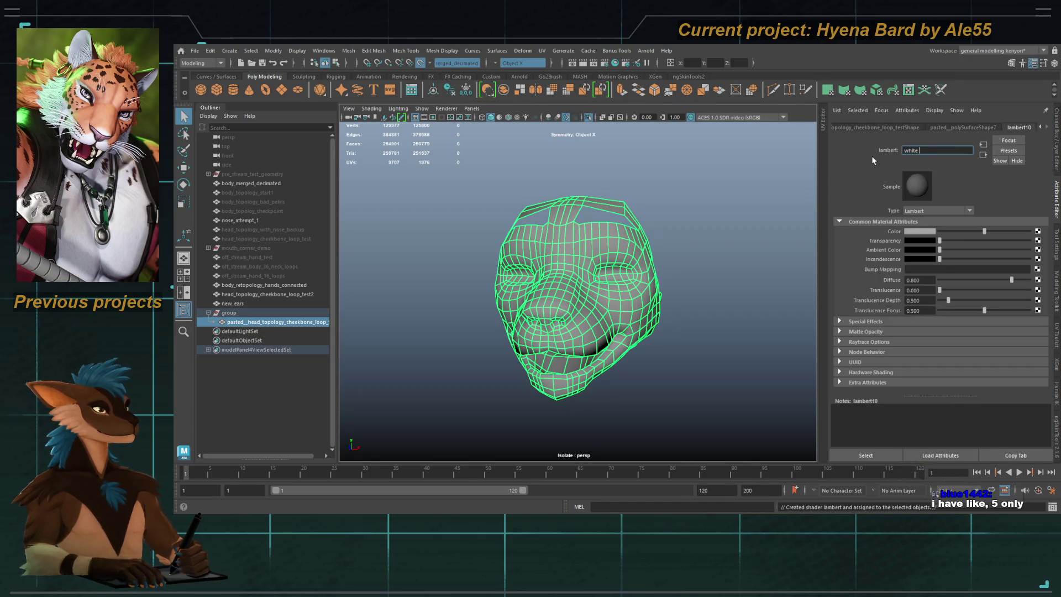
pyautogui.write('_material')
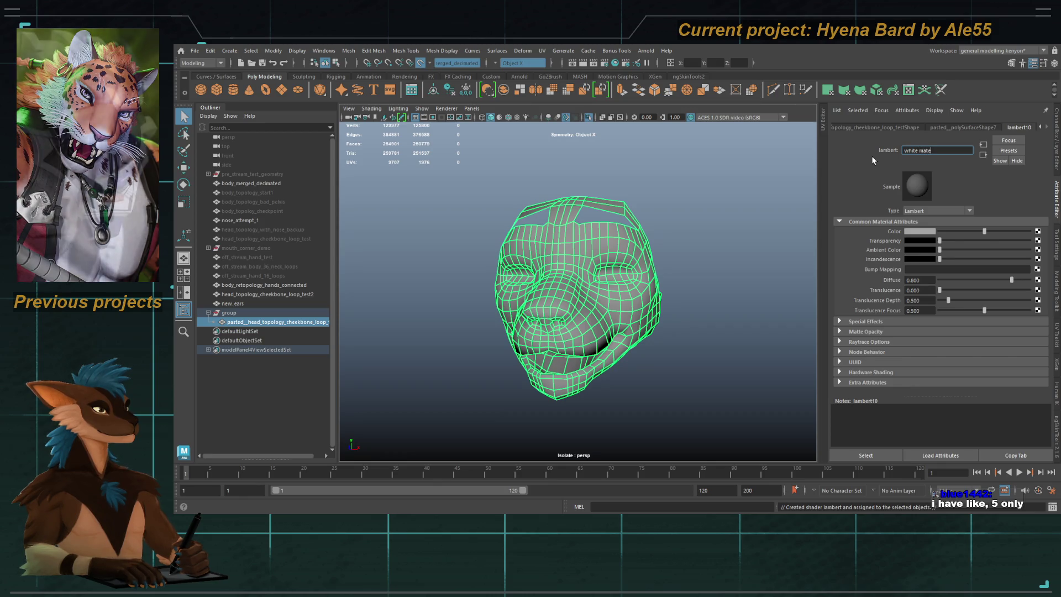
pyautogui.press('Return')
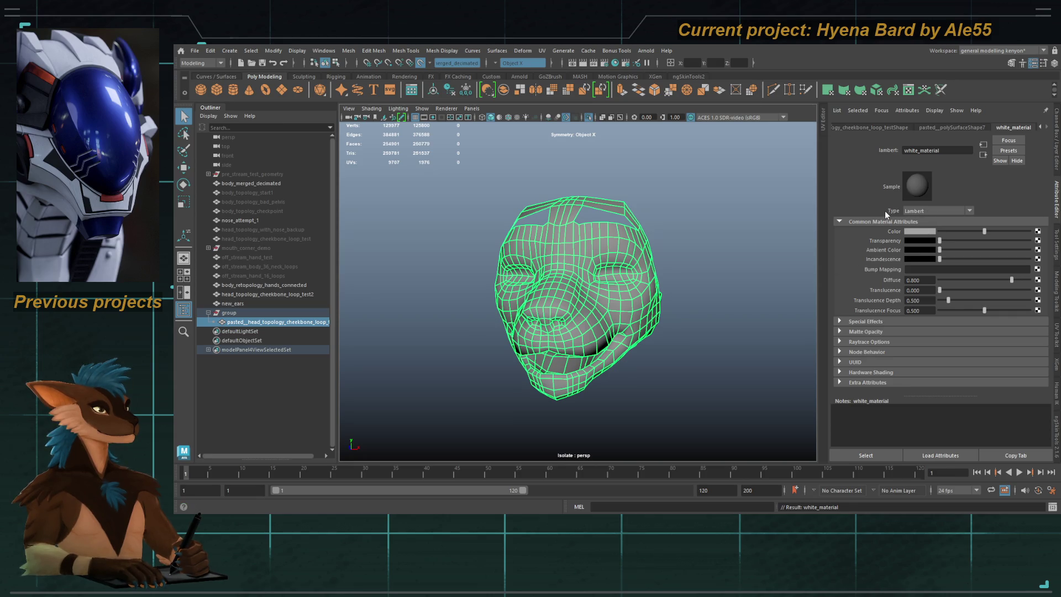
# Step: Set white_material's Color fully white and deselect the head
pyautogui.moveTo(984, 231); pyautogui.dragTo(1029, 231)
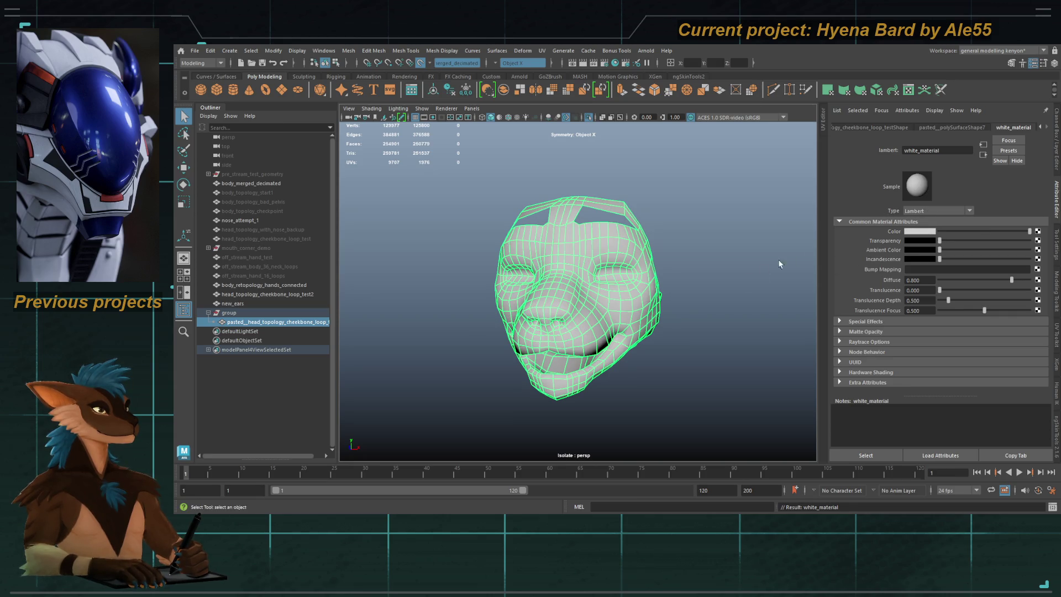
pyautogui.click(773, 230)
pyautogui.moveTo(773, 230)
pyautogui.keyDown('alt'); pyautogui.mouseDown()
pyautogui.moveTo(753, 291)
pyautogui.moveTo(706, 287)
pyautogui.moveTo(825, 289)
pyautogui.moveTo(745, 299)
pyautogui.mouseUp(); pyautogui.keyUp('alt')
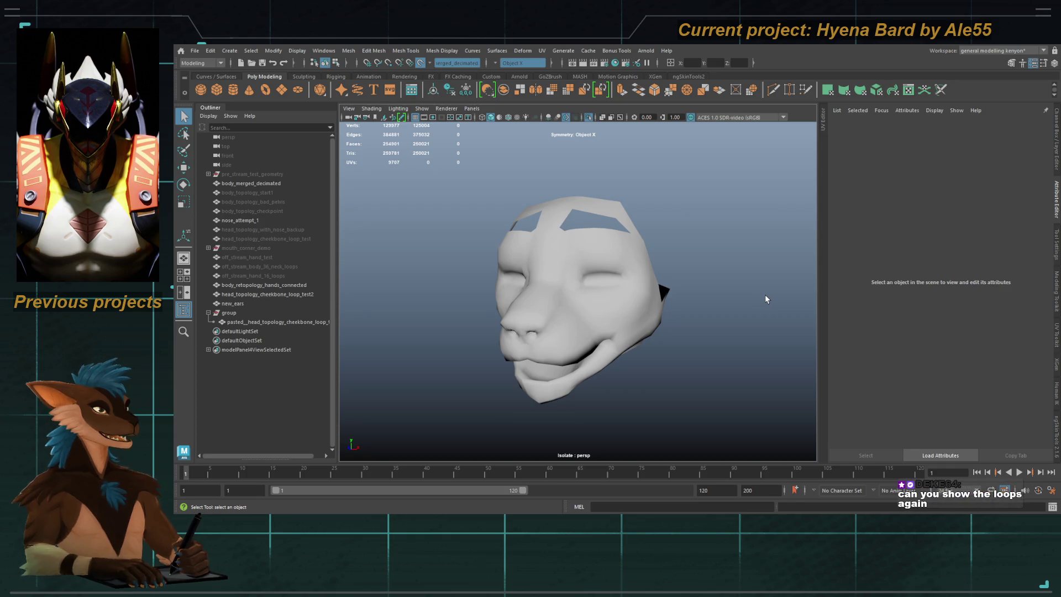
# Step: Show wireframe on shaded and undo the material changes to restore the coloured loops
pyautogui.click(508, 118)
pyautogui.keyDown('alt'); pyautogui.moveTo(530, 235); pyautogui.dragTo(544, 241); pyautogui.keyUp('alt')
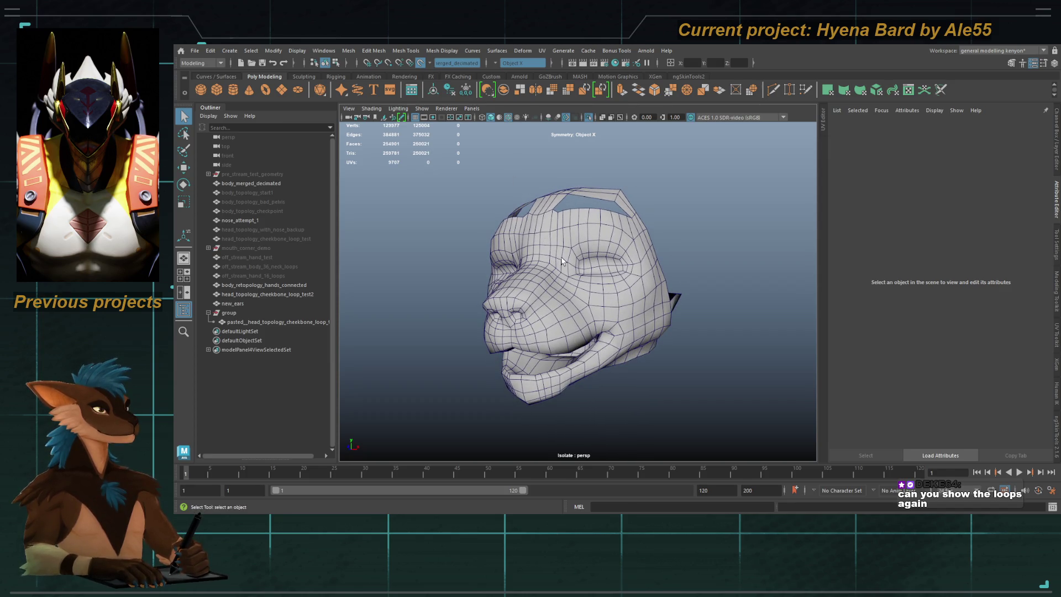
pyautogui.moveTo(755, 275)
pyautogui.keyDown('alt'); pyautogui.mouseDown()
pyautogui.moveTo(834, 273)
pyautogui.moveTo(799, 271)
pyautogui.mouseUp(); pyautogui.keyUp('alt')
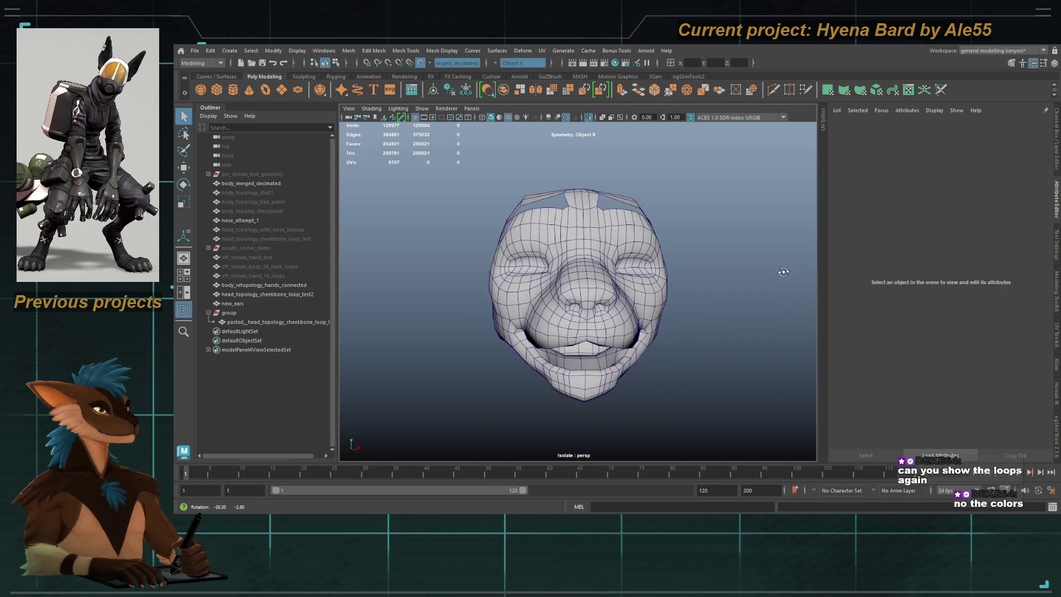
pyautogui.keyDown('alt'); pyautogui.moveTo(783, 272); pyautogui.dragTo(780, 275); pyautogui.keyUp('alt')
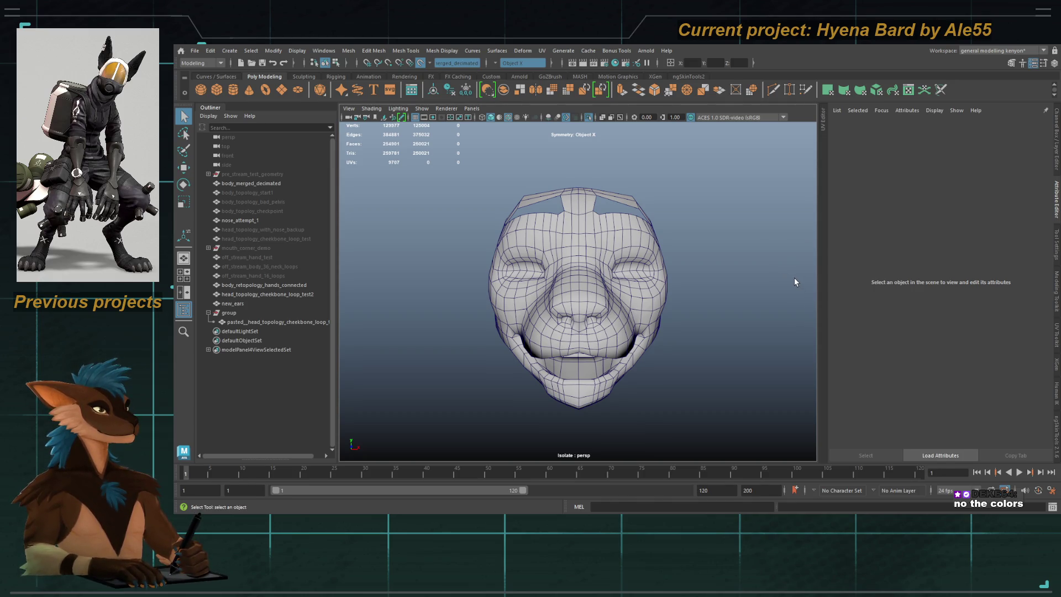
pyautogui.hotkey('ctrl', 'z')
pyautogui.hotkey('shift', 'z')
pyautogui.hotkey('ctrl', 'z')
pyautogui.hotkey('ctrl', 'z')
# Step: Deselect, orbit to a three-quarter view and select the retopology head mesh
pyautogui.click(738, 304)
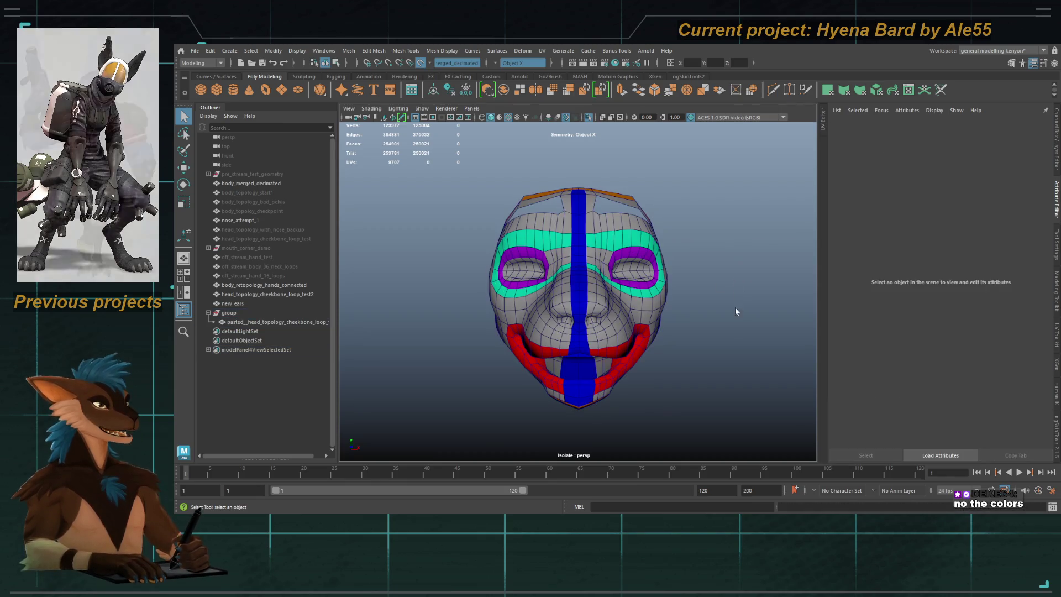
pyautogui.keyDown('alt'); pyautogui.moveTo(734, 316); pyautogui.dragTo(698, 318); pyautogui.keyUp('alt')
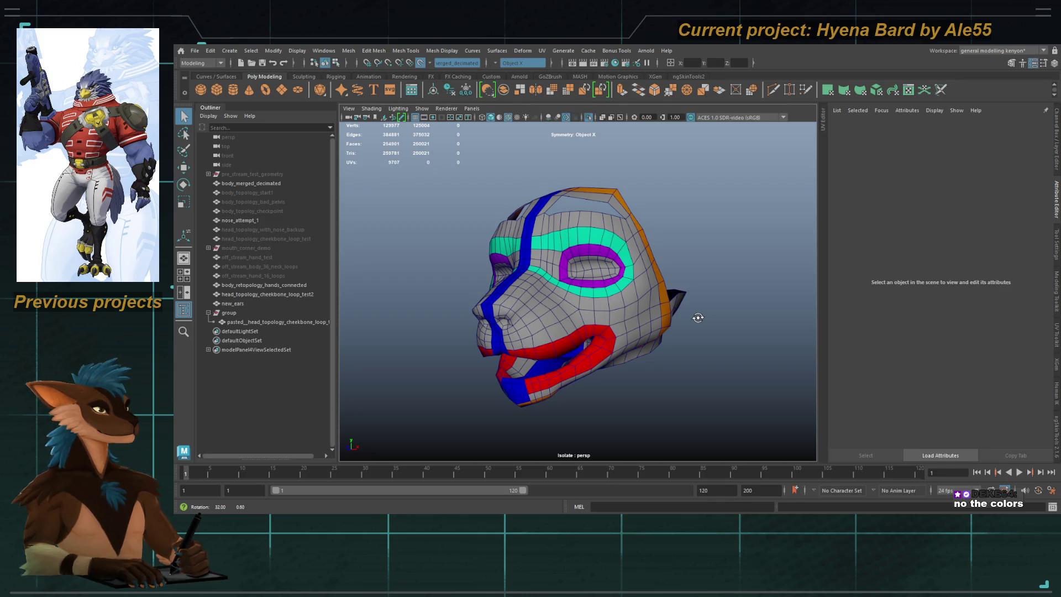
pyautogui.keyDown('alt'); pyautogui.moveTo(697, 318); pyautogui.dragTo(762, 312); pyautogui.keyUp('alt')
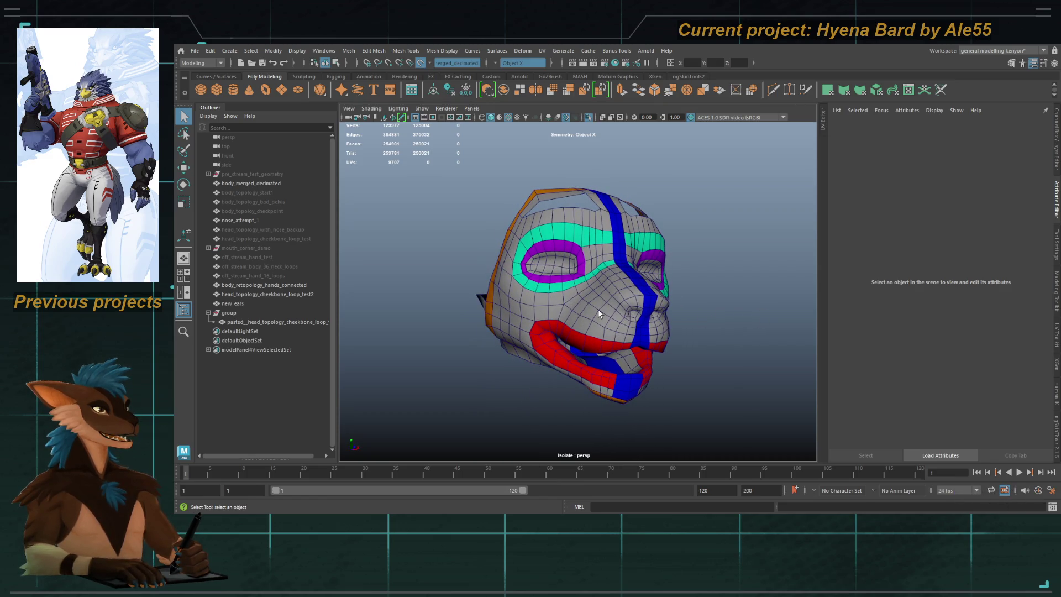
pyautogui.click(613, 305)
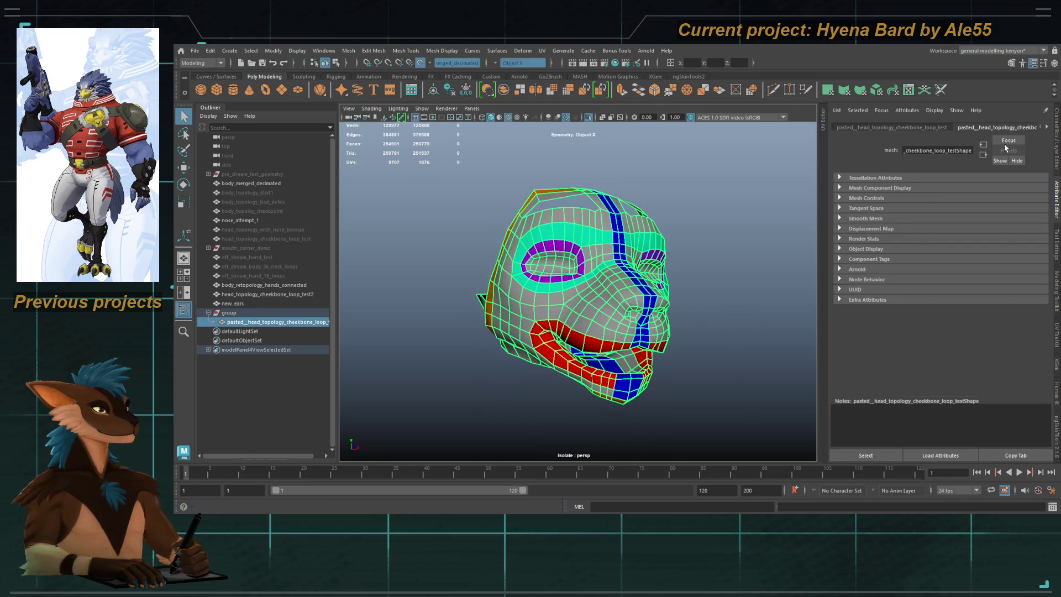
# Step: Open the lambert1 material attributes and lighten its Color slider
pyautogui.click(1047, 127)
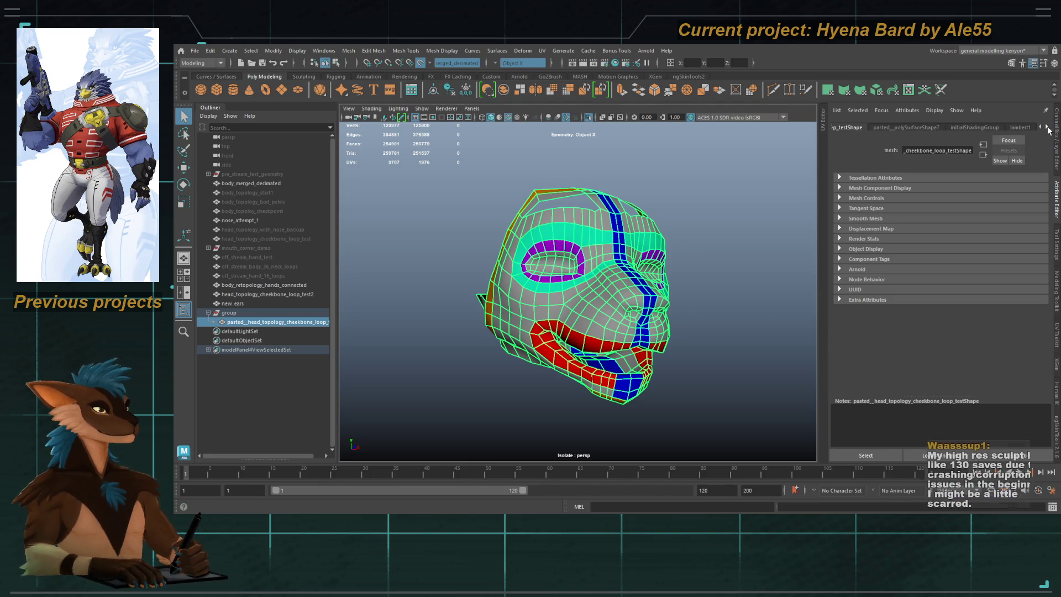
pyautogui.click(1046, 127)
pyautogui.click(988, 127)
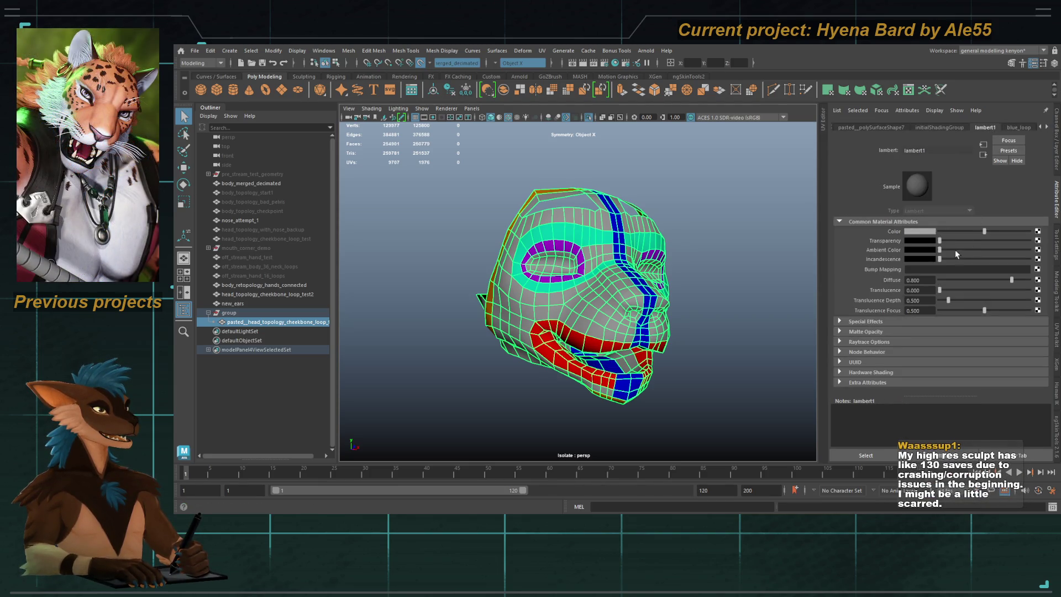
pyautogui.moveTo(987, 232); pyautogui.dragTo(1016, 233)
# Step: Deselect the head, orbit toward profile and reselect the head mesh
pyautogui.click(777, 276)
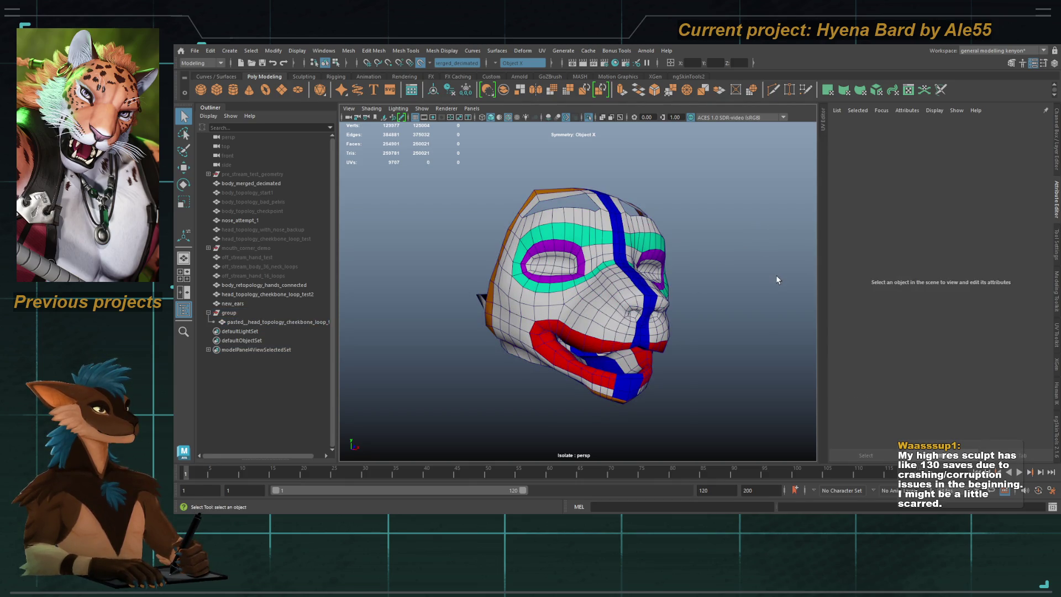
pyautogui.moveTo(784, 283)
pyautogui.keyDown('alt'); pyautogui.mouseDown()
pyautogui.moveTo(709, 284)
pyautogui.moveTo(743, 284)
pyautogui.mouseUp(); pyautogui.keyUp('alt')
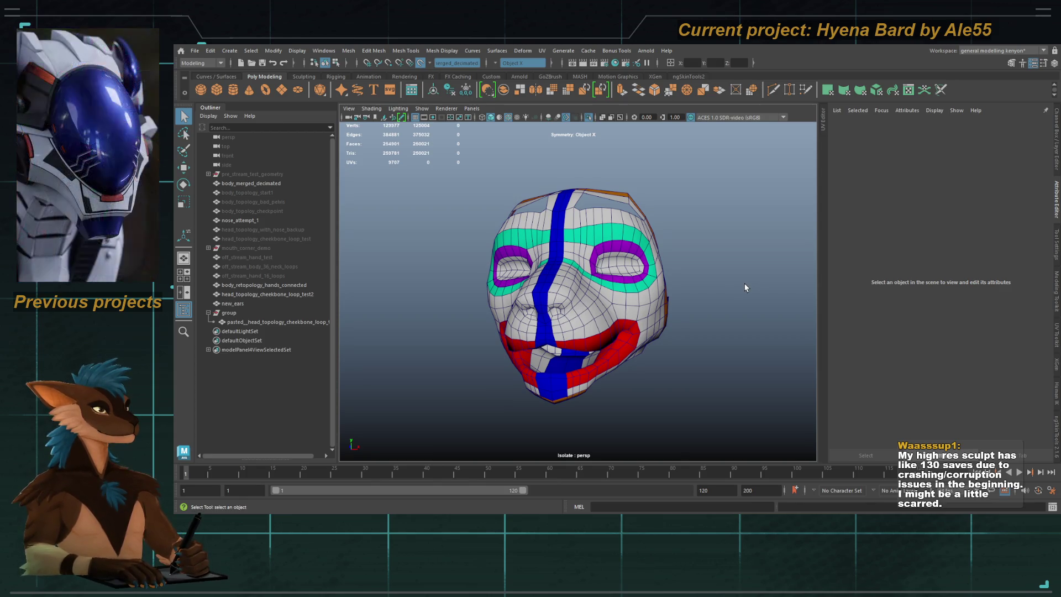
pyautogui.moveTo(704, 279)
pyautogui.keyDown('alt'); pyautogui.mouseDown()
pyautogui.moveTo(717, 279)
pyautogui.moveTo(724, 306)
pyautogui.moveTo(692, 315)
pyautogui.mouseUp(); pyautogui.keyUp('alt')
pyautogui.hotkey('ctrl', 'z')
pyautogui.click(716, 291)
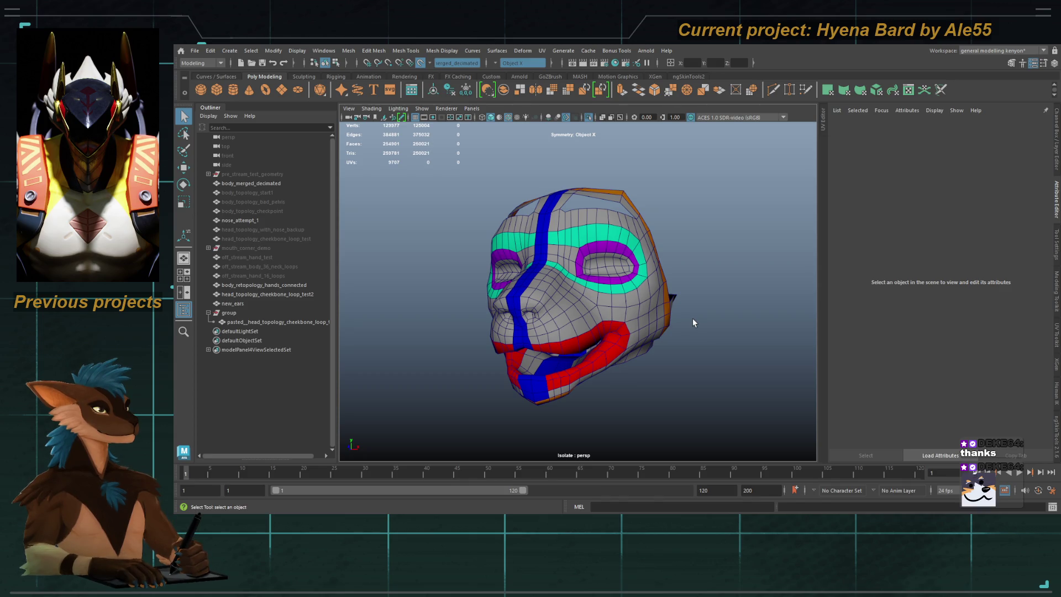
pyautogui.keyDown('alt'); pyautogui.moveTo(693, 323); pyautogui.dragTo(620, 321); pyautogui.keyUp('alt')
pyautogui.click(627, 321)
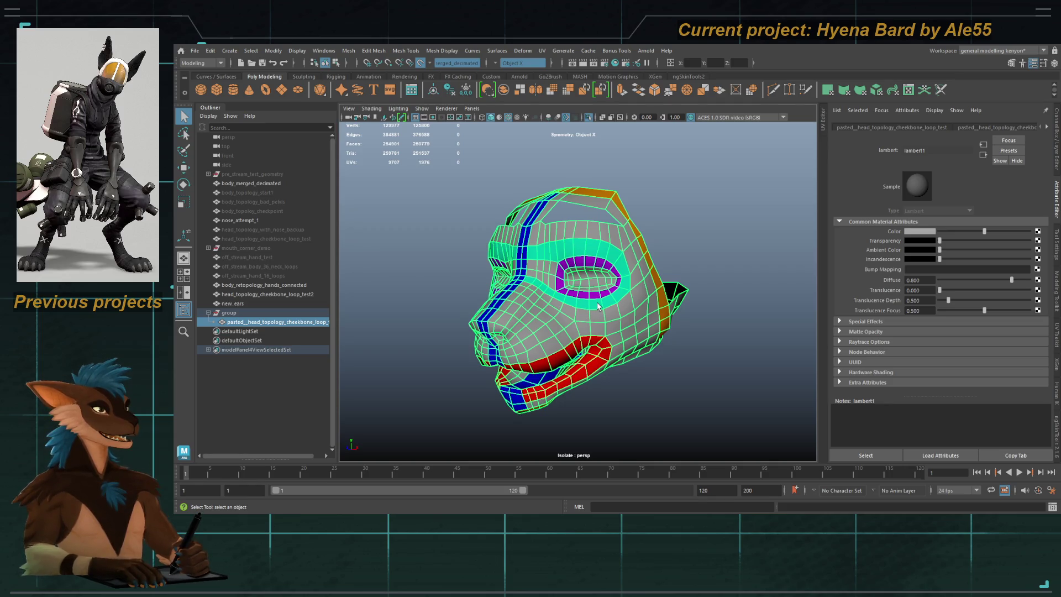
# Step: Turn off Isolate Select so the whole sculpt is visible
pyautogui.keyDown('alt'); pyautogui.moveTo(575, 317); pyautogui.dragTo(636, 314); pyautogui.keyUp('alt')
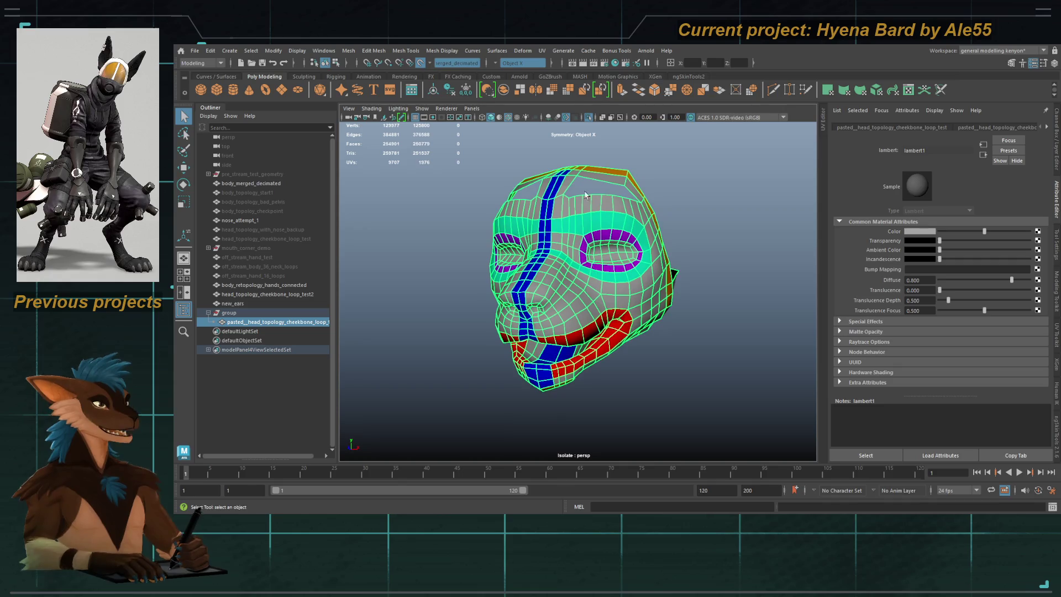
pyautogui.click(589, 119)
pyautogui.moveTo(586, 246)
pyautogui.keyDown('alt'); pyautogui.mouseDown()
pyautogui.moveTo(613, 252)
pyautogui.moveTo(580, 262)
pyautogui.moveTo(595, 304)
pyautogui.mouseUp(); pyautogui.keyUp('alt')
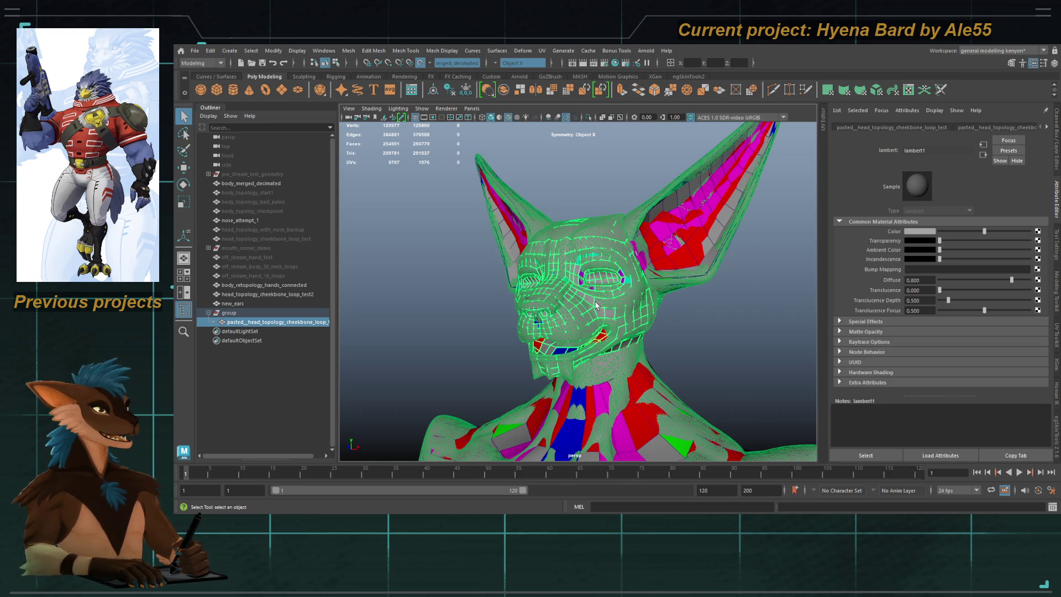
# Step: Delete the head_topology_cheekbone_loop_test2 mesh
pyautogui.moveTo(625, 266)
pyautogui.keyDown('alt'); pyautogui.mouseDown()
pyautogui.moveTo(585, 262)
pyautogui.moveTo(625, 271)
pyautogui.moveTo(668, 307)
pyautogui.moveTo(637, 285)
pyautogui.mouseUp(); pyautogui.keyUp('alt')
pyautogui.scroll(5, 625, 271)
pyautogui.click(668, 307)
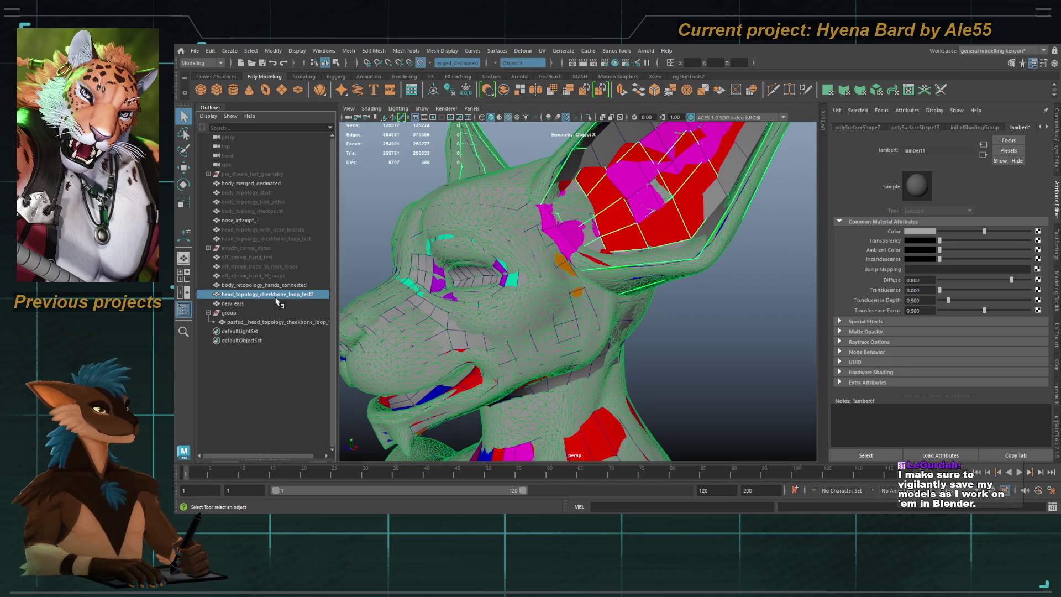
pyautogui.press('Delete')
pyautogui.click(278, 312)
# Step: Save the scene as hyena_bard_02.mb
pyautogui.keyDown('alt'); pyautogui.moveTo(497, 301); pyautogui.dragTo(551, 303); pyautogui.keyUp('alt')
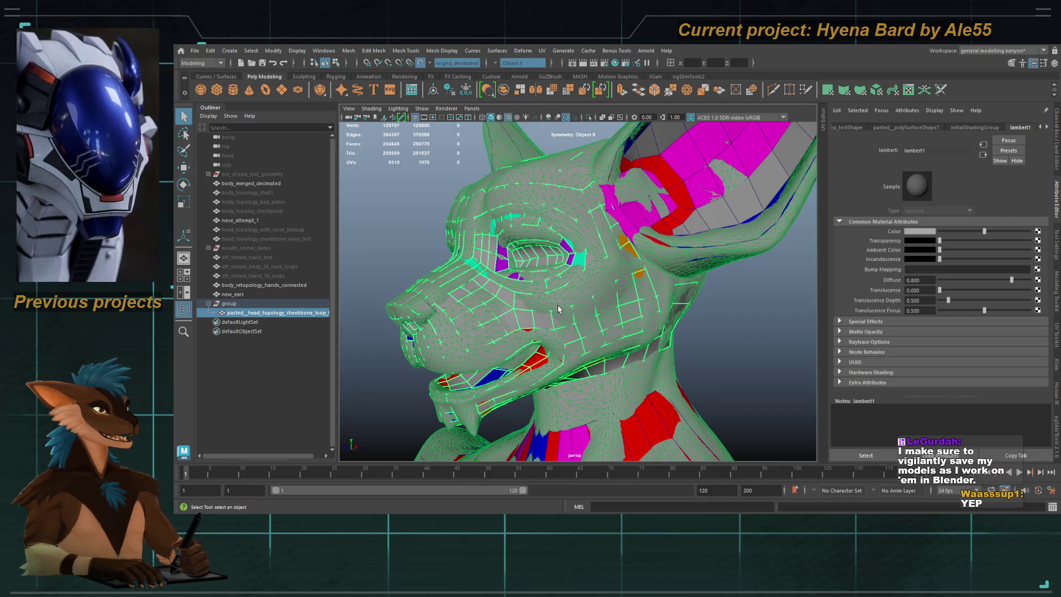
pyautogui.keyDown('alt'); pyautogui.moveTo(558, 309); pyautogui.dragTo(576, 288); pyautogui.keyUp('alt')
pyautogui.hotkey('ctrl', 's')
# Step: Add the new_ears mesh to the head selection and start renaming it in the Outliner
pyautogui.keyDown('alt'); pyautogui.moveTo(631, 333); pyautogui.dragTo(608, 337); pyautogui.keyUp('alt')
pyautogui.moveTo(703, 344)
pyautogui.keyDown('alt'); pyautogui.mouseDown()
pyautogui.moveTo(672, 333)
pyautogui.moveTo(680, 293)
pyautogui.moveTo(536, 247)
pyautogui.moveTo(599, 217)
pyautogui.moveTo(545, 210)
pyautogui.mouseUp(); pyautogui.keyUp('alt')
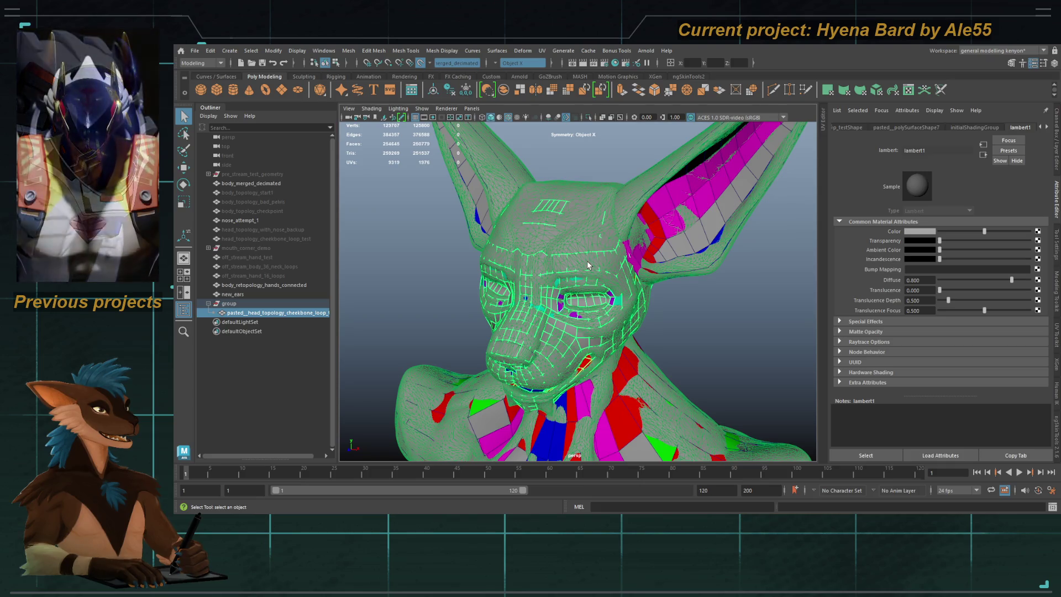
pyautogui.moveTo(594, 267)
pyautogui.keyDown('alt'); pyautogui.mouseDown()
pyautogui.moveTo(604, 267)
pyautogui.moveTo(584, 258)
pyautogui.moveTo(593, 260)
pyautogui.mouseUp(); pyautogui.keyUp('alt')
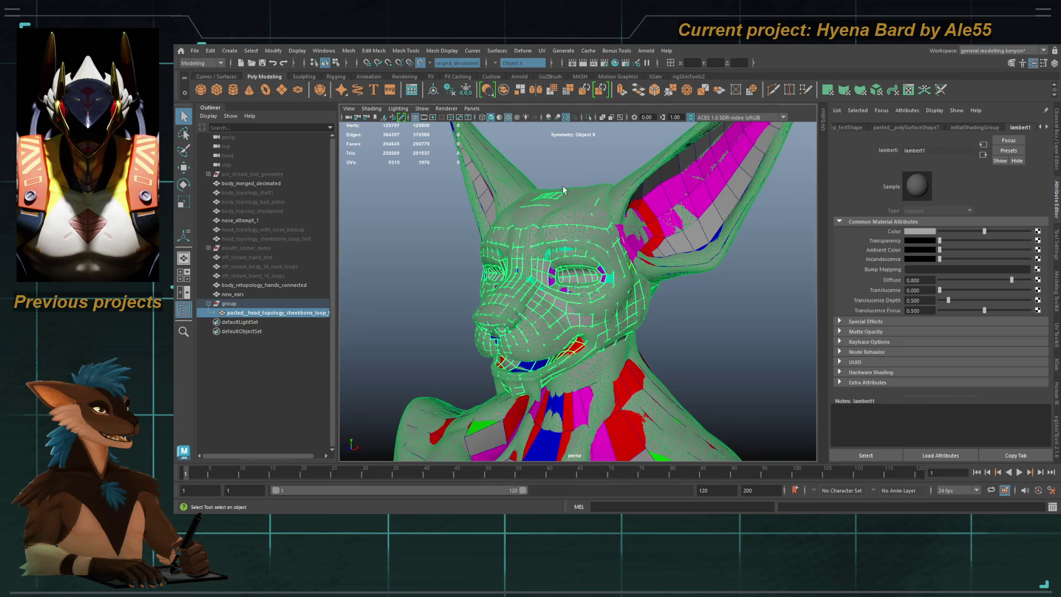
pyautogui.keyDown('alt'); pyautogui.moveTo(563, 166); pyautogui.dragTo(573, 193); pyautogui.keyUp('alt')
pyautogui.click(677, 221)
pyautogui.keyDown('alt'); pyautogui.moveTo(678, 221); pyautogui.dragTo(656, 215); pyautogui.keyUp('alt')
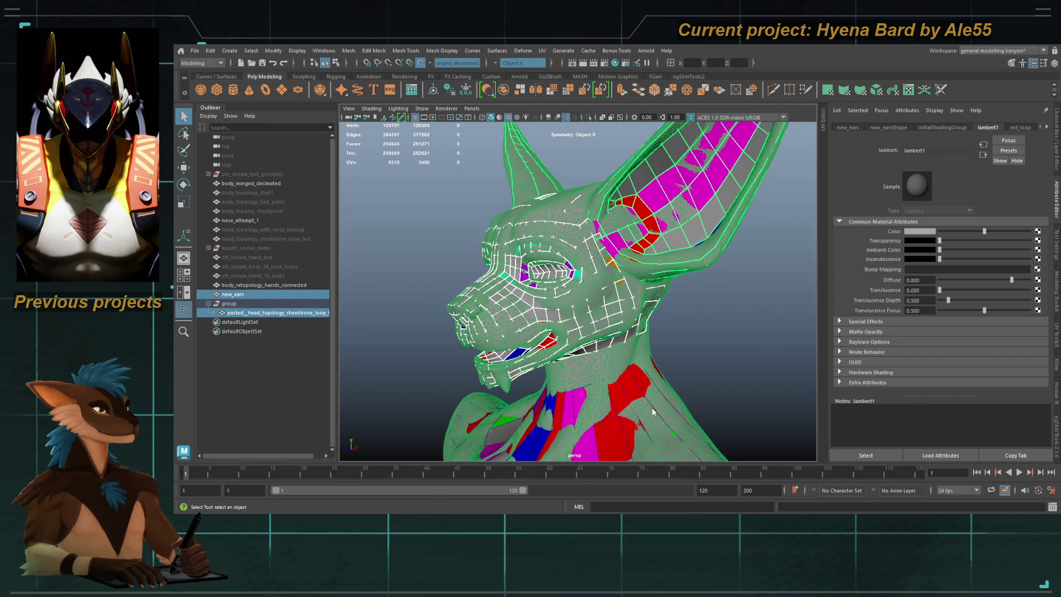
pyautogui.doubleClick(280, 312)
# Step: Rename the combined mesh head_new_topology and isolate it
pyautogui.write('head')
pyautogui.write(' new')
pyautogui.write('logy')
pyautogui.press('Return')
pyautogui.hotkey('ctrl', '1')
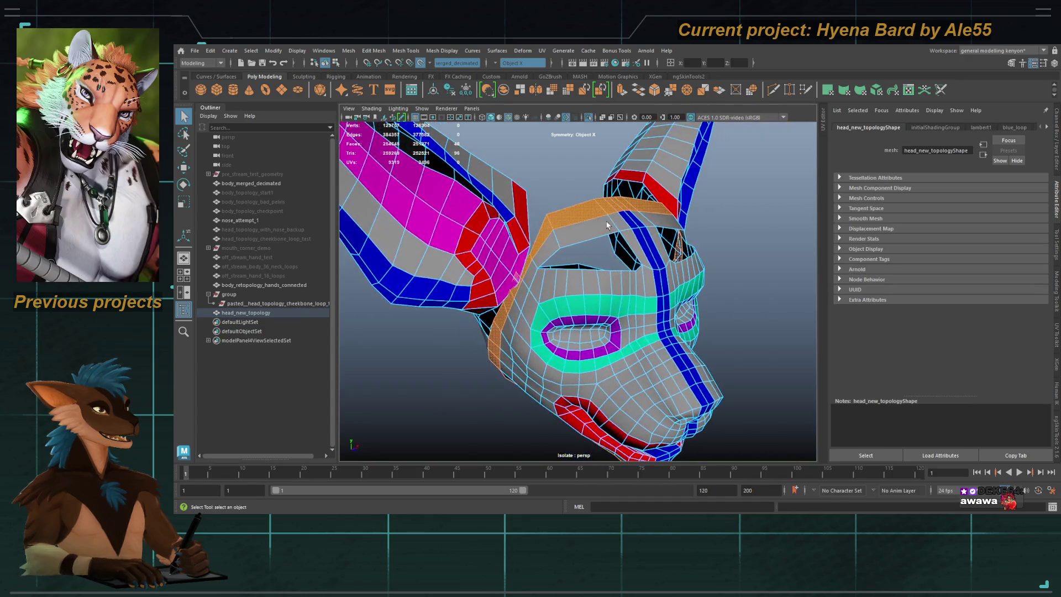
# Step: Select the face loop beside the eye ring, then reselect the head_new_topology object
pyautogui.keyDown('alt'); pyautogui.moveTo(614, 210); pyautogui.dragTo(609, 226); pyautogui.keyUp('alt')
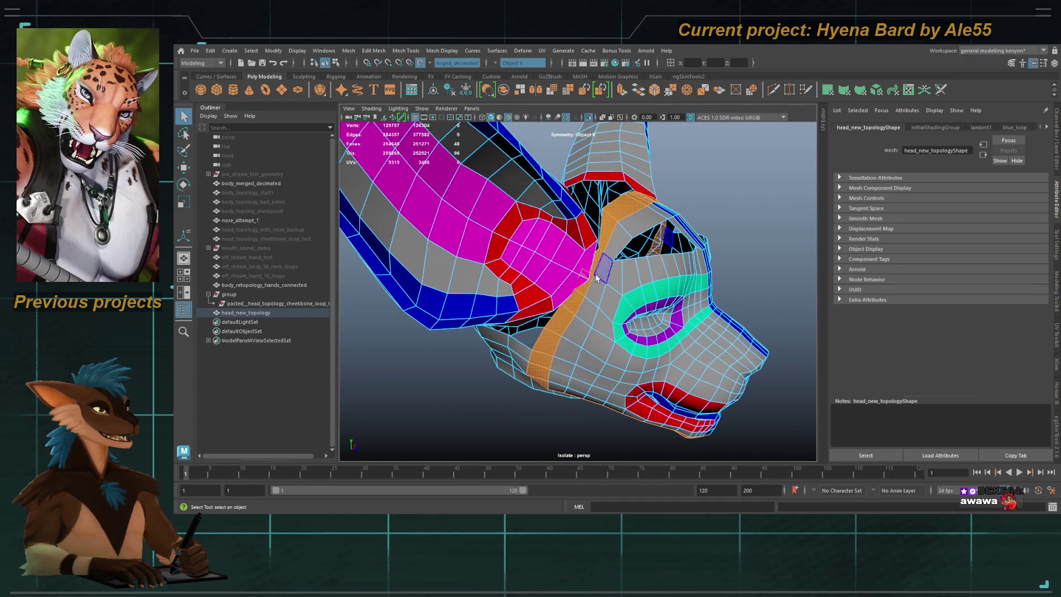
pyautogui.moveTo(594, 270)
pyautogui.keyDown('alt'); pyautogui.mouseDown()
pyautogui.moveTo(567, 223)
pyautogui.moveTo(537, 251)
pyautogui.moveTo(670, 214)
pyautogui.moveTo(630, 182)
pyautogui.moveTo(534, 274)
pyautogui.moveTo(543, 285)
pyautogui.mouseUp(); pyautogui.keyUp('alt')
pyautogui.click(570, 228)
pyautogui.doubleClick(563, 218)
pyautogui.scroll(5, 592, 232)
pyautogui.click(533, 274)
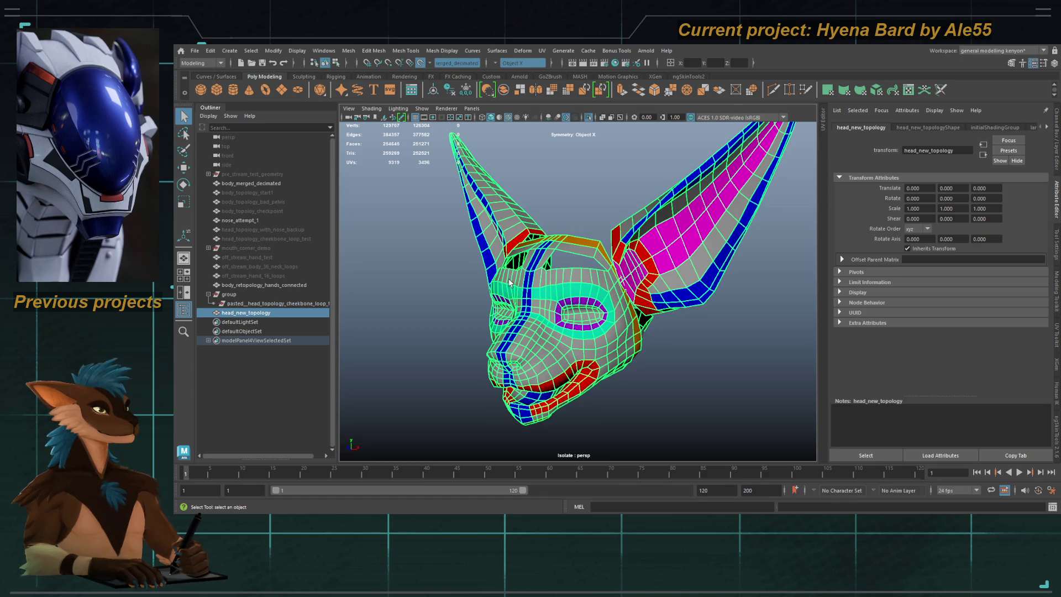
pyautogui.keyDown('alt'); pyautogui.moveTo(538, 259); pyautogui.dragTo(544, 265); pyautogui.keyUp('alt')
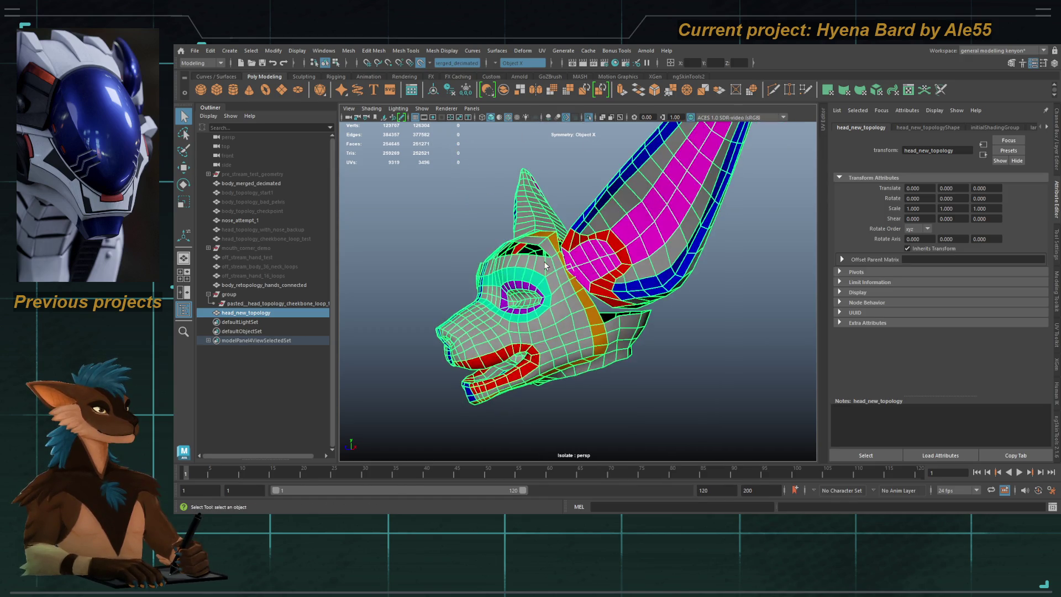
pyautogui.keyDown('alt'); pyautogui.moveTo(571, 299); pyautogui.dragTo(553, 293); pyautogui.keyUp('alt')
# Step: Select and delete the face loop across the forehead strip behind the eye
pyautogui.press('F11')
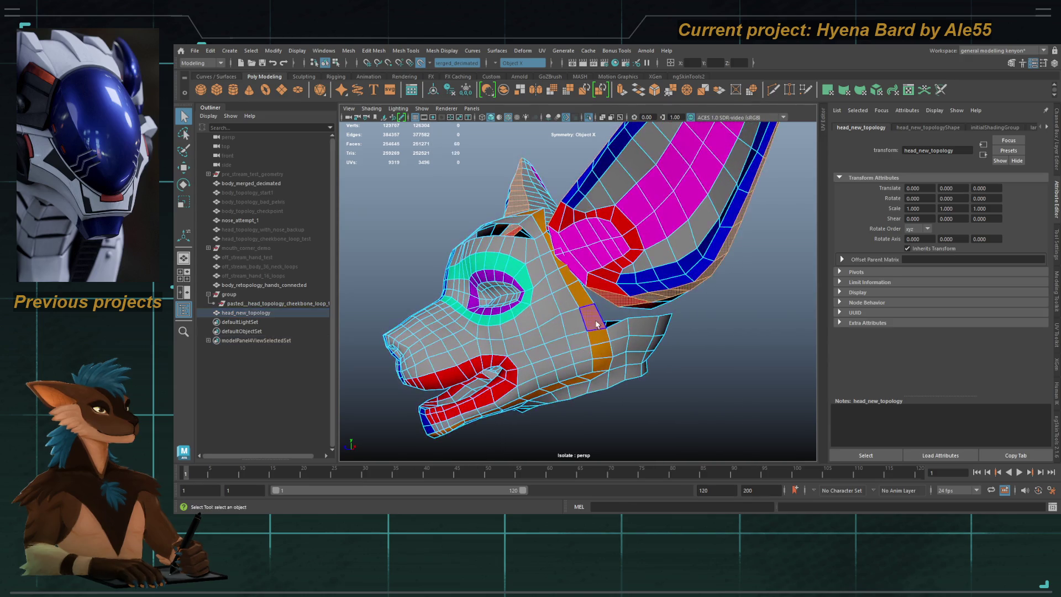
pyautogui.scroll(3, 553, 293)
pyautogui.keyDown('shift'); pyautogui.doubleClick(555, 294); pyautogui.keyUp('shift')
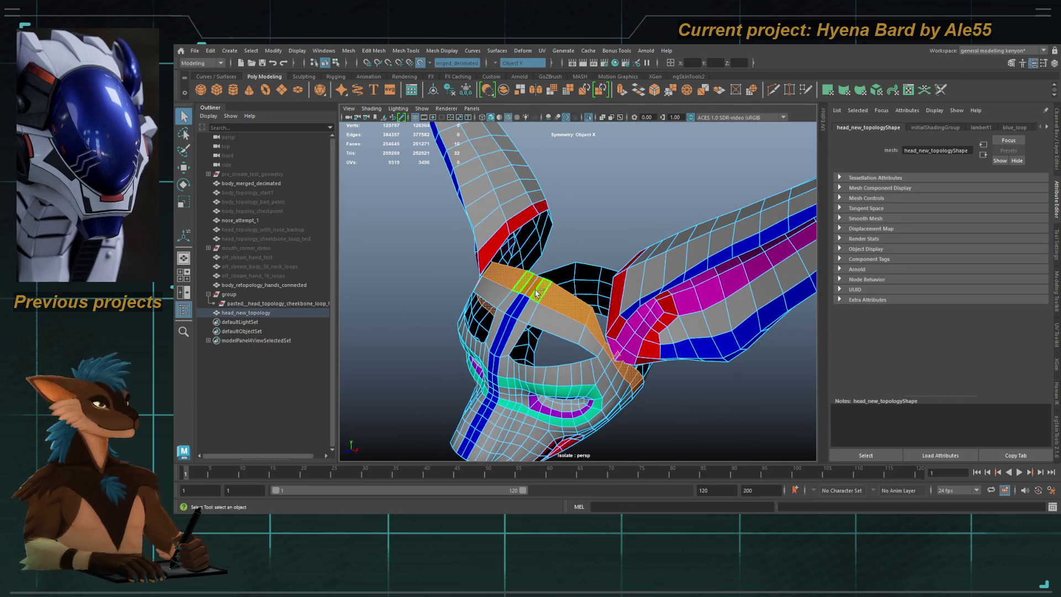
pyautogui.keyDown('shift'); pyautogui.moveTo(553, 295); pyautogui.dragTo(511, 324, button='right'); pyautogui.keyUp('shift')
pyautogui.hotkey('ctrl', 'z')
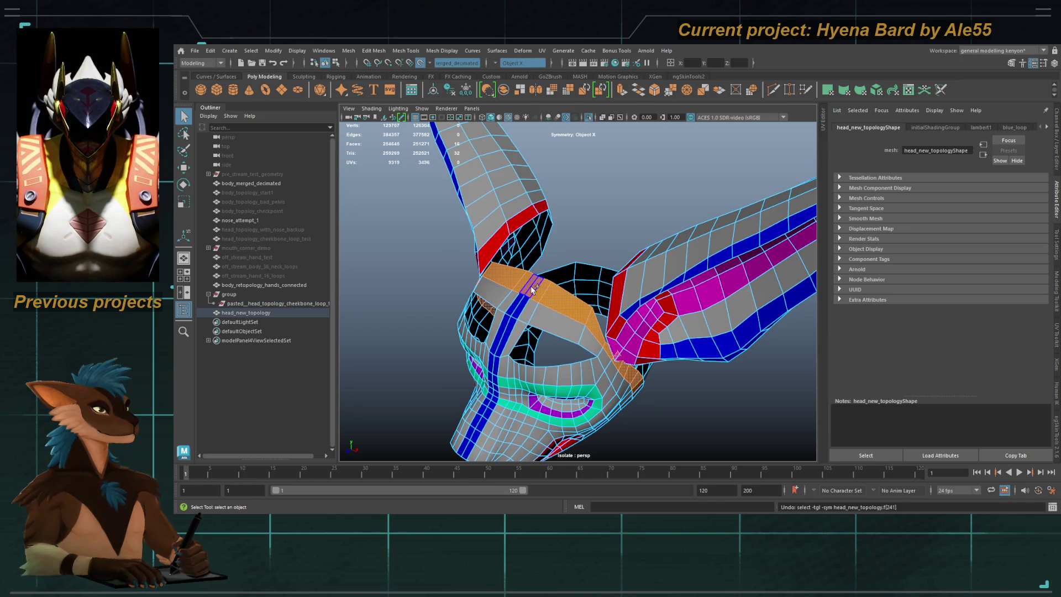
pyautogui.press('Delete')
# Step: Multi-Cut a new edge through the faces near the ear
pyautogui.keyDown('alt'); pyautogui.moveTo(563, 322); pyautogui.dragTo(580, 313); pyautogui.keyUp('alt')
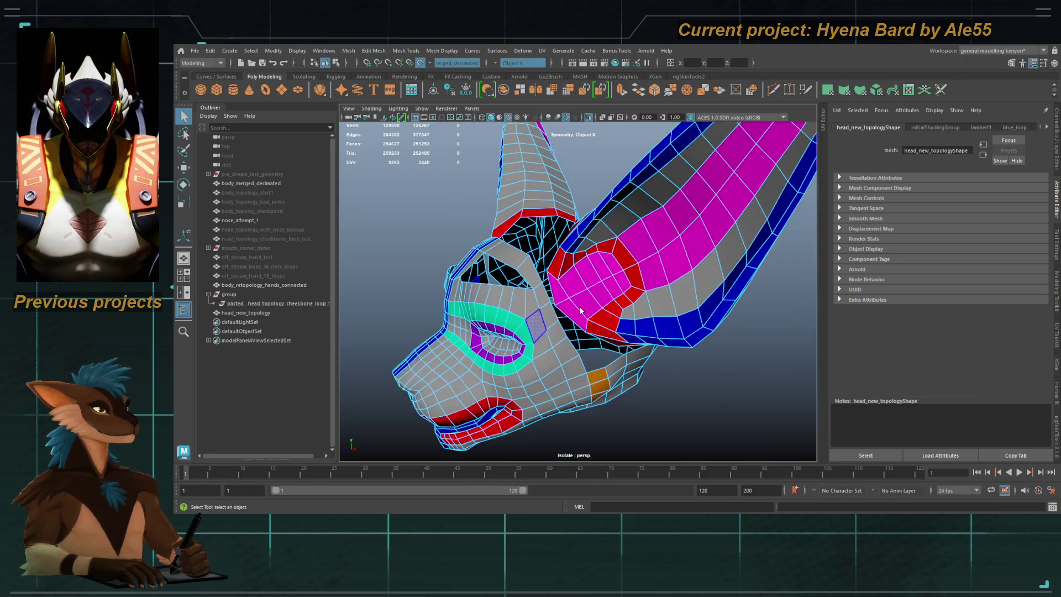
pyautogui.press('F8')
pyautogui.keyDown('alt'); pyautogui.moveTo(557, 333); pyautogui.dragTo(582, 357, button='right'); pyautogui.keyUp('alt')
pyautogui.keyDown('alt'); pyautogui.moveTo(548, 331); pyautogui.dragTo(561, 253); pyautogui.keyUp('alt')
pyautogui.moveTo(561, 253); pyautogui.dragTo(602, 304, button='right')
pyautogui.click(627, 290)
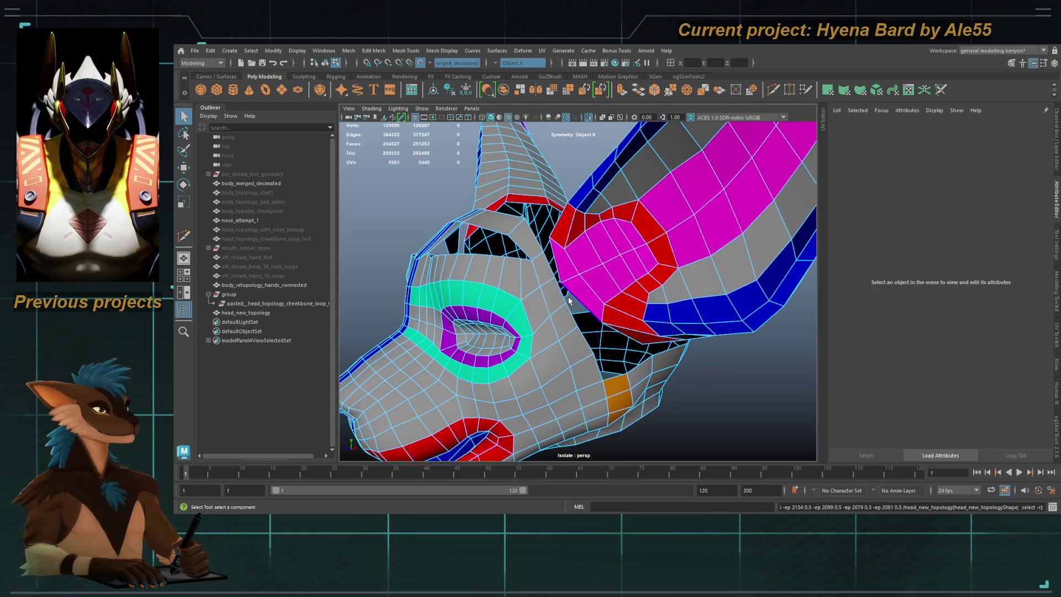
# Step: Bridge the open edges to close the gap beside the eye
pyautogui.keyDown('alt'); pyautogui.moveTo(571, 301); pyautogui.dragTo(558, 279); pyautogui.keyUp('alt')
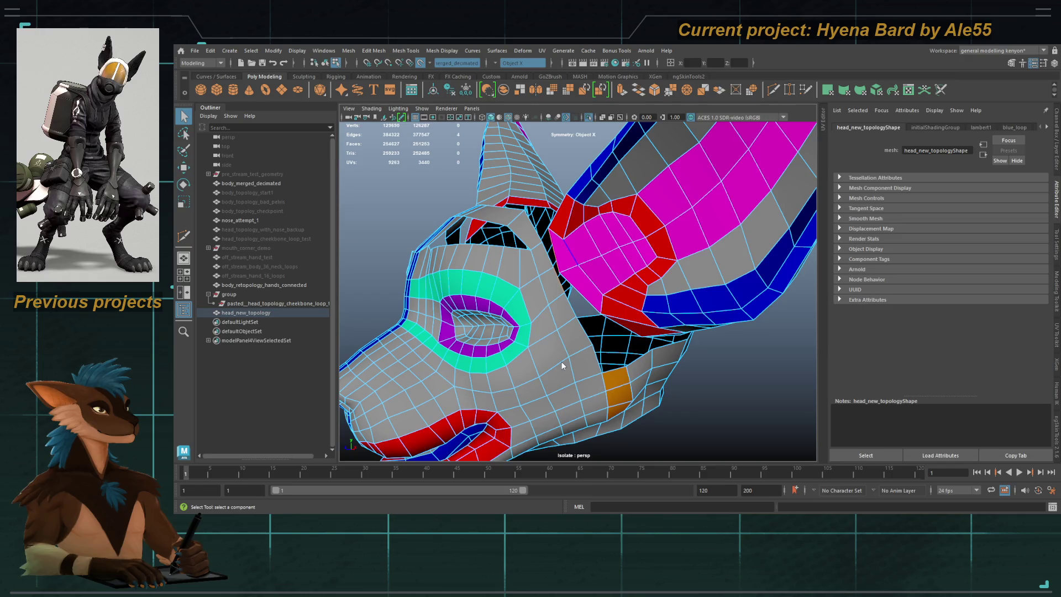
pyautogui.keyDown('shift'); pyautogui.moveTo(561, 365); pyautogui.dragTo(569, 309, button='right'); pyautogui.keyUp('shift')
pyautogui.hotkey('ctrl', 'z')
pyautogui.hotkey('shift', 'z')
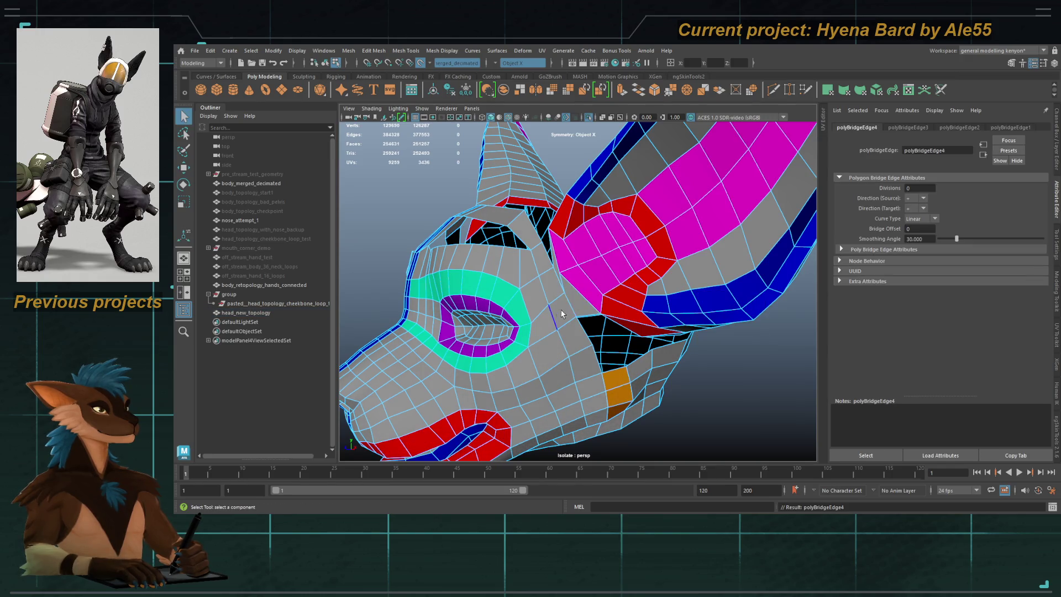
pyautogui.press('q')
# Step: Exit Isolate Select to show the full sculpt and frame the head
pyautogui.moveTo(560, 316)
pyautogui.keyDown('alt'); pyautogui.mouseDown()
pyautogui.moveTo(583, 286)
pyautogui.moveTo(581, 300)
pyautogui.moveTo(549, 314)
pyautogui.moveTo(596, 287)
pyautogui.moveTo(599, 252)
pyautogui.moveTo(536, 303)
pyautogui.moveTo(593, 240)
pyautogui.mouseUp(); pyautogui.keyUp('alt')
pyautogui.press('F8')
pyautogui.hotkey('ctrl', '1')
pyautogui.press('f')
pyautogui.click(593, 240)
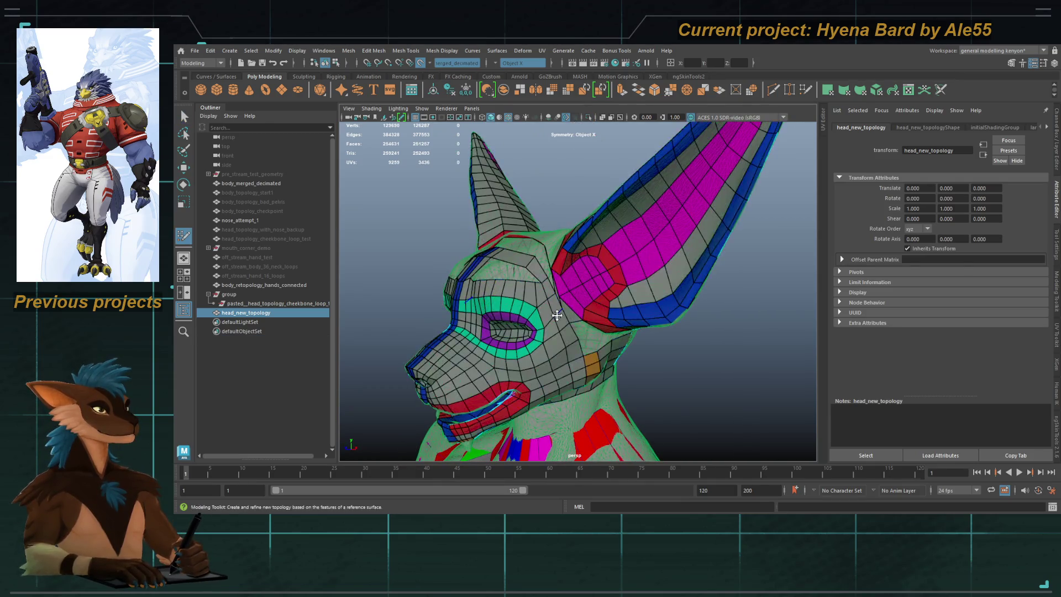
# Step: Add a new Quad Draw face at the neck below the ear
pyautogui.keyDown('alt'); pyautogui.moveTo(561, 308); pyautogui.dragTo(745, 309, button='right'); pyautogui.keyUp('alt')
pyautogui.keyDown('alt'); pyautogui.moveTo(597, 240); pyautogui.dragTo(586, 246, button='right'); pyautogui.keyUp('alt')
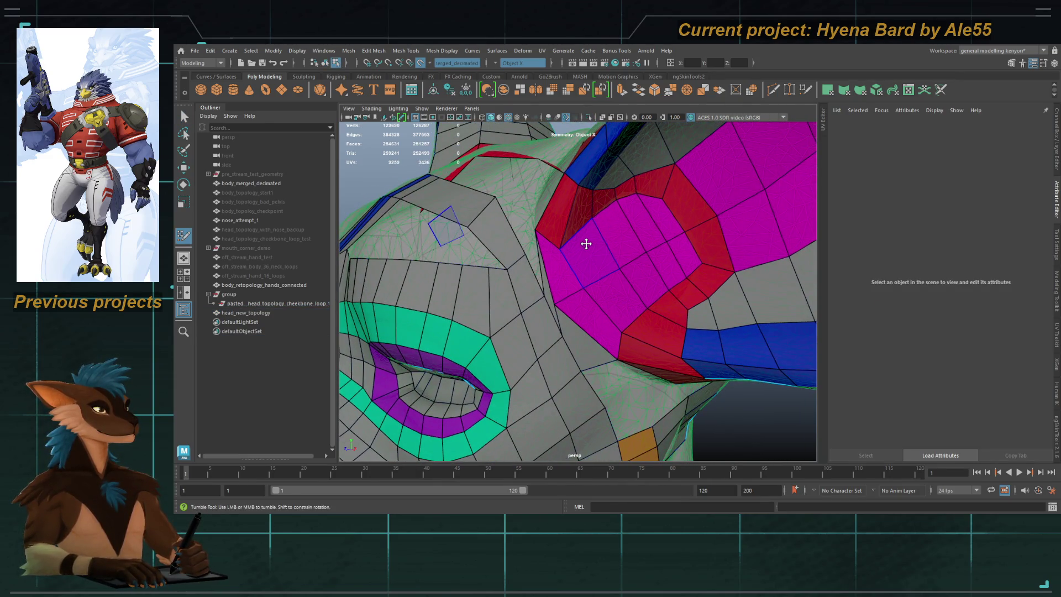
pyautogui.click(511, 296)
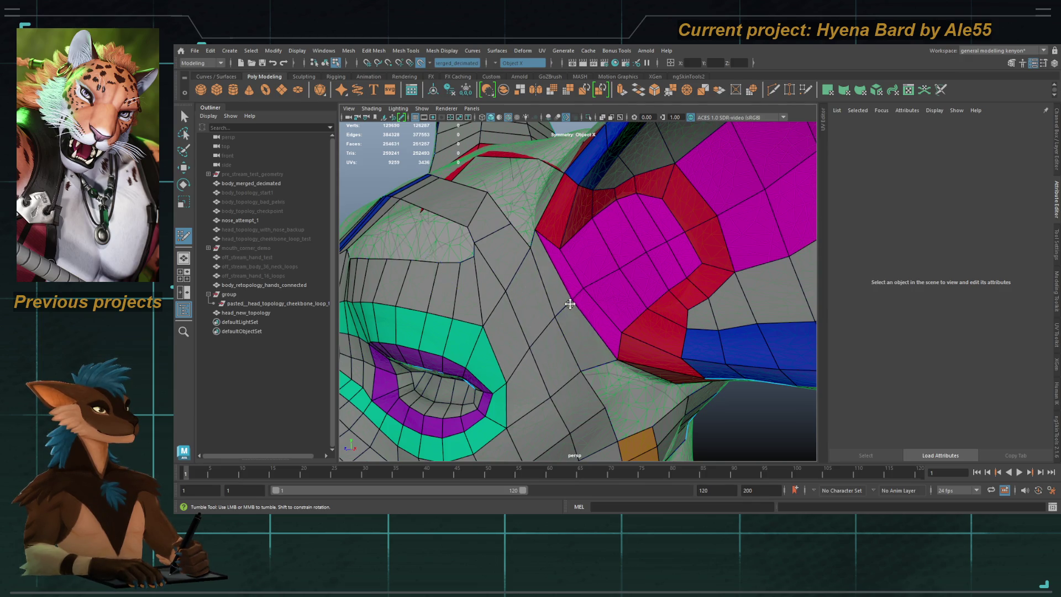
pyautogui.moveTo(581, 284)
pyautogui.keyDown('alt'); pyautogui.mouseDown(button='middle')
pyautogui.moveTo(561, 253)
pyautogui.moveTo(545, 288)
pyautogui.mouseUp(button='middle'); pyautogui.keyUp('alt')
pyautogui.keyDown('alt'); pyautogui.moveTo(545, 288); pyautogui.dragTo(486, 271); pyautogui.keyUp('alt')
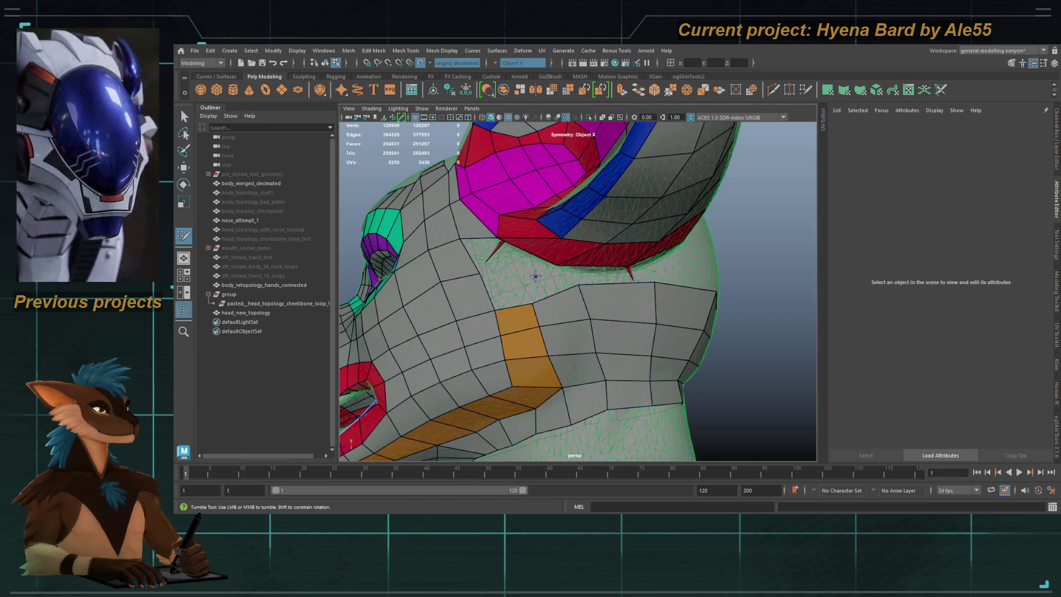
pyautogui.keyDown('shift'); pyautogui.click(496, 260); pyautogui.keyUp('shift')
# Step: Delete a stray quad beside the eye and insert an edge loop there
pyautogui.moveTo(502, 267); pyautogui.dragTo(517, 270)
pyautogui.keyDown('alt'); pyautogui.moveTo(516, 270); pyautogui.dragTo(555, 259, button='right'); pyautogui.keyUp('alt')
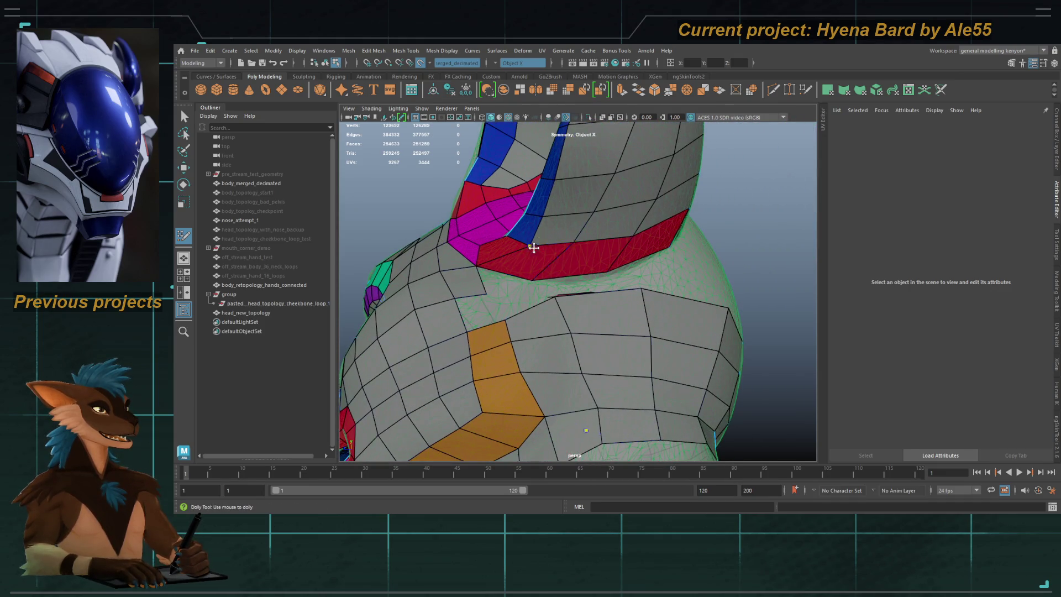
pyautogui.keyDown('alt'); pyautogui.moveTo(527, 253); pyautogui.dragTo(528, 284); pyautogui.keyUp('alt')
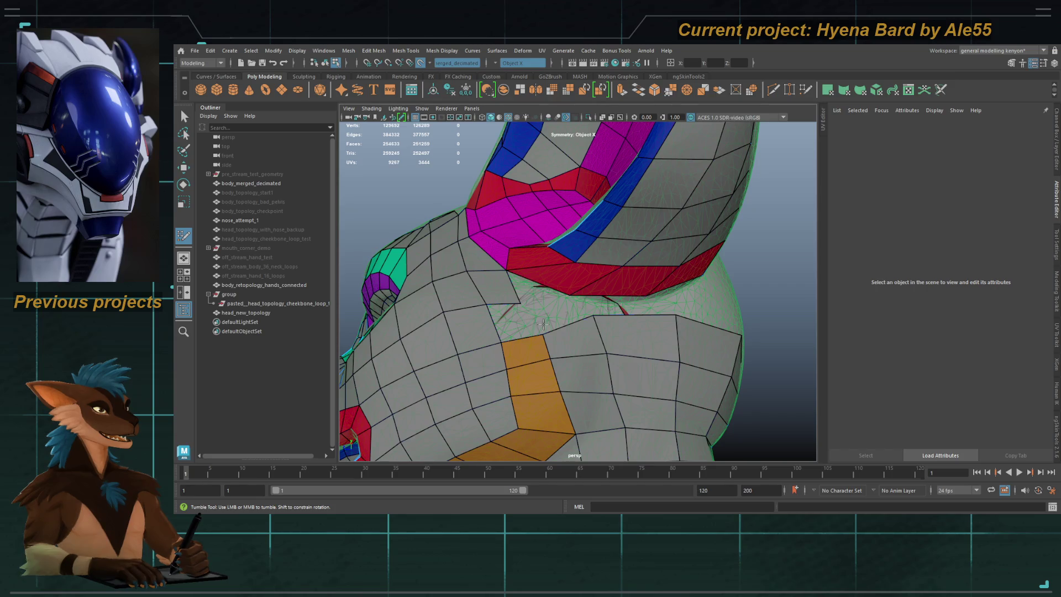
pyautogui.moveTo(620, 315)
pyautogui.keyDown('alt'); pyautogui.mouseDown(button='middle')
pyautogui.moveTo(573, 301)
pyautogui.moveTo(546, 253)
pyautogui.mouseUp(button='middle'); pyautogui.keyUp('alt')
pyautogui.scroll(5, 546, 253)
pyautogui.keyDown('alt'); pyautogui.moveTo(546, 253); pyautogui.dragTo(542, 276); pyautogui.keyUp('alt')
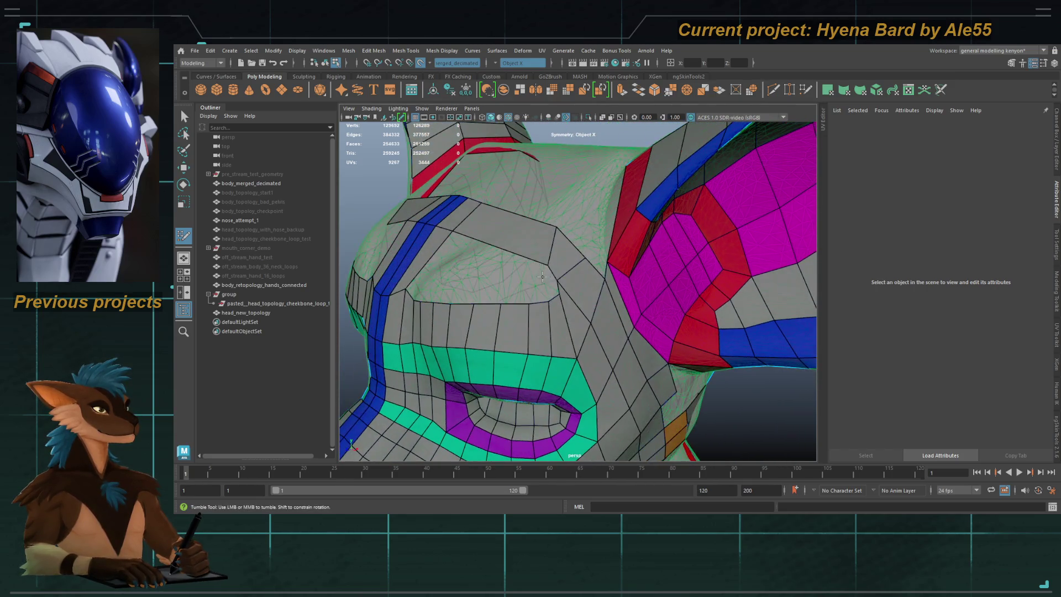
pyautogui.keyDown('ctrl'); pyautogui.keyDown('shift'); pyautogui.click(577, 279); pyautogui.keyUp('shift'); pyautogui.keyUp('ctrl')
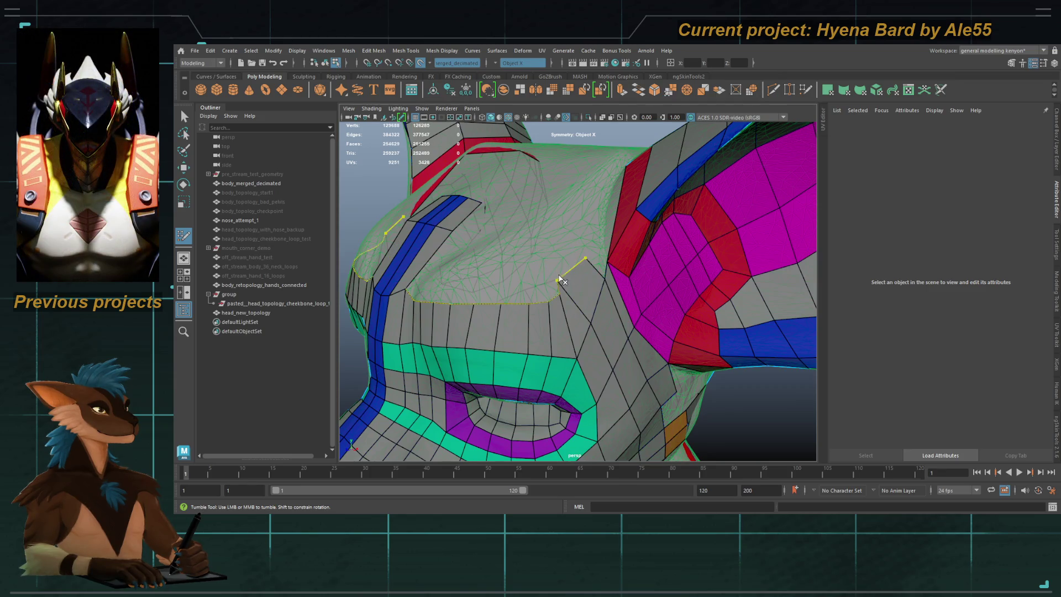
pyautogui.keyDown('alt'); pyautogui.moveTo(535, 315); pyautogui.dragTo(537, 315); pyautogui.keyUp('alt')
pyautogui.keyDown('ctrl'); pyautogui.click(535, 312); pyautogui.keyUp('ctrl')
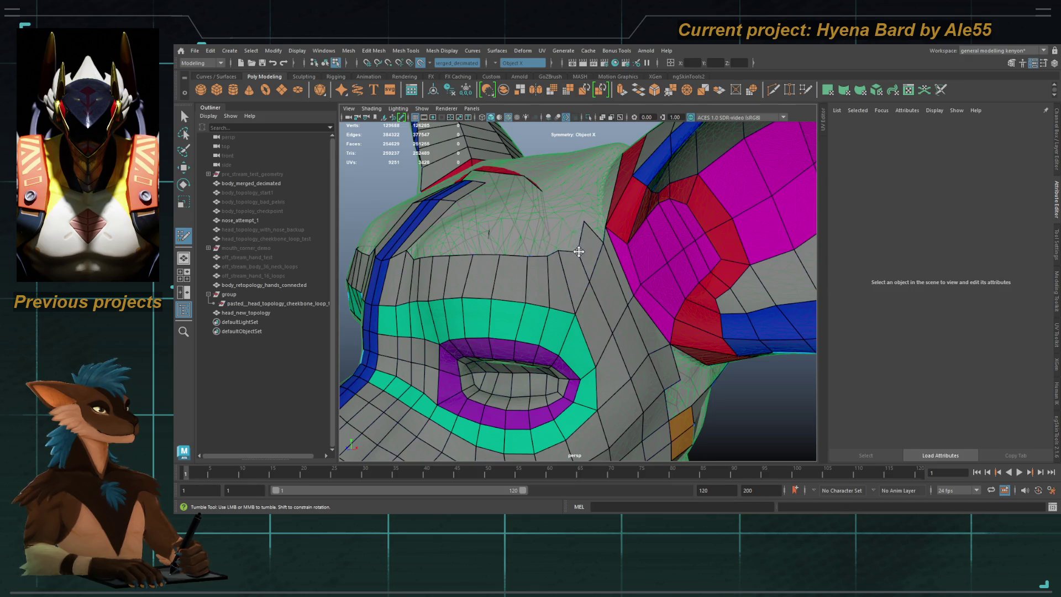
# Step: Fill the hanging neck quad, undo a stray face, and add a face below the red band
pyautogui.moveTo(560, 252)
pyautogui.keyDown('alt'); pyautogui.mouseDown()
pyautogui.moveTo(503, 287)
pyautogui.moveTo(555, 285)
pyautogui.moveTo(530, 281)
pyautogui.moveTo(505, 243)
pyautogui.moveTo(513, 248)
pyautogui.mouseUp(); pyautogui.keyUp('alt')
pyautogui.moveTo(517, 255)
pyautogui.keyDown('alt'); pyautogui.mouseDown(button='right')
pyautogui.moveTo(530, 264)
pyautogui.moveTo(564, 246)
pyautogui.moveTo(592, 323)
pyautogui.mouseUp(button='right'); pyautogui.keyUp('alt')
pyautogui.keyDown('alt'); pyautogui.moveTo(591, 322); pyautogui.dragTo(596, 290); pyautogui.keyUp('alt')
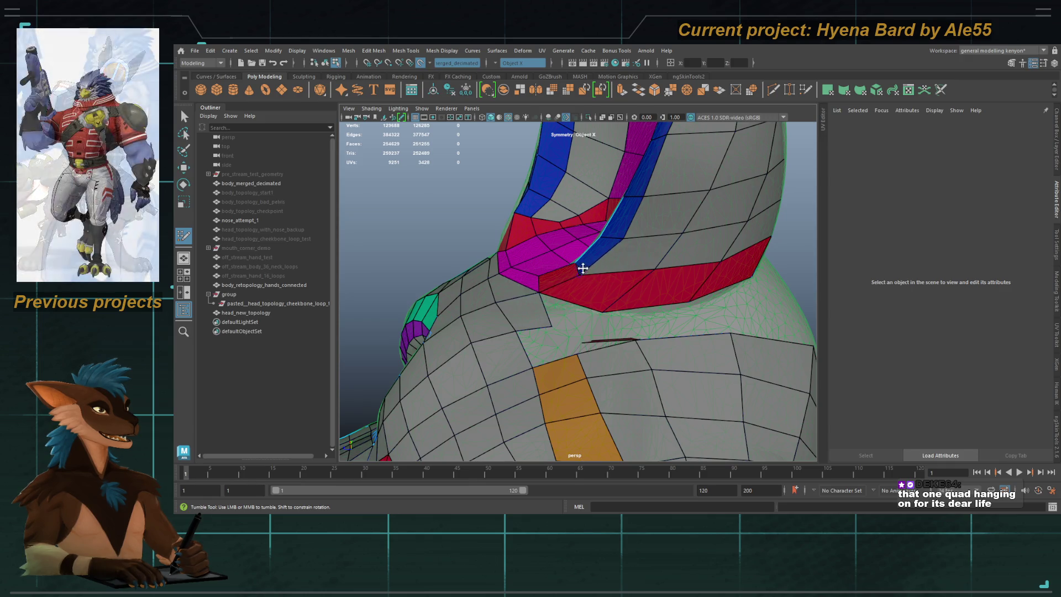
pyautogui.keyDown('alt'); pyautogui.moveTo(597, 307); pyautogui.dragTo(602, 317); pyautogui.keyUp('alt')
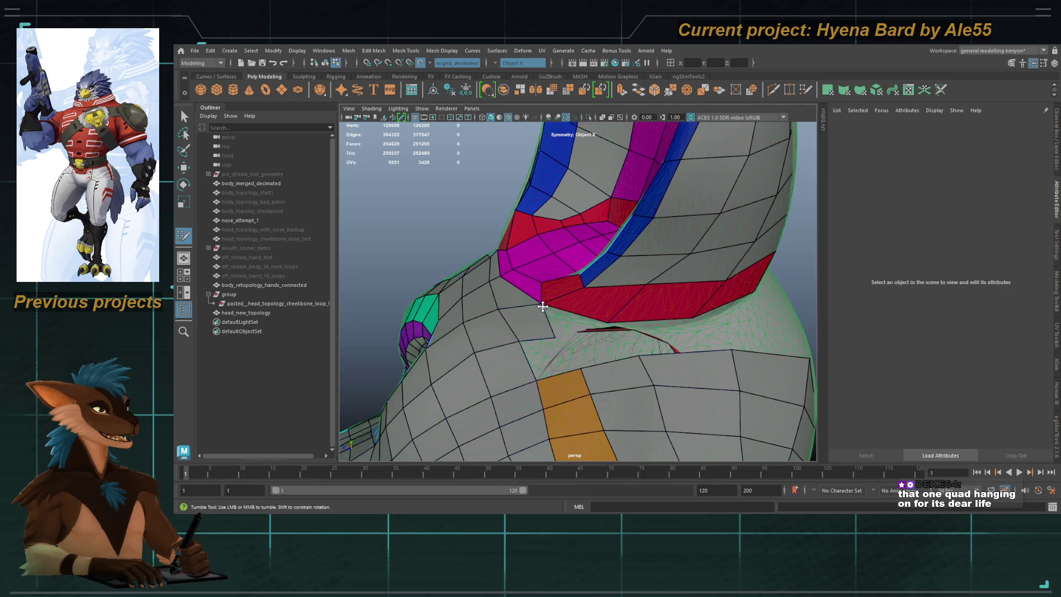
pyautogui.keyDown('shift'); pyautogui.click(576, 325); pyautogui.keyUp('shift')
pyautogui.moveTo(575, 325)
pyautogui.keyDown('alt'); pyautogui.mouseDown()
pyautogui.moveTo(543, 277)
pyautogui.moveTo(558, 284)
pyautogui.moveTo(532, 280)
pyautogui.mouseUp(); pyautogui.keyUp('alt')
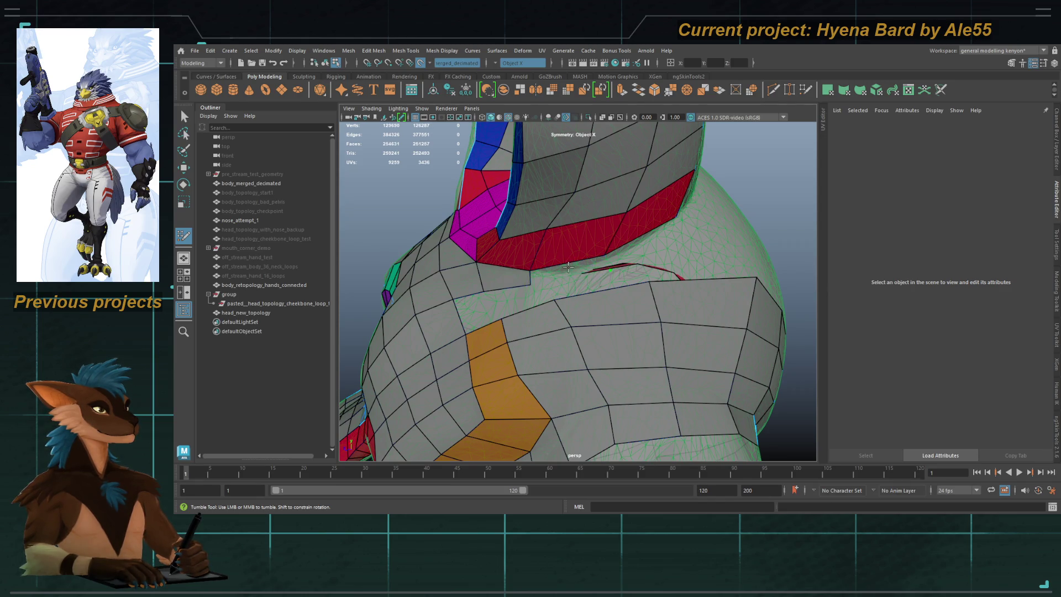
pyautogui.hotkey('ctrl', 'z')
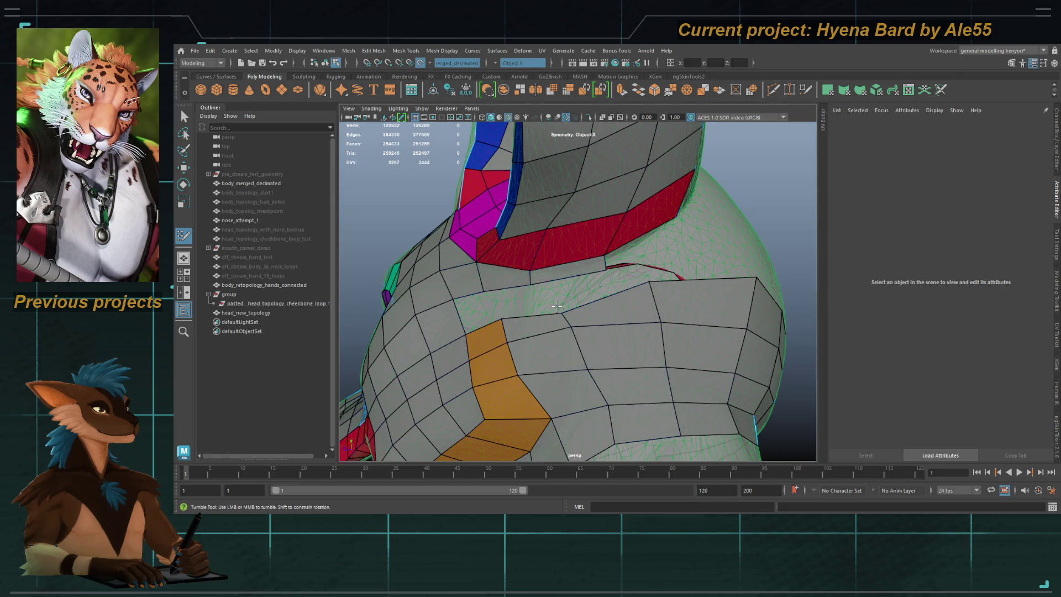
pyautogui.moveTo(558, 307)
pyautogui.keyDown('alt'); pyautogui.mouseDown()
pyautogui.moveTo(569, 310)
pyautogui.moveTo(565, 324)
pyautogui.moveTo(534, 266)
pyautogui.mouseUp(); pyautogui.keyUp('alt')
pyautogui.keyDown('shift'); pyautogui.click(533, 266); pyautogui.keyUp('shift')
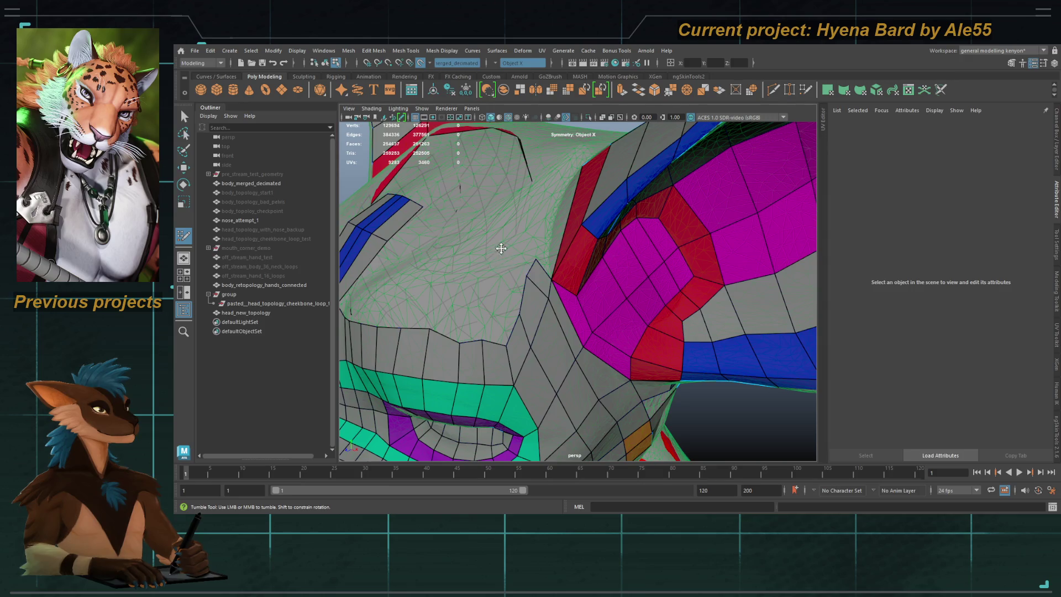
# Step: Add new quads beside the eye and up onto the forehead
pyautogui.keyDown('shift'); pyautogui.click(498, 293); pyautogui.keyUp('shift')
pyautogui.keyDown('alt'); pyautogui.moveTo(497, 293); pyautogui.dragTo(545, 250); pyautogui.keyUp('alt')
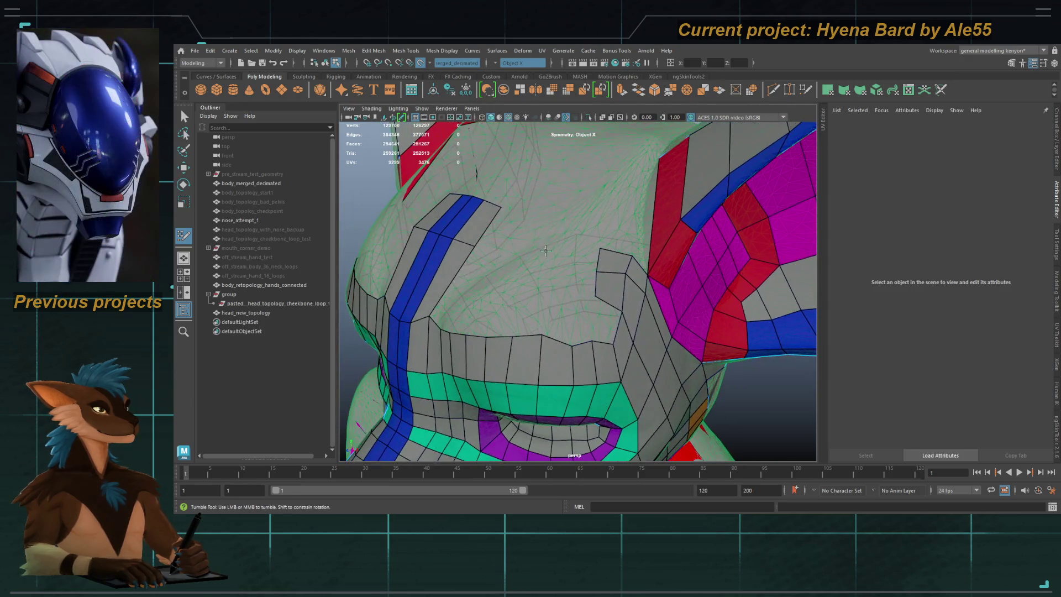
pyautogui.keyDown('shift'); pyautogui.click(571, 288); pyautogui.keyUp('shift')
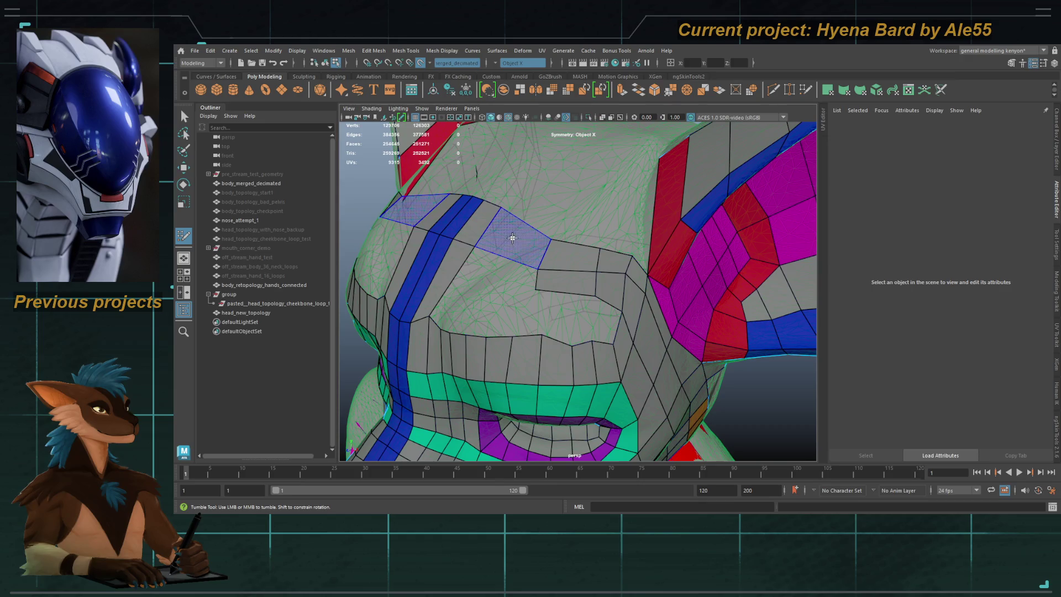
pyautogui.keyDown('shift'); pyautogui.click(470, 273); pyautogui.keyUp('shift')
pyautogui.keyDown('shift'); pyautogui.click(470, 273); pyautogui.keyUp('shift')
pyautogui.keyDown('alt'); pyautogui.moveTo(469, 273); pyautogui.dragTo(579, 303); pyautogui.keyUp('alt')
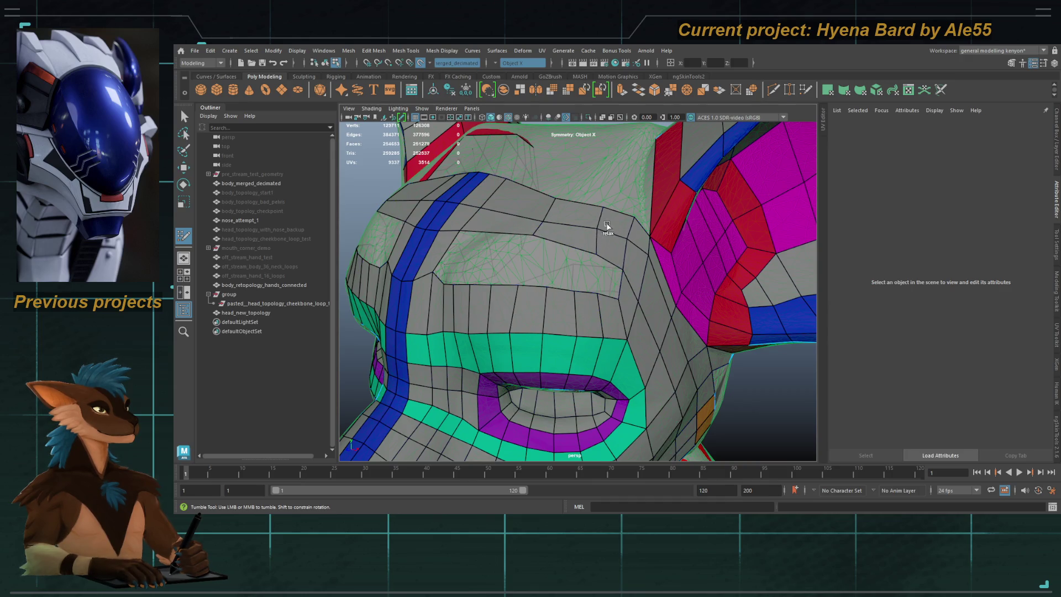
pyautogui.moveTo(607, 231)
pyautogui.keyDown('alt'); pyautogui.mouseDown()
pyautogui.moveTo(545, 261)
pyautogui.moveTo(566, 240)
pyautogui.mouseUp(); pyautogui.keyUp('alt')
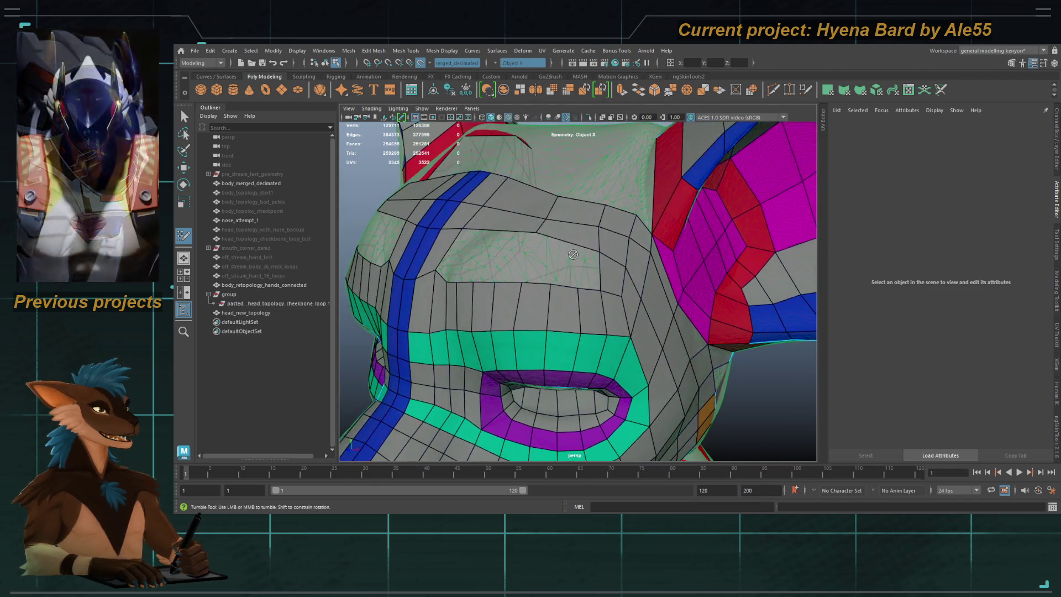
# Step: Insert two new edge loops across the forehead
pyautogui.keyDown('ctrl'); pyautogui.click(568, 243); pyautogui.keyUp('ctrl')
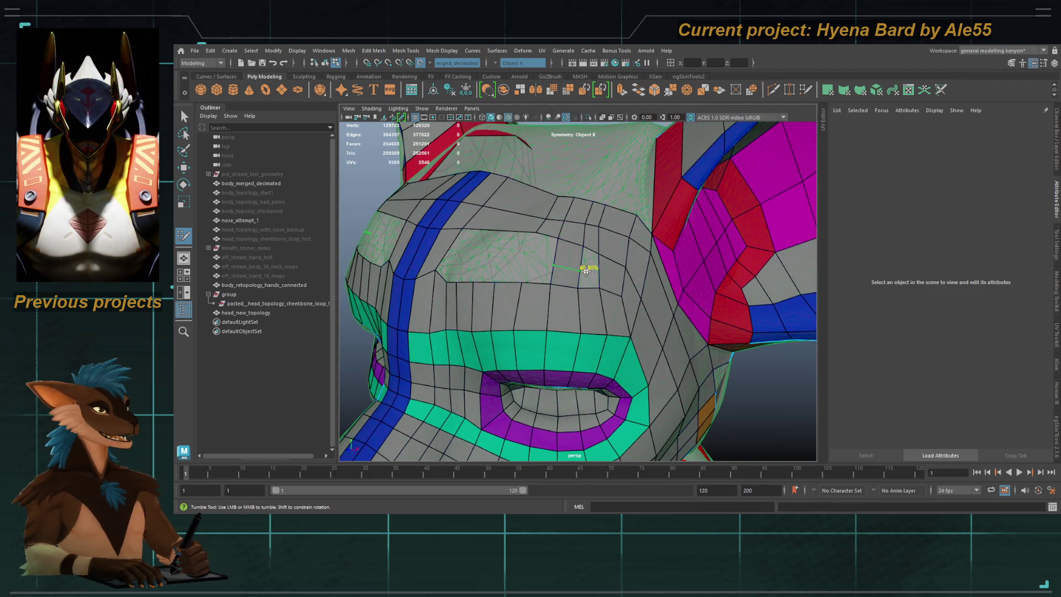
pyautogui.keyDown('ctrl'); pyautogui.click(585, 270); pyautogui.keyUp('ctrl')
pyautogui.keyDown('alt'); pyautogui.moveTo(586, 270); pyautogui.dragTo(567, 297); pyautogui.keyUp('alt')
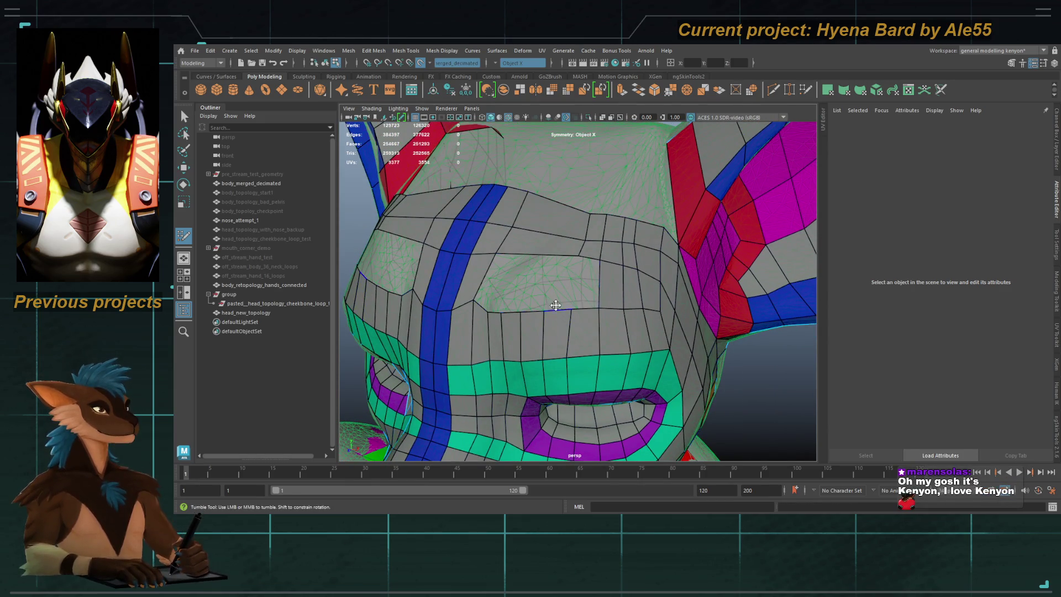
pyautogui.moveTo(555, 285)
pyautogui.keyDown('alt'); pyautogui.mouseDown()
pyautogui.moveTo(554, 270)
pyautogui.moveTo(591, 255)
pyautogui.mouseUp(); pyautogui.keyUp('alt')
# Step: Draw a strip of mirrored quads across the forehead and fill the remaining gap
pyautogui.keyDown('shift'); pyautogui.click(553, 270); pyautogui.keyUp('shift')
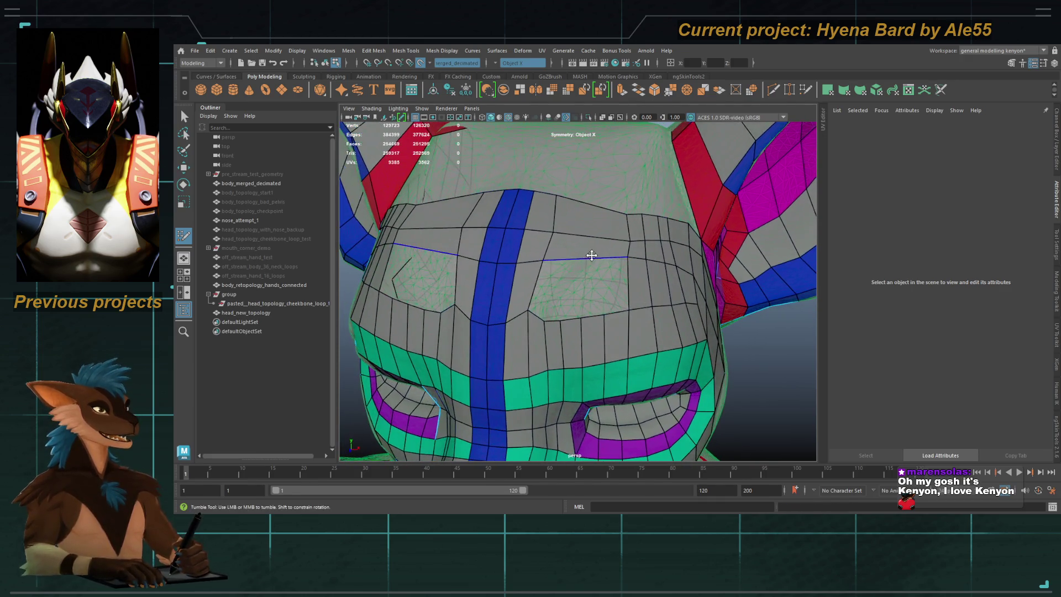
pyautogui.keyDown('ctrl'); pyautogui.click(606, 252); pyautogui.keyUp('ctrl')
pyautogui.keyDown('ctrl'); pyautogui.click(605, 285); pyautogui.keyUp('ctrl')
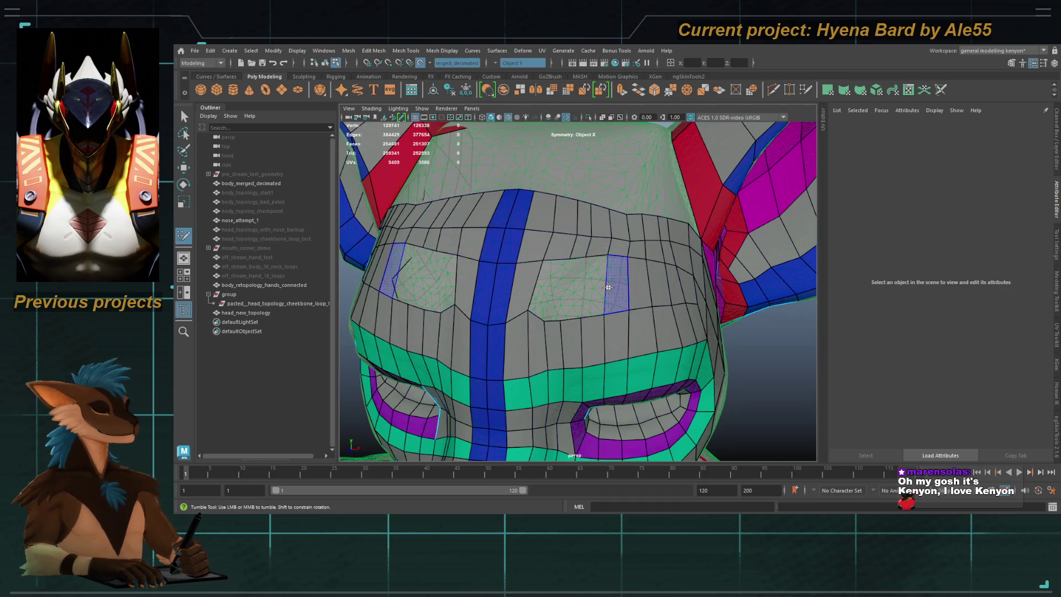
pyautogui.keyDown('shift'); pyautogui.click(578, 286); pyautogui.keyUp('shift')
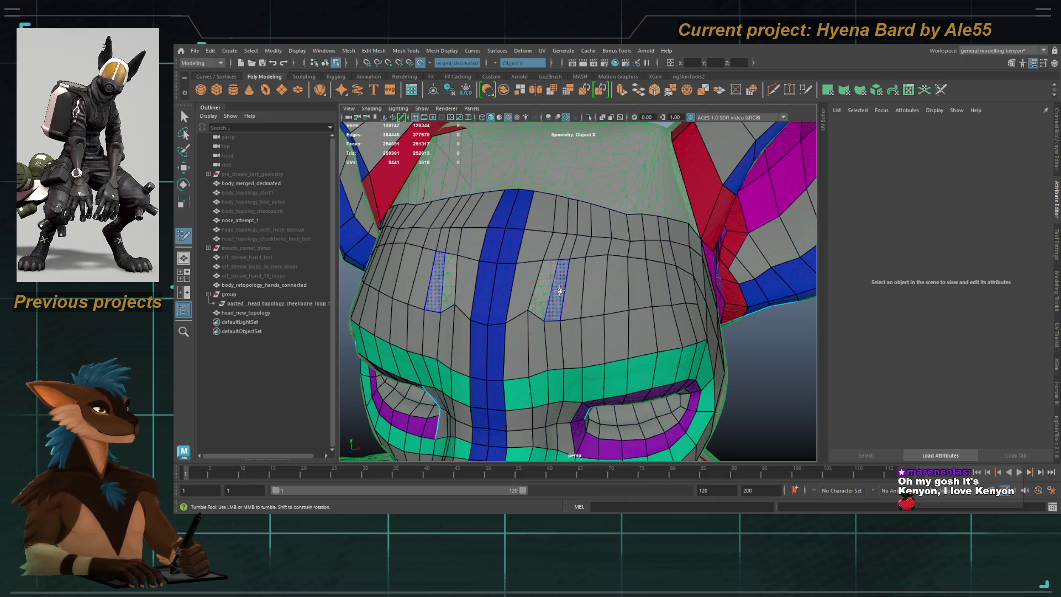
pyautogui.keyDown('shift'); pyautogui.click(559, 295); pyautogui.keyUp('shift')
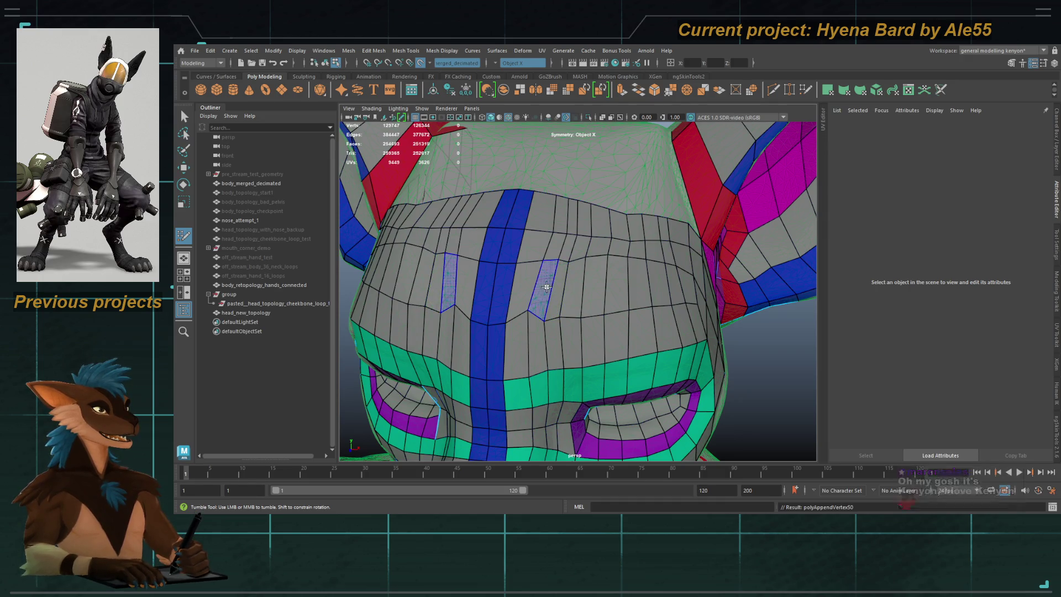
# Step: Relax the forehead topology twice so its edge loops run evenly
pyautogui.moveTo(506, 279)
pyautogui.keyDown('shift'); pyautogui.mouseDown()
pyautogui.moveTo(556, 301)
pyautogui.moveTo(599, 284)
pyautogui.moveTo(653, 307)
pyautogui.mouseUp(); pyautogui.keyUp('shift')
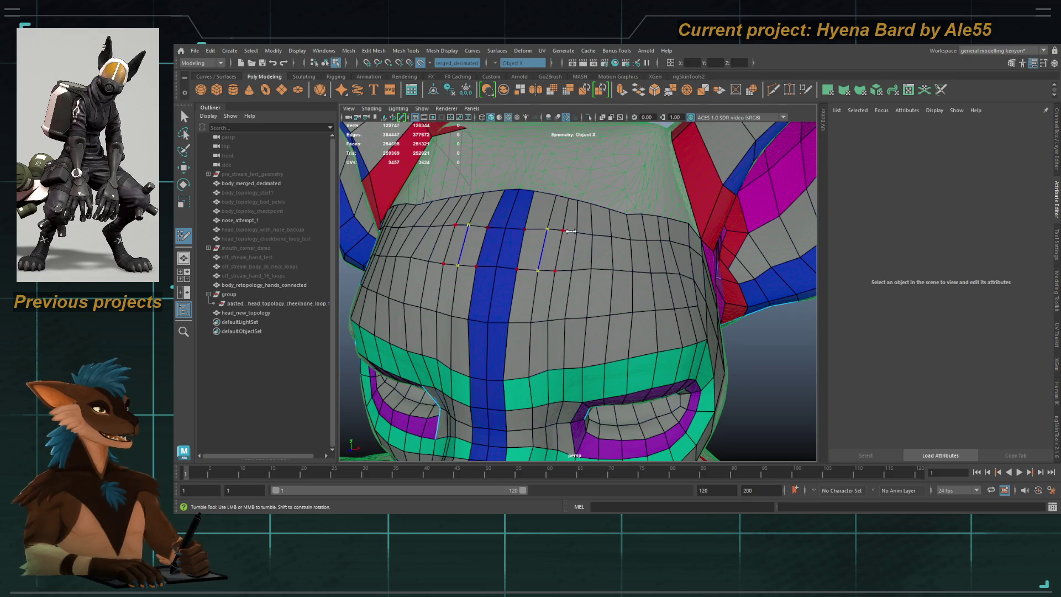
pyautogui.moveTo(622, 274)
pyautogui.keyDown('shift'); pyautogui.mouseDown()
pyautogui.moveTo(600, 290)
pyautogui.moveTo(493, 300)
pyautogui.mouseUp(); pyautogui.keyUp('shift')
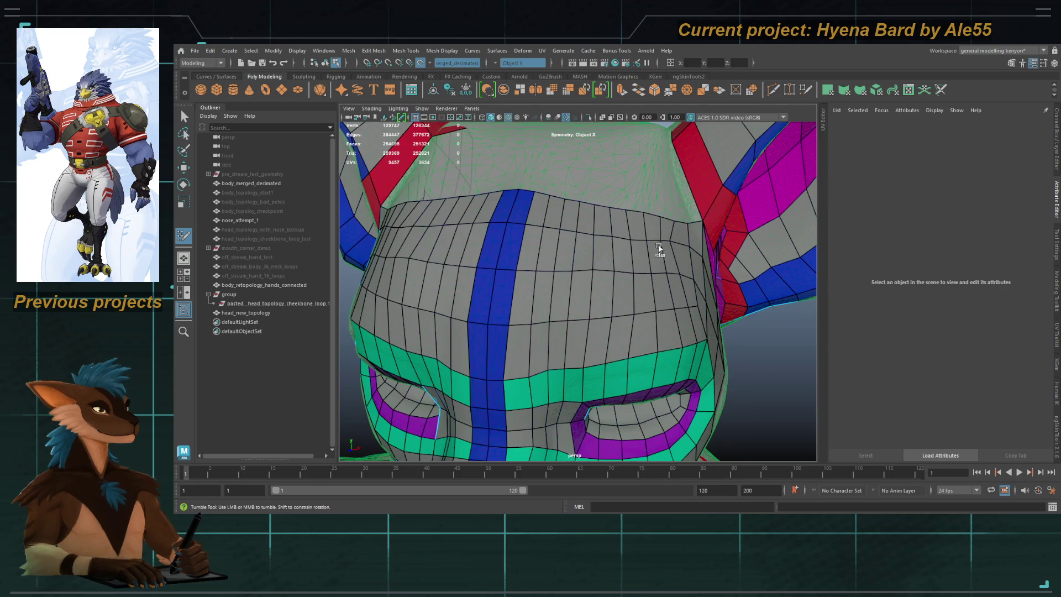
pyautogui.moveTo(665, 284)
pyautogui.keyDown('alt'); pyautogui.mouseDown()
pyautogui.moveTo(582, 272)
pyautogui.moveTo(593, 212)
pyautogui.moveTo(519, 218)
pyautogui.moveTo(519, 243)
pyautogui.moveTo(602, 268)
pyautogui.moveTo(476, 365)
pyautogui.moveTo(525, 343)
pyautogui.mouseUp(); pyautogui.keyUp('alt')
pyautogui.keyDown('alt'); pyautogui.moveTo(525, 342); pyautogui.dragTo(570, 316, button='right'); pyautogui.keyUp('alt')
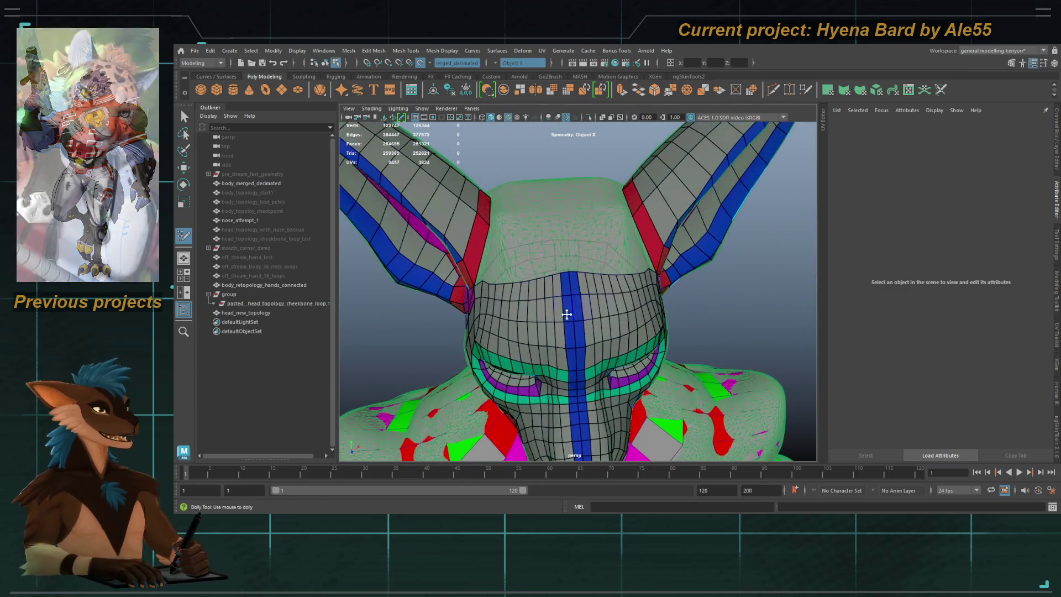
# Step: Insert an edge loop on the neck, then delete the unwanted loop
pyautogui.moveTo(578, 322)
pyautogui.keyDown('alt'); pyautogui.mouseDown()
pyautogui.moveTo(448, 263)
pyautogui.moveTo(439, 247)
pyautogui.mouseUp(); pyautogui.keyUp('alt')
pyautogui.keyDown('alt'); pyautogui.moveTo(440, 247); pyautogui.dragTo(532, 226, button='right'); pyautogui.keyUp('alt')
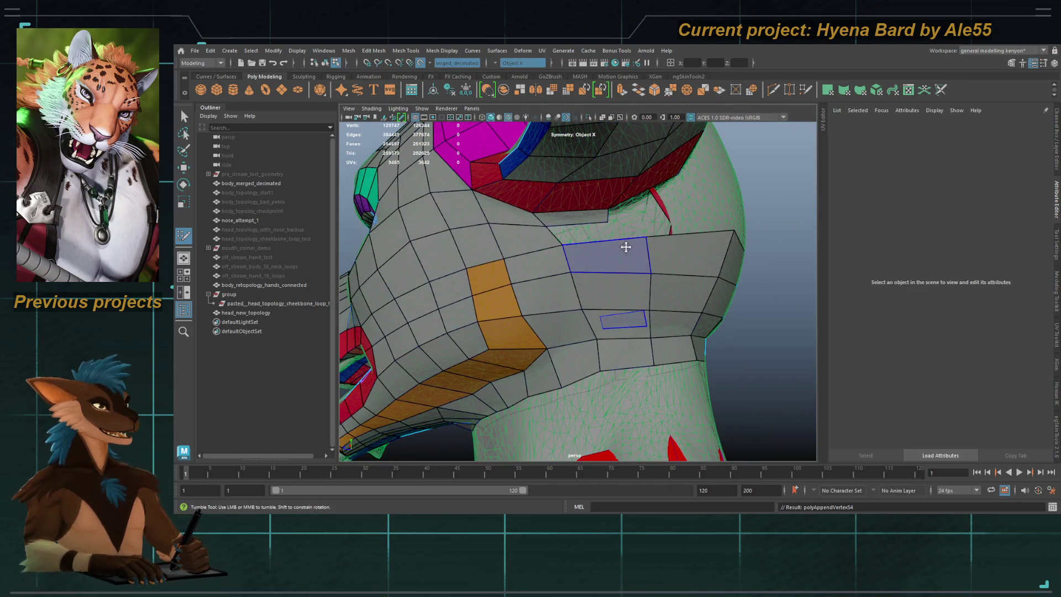
pyautogui.keyDown('ctrl'); pyautogui.click(622, 235); pyautogui.keyUp('ctrl')
pyautogui.moveTo(607, 309)
pyautogui.keyDown('alt'); pyautogui.mouseDown()
pyautogui.moveTo(579, 235)
pyautogui.moveTo(557, 275)
pyautogui.moveTo(546, 274)
pyautogui.mouseUp(); pyautogui.keyUp('alt')
pyautogui.keyDown('ctrl'); pyautogui.keyDown('shift'); pyautogui.click(544, 280); pyautogui.keyUp('shift'); pyautogui.keyUp('ctrl')
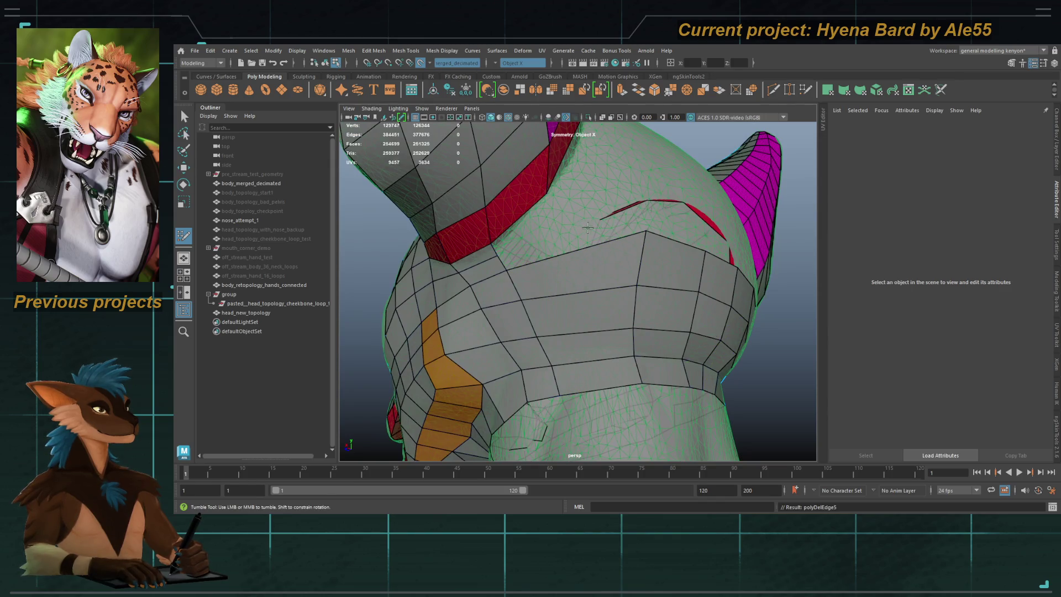
pyautogui.moveTo(585, 227)
pyautogui.keyDown('shift'); pyautogui.mouseDown()
pyautogui.moveTo(522, 252)
pyautogui.moveTo(561, 223)
pyautogui.mouseUp(); pyautogui.keyUp('shift')
# Step: Create a long quad at the back of the skull and fill between it and the mesh below
pyautogui.keyDown('shift'); pyautogui.click(541, 243); pyautogui.keyUp('shift')
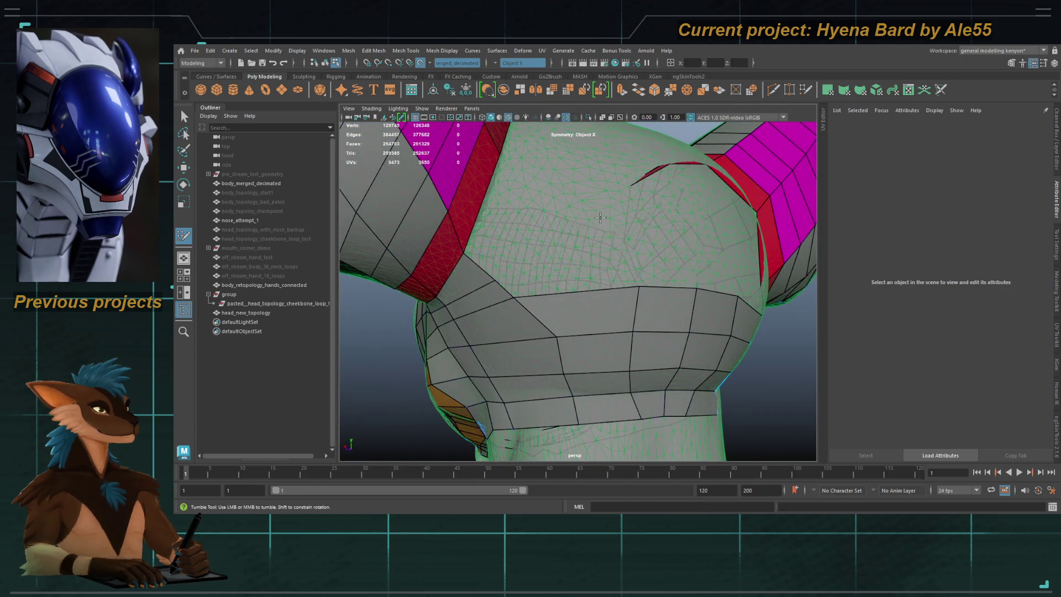
pyautogui.keyDown('shift'); pyautogui.click(547, 239); pyautogui.keyUp('shift')
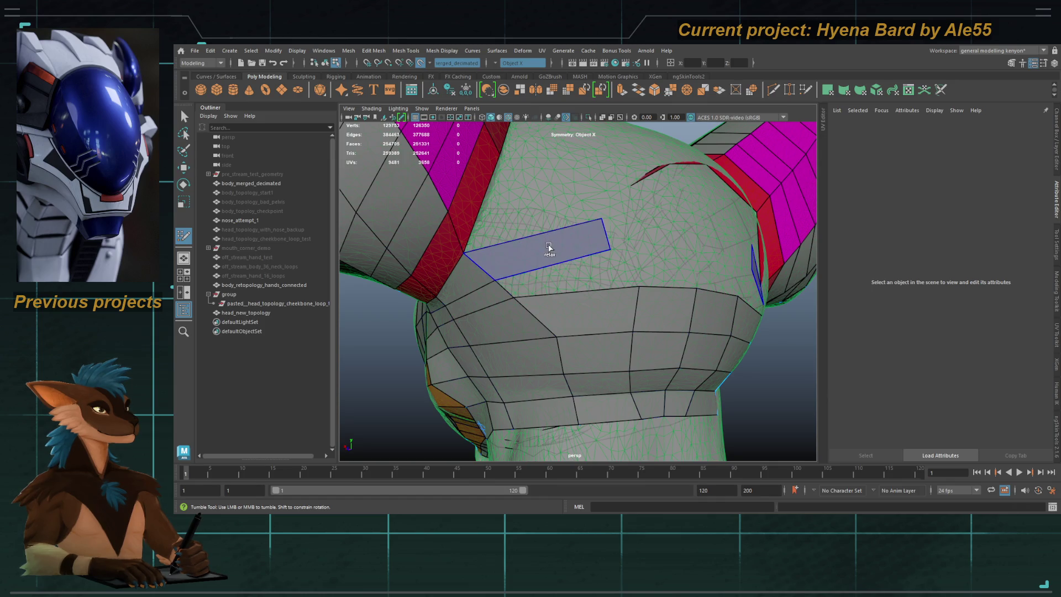
pyautogui.keyDown('shift'); pyautogui.click(563, 279); pyautogui.keyUp('shift')
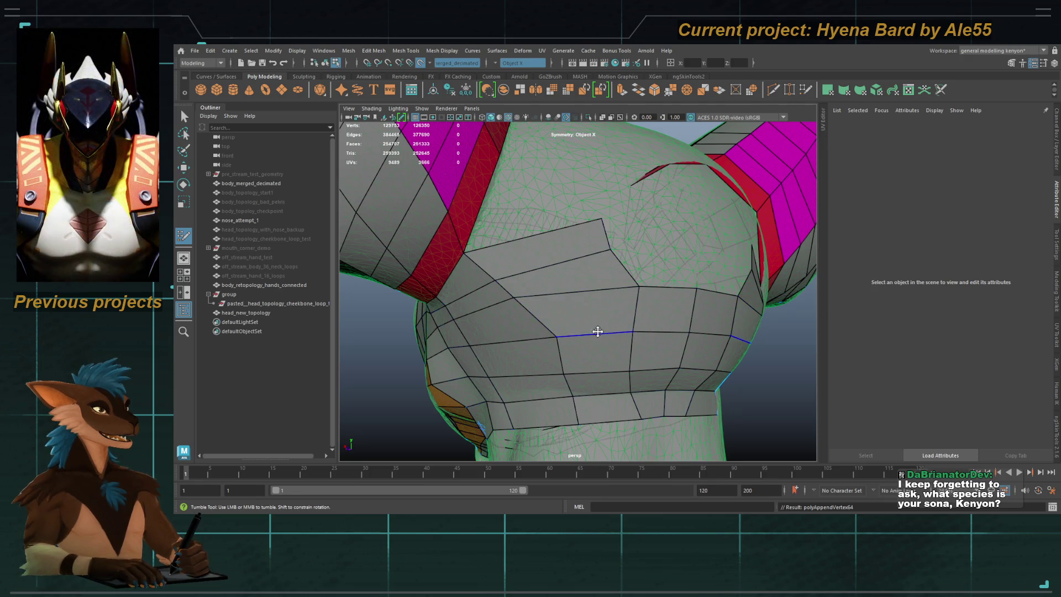
pyautogui.keyDown('alt'); pyautogui.moveTo(599, 329); pyautogui.dragTo(561, 292); pyautogui.keyUp('alt')
pyautogui.keyDown('alt'); pyautogui.moveTo(561, 291); pyautogui.dragTo(562, 288, button='middle'); pyautogui.keyUp('alt')
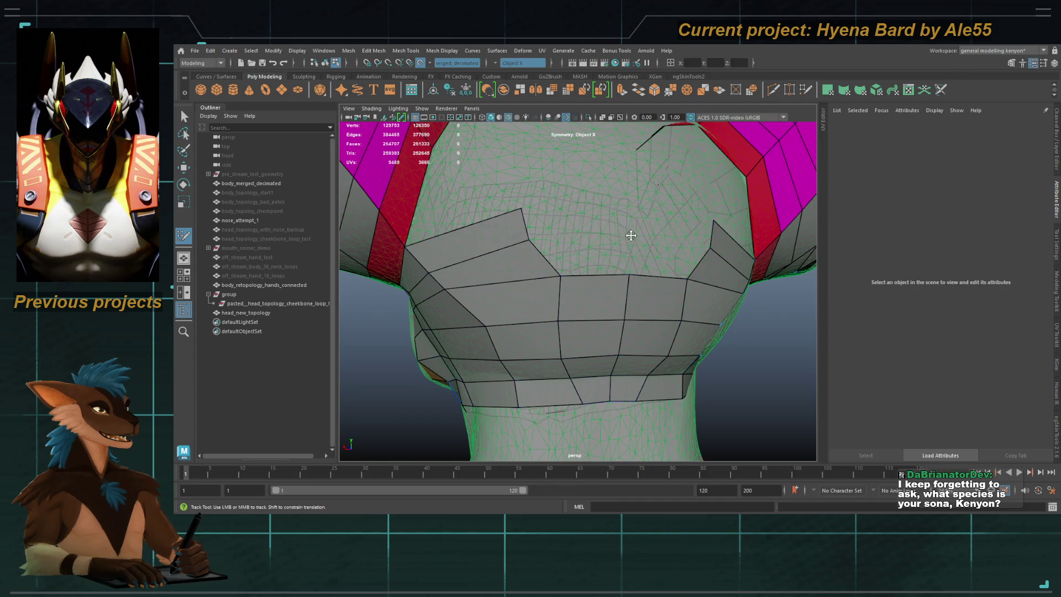
# Step: Fill two quads between the ears, add an edge loop across them, and relax it onto the sculpt
pyautogui.moveTo(626, 201); pyautogui.dragTo(630, 200)
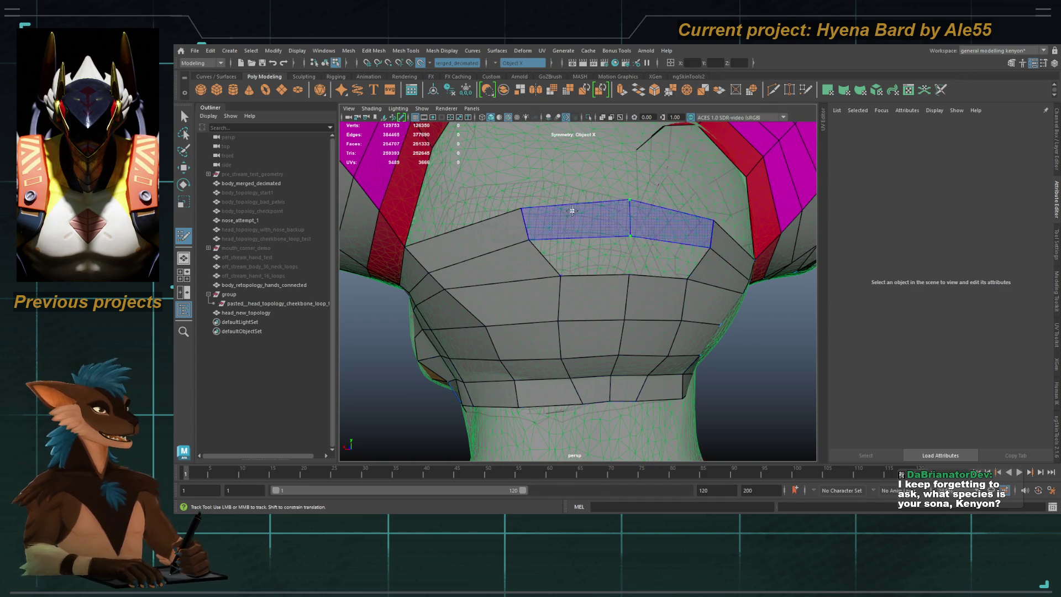
pyautogui.keyDown('shift'); pyautogui.click(578, 212); pyautogui.keyUp('shift')
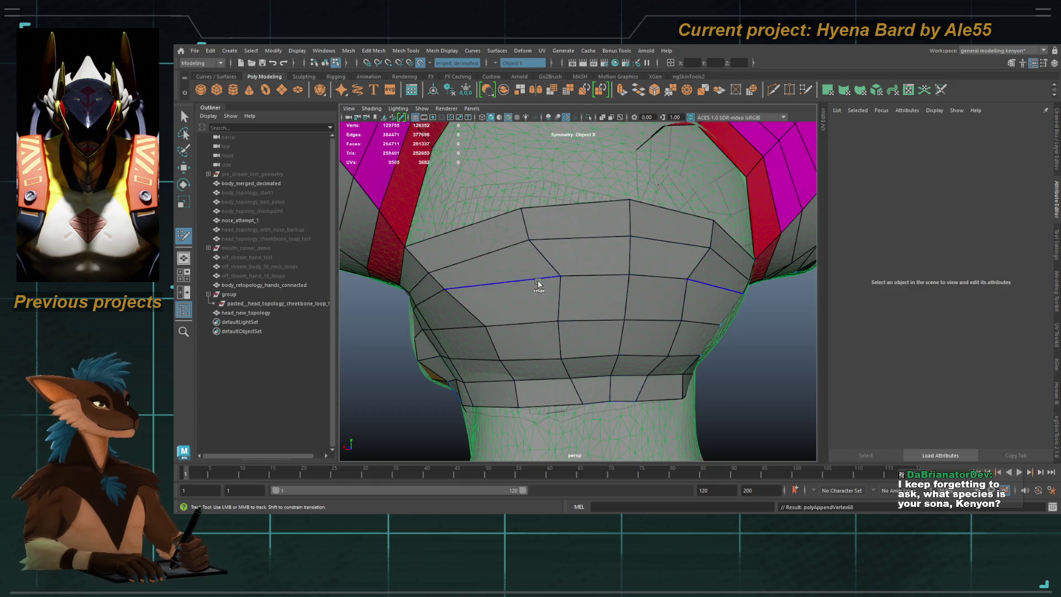
pyautogui.keyDown('ctrl'); pyautogui.click(488, 255); pyautogui.keyUp('ctrl')
pyautogui.moveTo(596, 260)
pyautogui.keyDown('shift'); pyautogui.mouseDown()
pyautogui.moveTo(540, 239)
pyautogui.moveTo(562, 345)
pyautogui.moveTo(546, 390)
pyautogui.moveTo(555, 395)
pyautogui.moveTo(505, 341)
pyautogui.moveTo(559, 347)
pyautogui.mouseUp(); pyautogui.keyUp('shift')
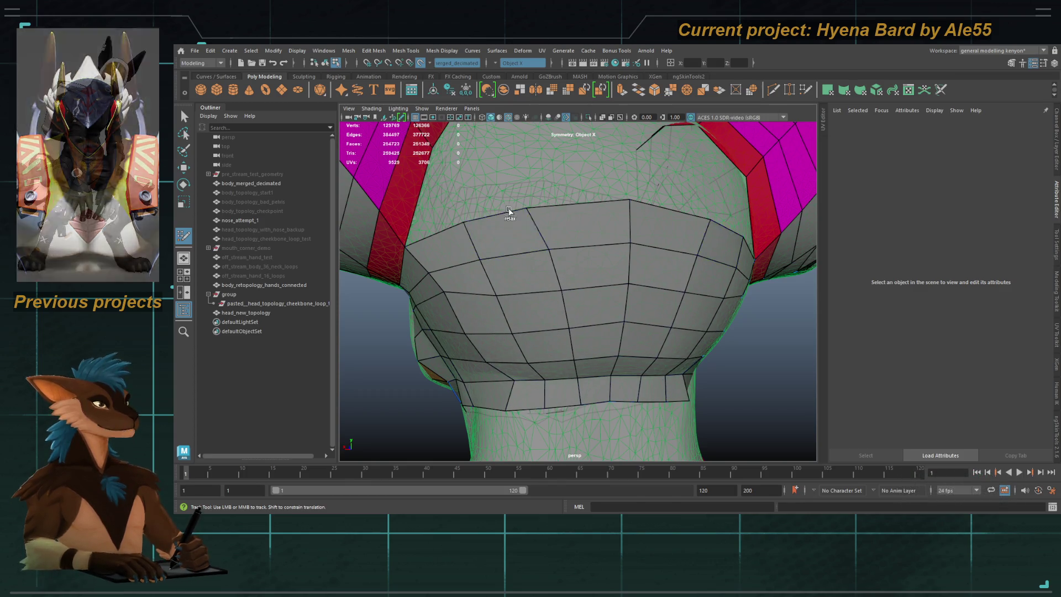
# Step: Fill three more quads from the placed dots under the back of the skull
pyautogui.keyDown('alt'); pyautogui.moveTo(568, 249); pyautogui.dragTo(500, 232); pyautogui.keyUp('alt')
pyautogui.scroll(5, 513, 248)
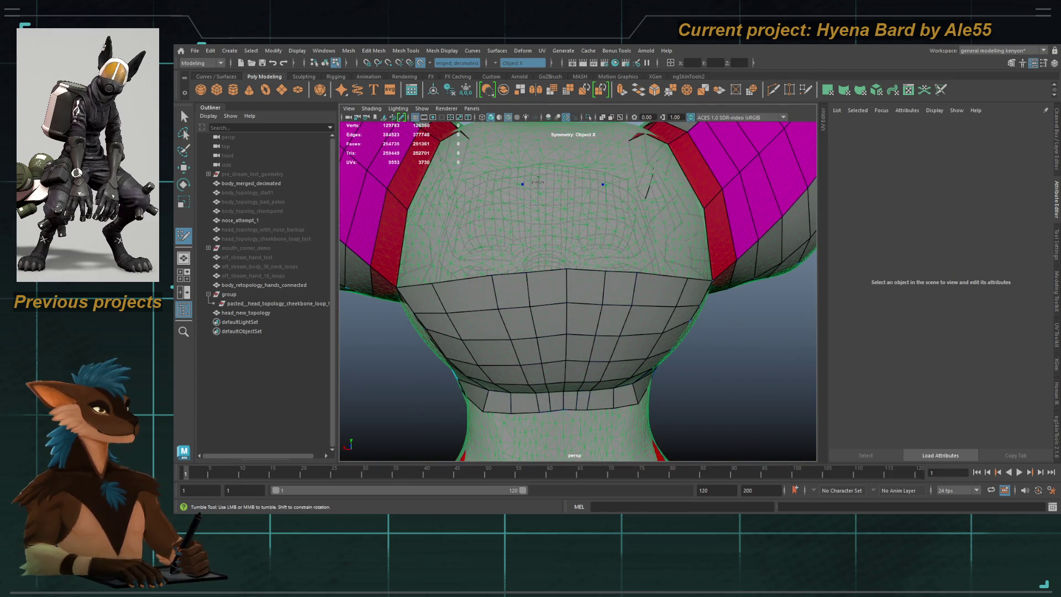
pyautogui.keyDown('shift'); pyautogui.click(541, 217); pyautogui.keyUp('shift')
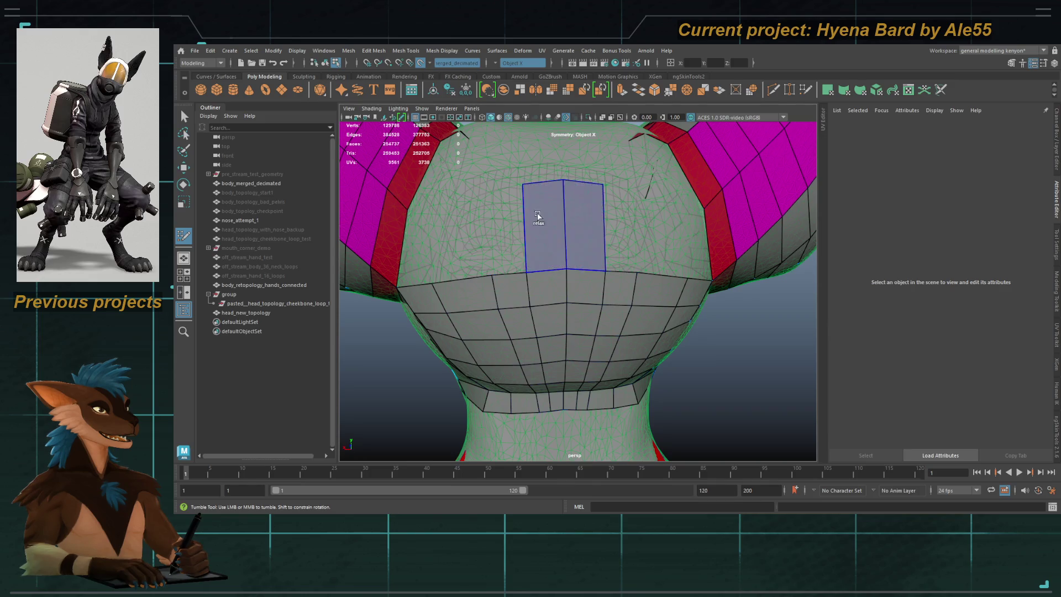
pyautogui.moveTo(495, 196)
pyautogui.keyDown('alt'); pyautogui.mouseDown()
pyautogui.moveTo(488, 227)
pyautogui.moveTo(524, 264)
pyautogui.mouseUp(); pyautogui.keyUp('alt')
pyautogui.keyDown('shift'); pyautogui.click(488, 227); pyautogui.keyUp('shift')
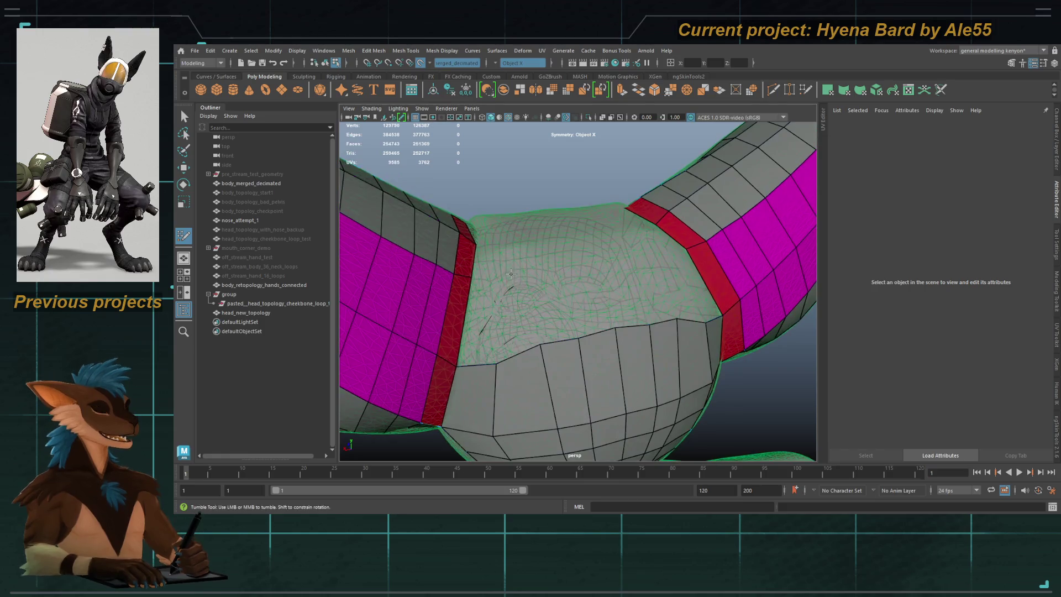
# Step: Fill the empty centre area with mirrored quads and check the result from several angles
pyautogui.keyDown('shift'); pyautogui.click(517, 298); pyautogui.keyUp('shift')
pyautogui.keyDown('shift'); pyautogui.click(527, 292); pyautogui.keyUp('shift')
pyautogui.keyDown('shift'); pyautogui.click(603, 293); pyautogui.keyUp('shift')
pyautogui.keyDown('shift'); pyautogui.click(555, 312); pyautogui.keyUp('shift')
pyautogui.keyDown('alt'); pyautogui.moveTo(564, 338); pyautogui.dragTo(580, 326); pyautogui.keyUp('alt')
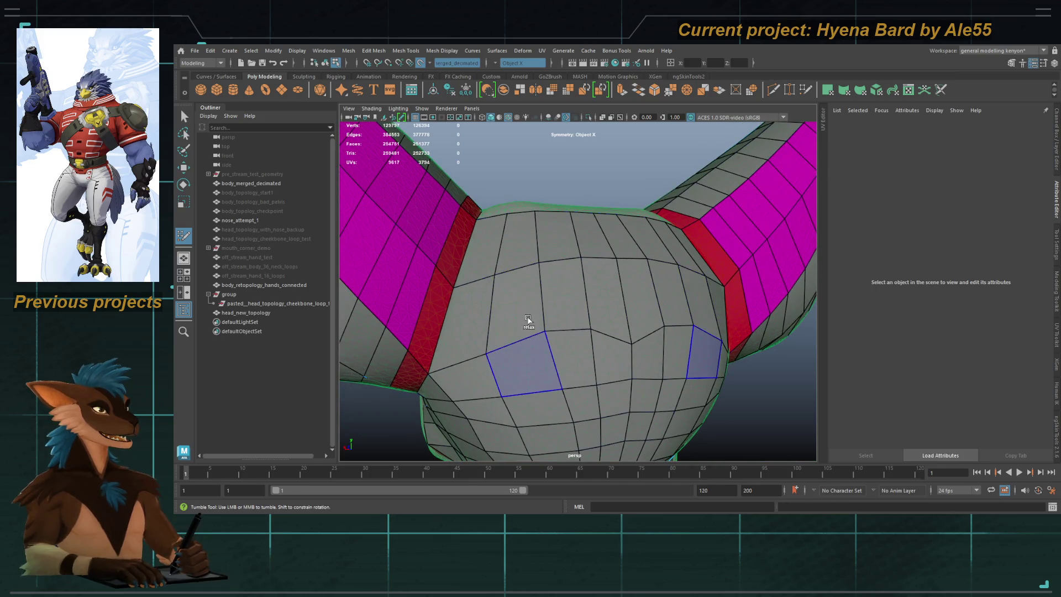
pyautogui.moveTo(588, 310)
pyautogui.keyDown('alt'); pyautogui.mouseDown()
pyautogui.moveTo(578, 317)
pyautogui.moveTo(533, 303)
pyautogui.mouseUp(); pyautogui.keyUp('alt')
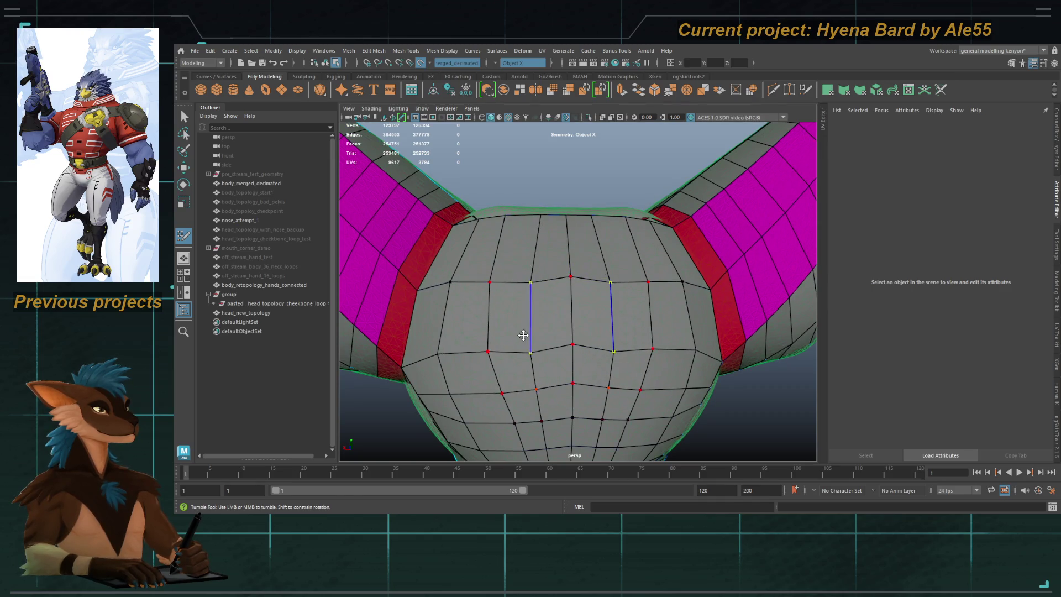
pyautogui.moveTo(535, 359)
pyautogui.keyDown('alt'); pyautogui.mouseDown()
pyautogui.moveTo(519, 335)
pyautogui.moveTo(547, 334)
pyautogui.moveTo(542, 391)
pyautogui.moveTo(463, 341)
pyautogui.moveTo(509, 362)
pyautogui.moveTo(488, 282)
pyautogui.moveTo(516, 323)
pyautogui.mouseUp(); pyautogui.keyUp('alt')
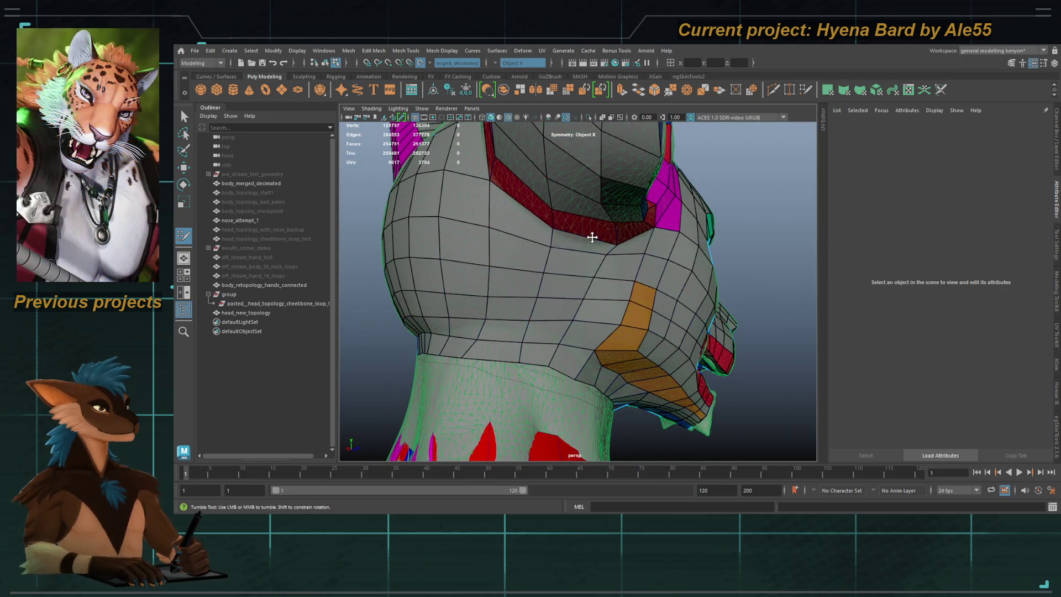
pyautogui.keyDown('alt'); pyautogui.moveTo(585, 256); pyautogui.dragTo(528, 211); pyautogui.keyUp('alt')
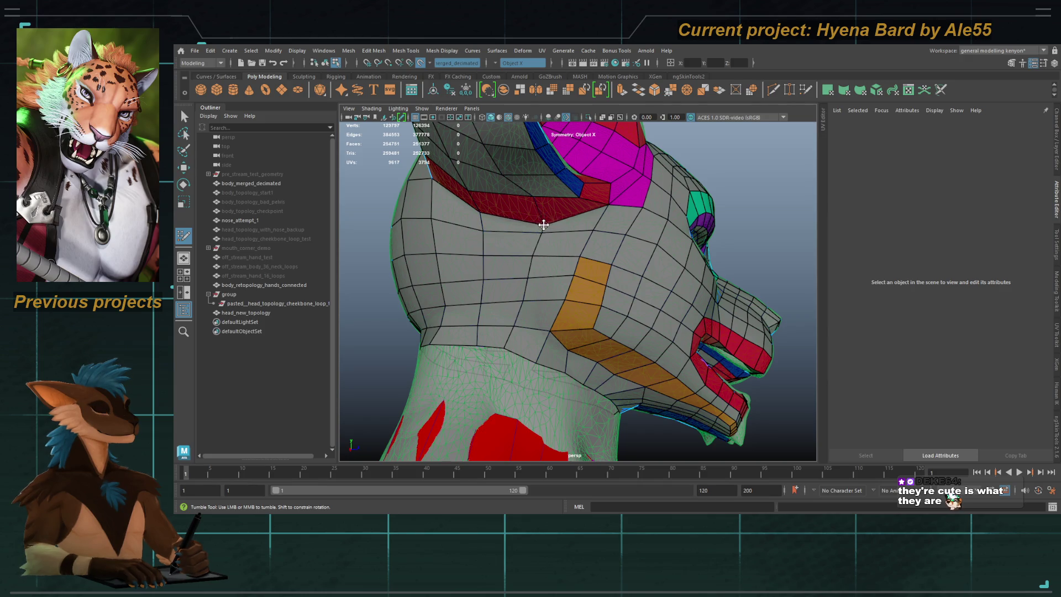
pyautogui.moveTo(543, 225)
pyautogui.keyDown('alt'); pyautogui.mouseDown()
pyautogui.moveTo(534, 237)
pyautogui.moveTo(550, 218)
pyautogui.moveTo(550, 246)
pyautogui.mouseUp(); pyautogui.keyUp('alt')
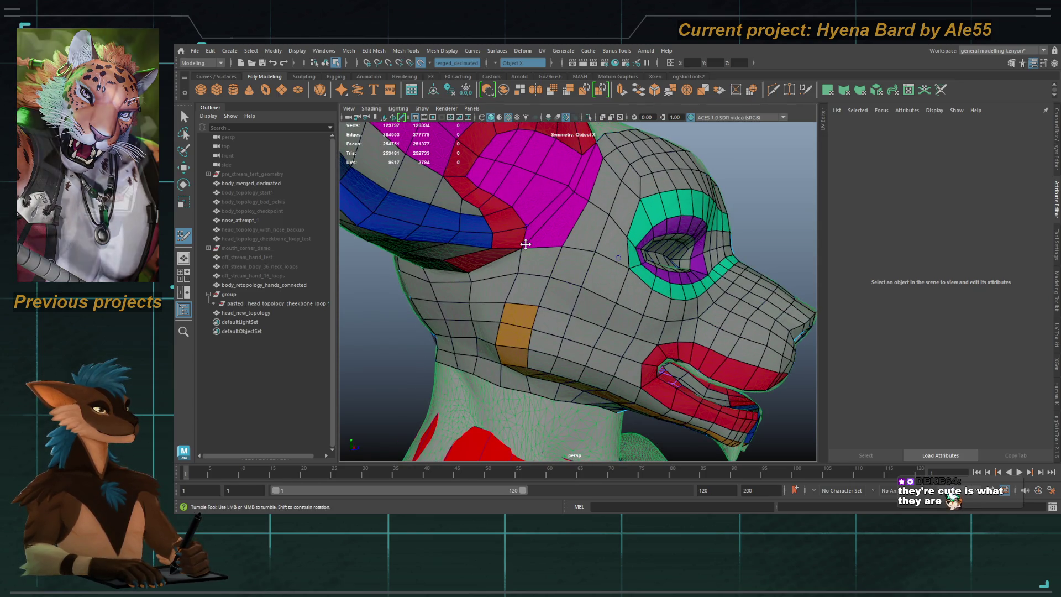
pyautogui.keyDown('alt'); pyautogui.moveTo(532, 230); pyautogui.dragTo(508, 260); pyautogui.keyUp('alt')
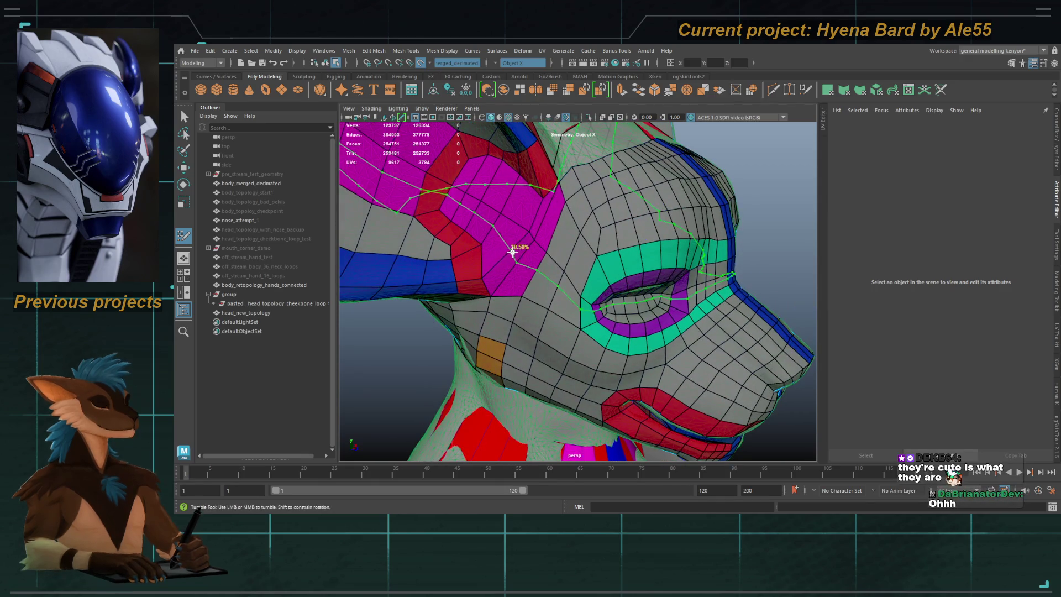
# Step: Relax the vertices along the left ear's edge onto the sculpt, mirrored on the right ear
pyautogui.keyDown('alt'); pyautogui.moveTo(545, 208); pyautogui.dragTo(513, 247); pyautogui.keyUp('alt')
pyautogui.keyDown('alt'); pyautogui.moveTo(514, 248); pyautogui.dragTo(577, 293, button='right'); pyautogui.keyUp('alt')
pyautogui.scroll(-5, 553, 279)
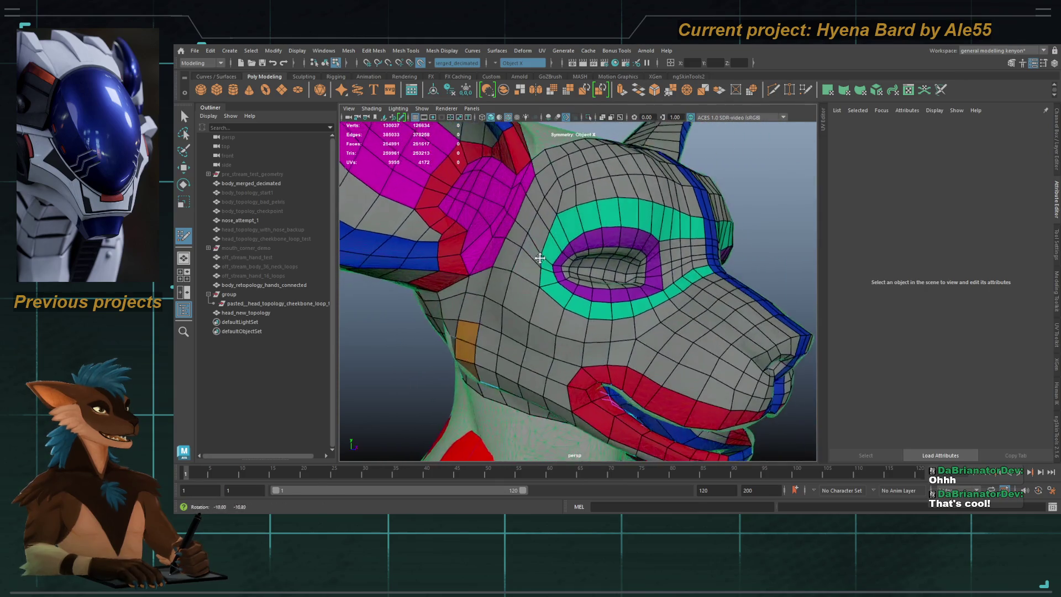
pyautogui.scroll(-6, 559, 243)
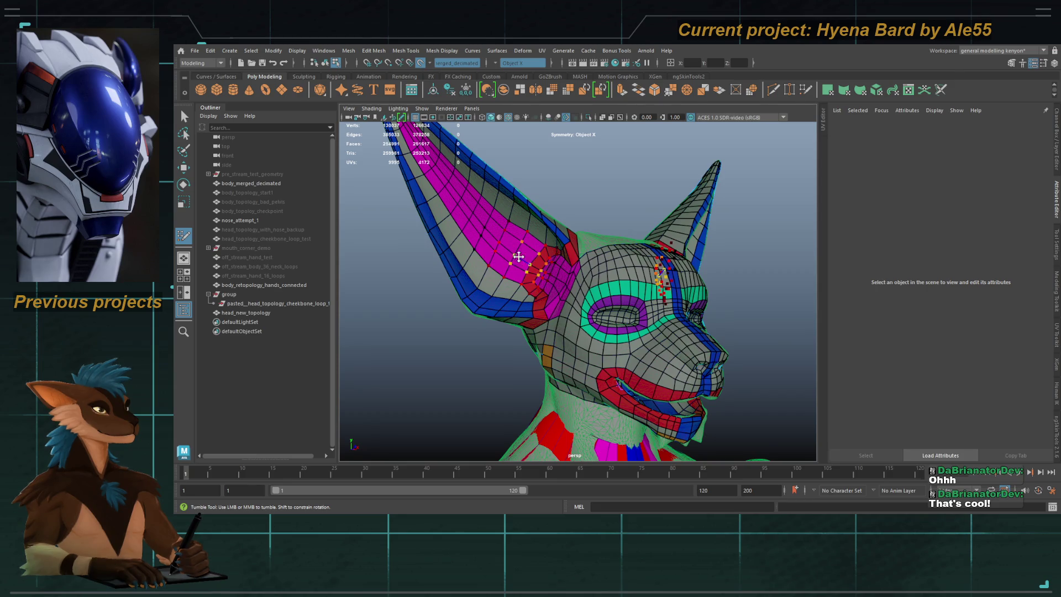
pyautogui.keyDown('shift'); pyautogui.moveTo(487, 237); pyautogui.dragTo(458, 190); pyautogui.keyUp('shift')
# Step: Orbit around the ear down to its base and round to the back of the head and neck
pyautogui.keyDown('alt'); pyautogui.moveTo(497, 269); pyautogui.dragTo(431, 270); pyautogui.keyUp('alt')
pyautogui.keyDown('alt'); pyautogui.moveTo(431, 271); pyautogui.dragTo(517, 238, button='middle'); pyautogui.keyUp('alt')
pyautogui.keyDown('alt'); pyautogui.moveTo(516, 238); pyautogui.dragTo(591, 272, button='right'); pyautogui.keyUp('alt')
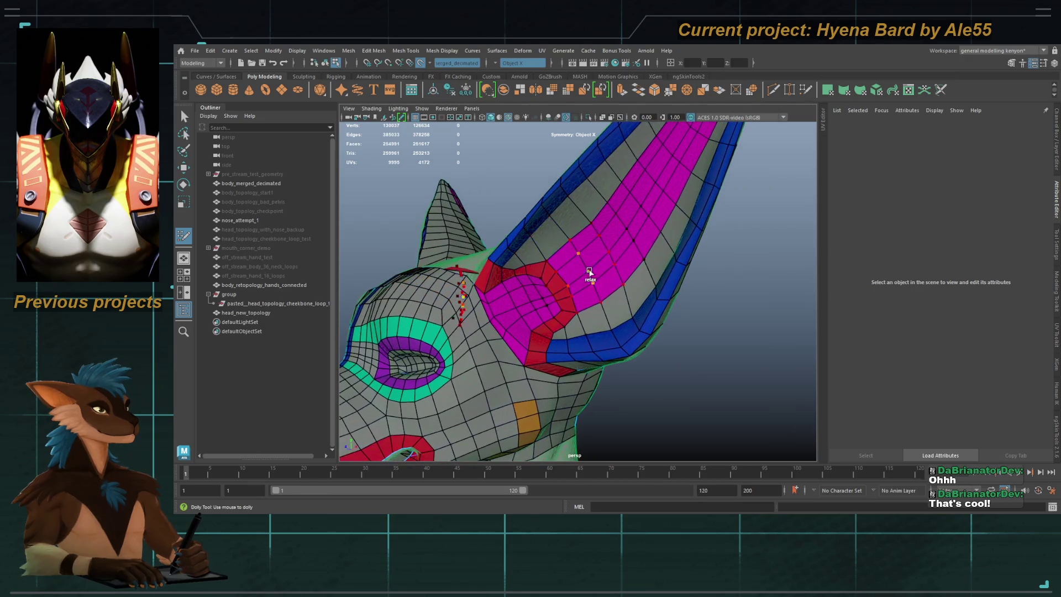
pyautogui.moveTo(644, 188)
pyautogui.keyDown('alt'); pyautogui.mouseDown()
pyautogui.moveTo(605, 250)
pyautogui.moveTo(481, 277)
pyautogui.moveTo(575, 301)
pyautogui.moveTo(619, 298)
pyautogui.mouseUp(); pyautogui.keyUp('alt')
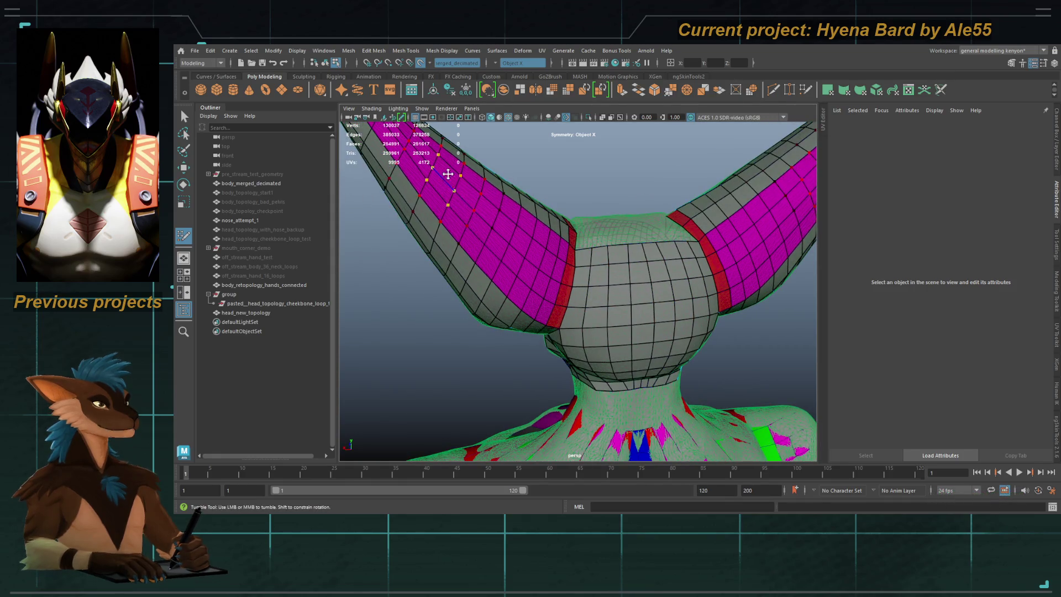
pyautogui.scroll(5, 490, 217)
pyautogui.moveTo(458, 170)
pyautogui.keyDown('alt'); pyautogui.mouseDown(button='middle')
pyautogui.moveTo(443, 178)
pyautogui.moveTo(590, 291)
pyautogui.mouseUp(button='middle'); pyautogui.keyUp('alt')
pyautogui.moveTo(589, 291)
pyautogui.keyDown('alt'); pyautogui.mouseDown()
pyautogui.moveTo(602, 283)
pyautogui.moveTo(582, 269)
pyautogui.mouseUp(); pyautogui.keyUp('alt')
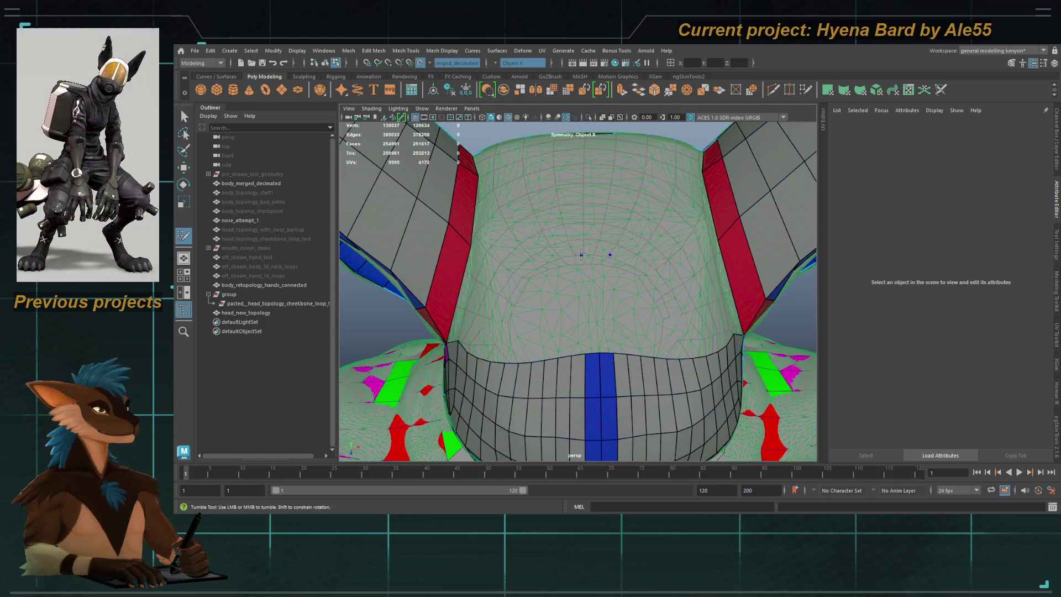
# Step: Fill mirrored quads above the back-of-neck centre strip and beside the red ear strips
pyautogui.click(582, 279)
pyautogui.keyDown('alt'); pyautogui.moveTo(584, 296); pyautogui.dragTo(581, 205); pyautogui.keyUp('alt')
pyautogui.keyDown('alt'); pyautogui.moveTo(580, 226); pyautogui.dragTo(531, 232, button='middle'); pyautogui.keyUp('alt')
pyautogui.keyDown('shift'); pyautogui.click(579, 198); pyautogui.keyUp('shift')
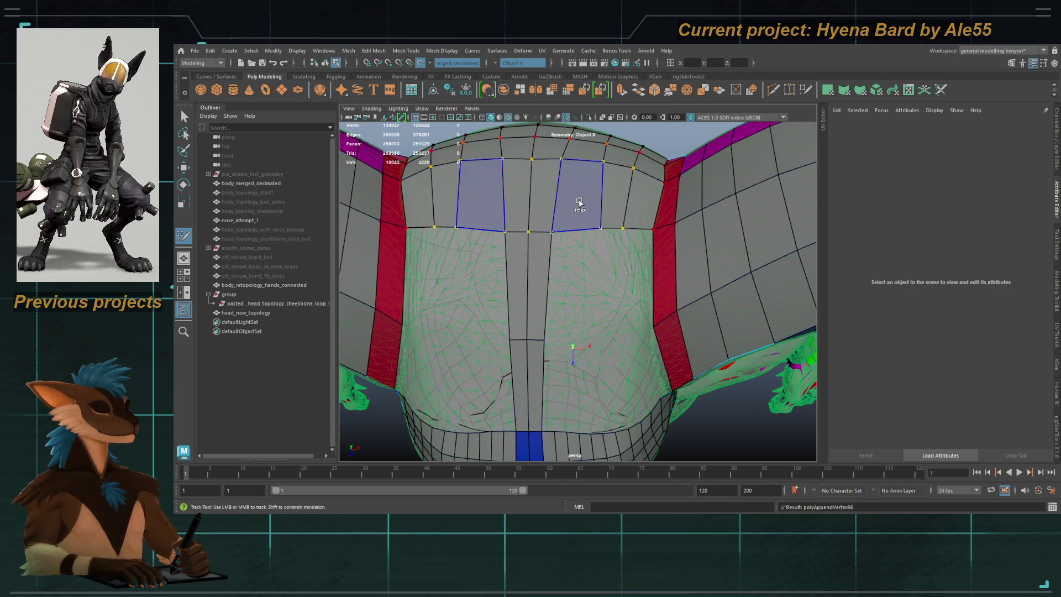
pyautogui.click(613, 326)
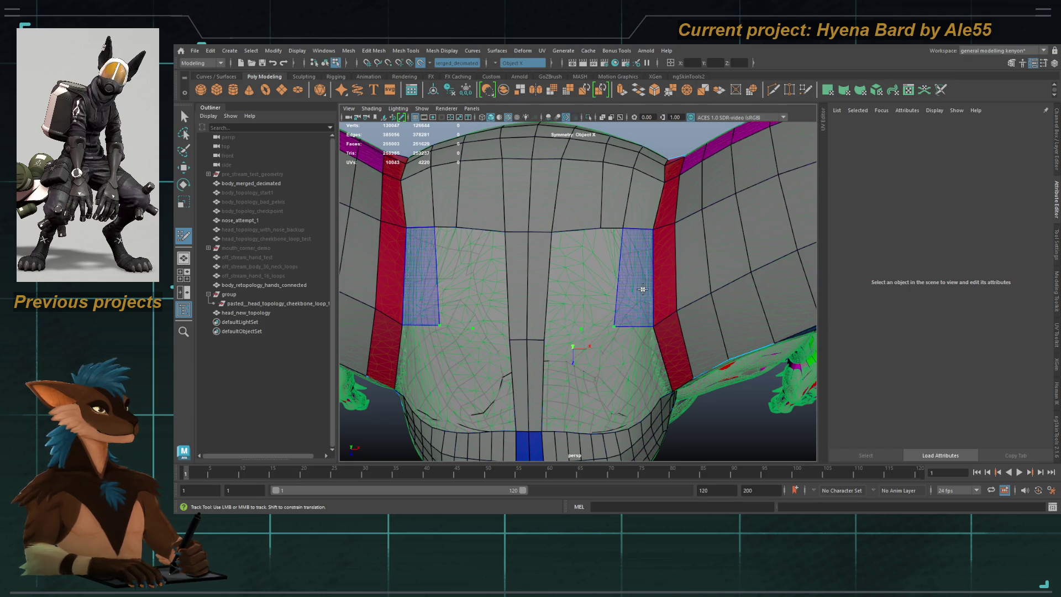
pyautogui.keyDown('shift'); pyautogui.click(605, 280); pyautogui.keyUp('shift')
pyautogui.moveTo(604, 281)
pyautogui.keyDown('alt'); pyautogui.mouseDown()
pyautogui.moveTo(509, 268)
pyautogui.moveTo(606, 302)
pyautogui.moveTo(505, 235)
pyautogui.mouseUp(); pyautogui.keyUp('alt')
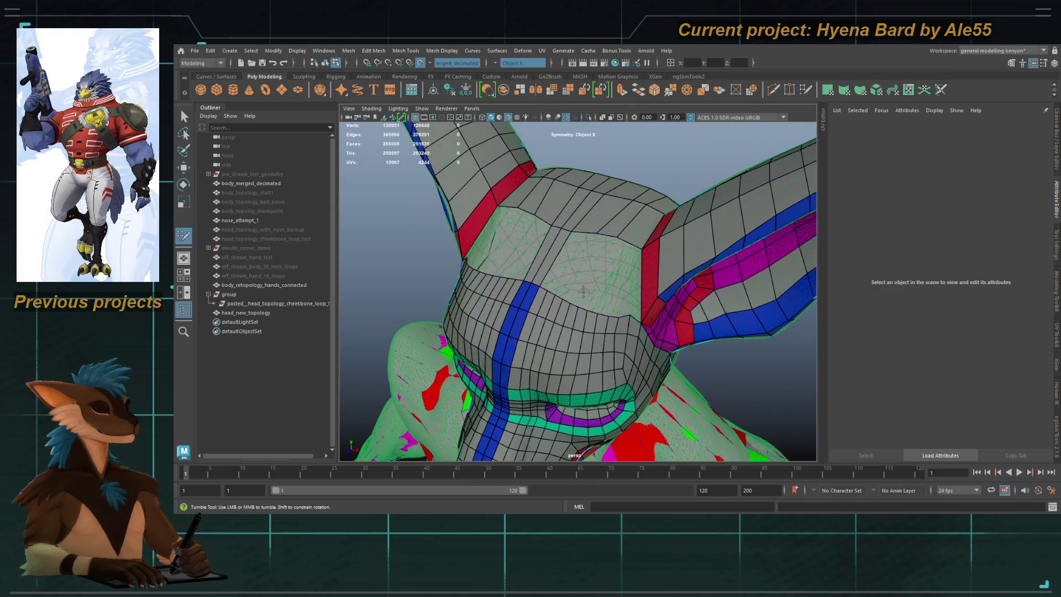
pyautogui.keyDown('alt'); pyautogui.moveTo(583, 290); pyautogui.dragTo(540, 301); pyautogui.keyUp('alt')
pyautogui.press('q')
pyautogui.click(540, 301)
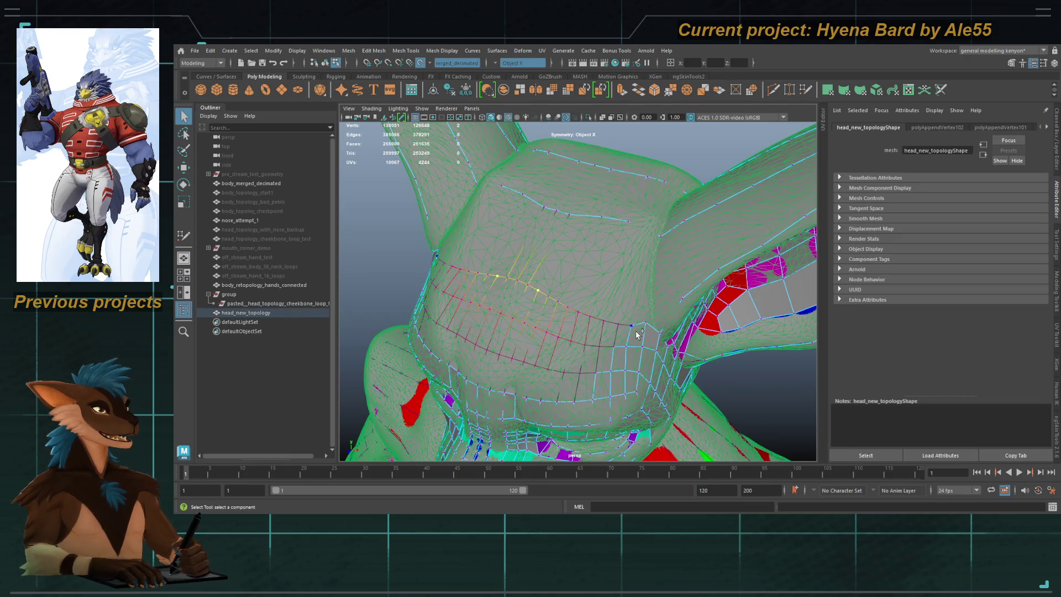
pyautogui.moveTo(536, 291)
pyautogui.keyDown('alt'); pyautogui.mouseDown()
pyautogui.moveTo(580, 247)
pyautogui.moveTo(602, 254)
pyautogui.moveTo(583, 232)
pyautogui.moveTo(569, 259)
pyautogui.moveTo(578, 216)
pyautogui.moveTo(575, 254)
pyautogui.moveTo(569, 242)
pyautogui.mouseUp(); pyautogui.keyUp('alt')
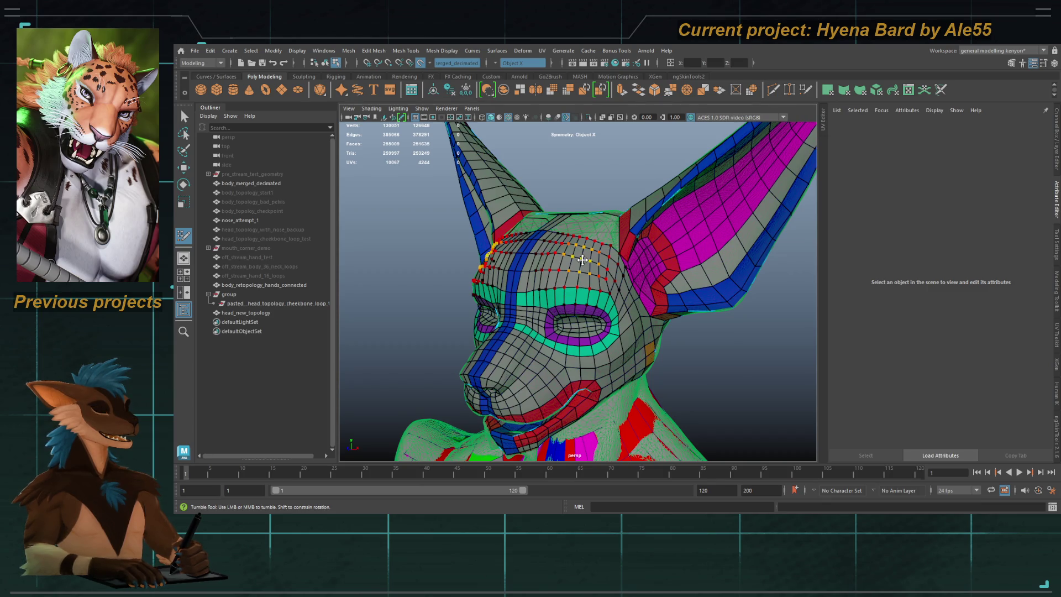
pyautogui.moveTo(582, 260)
pyautogui.keyDown('alt'); pyautogui.mouseDown()
pyautogui.moveTo(599, 299)
pyautogui.moveTo(472, 282)
pyautogui.mouseUp(); pyautogui.keyUp('alt')
pyautogui.moveTo(471, 282)
pyautogui.keyDown('alt'); pyautogui.mouseDown(button='right')
pyautogui.moveTo(499, 310)
pyautogui.moveTo(490, 289)
pyautogui.mouseUp(button='right'); pyautogui.keyUp('alt')
pyautogui.moveTo(490, 289)
pyautogui.keyDown('alt'); pyautogui.mouseDown()
pyautogui.moveTo(387, 288)
pyautogui.moveTo(724, 282)
pyautogui.moveTo(603, 284)
pyautogui.moveTo(603, 243)
pyautogui.moveTo(504, 228)
pyautogui.moveTo(572, 249)
pyautogui.mouseUp(); pyautogui.keyUp('alt')
pyautogui.scroll(-10, 603, 243)
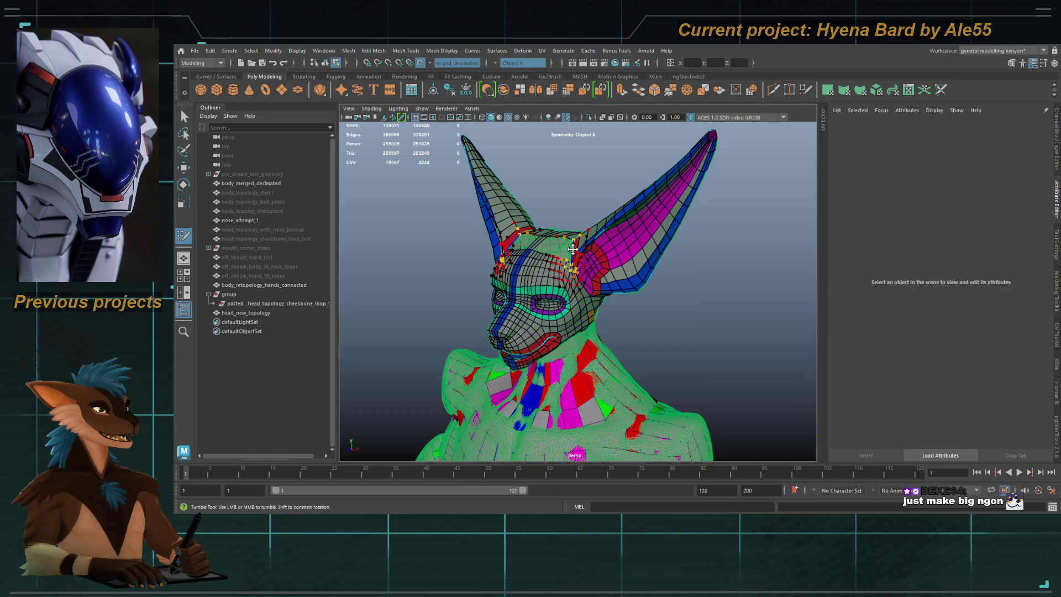
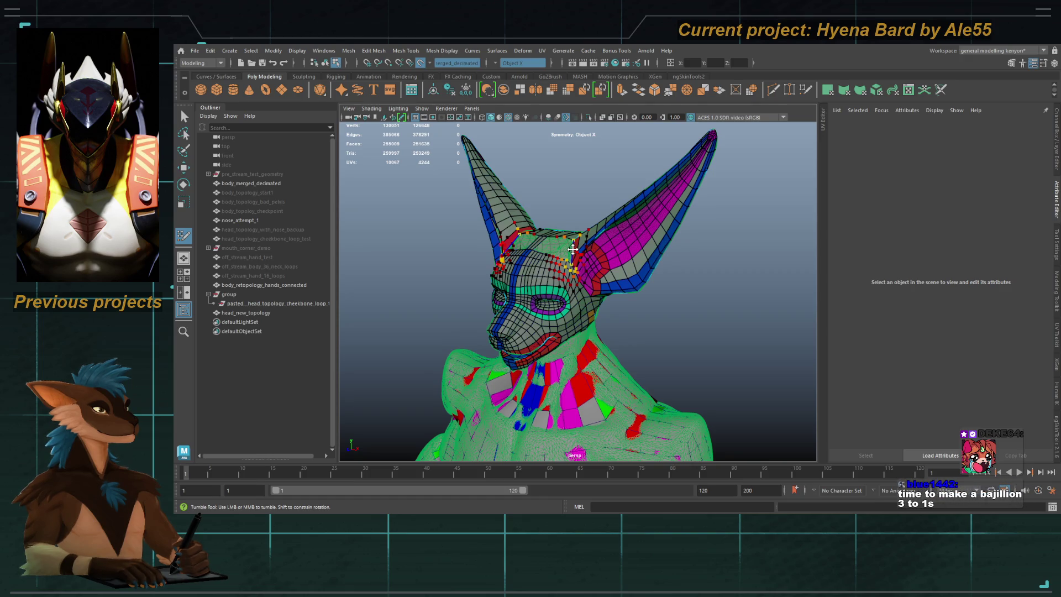
# Step: Delete the forehead edges above the eye holes, check the result, then undo the deletion
pyautogui.moveTo(573, 250)
pyautogui.keyDown('alt'); pyautogui.mouseDown()
pyautogui.moveTo(594, 296)
pyautogui.moveTo(578, 279)
pyautogui.moveTo(588, 254)
pyautogui.moveTo(580, 292)
pyautogui.moveTo(577, 274)
pyautogui.moveTo(559, 313)
pyautogui.mouseUp(); pyautogui.keyUp('alt')
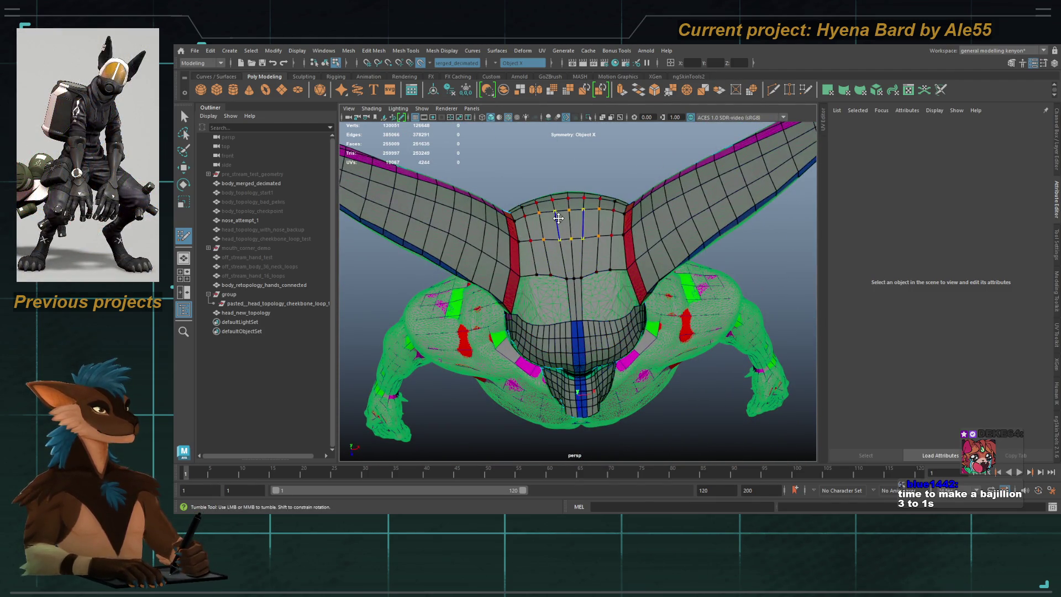
pyautogui.moveTo(557, 221)
pyautogui.keyDown('alt'); pyautogui.mouseDown()
pyautogui.moveTo(555, 251)
pyautogui.moveTo(585, 258)
pyautogui.mouseUp(); pyautogui.keyUp('alt')
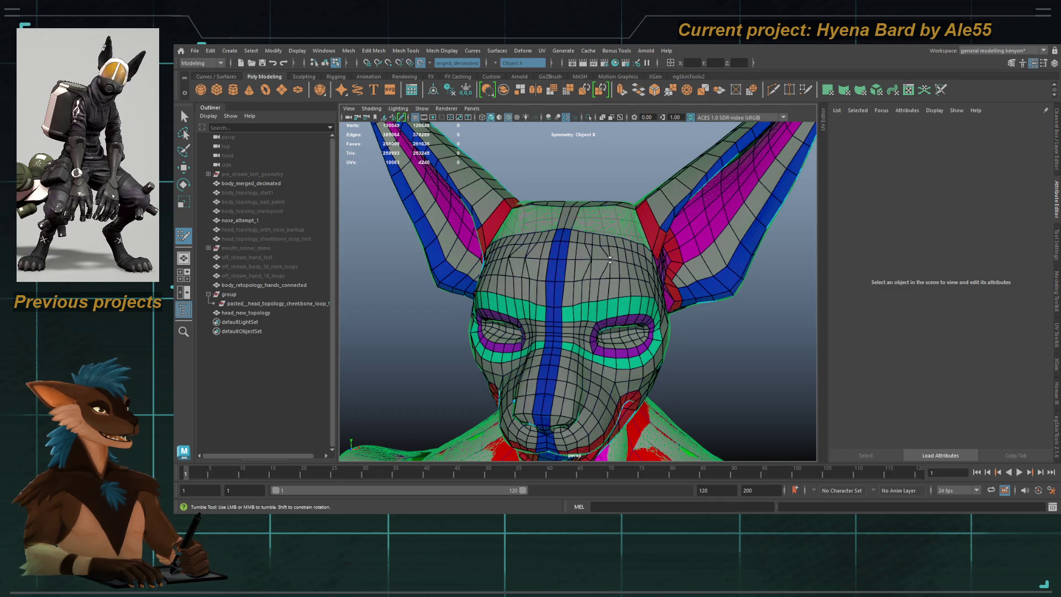
pyautogui.keyDown('alt'); pyautogui.moveTo(629, 263); pyautogui.dragTo(618, 273); pyautogui.keyUp('alt')
pyautogui.keyDown('alt'); pyautogui.moveTo(618, 273); pyautogui.dragTo(626, 245, button='right'); pyautogui.keyUp('alt')
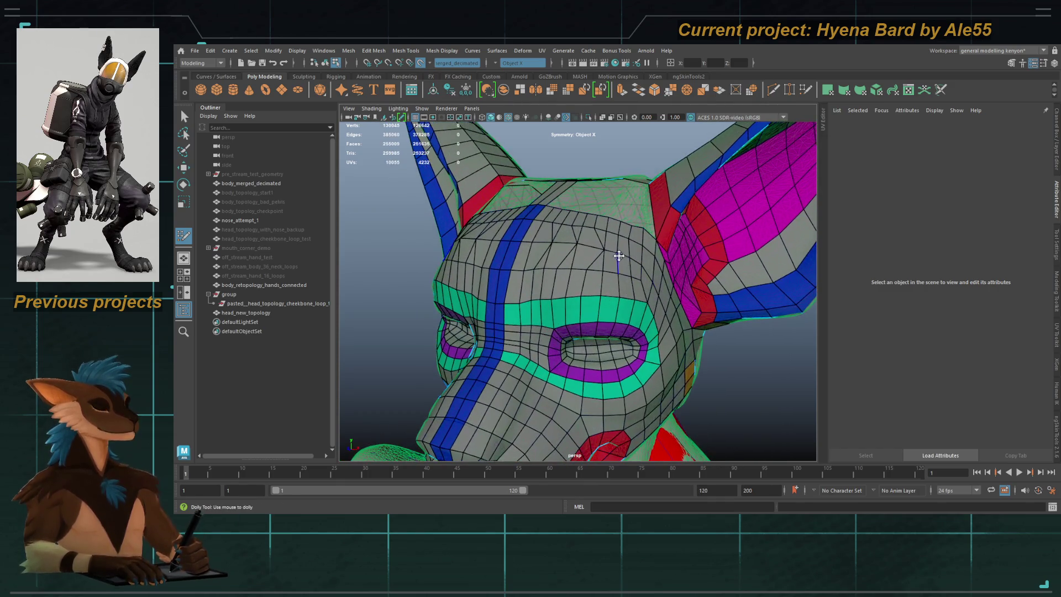
pyautogui.press('Delete')
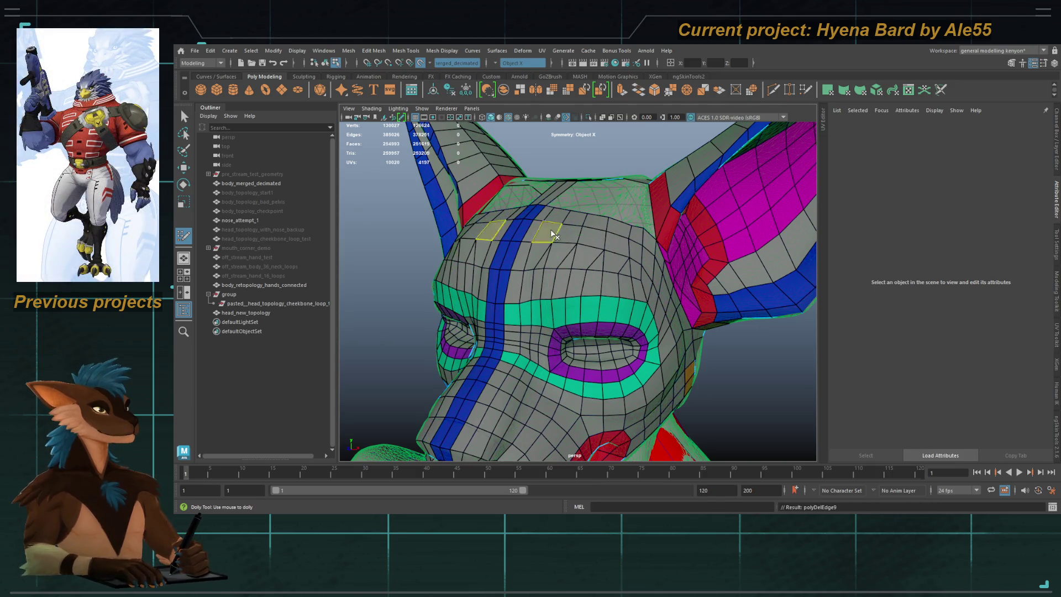
pyautogui.keyDown('alt'); pyautogui.moveTo(544, 230); pyautogui.dragTo(626, 260); pyautogui.keyUp('alt')
pyautogui.moveTo(542, 252)
pyautogui.keyDown('alt'); pyautogui.mouseDown()
pyautogui.moveTo(525, 255)
pyautogui.moveTo(574, 257)
pyautogui.moveTo(587, 245)
pyautogui.mouseUp(); pyautogui.keyUp('alt')
pyautogui.hotkey('ctrl', 'z')
# Step: Cut a new edge loop across the brow with Multi-Cut and review it from several angles
pyautogui.keyDown('ctrl'); pyautogui.click(626, 246); pyautogui.keyUp('ctrl')
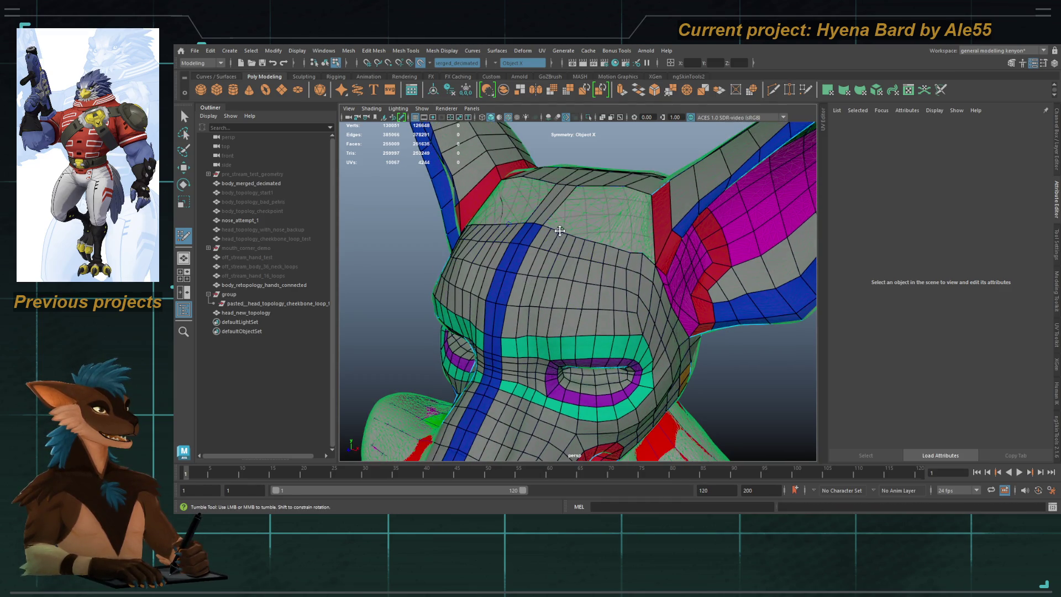
pyautogui.hotkey('ctrl', 'z')
pyautogui.click(572, 234)
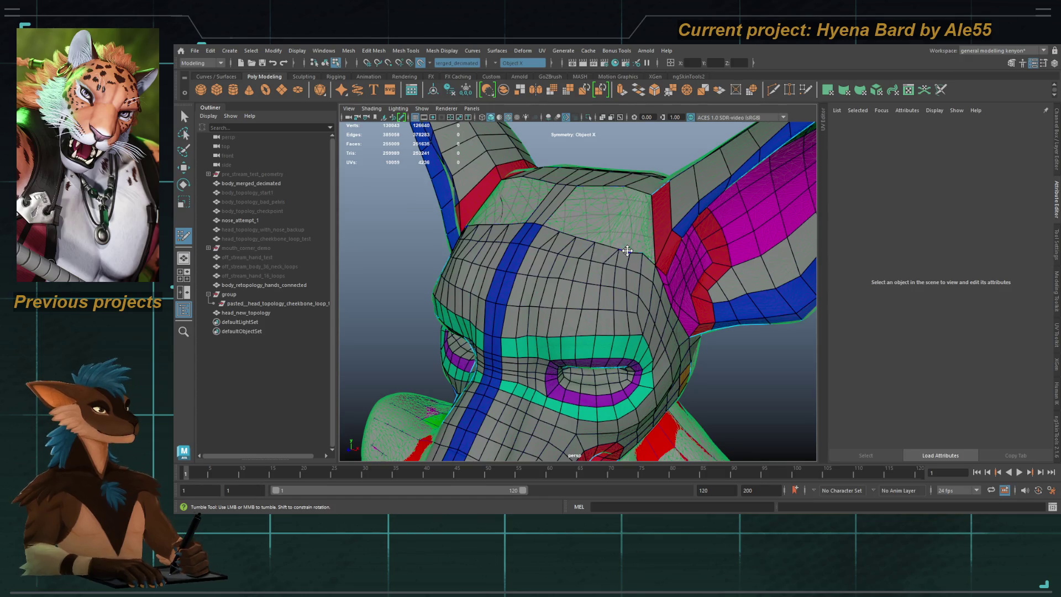
pyautogui.keyDown('alt'); pyautogui.moveTo(638, 251); pyautogui.dragTo(614, 277); pyautogui.keyUp('alt')
pyautogui.keyDown('alt'); pyautogui.moveTo(539, 270); pyautogui.dragTo(500, 261); pyautogui.keyUp('alt')
pyautogui.keyDown('alt'); pyautogui.moveTo(500, 261); pyautogui.dragTo(478, 263, button='right'); pyautogui.keyUp('alt')
pyautogui.keyDown('alt'); pyautogui.moveTo(478, 263); pyautogui.dragTo(561, 255); pyautogui.keyUp('alt')
pyautogui.scroll(5, 519, 258)
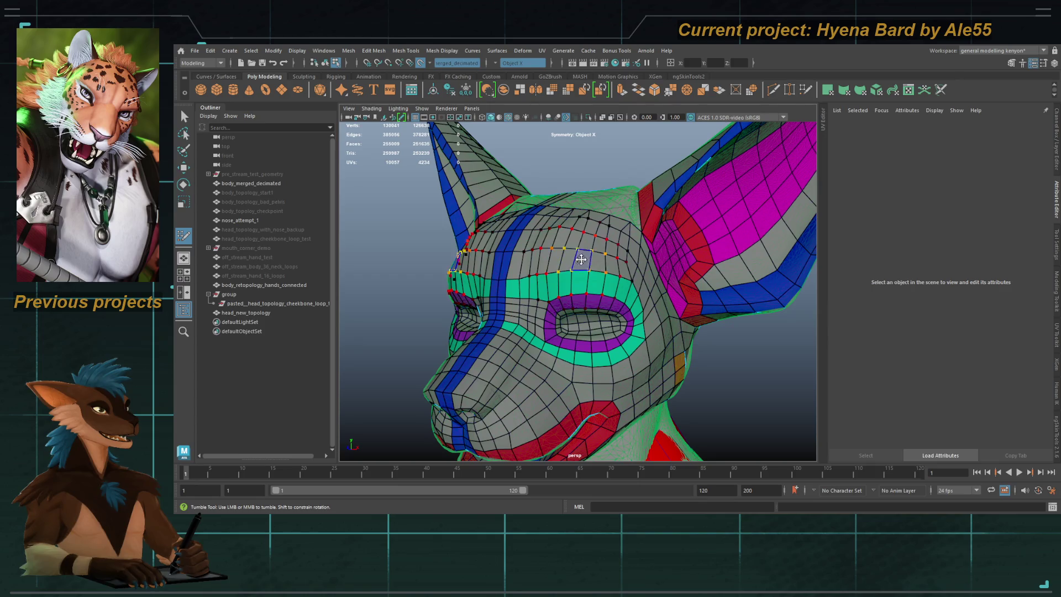
# Step: Reposition the brow vertices with soft select, reverting the last falloff change
pyautogui.moveTo(570, 266)
pyautogui.keyDown('alt'); pyautogui.mouseDown()
pyautogui.moveTo(591, 246)
pyautogui.moveTo(571, 242)
pyautogui.moveTo(579, 250)
pyautogui.mouseUp(); pyautogui.keyUp('alt')
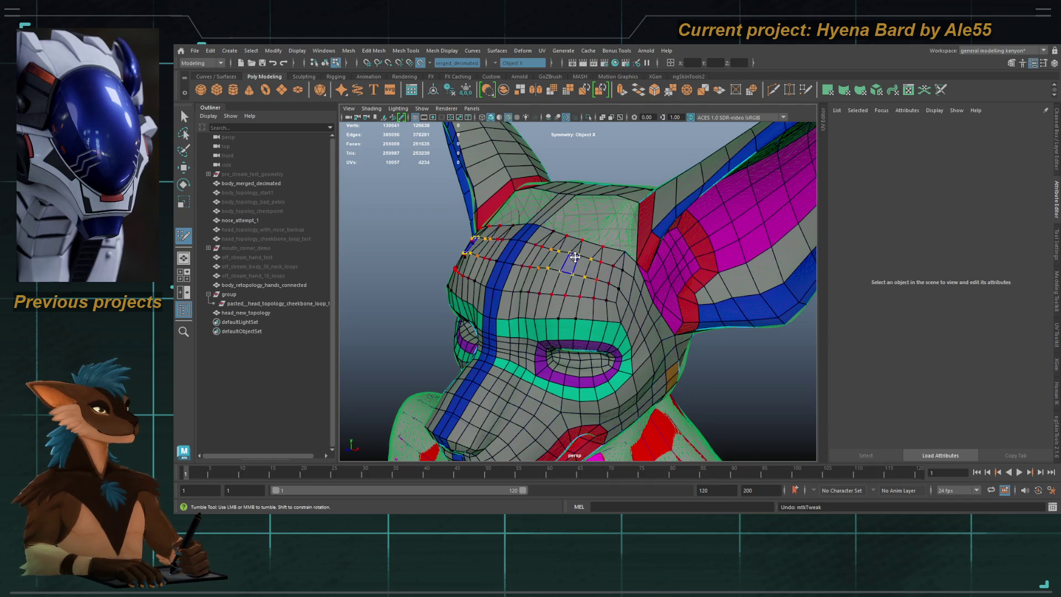
pyautogui.keyDown('alt'); pyautogui.moveTo(575, 258); pyautogui.dragTo(608, 251); pyautogui.keyUp('alt')
pyautogui.scroll(5, 608, 251)
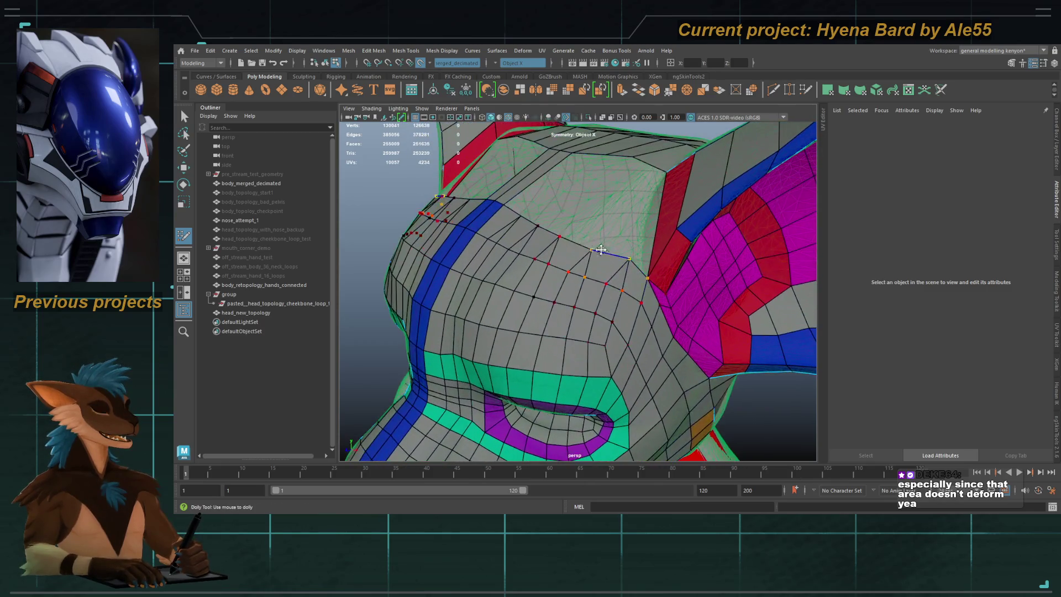
pyautogui.keyDown('alt'); pyautogui.moveTo(572, 243); pyautogui.dragTo(592, 263); pyautogui.keyUp('alt')
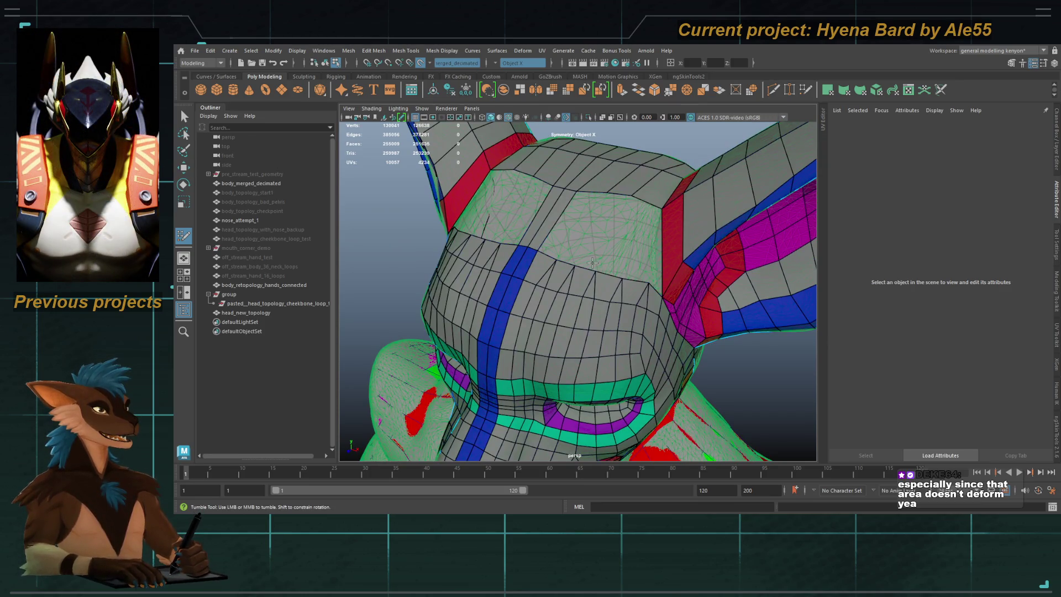
pyautogui.moveTo(590, 260)
pyautogui.keyDown('alt'); pyautogui.mouseDown()
pyautogui.moveTo(606, 312)
pyautogui.moveTo(581, 303)
pyautogui.moveTo(585, 275)
pyautogui.moveTo(611, 286)
pyautogui.mouseUp(); pyautogui.keyUp('alt')
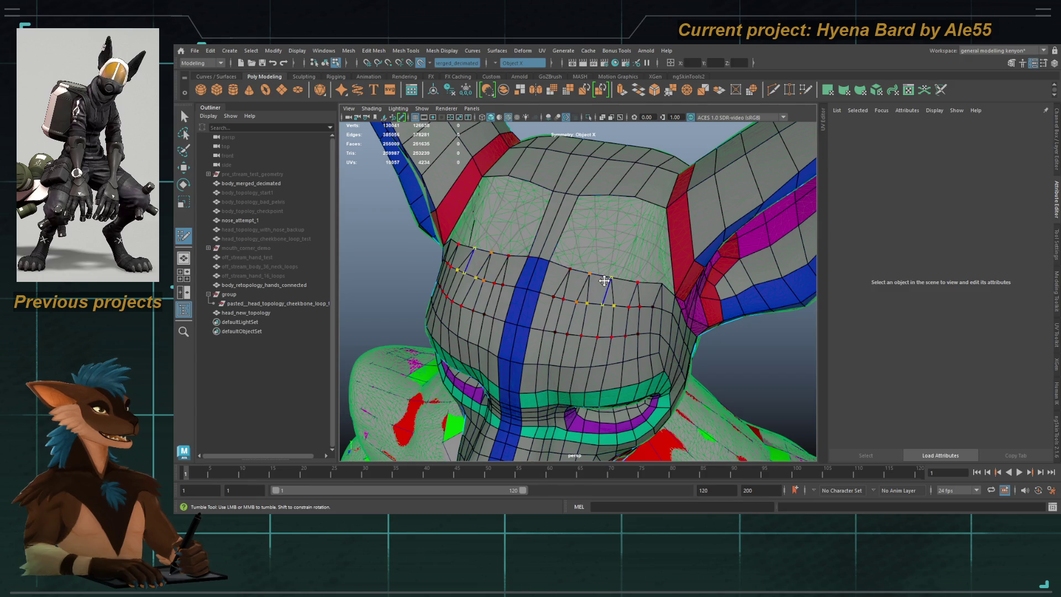
pyautogui.moveTo(603, 284)
pyautogui.keyDown('alt'); pyautogui.mouseDown()
pyautogui.moveTo(616, 284)
pyautogui.moveTo(563, 265)
pyautogui.mouseUp(); pyautogui.keyUp('alt')
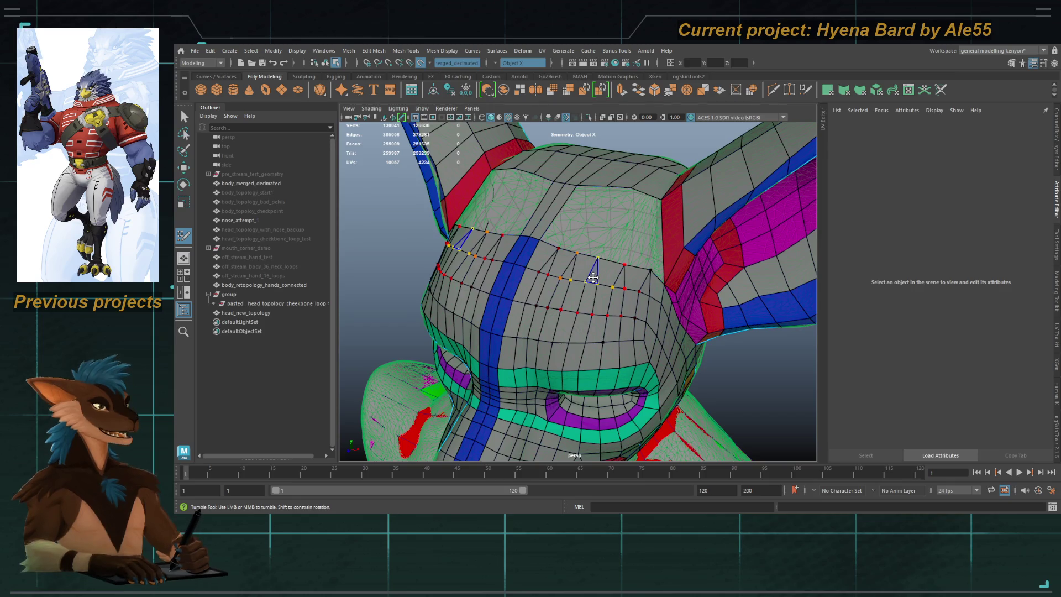
pyautogui.hotkey('ctrl', 'z')
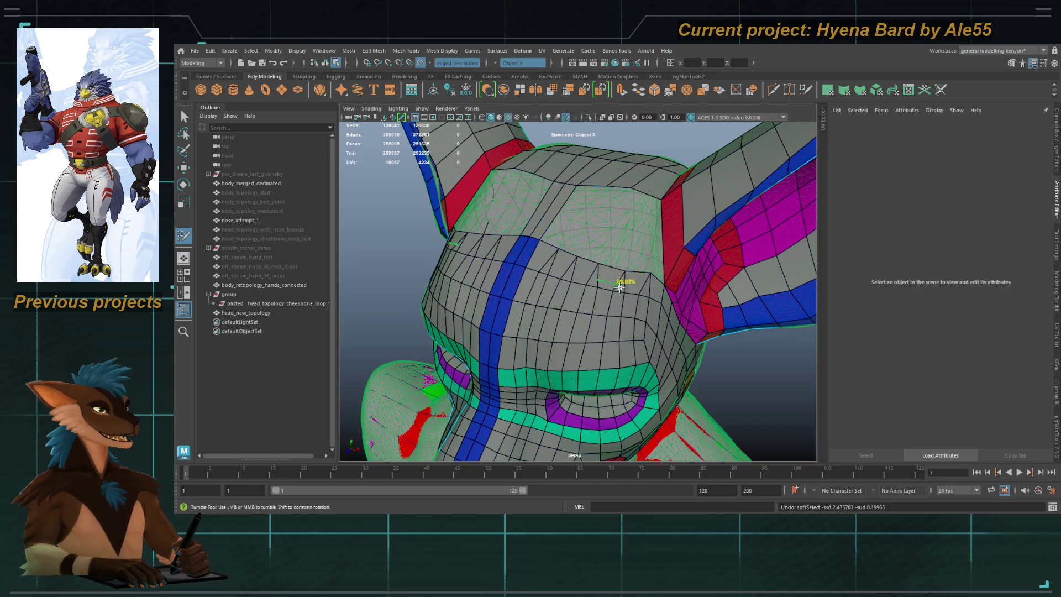
# Step: Select head_new_topology and body_retopology_hands_connected and isolate them in the viewport
pyautogui.moveTo(592, 303)
pyautogui.keyDown('alt'); pyautogui.mouseDown()
pyautogui.moveTo(592, 284)
pyautogui.moveTo(575, 282)
pyautogui.moveTo(591, 300)
pyautogui.moveTo(639, 284)
pyautogui.moveTo(639, 303)
pyautogui.moveTo(636, 283)
pyautogui.moveTo(602, 299)
pyautogui.mouseUp(); pyautogui.keyUp('alt')
pyautogui.press('q')
pyautogui.click(635, 340)
pyautogui.keyDown('alt'); pyautogui.moveTo(635, 340); pyautogui.dragTo(583, 243); pyautogui.keyUp('alt')
pyautogui.moveTo(593, 337)
pyautogui.keyDown('alt'); pyautogui.mouseDown()
pyautogui.moveTo(583, 331)
pyautogui.moveTo(575, 346)
pyautogui.moveTo(637, 325)
pyautogui.mouseUp(); pyautogui.keyUp('alt')
pyautogui.keyDown('shift'); pyautogui.click(579, 361); pyautogui.keyUp('shift')
pyautogui.press('f')
pyautogui.hotkey('ctrl', '1')
pyautogui.keyDown('alt'); pyautogui.moveTo(637, 325); pyautogui.dragTo(774, 326, button='right'); pyautogui.keyUp('alt')
pyautogui.keyDown('alt'); pyautogui.moveTo(773, 326); pyautogui.dragTo(691, 331); pyautogui.keyUp('alt')
pyautogui.keyDown('alt'); pyautogui.moveTo(602, 260); pyautogui.dragTo(622, 298, button='right'); pyautogui.keyUp('alt')
# Step: Select the vertices along the bottom of the jaw, undoing an accidental head duplicate
pyautogui.keyDown('shift'); pyautogui.click(622, 299); pyautogui.keyUp('shift')
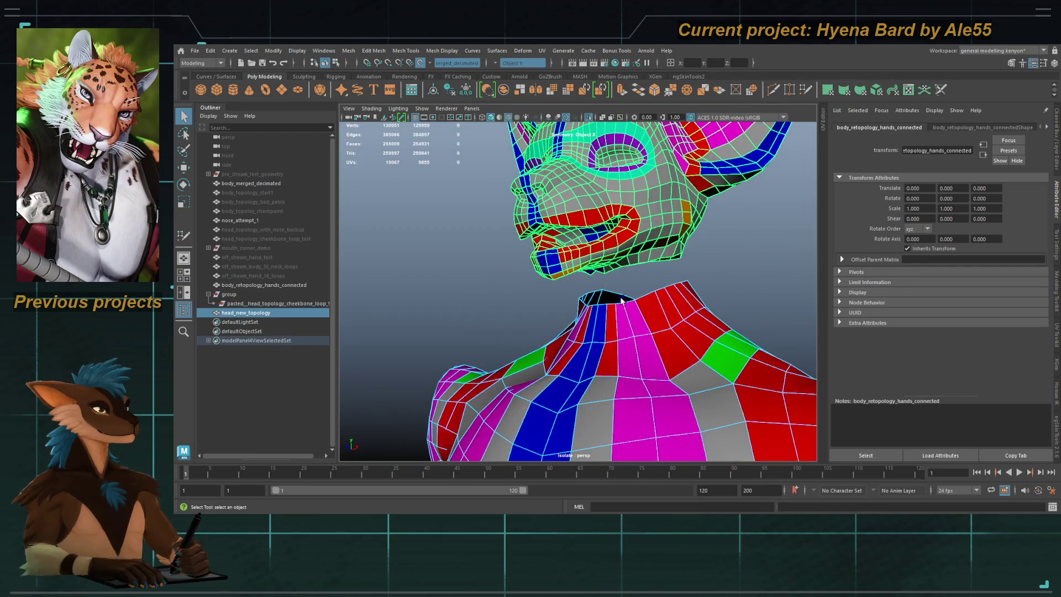
pyautogui.press('F9')
pyautogui.click(637, 266)
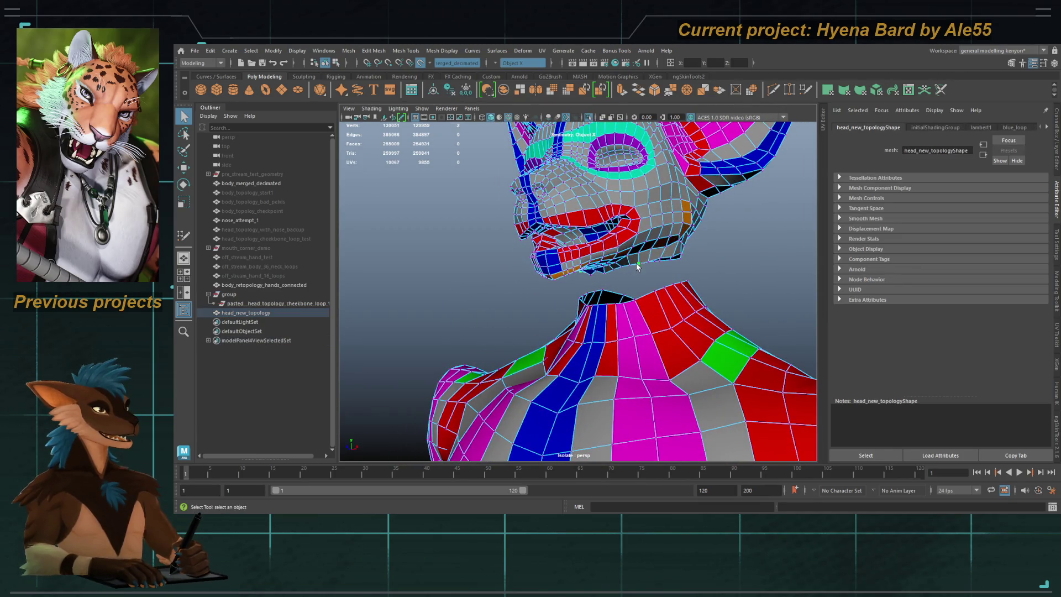
pyautogui.keyDown('alt'); pyautogui.moveTo(630, 268); pyautogui.dragTo(633, 260); pyautogui.keyUp('alt')
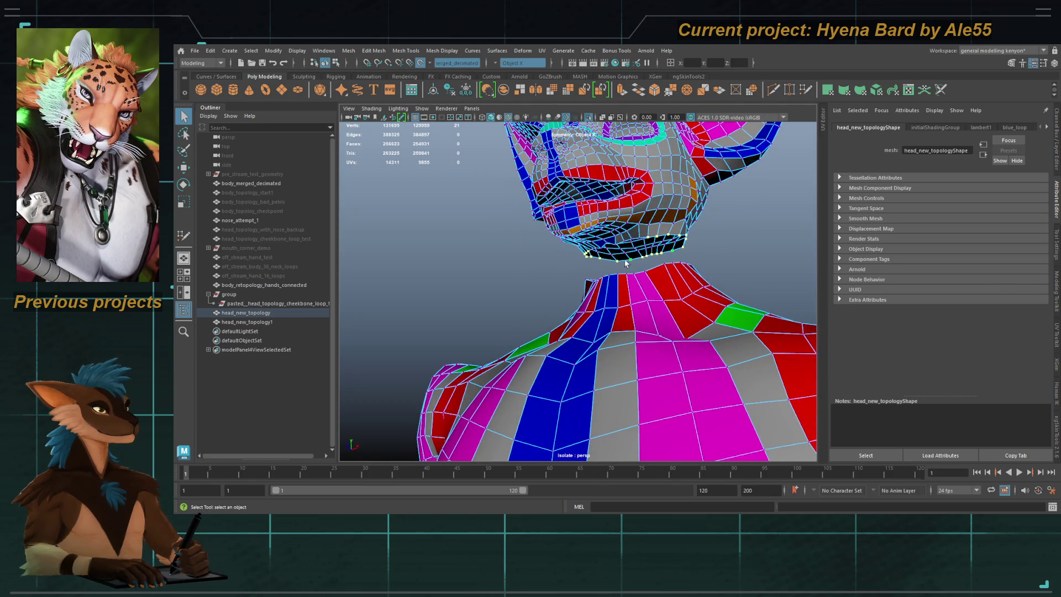
pyautogui.hotkey('ctrl', 'z')
pyautogui.press('f')
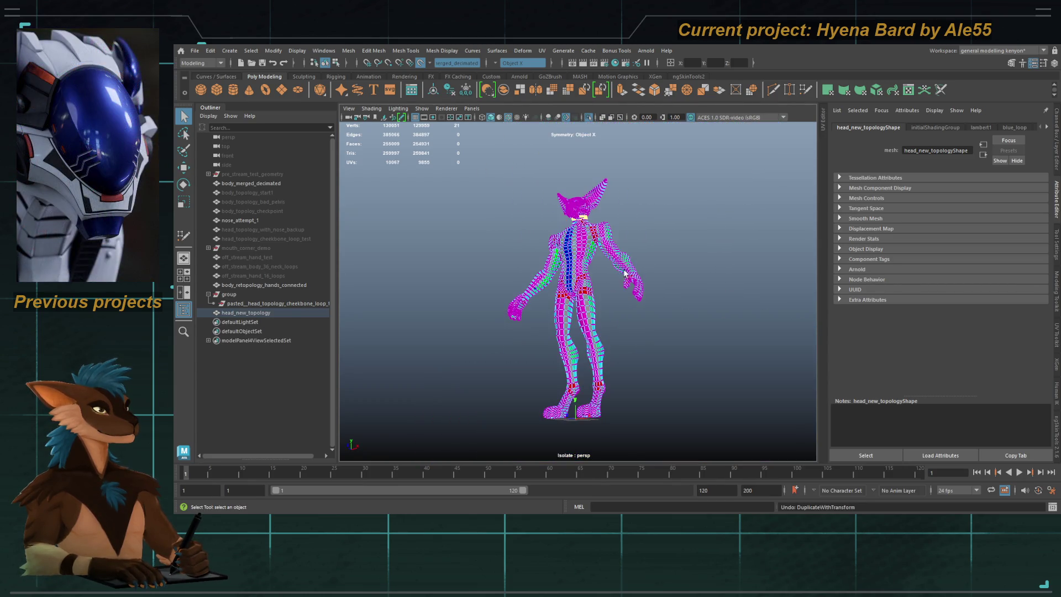
pyautogui.press('f')
pyautogui.moveTo(587, 289)
pyautogui.keyDown('alt'); pyautogui.mouseDown()
pyautogui.moveTo(521, 244)
pyautogui.moveTo(558, 239)
pyautogui.moveTo(590, 270)
pyautogui.moveTo(638, 266)
pyautogui.moveTo(571, 239)
pyautogui.mouseUp(); pyautogui.keyUp('alt')
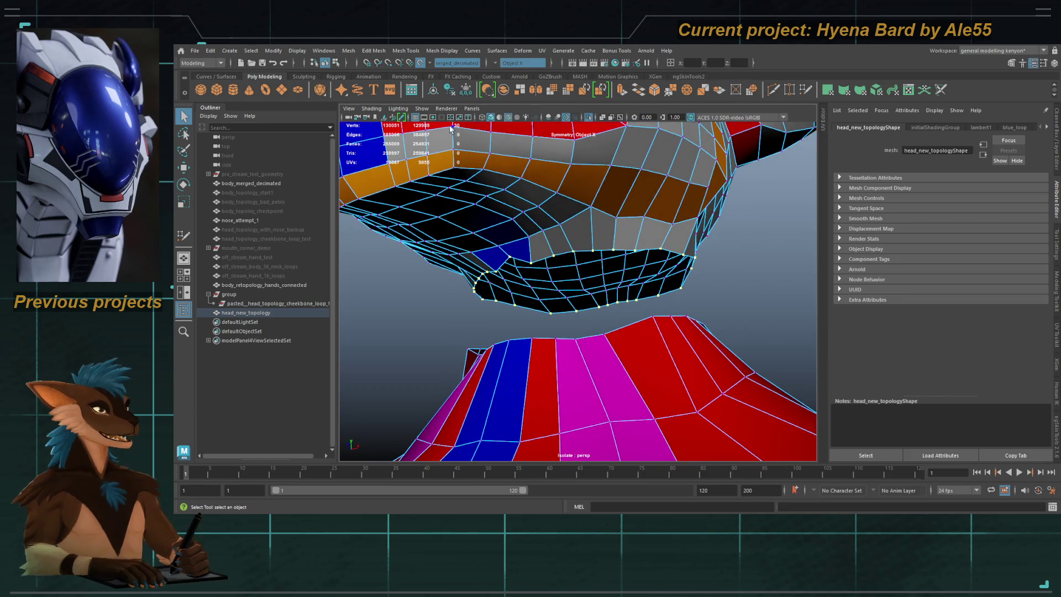
pyautogui.moveTo(481, 225)
pyautogui.keyDown('alt'); pyautogui.mouseDown()
pyautogui.moveTo(594, 255)
pyautogui.moveTo(636, 348)
pyautogui.mouseUp(); pyautogui.keyUp('alt')
# Step: Select the body mesh and inspect the torso, neck and head from around the model
pyautogui.click(635, 352)
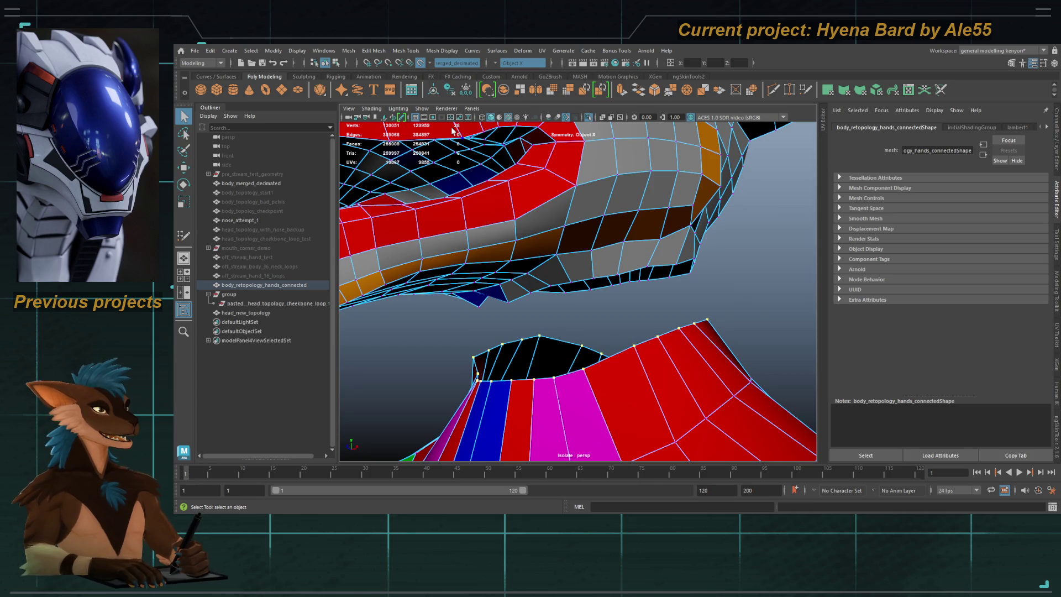
pyautogui.moveTo(466, 129)
pyautogui.keyDown('alt'); pyautogui.mouseDown()
pyautogui.moveTo(554, 279)
pyautogui.moveTo(552, 259)
pyautogui.mouseUp(); pyautogui.keyUp('alt')
pyautogui.moveTo(552, 260)
pyautogui.keyDown('alt'); pyautogui.mouseDown(button='right')
pyautogui.moveTo(440, 275)
pyautogui.moveTo(576, 296)
pyautogui.mouseUp(button='right'); pyautogui.keyUp('alt')
pyautogui.moveTo(576, 297)
pyautogui.keyDown('alt'); pyautogui.mouseDown()
pyautogui.moveTo(781, 292)
pyautogui.moveTo(587, 244)
pyautogui.mouseUp(); pyautogui.keyUp('alt')
pyautogui.keyDown('alt'); pyautogui.moveTo(587, 243); pyautogui.dragTo(597, 291, button='right'); pyautogui.keyUp('alt')
pyautogui.keyDown('alt'); pyautogui.moveTo(597, 290); pyautogui.dragTo(549, 289); pyautogui.keyUp('alt')
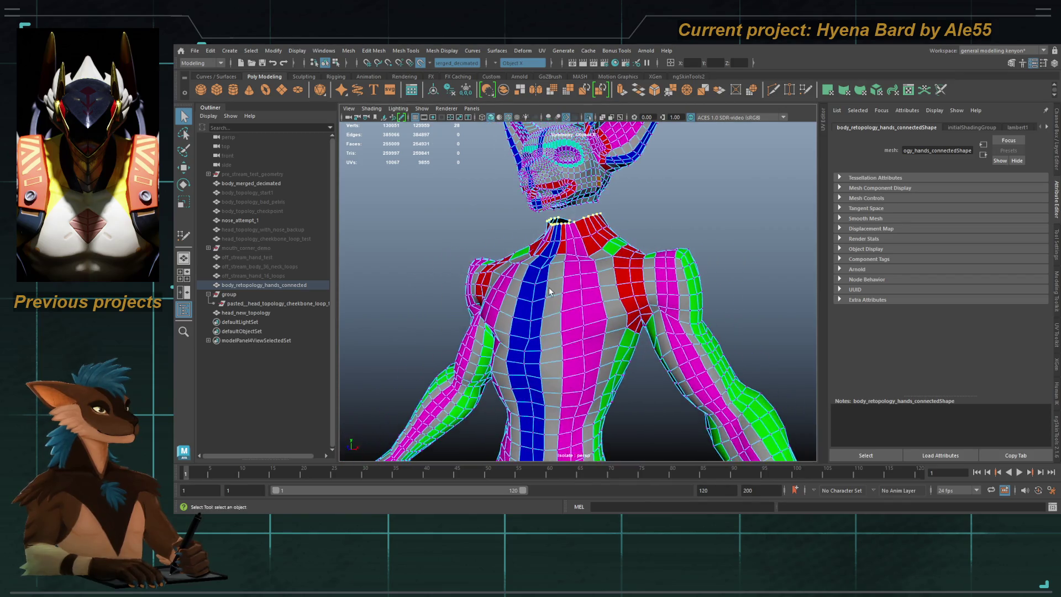
pyautogui.click(632, 307)
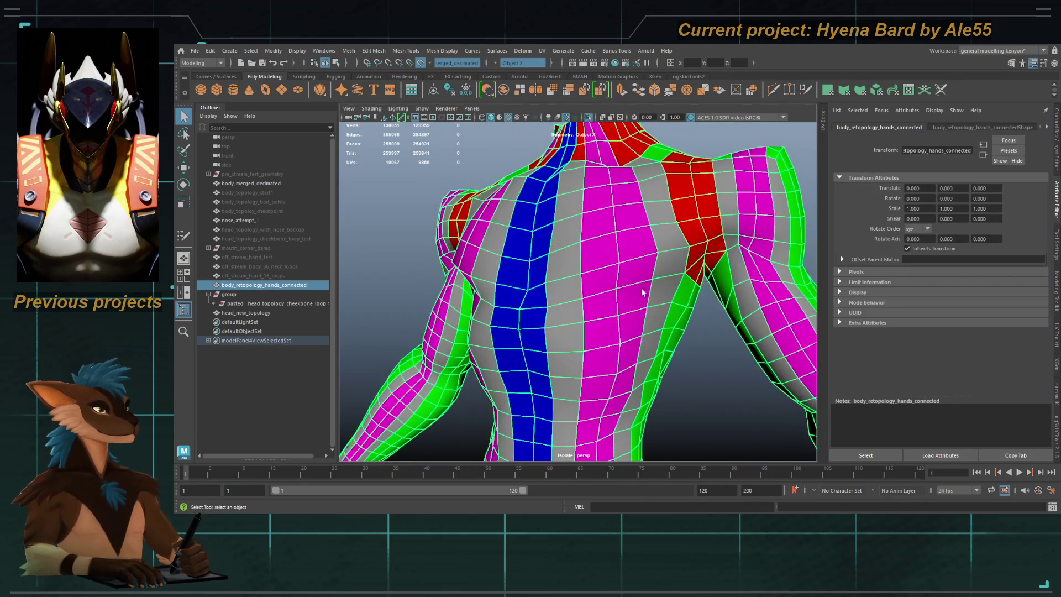
pyautogui.scroll(-5, 632, 308)
pyautogui.moveTo(632, 307)
pyautogui.keyDown('alt'); pyautogui.mouseDown()
pyautogui.moveTo(512, 285)
pyautogui.moveTo(577, 282)
pyautogui.mouseUp(); pyautogui.keyUp('alt')
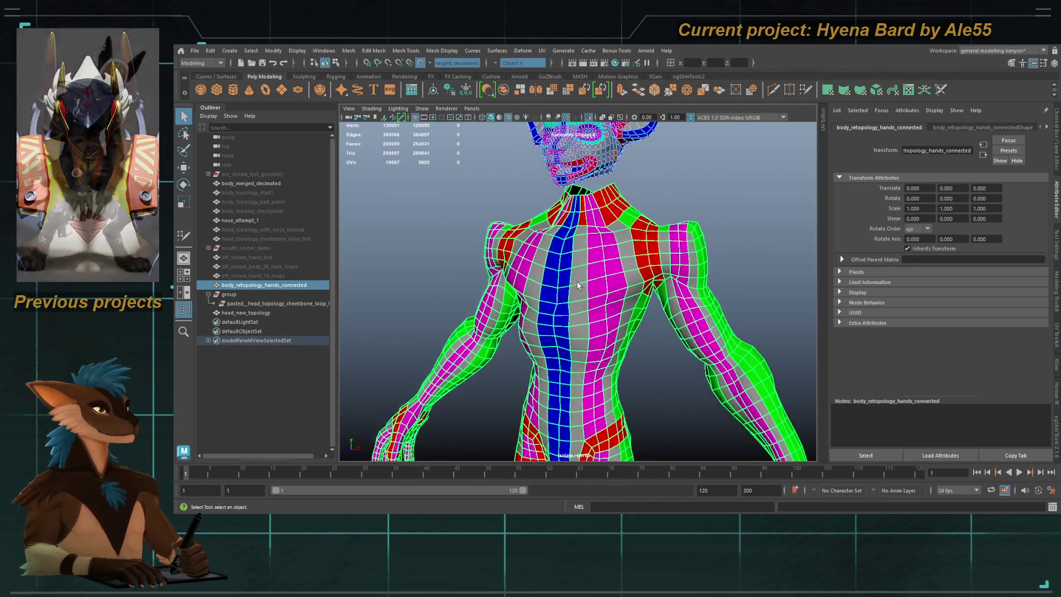
pyautogui.scroll(3, 576, 282)
pyautogui.scroll(-5, 574, 298)
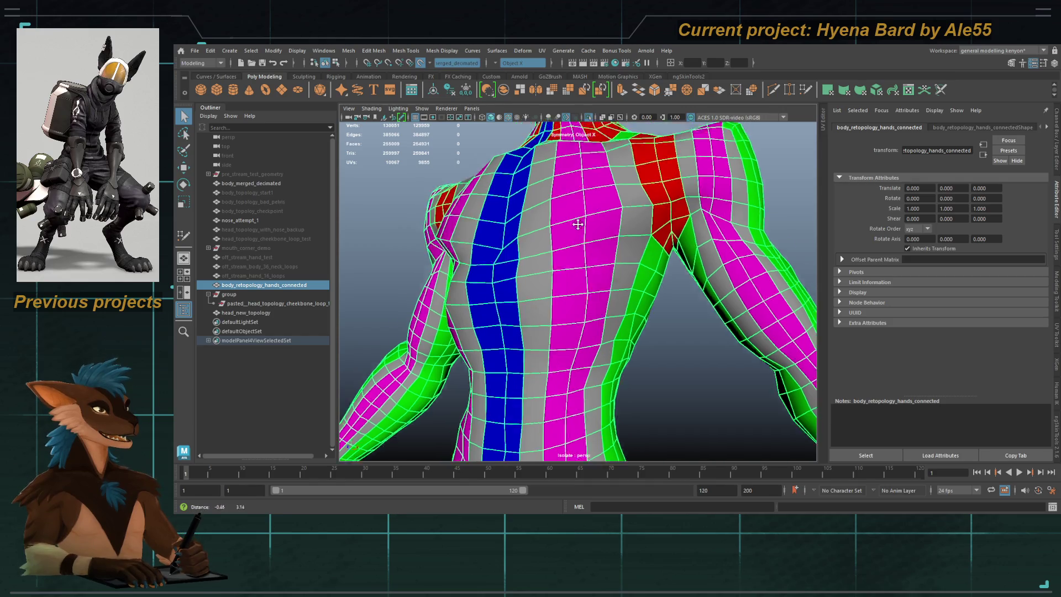
pyautogui.moveTo(578, 295)
pyautogui.keyDown('alt'); pyautogui.mouseDown()
pyautogui.moveTo(595, 290)
pyautogui.moveTo(569, 274)
pyautogui.mouseUp(); pyautogui.keyUp('alt')
# Step: Insert a Multi-Cut edge loop across the chest, then return to the Select Tool and reselect the body
pyautogui.keyDown('shift'); pyautogui.moveTo(572, 276); pyautogui.dragTo(566, 270, button='right'); pyautogui.keyUp('shift')
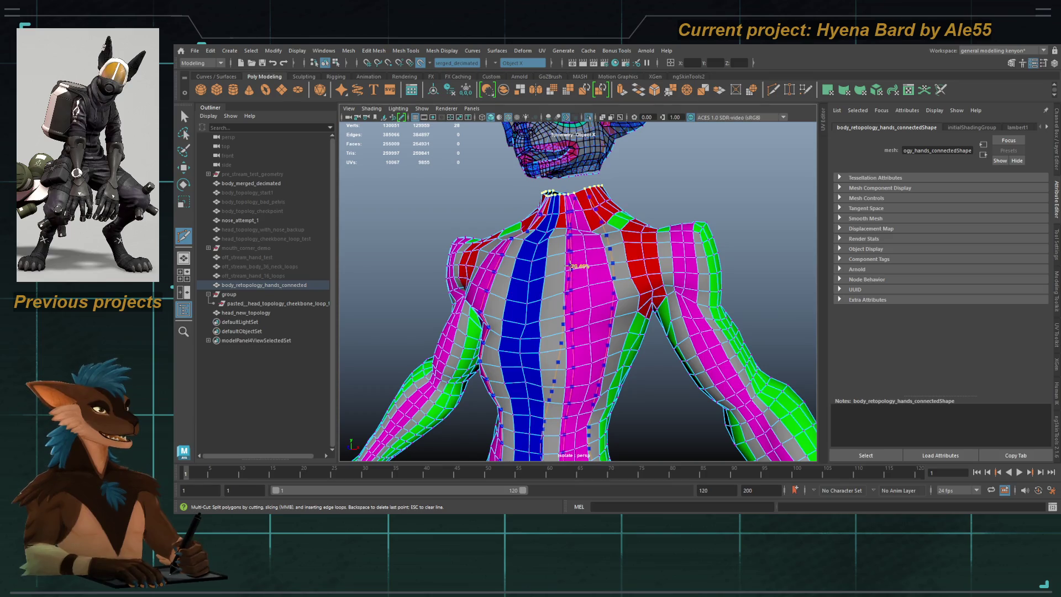
pyautogui.keyDown('alt'); pyautogui.moveTo(593, 288); pyautogui.dragTo(605, 304); pyautogui.keyUp('alt')
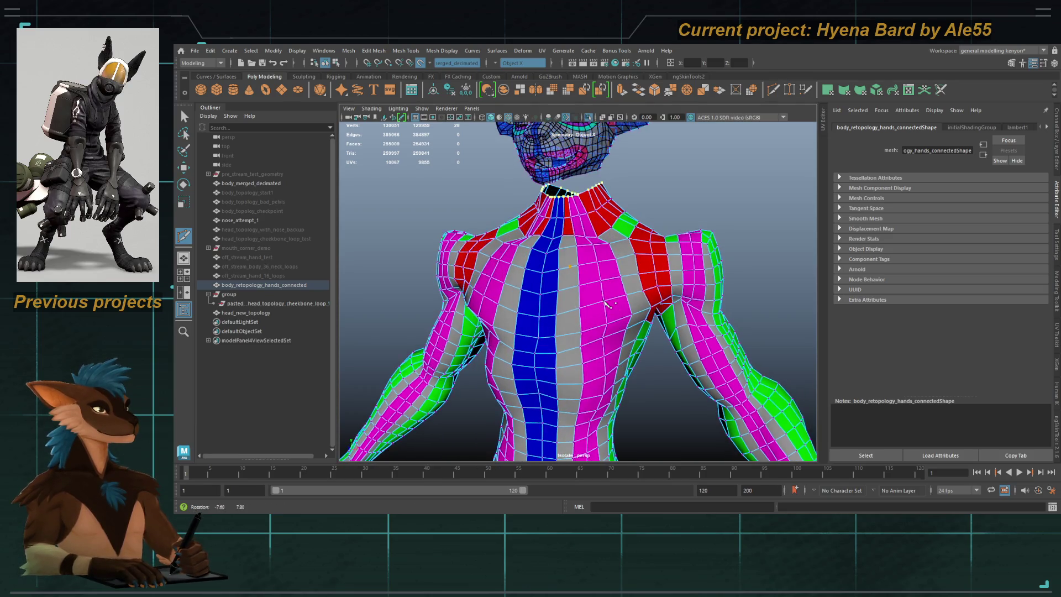
pyautogui.keyDown('ctrl'); pyautogui.click(593, 281); pyautogui.keyUp('ctrl')
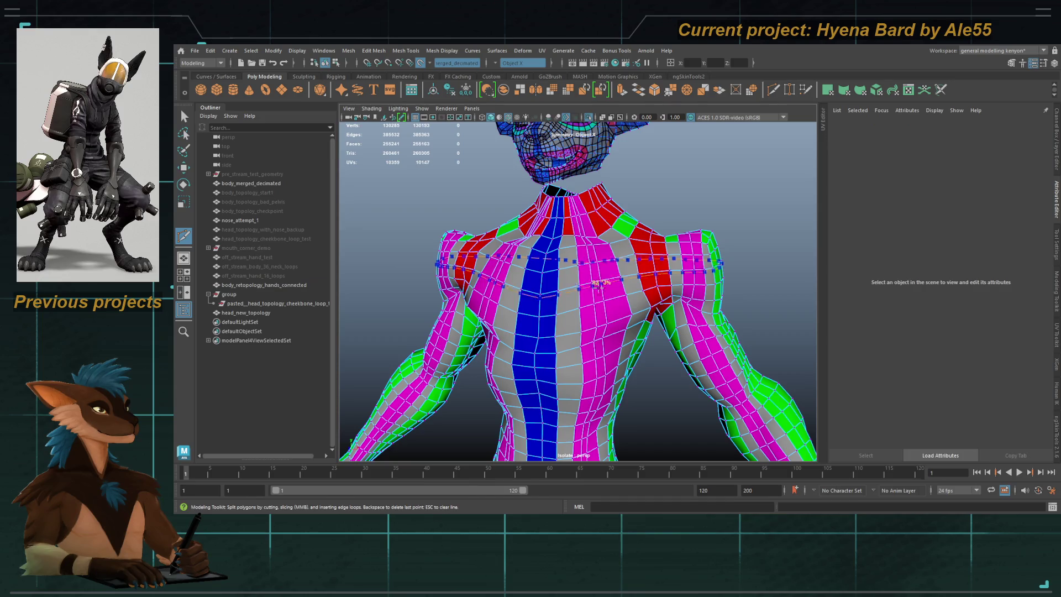
pyautogui.moveTo(644, 311)
pyautogui.keyDown('alt'); pyautogui.mouseDown()
pyautogui.moveTo(680, 309)
pyautogui.moveTo(657, 311)
pyautogui.mouseUp(); pyautogui.keyUp('alt')
pyautogui.press('q')
pyautogui.scroll(5, 704, 312)
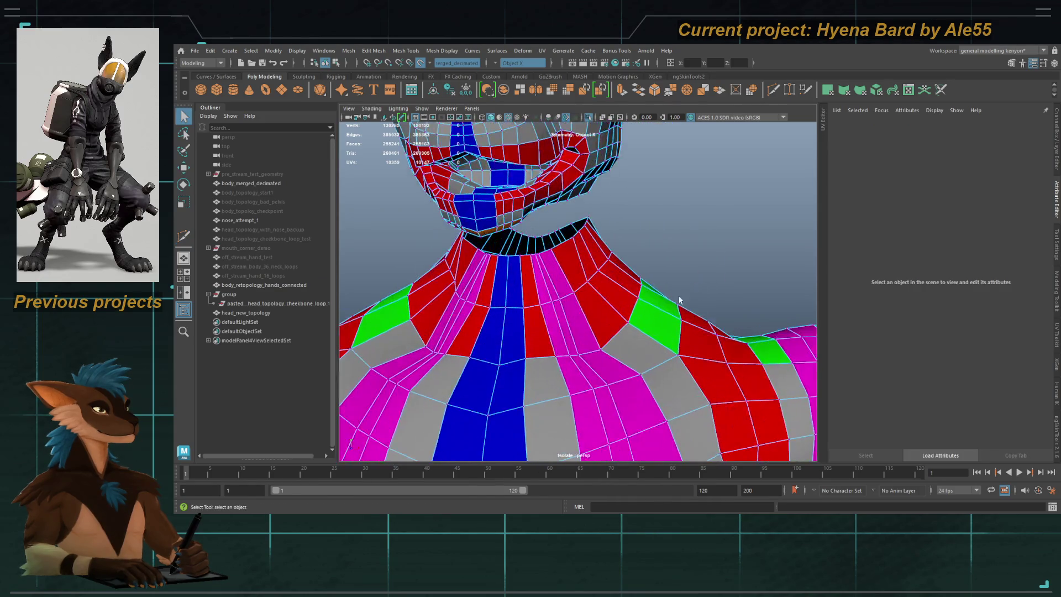
pyautogui.click(547, 258)
pyautogui.moveTo(557, 256)
pyautogui.keyDown('alt'); pyautogui.mouseDown()
pyautogui.moveTo(504, 282)
pyautogui.moveTo(549, 273)
pyautogui.mouseUp(); pyautogui.keyUp('alt')
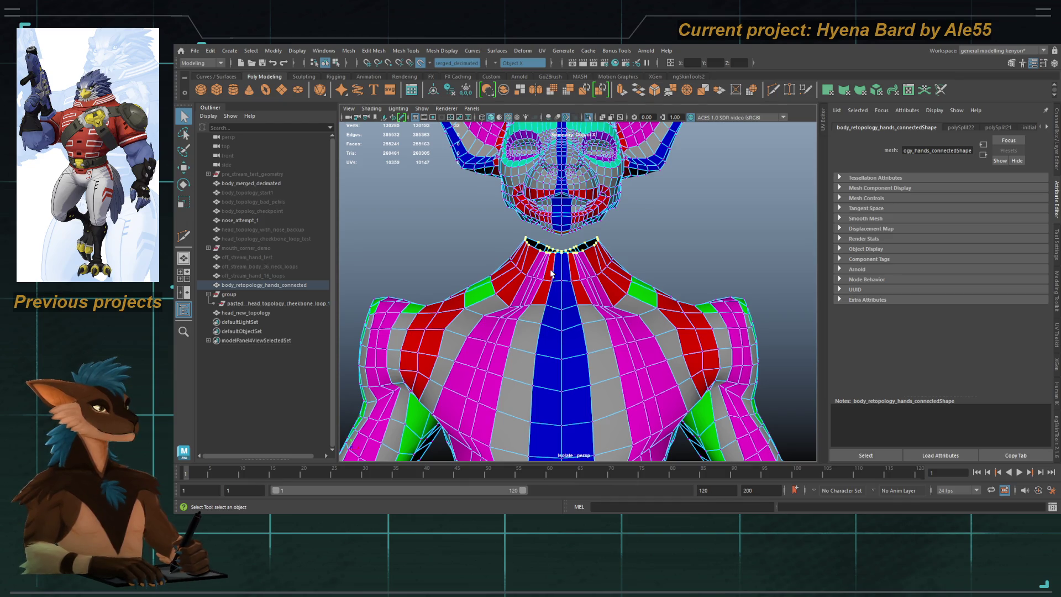
pyautogui.scroll(-4, 551, 272)
pyautogui.moveTo(550, 272)
pyautogui.keyDown('alt'); pyautogui.mouseDown()
pyautogui.moveTo(665, 320)
pyautogui.moveTo(580, 314)
pyautogui.moveTo(595, 282)
pyautogui.moveTo(596, 293)
pyautogui.moveTo(583, 288)
pyautogui.mouseUp(); pyautogui.keyUp('alt')
pyautogui.scroll(3, 638, 297)
pyautogui.scroll(3, 622, 304)
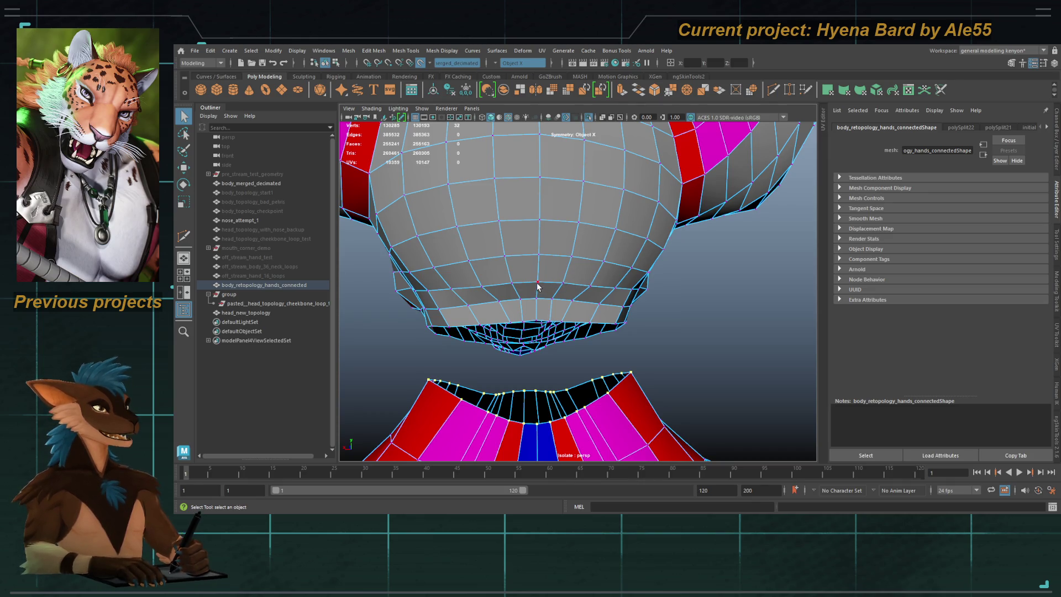
pyautogui.keyDown('alt'); pyautogui.moveTo(537, 295); pyautogui.dragTo(542, 288); pyautogui.keyUp('alt')
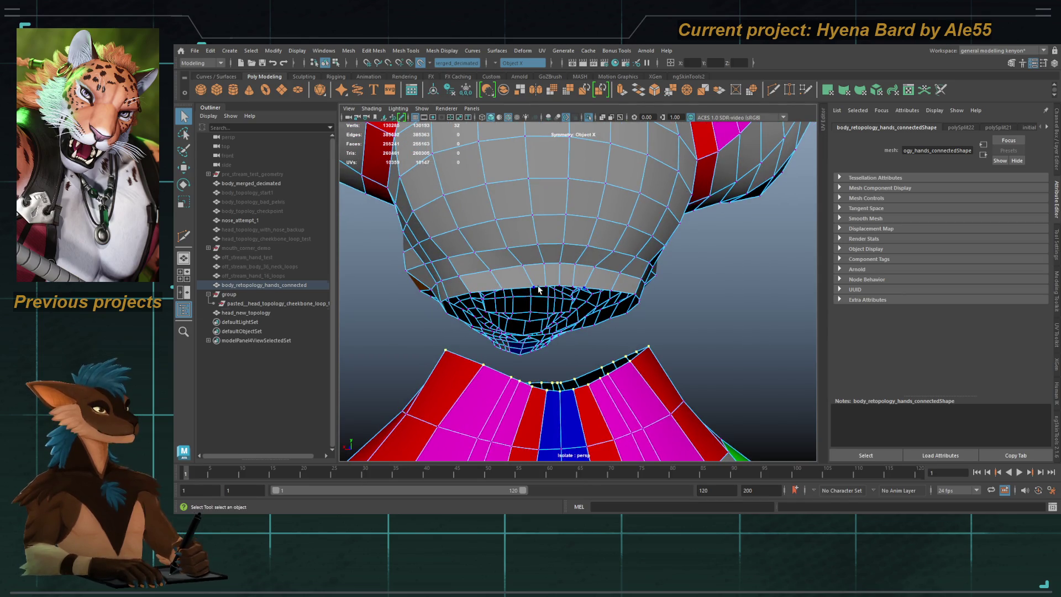
pyautogui.moveTo(546, 287)
pyautogui.keyDown('alt'); pyautogui.mouseDown()
pyautogui.moveTo(640, 268)
pyautogui.moveTo(683, 207)
pyautogui.moveTo(630, 243)
pyautogui.moveTo(637, 280)
pyautogui.moveTo(547, 312)
pyautogui.mouseUp(); pyautogui.keyUp('alt')
pyautogui.click(683, 207)
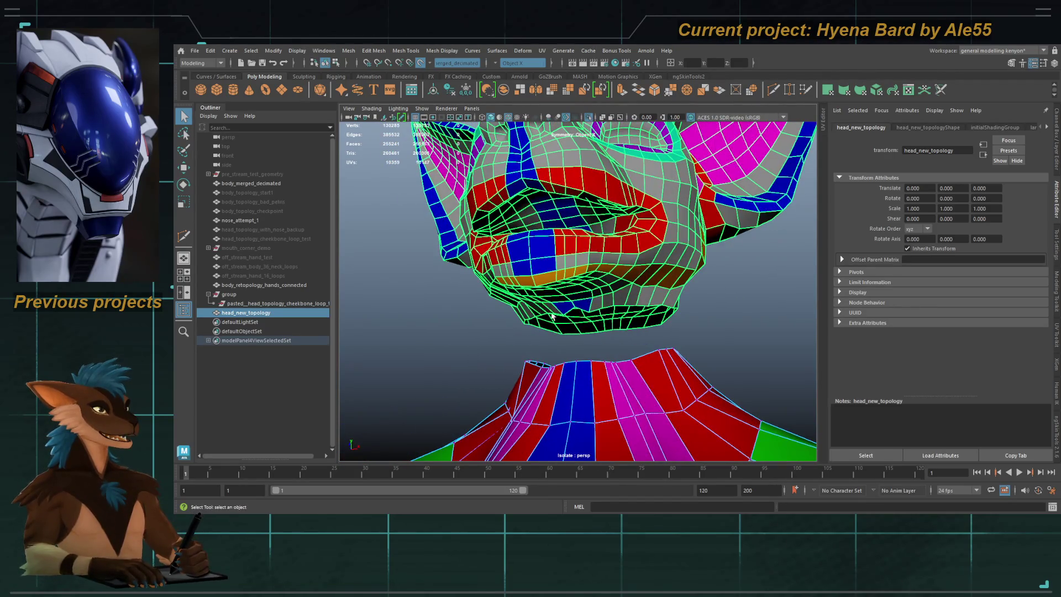
pyautogui.moveTo(629, 308)
pyautogui.keyDown('alt'); pyautogui.mouseDown()
pyautogui.moveTo(558, 315)
pyautogui.moveTo(609, 295)
pyautogui.moveTo(567, 314)
pyautogui.moveTo(555, 252)
pyautogui.moveTo(602, 284)
pyautogui.moveTo(552, 291)
pyautogui.moveTo(555, 312)
pyautogui.mouseUp(); pyautogui.keyUp('alt')
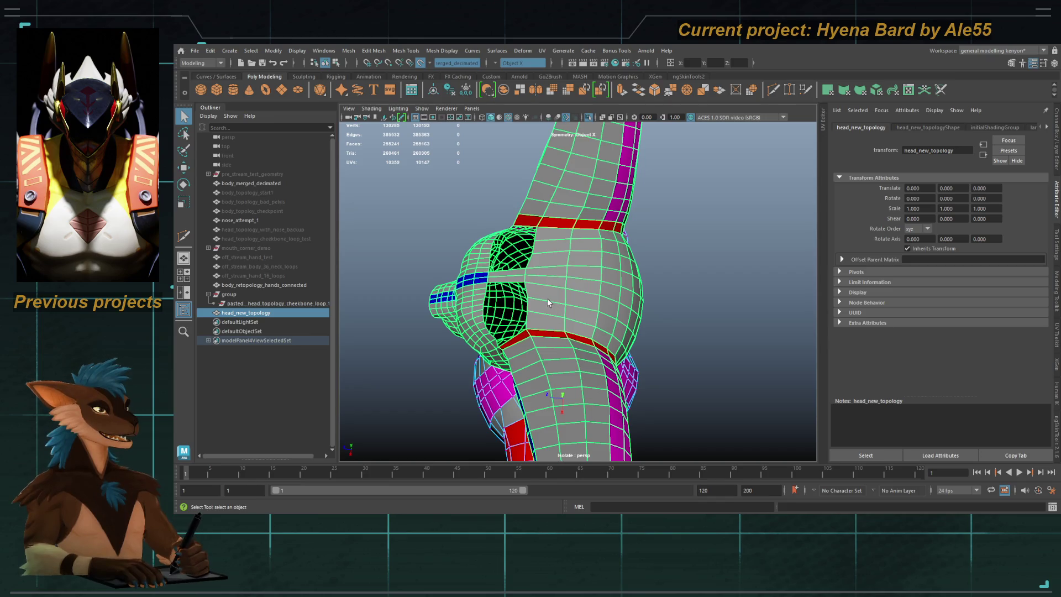
pyautogui.moveTo(588, 324)
pyautogui.keyDown('alt'); pyautogui.mouseDown()
pyautogui.moveTo(619, 326)
pyautogui.moveTo(574, 320)
pyautogui.moveTo(592, 318)
pyautogui.moveTo(591, 272)
pyautogui.mouseUp(); pyautogui.keyUp('alt')
pyautogui.scroll(3, 591, 272)
pyautogui.press('F9')
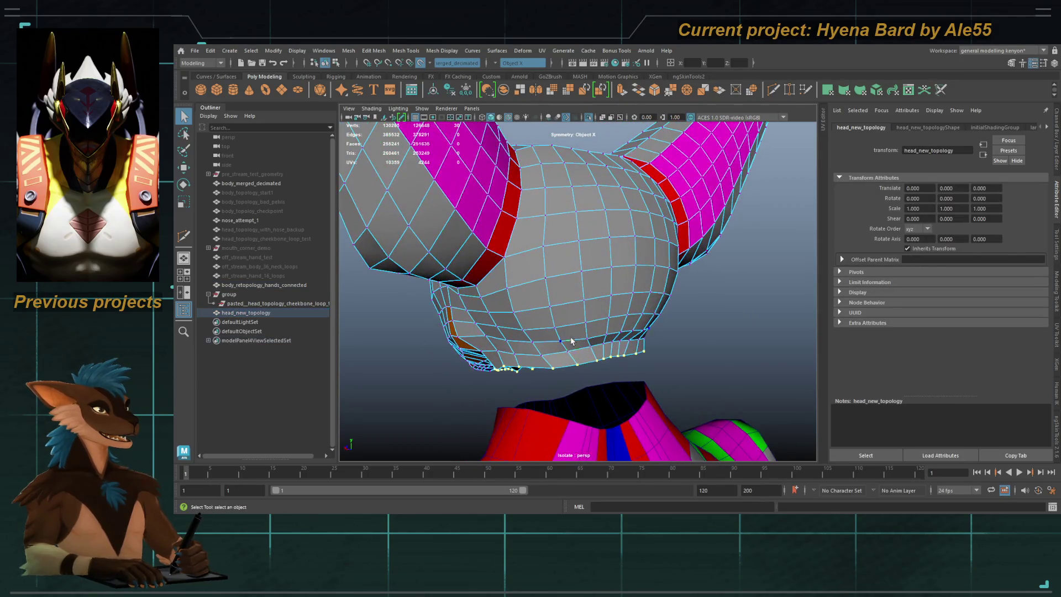
# Step: Check the head's bottom border loop and the neck's top vertex loop by selecting them
pyautogui.doubleClick(604, 359)
pyautogui.moveTo(603, 359)
pyautogui.keyDown('alt'); pyautogui.mouseDown()
pyautogui.moveTo(533, 304)
pyautogui.moveTo(492, 311)
pyautogui.moveTo(567, 343)
pyautogui.mouseUp(); pyautogui.keyUp('alt')
pyautogui.click(556, 337)
pyautogui.doubleClick(567, 344)
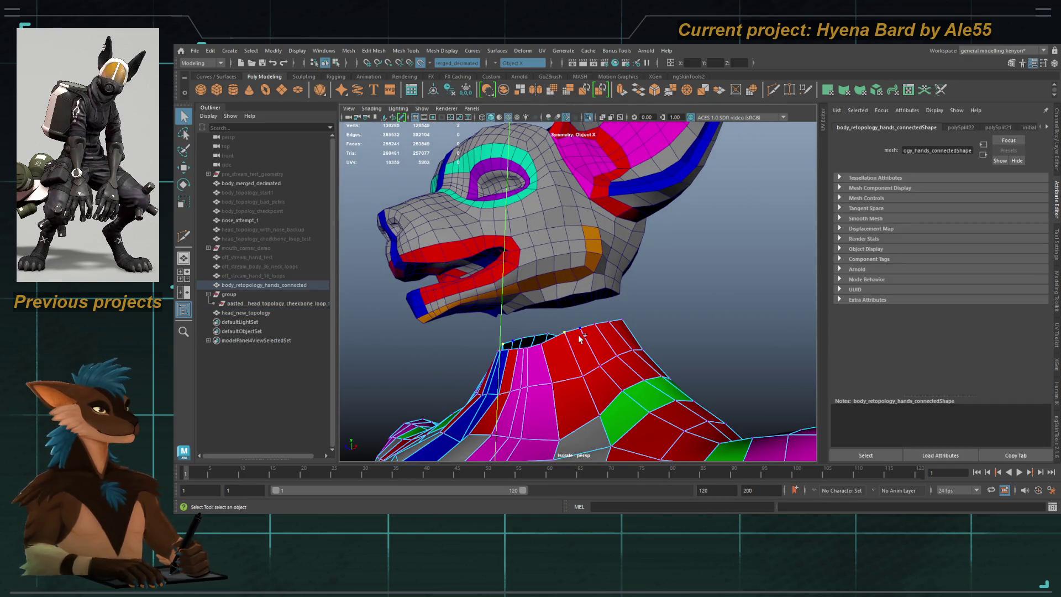
pyautogui.keyDown('alt'); pyautogui.moveTo(628, 280); pyautogui.dragTo(551, 285); pyautogui.keyUp('alt')
pyautogui.click(550, 285)
pyautogui.doubleClick(569, 298)
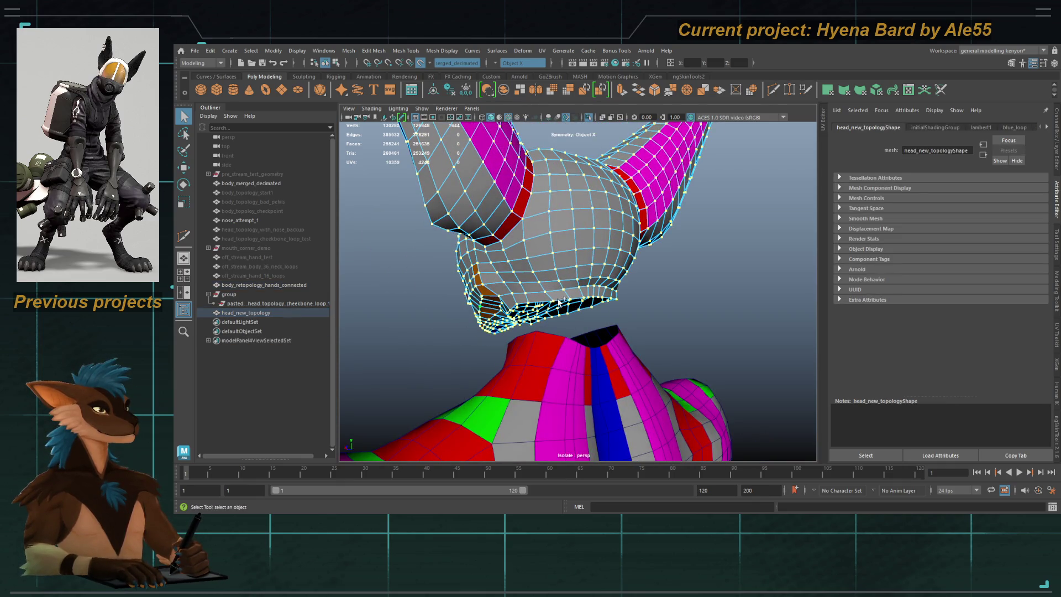
pyautogui.keyDown('alt'); pyautogui.moveTo(587, 291); pyautogui.dragTo(486, 208); pyautogui.keyUp('alt')
pyautogui.doubleClick(562, 301)
pyautogui.keyDown('alt'); pyautogui.moveTo(456, 162); pyautogui.dragTo(540, 345); pyautogui.keyUp('alt')
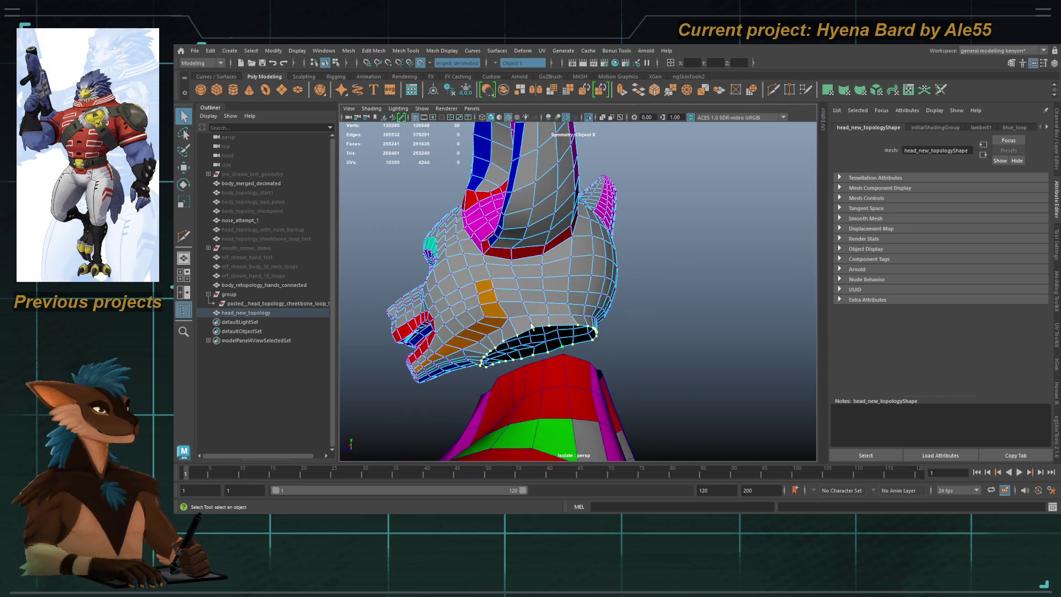
pyautogui.moveTo(528, 204)
pyautogui.keyDown('alt'); pyautogui.mouseDown()
pyautogui.moveTo(441, 318)
pyautogui.moveTo(536, 204)
pyautogui.mouseUp(); pyautogui.keyUp('alt')
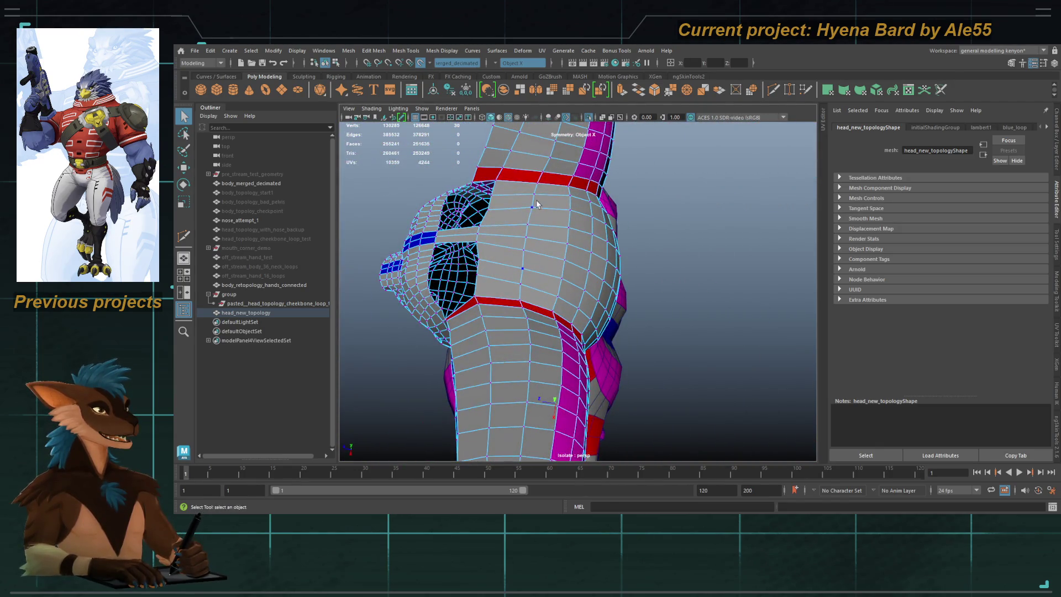
# Step: Draw new Quad Draw faces under the jaw beside the neck border, then return to selection
pyautogui.click(508, 241)
pyautogui.press('y')
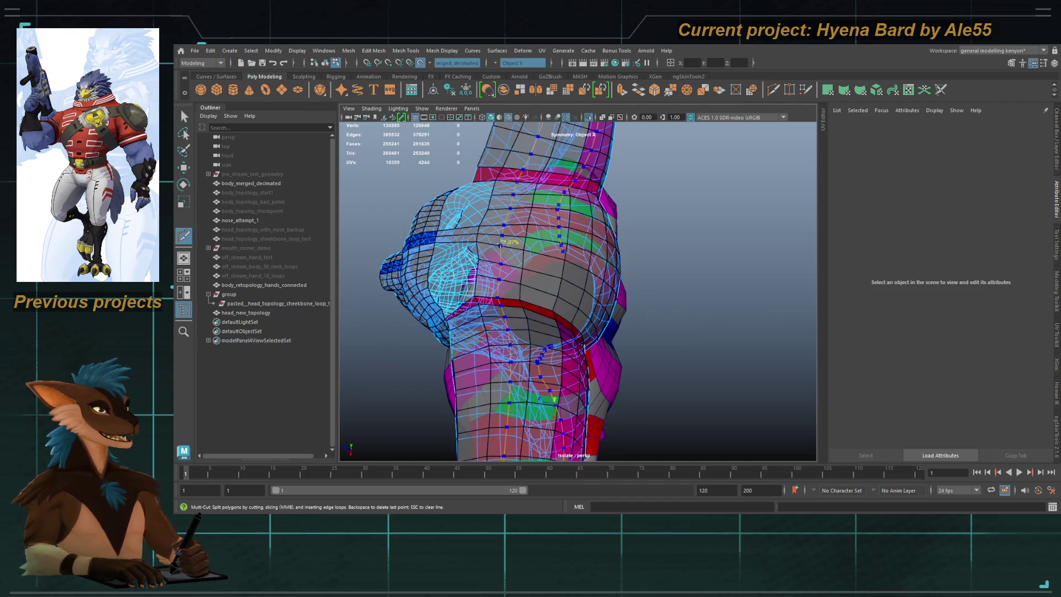
pyautogui.moveTo(484, 236)
pyautogui.keyDown('alt'); pyautogui.mouseDown()
pyautogui.moveTo(558, 287)
pyautogui.moveTo(525, 221)
pyautogui.mouseUp(); pyautogui.keyUp('alt')
pyautogui.keyDown('alt'); pyautogui.moveTo(525, 221); pyautogui.dragTo(519, 209, button='middle'); pyautogui.keyUp('alt')
pyautogui.moveTo(520, 208)
pyautogui.keyDown('alt'); pyautogui.mouseDown()
pyautogui.moveTo(504, 220)
pyautogui.moveTo(552, 243)
pyautogui.moveTo(684, 272)
pyautogui.moveTo(504, 251)
pyautogui.moveTo(553, 265)
pyautogui.mouseUp(); pyautogui.keyUp('alt')
pyautogui.scroll(5, 569, 315)
pyautogui.press('q')
pyautogui.click(570, 315)
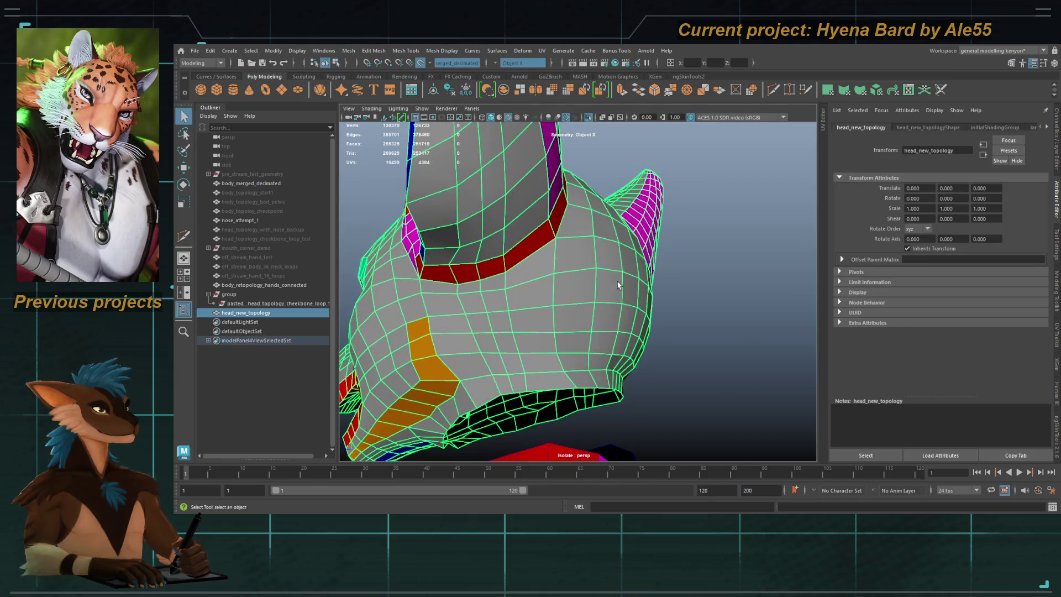
pyautogui.keyDown('alt'); pyautogui.moveTo(569, 315); pyautogui.dragTo(576, 283); pyautogui.keyUp('alt')
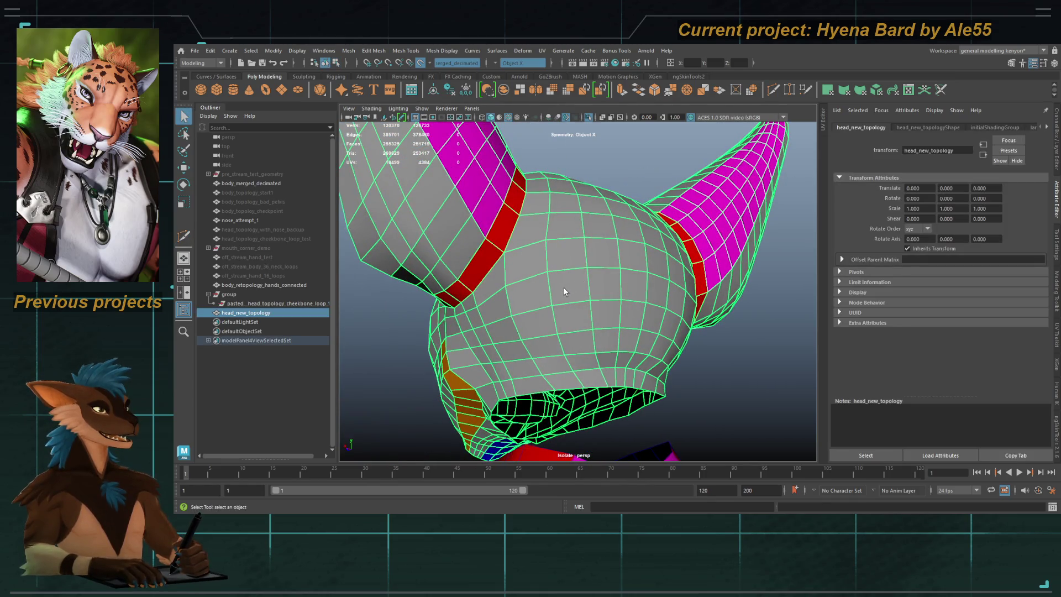
pyautogui.keyDown('alt'); pyautogui.moveTo(583, 304); pyautogui.dragTo(517, 256, button='right'); pyautogui.keyUp('alt')
pyautogui.moveTo(517, 256)
pyautogui.keyDown('alt'); pyautogui.mouseDown()
pyautogui.moveTo(634, 310)
pyautogui.moveTo(624, 286)
pyautogui.moveTo(595, 285)
pyautogui.mouseUp(); pyautogui.keyUp('alt')
pyautogui.scroll(3, 634, 310)
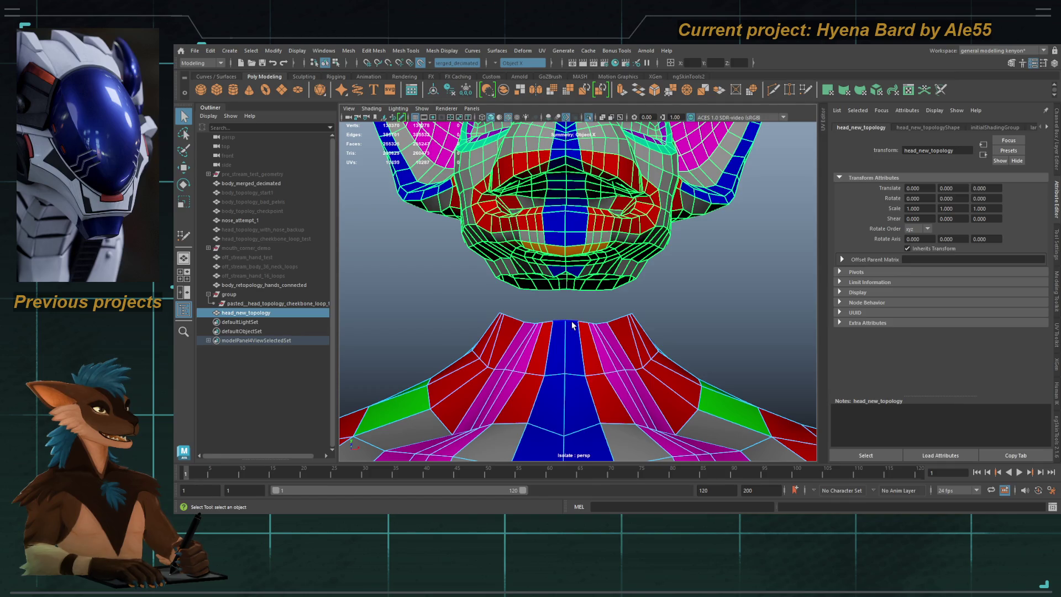
# Step: Duplicate the head and body meshes, combine the copies, and name the result body_topology_head_connected
pyautogui.keyDown('alt'); pyautogui.moveTo(570, 329); pyautogui.dragTo(608, 335); pyautogui.keyUp('alt')
pyautogui.keyDown('shift'); pyautogui.click(605, 335); pyautogui.keyUp('shift')
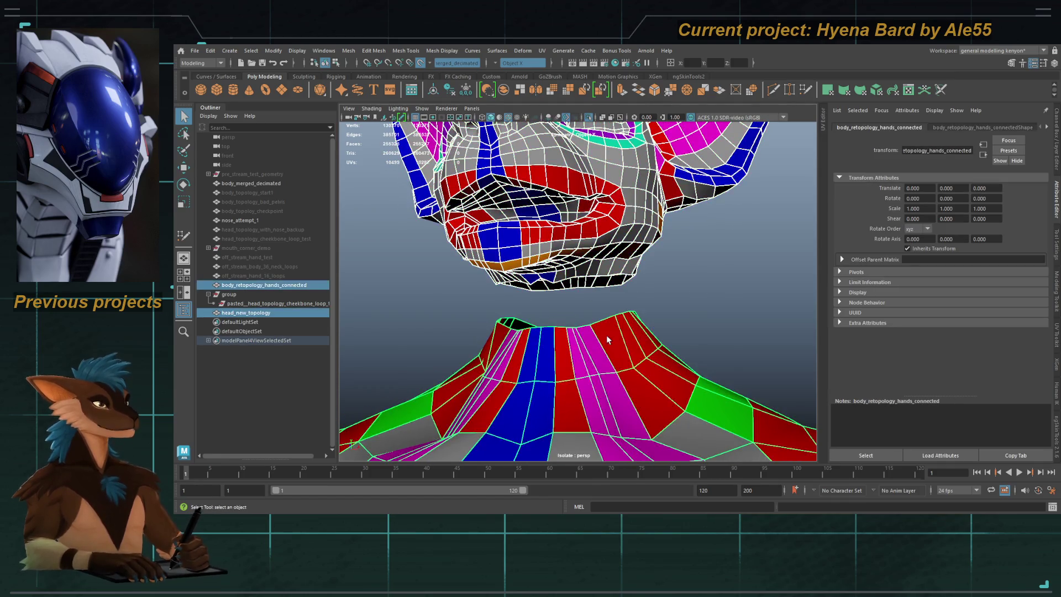
pyautogui.hotkey('ctrl', 'd')
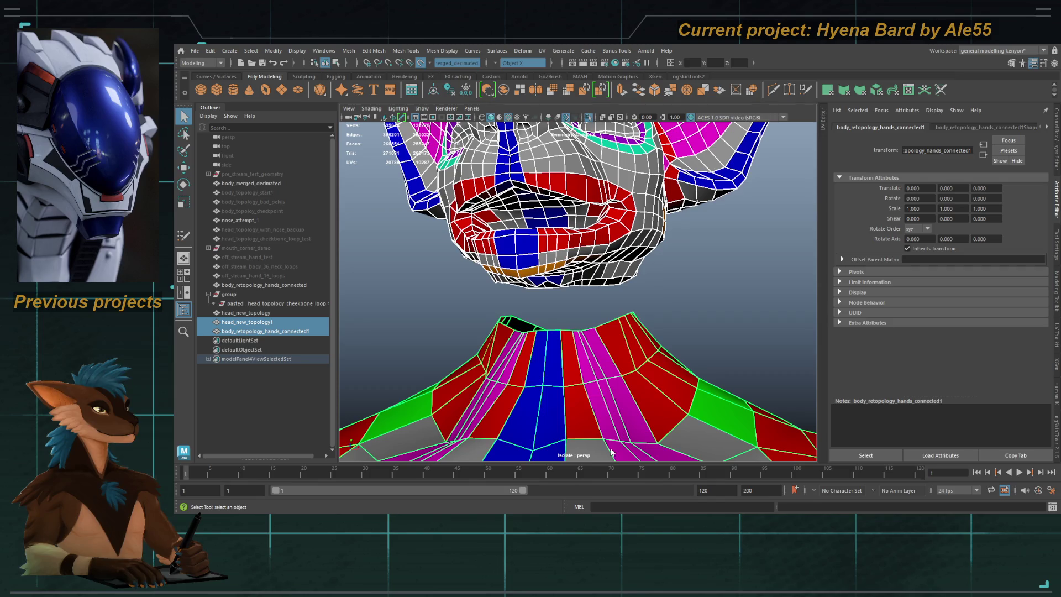
pyautogui.keyDown('shift'); pyautogui.moveTo(619, 454); pyautogui.dragTo(618, 438, button='right'); pyautogui.keyUp('shift')
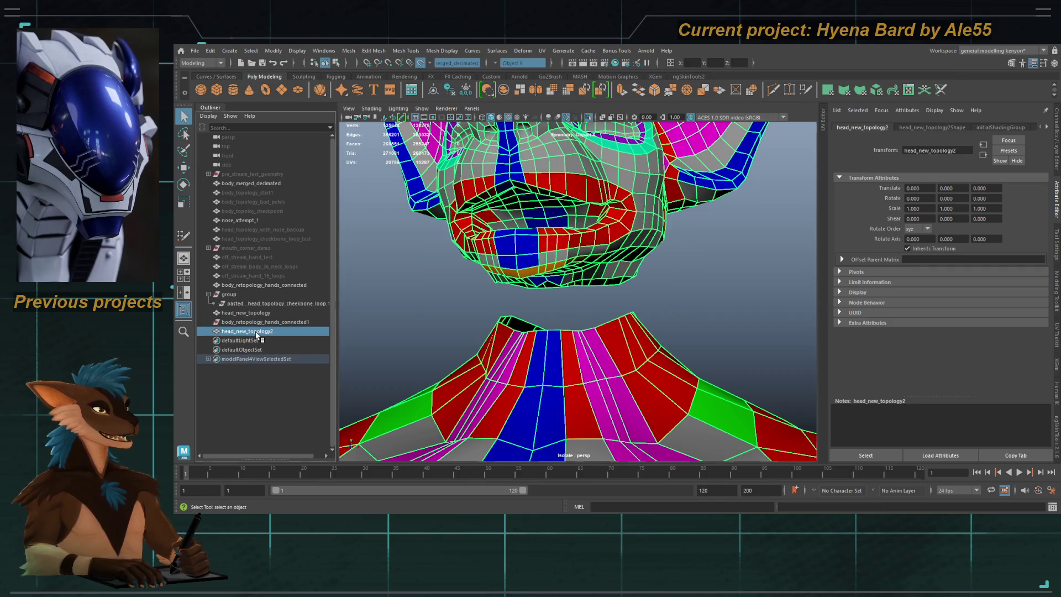
pyautogui.doubleClick(256, 332)
pyautogui.write('dy topol')
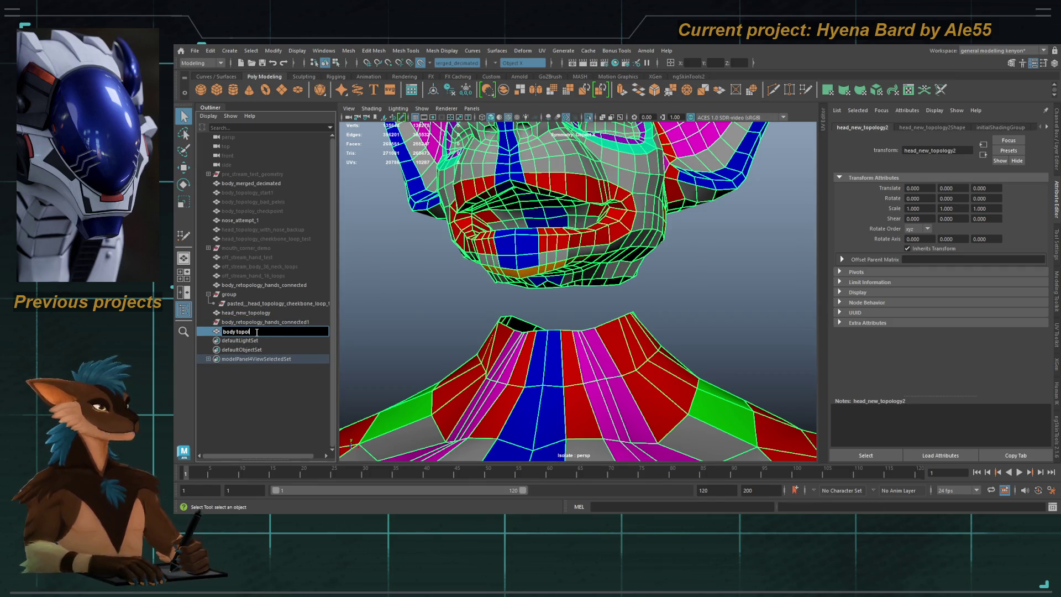
pyautogui.write('ogy head connected')
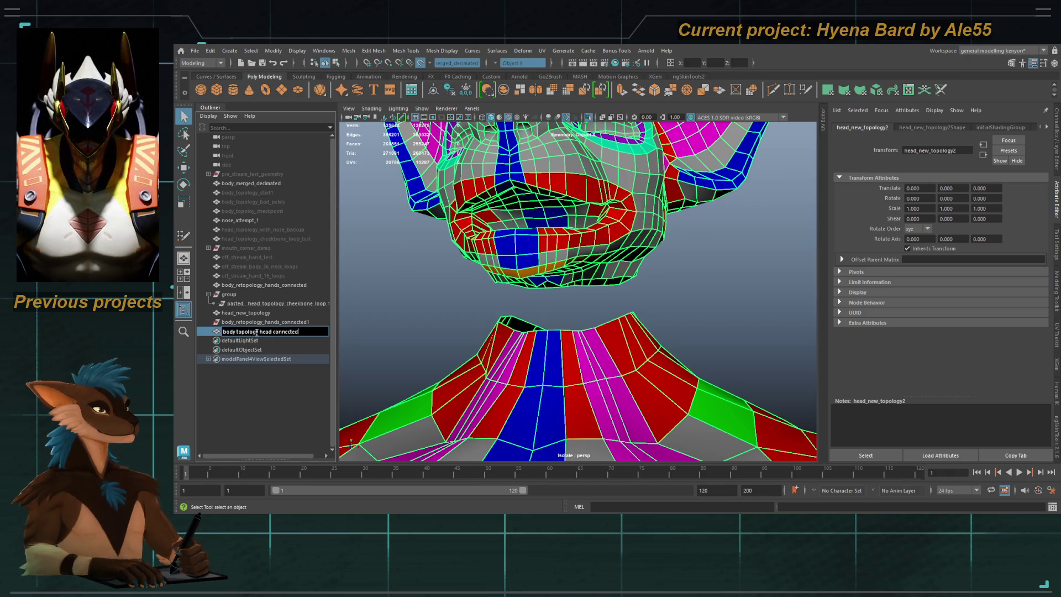
pyautogui.write('h')
# Step: Hide the original head and body meshes and frame the combined mesh in edge mode
pyautogui.click(258, 313)
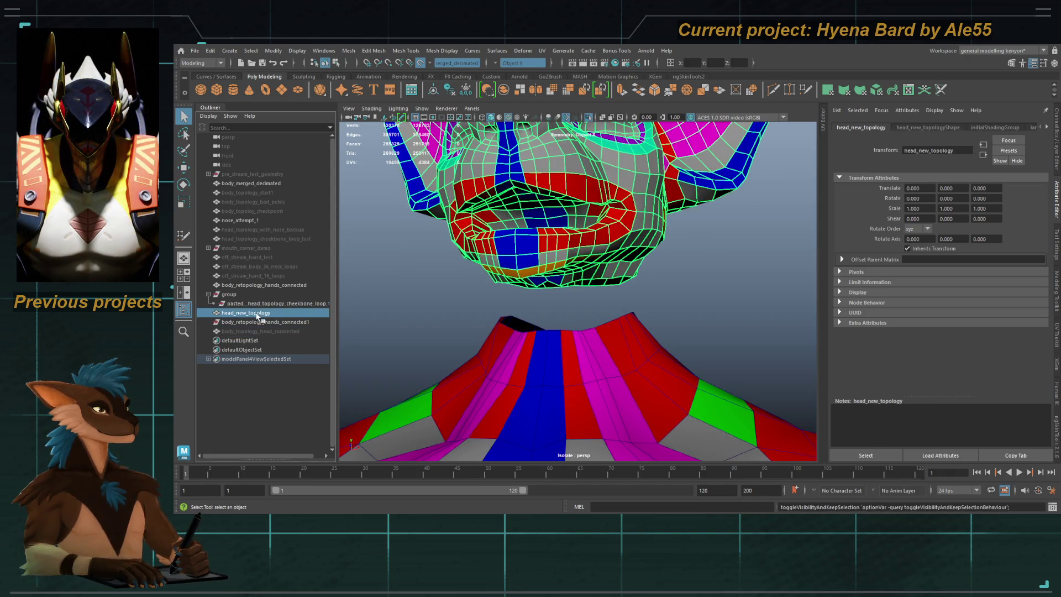
pyautogui.keyDown('alt'); pyautogui.moveTo(592, 270); pyautogui.dragTo(597, 269); pyautogui.keyUp('alt')
pyautogui.press('h')
pyautogui.click(243, 285)
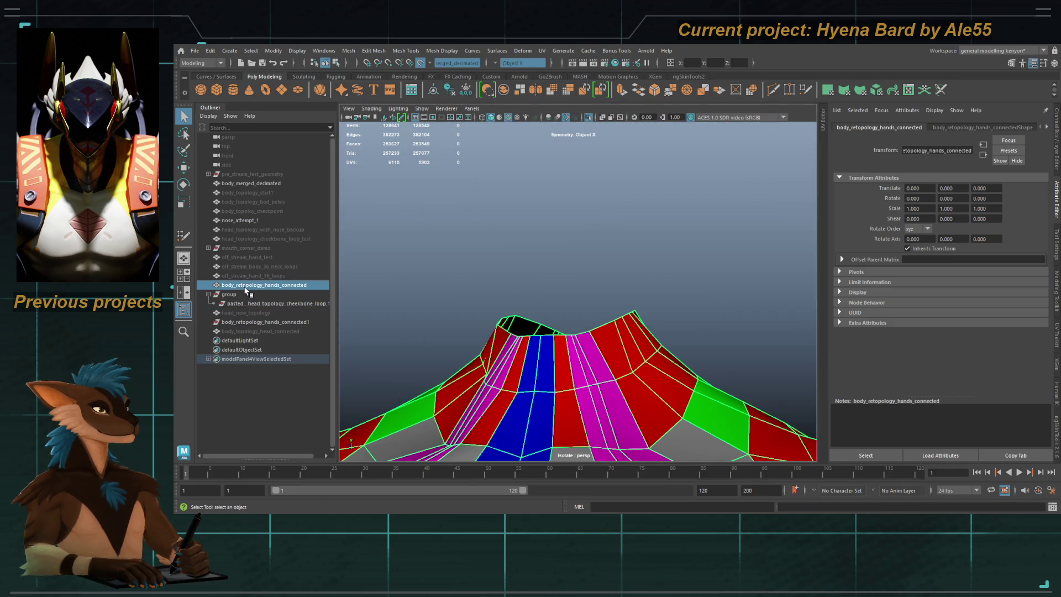
pyautogui.press('h')
pyautogui.click(266, 331)
pyautogui.press('f')
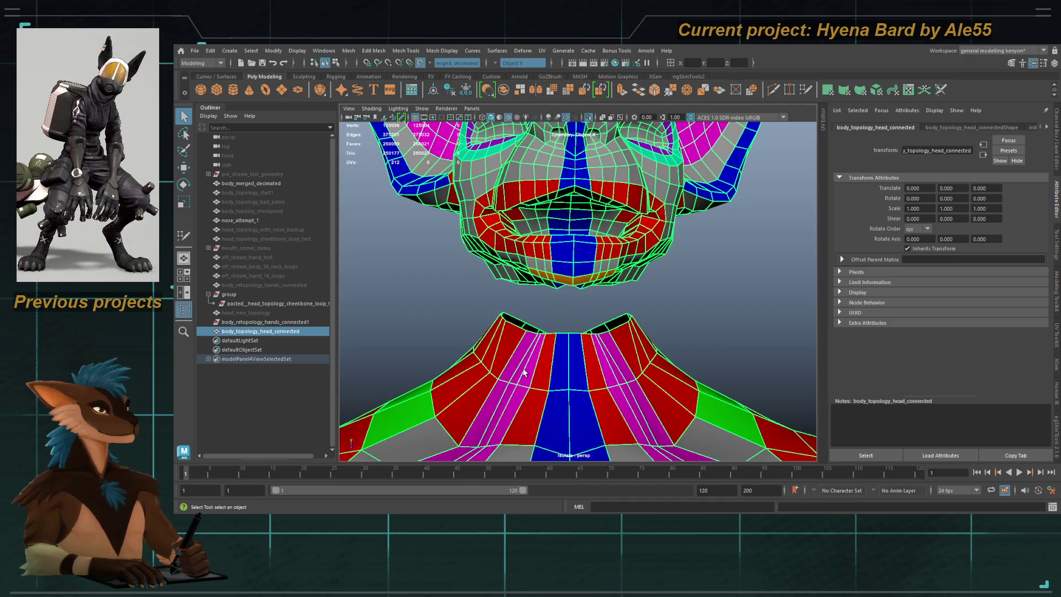
pyautogui.moveTo(608, 319)
pyautogui.keyDown('alt'); pyautogui.mouseDown()
pyautogui.moveTo(592, 303)
pyautogui.moveTo(575, 344)
pyautogui.mouseUp(); pyautogui.keyUp('alt')
pyautogui.moveTo(582, 221)
pyautogui.keyDown('alt'); pyautogui.mouseDown()
pyautogui.moveTo(582, 387)
pyautogui.moveTo(558, 328)
pyautogui.mouseUp(); pyautogui.keyUp('alt')
pyautogui.press('F10')
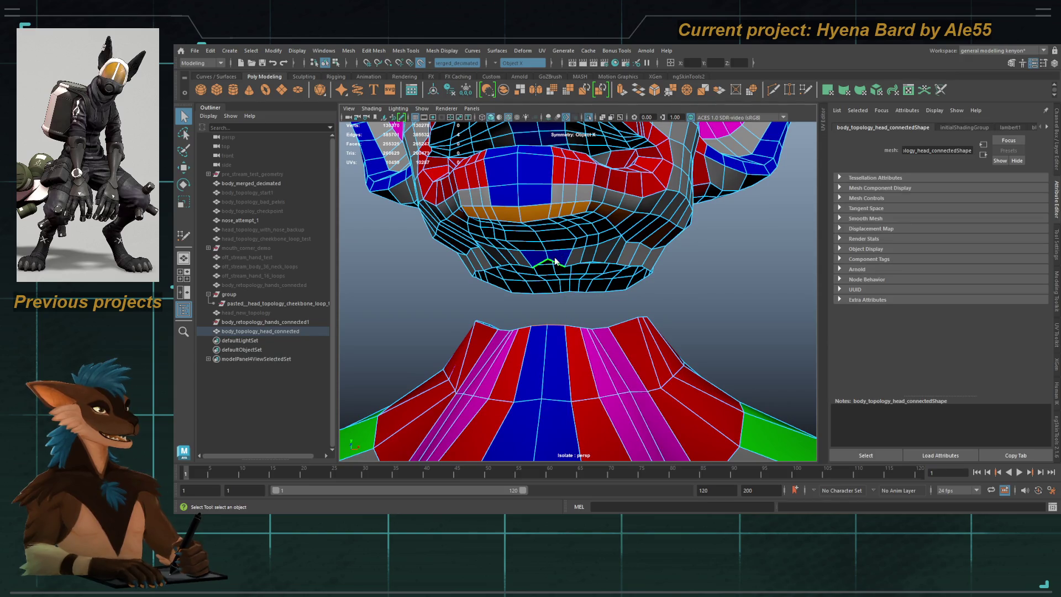
# Step: Select facing head and neck border edges and bridge them into the first connecting faces
pyautogui.keyDown('shift'); pyautogui.moveTo(556, 371); pyautogui.dragTo(574, 331, button='right'); pyautogui.keyUp('shift')
pyautogui.keyDown('alt'); pyautogui.moveTo(574, 331); pyautogui.dragTo(531, 260); pyautogui.keyUp('alt')
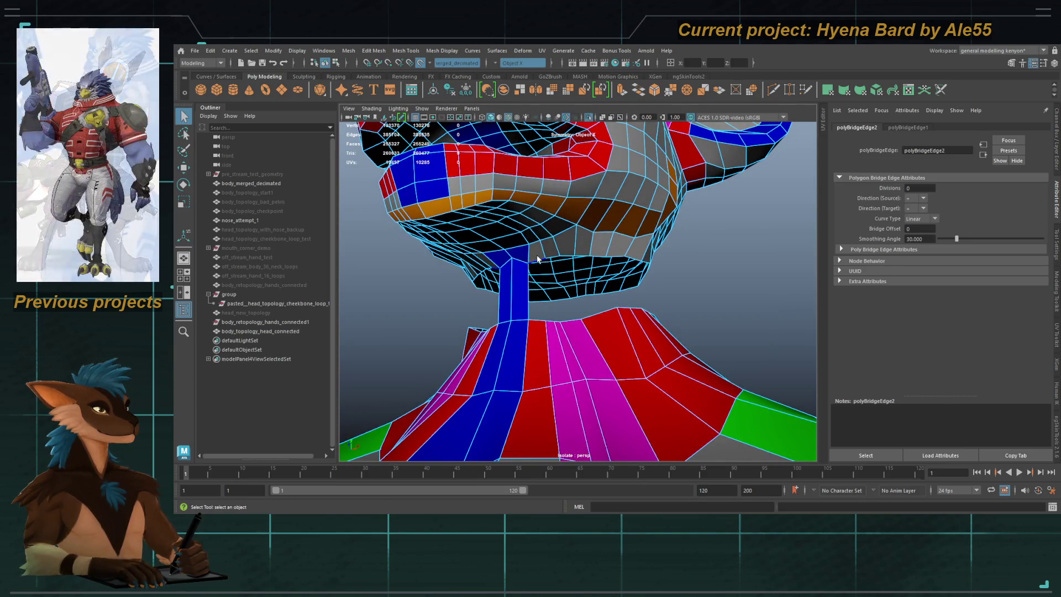
pyautogui.click(529, 325)
pyautogui.click(551, 314)
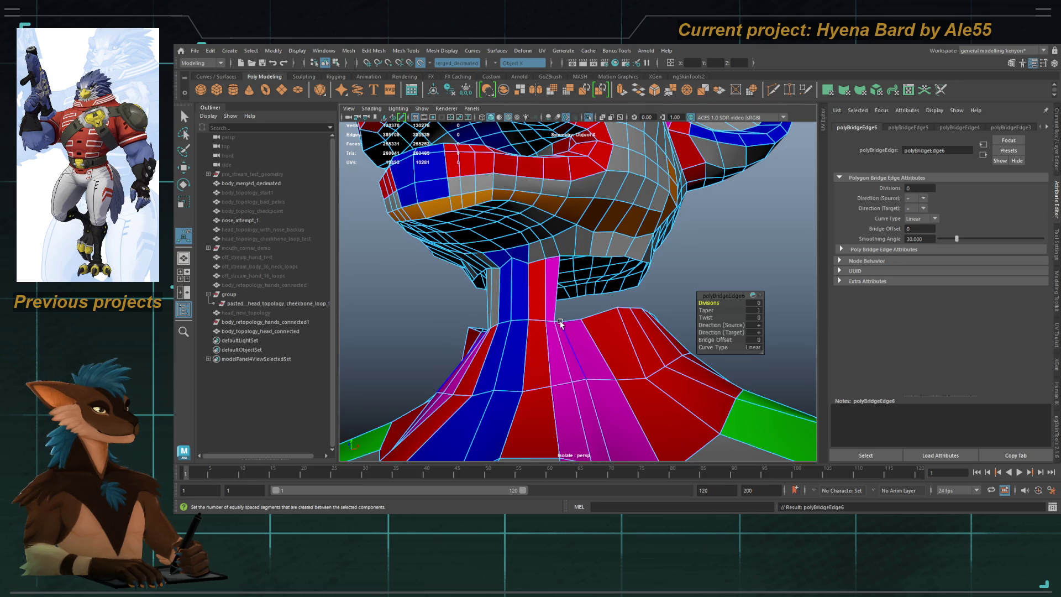
pyautogui.click(563, 307)
pyautogui.keyDown('shift'); pyautogui.moveTo(566, 255); pyautogui.dragTo(575, 265, button='right'); pyautogui.keyUp('shift')
pyautogui.click(576, 323)
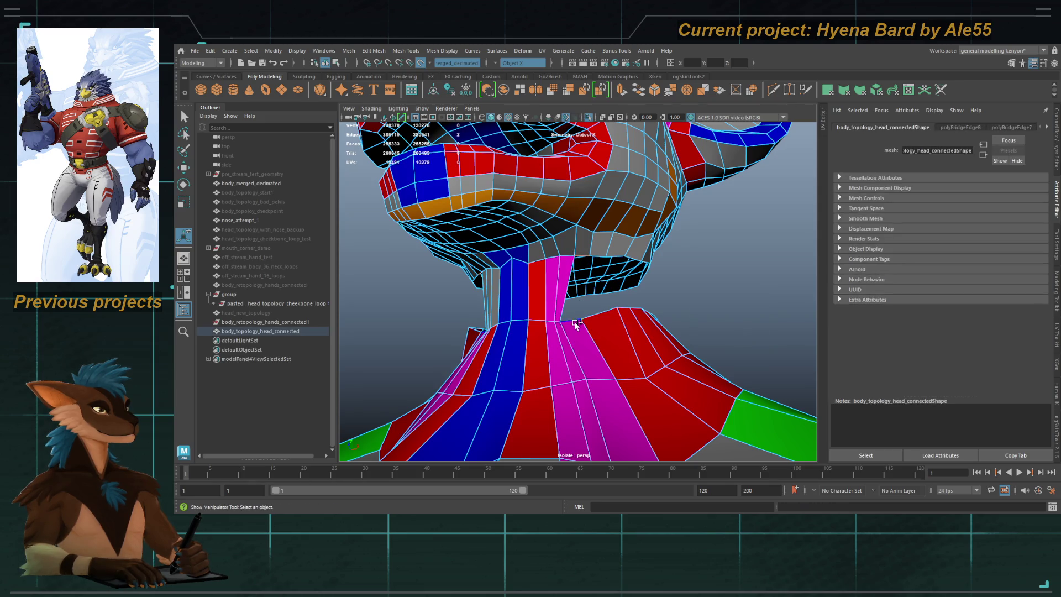
pyautogui.press('g')
pyautogui.scroll(-5, 616, 360)
pyautogui.moveTo(617, 360)
pyautogui.keyDown('alt'); pyautogui.mouseDown()
pyautogui.moveTo(514, 320)
pyautogui.moveTo(541, 348)
pyautogui.mouseUp(); pyautogui.keyUp('alt')
pyautogui.scroll(5, 548, 357)
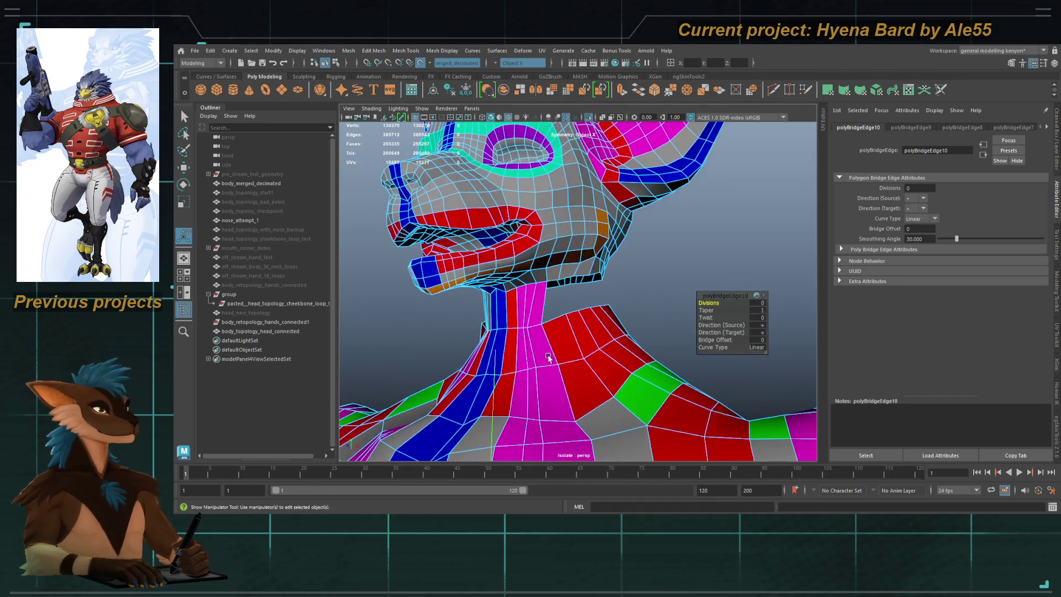
pyautogui.moveTo(556, 326); pyautogui.dragTo(556, 277, button='right')
# Step: Repeat the bridge along the neck edge pairs with G, undoing one unwanted bridge
pyautogui.press('g')
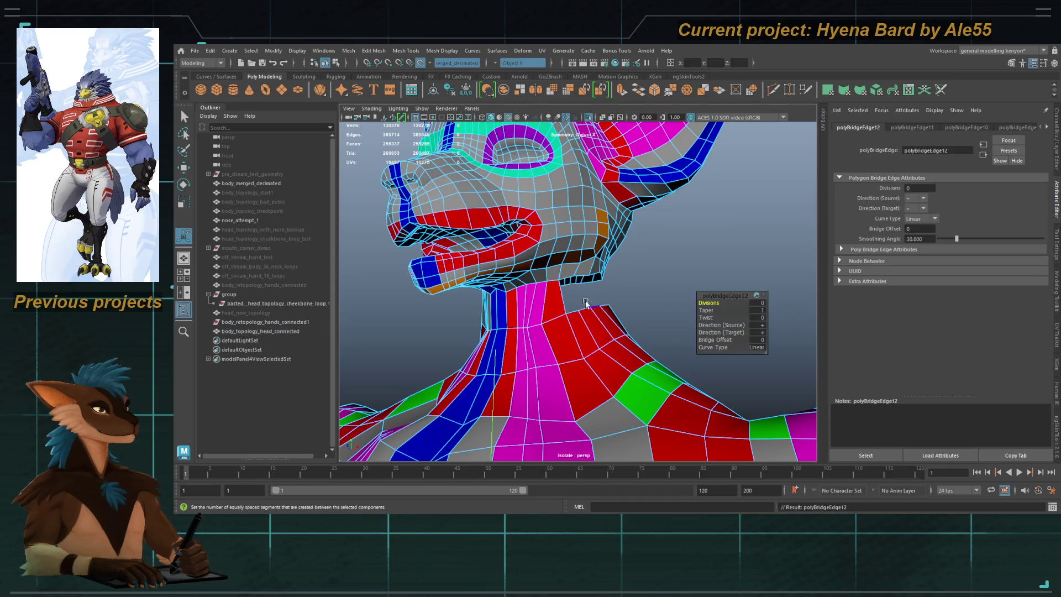
pyautogui.scroll(3, 550, 278)
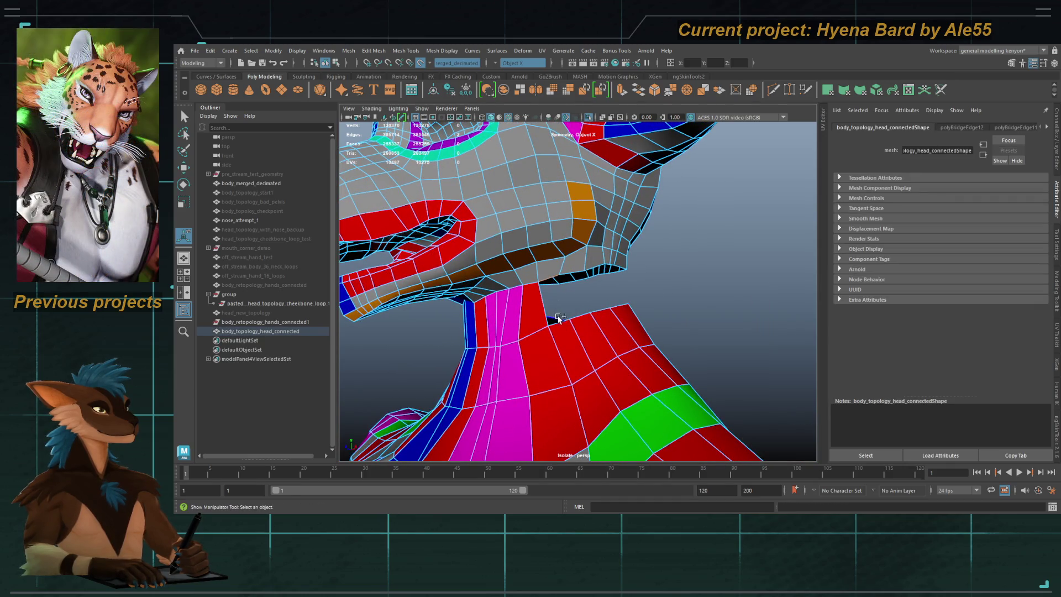
pyautogui.press('g')
pyautogui.press('g')
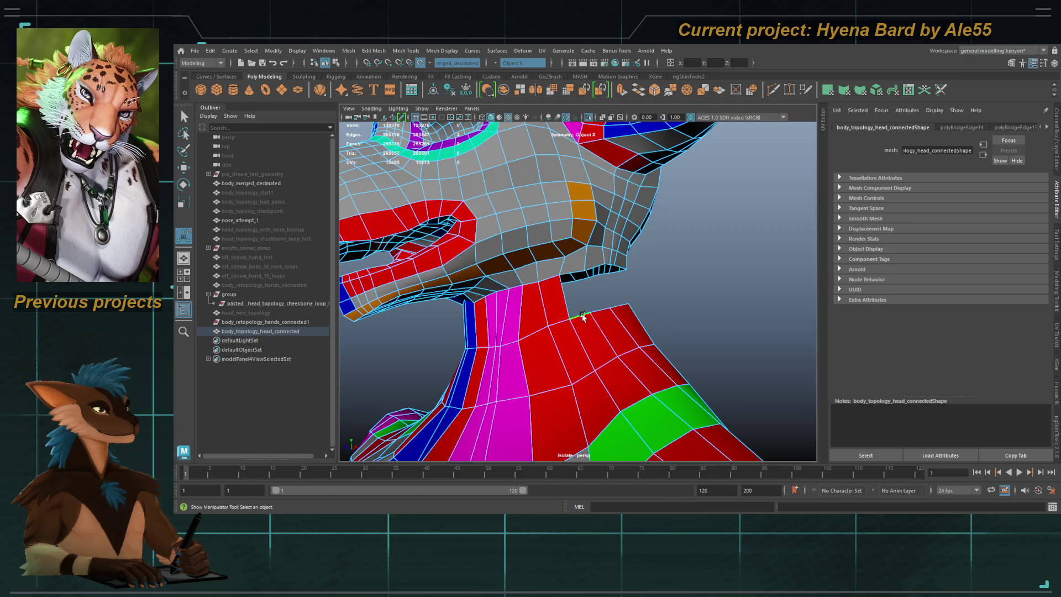
pyautogui.press('g')
pyautogui.keyDown('alt'); pyautogui.moveTo(571, 273); pyautogui.dragTo(581, 279); pyautogui.keyUp('alt')
pyautogui.click(580, 279)
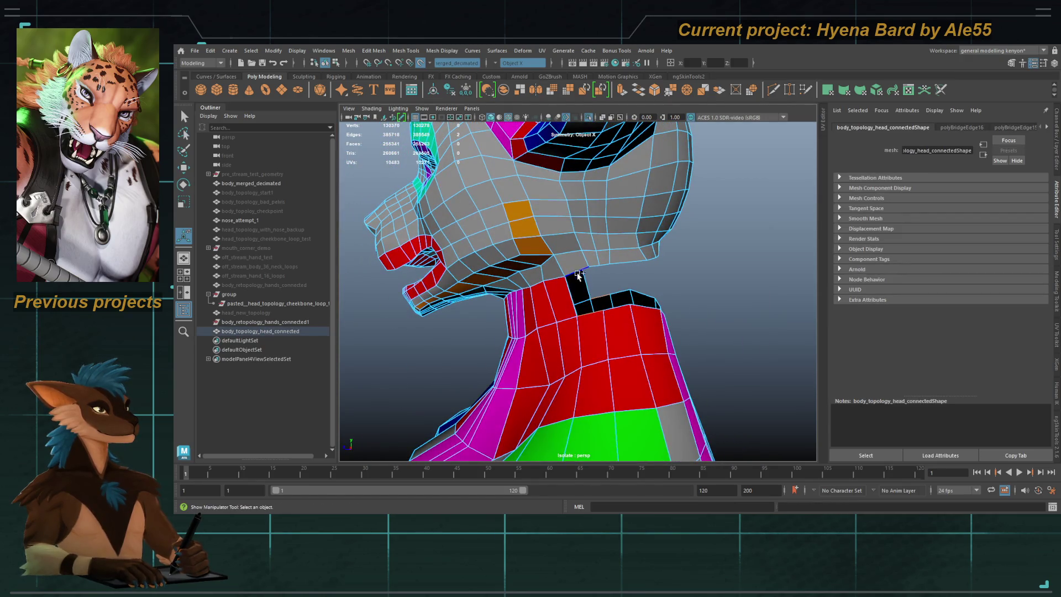
pyautogui.press('g')
pyautogui.click(601, 268)
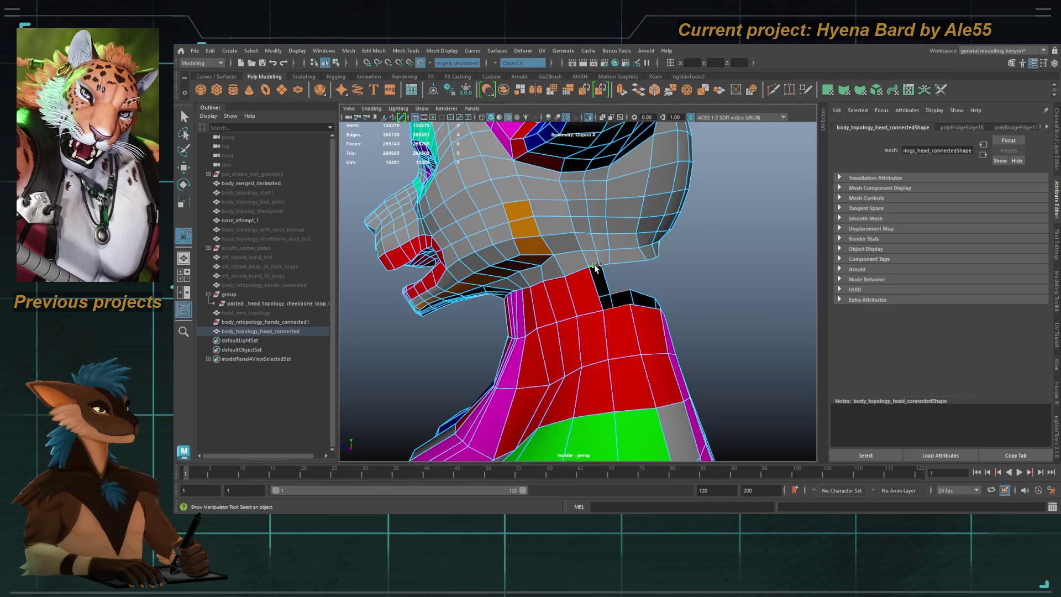
pyautogui.press('g')
pyautogui.keyDown('alt'); pyautogui.moveTo(596, 268); pyautogui.dragTo(625, 309); pyautogui.keyUp('alt')
pyautogui.click(629, 312)
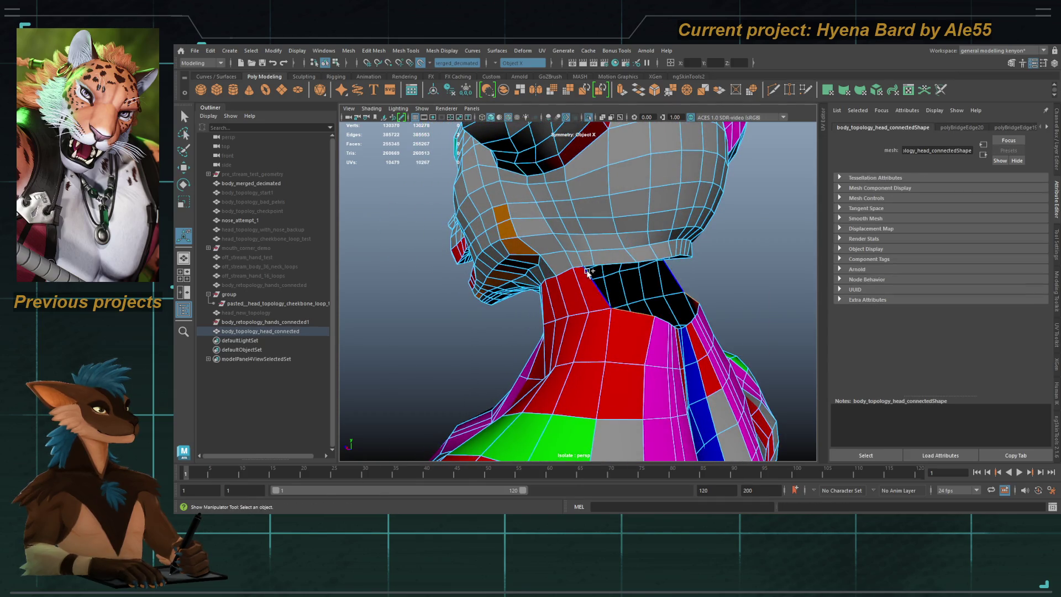
pyautogui.press('g')
pyautogui.hotkey('ctrl', 'z')
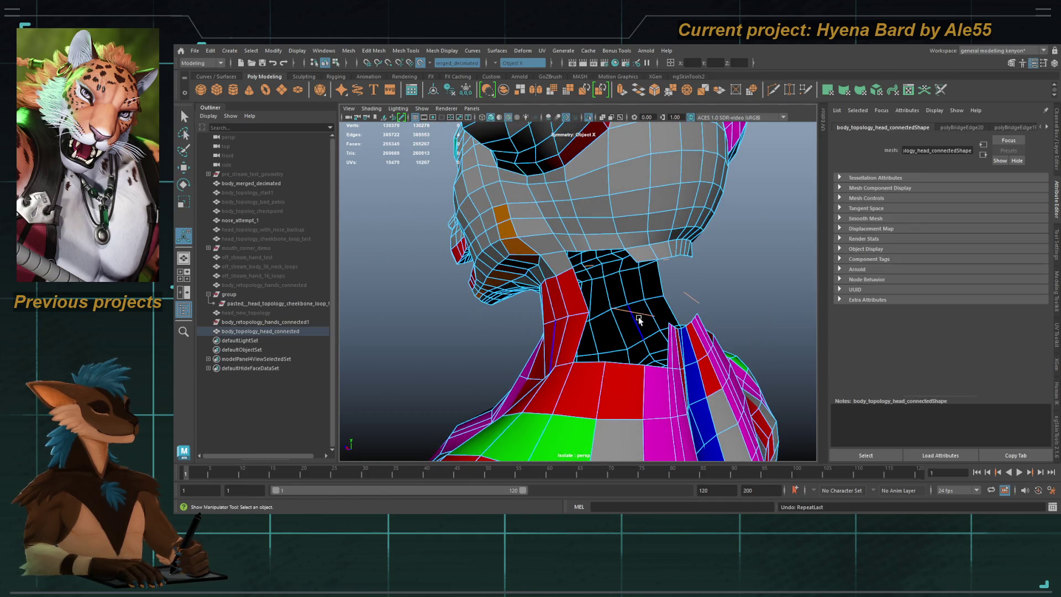
pyautogui.moveTo(646, 326)
pyautogui.keyDown('alt'); pyautogui.mouseDown()
pyautogui.moveTo(624, 315)
pyautogui.moveTo(632, 337)
pyautogui.moveTo(625, 320)
pyautogui.moveTo(640, 322)
pyautogui.mouseUp(); pyautogui.keyUp('alt')
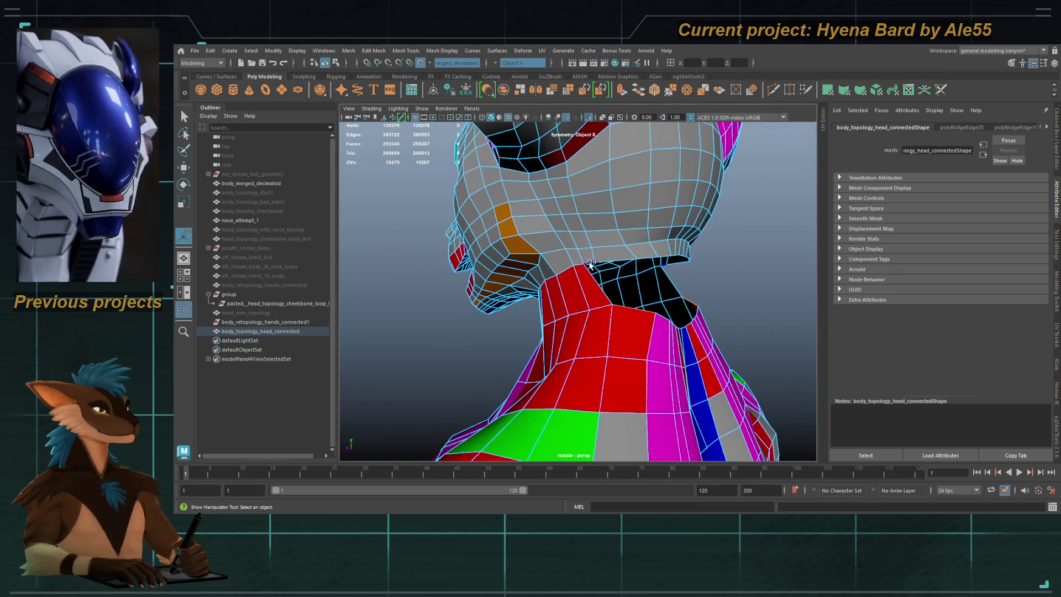
# Step: Bridge the border edges behind the head and inspect the rear of the neck
pyautogui.press('g')
pyautogui.moveTo(587, 372)
pyautogui.keyDown('alt'); pyautogui.mouseDown()
pyautogui.moveTo(553, 280)
pyautogui.moveTo(638, 303)
pyautogui.moveTo(637, 295)
pyautogui.moveTo(600, 296)
pyautogui.moveTo(617, 321)
pyautogui.moveTo(481, 304)
pyautogui.mouseUp(); pyautogui.keyUp('alt')
pyautogui.keyDown('alt'); pyautogui.moveTo(480, 303); pyautogui.dragTo(586, 311, button='right'); pyautogui.keyUp('alt')
pyautogui.keyDown('alt'); pyautogui.moveTo(586, 311); pyautogui.dragTo(640, 323); pyautogui.keyUp('alt')
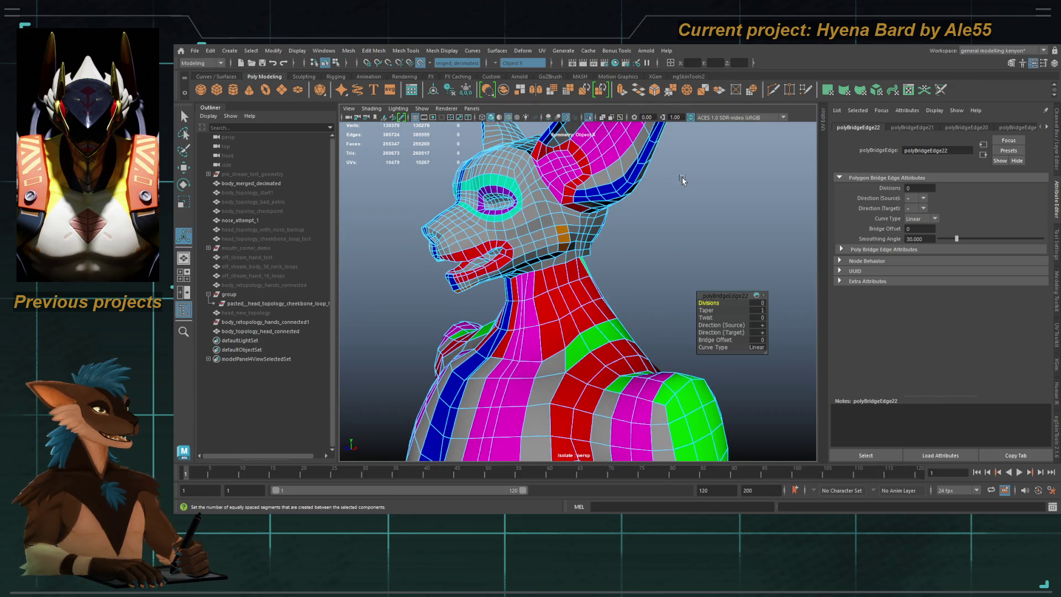
pyautogui.keyDown('alt'); pyautogui.moveTo(602, 368); pyautogui.dragTo(550, 300); pyautogui.keyUp('alt')
# Step: Bridge the remaining spans across the back-of-neck opening until the last gap closes
pyautogui.press('q')
pyautogui.keyDown('alt'); pyautogui.moveTo(596, 294); pyautogui.dragTo(544, 298, button='right'); pyautogui.keyUp('alt')
pyautogui.moveTo(545, 299)
pyautogui.keyDown('alt'); pyautogui.mouseDown()
pyautogui.moveTo(581, 340)
pyautogui.moveTo(619, 342)
pyautogui.mouseUp(); pyautogui.keyUp('alt')
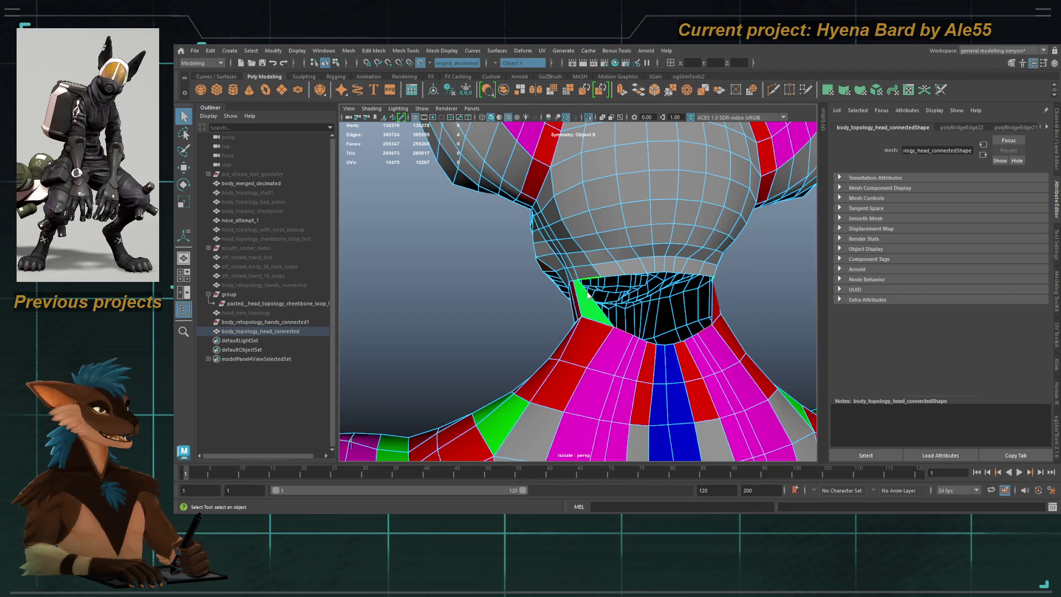
pyautogui.moveTo(625, 309)
pyautogui.keyDown('shift'); pyautogui.mouseDown(button='right')
pyautogui.moveTo(628, 343)
pyautogui.moveTo(707, 309)
pyautogui.mouseUp(button='right'); pyautogui.keyUp('shift')
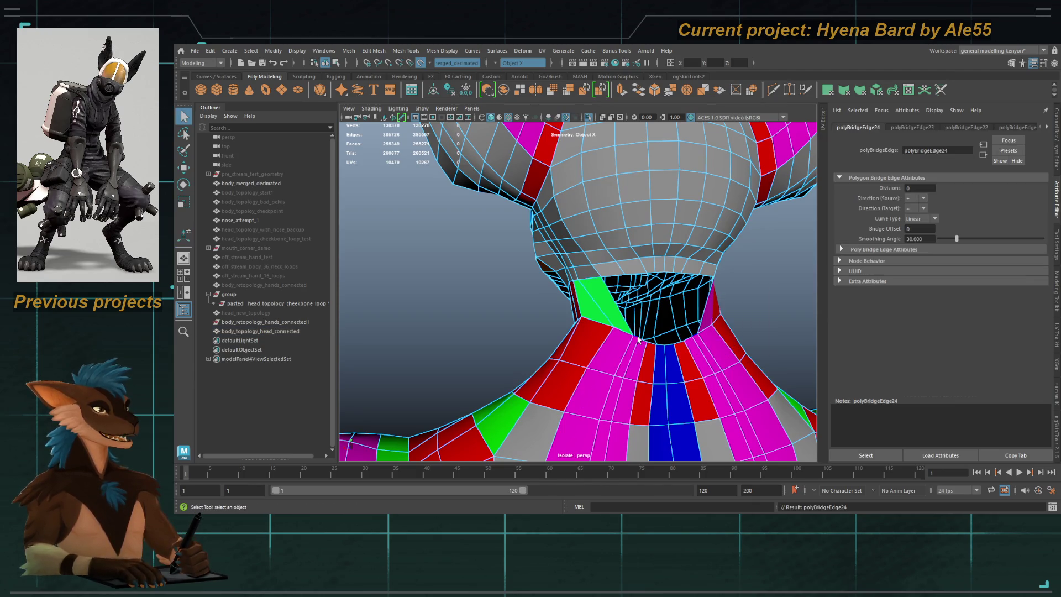
pyautogui.keyDown('alt'); pyautogui.moveTo(643, 300); pyautogui.dragTo(612, 280); pyautogui.keyUp('alt')
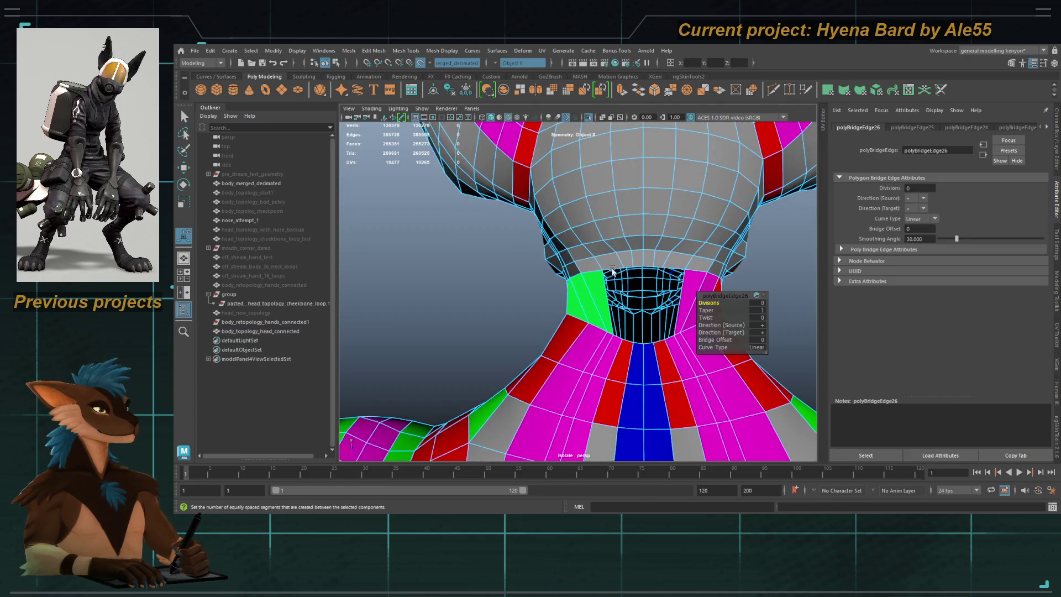
pyautogui.press('F8')
pyautogui.keyDown('shift'); pyautogui.moveTo(617, 339); pyautogui.dragTo(658, 310, button='right'); pyautogui.keyUp('shift')
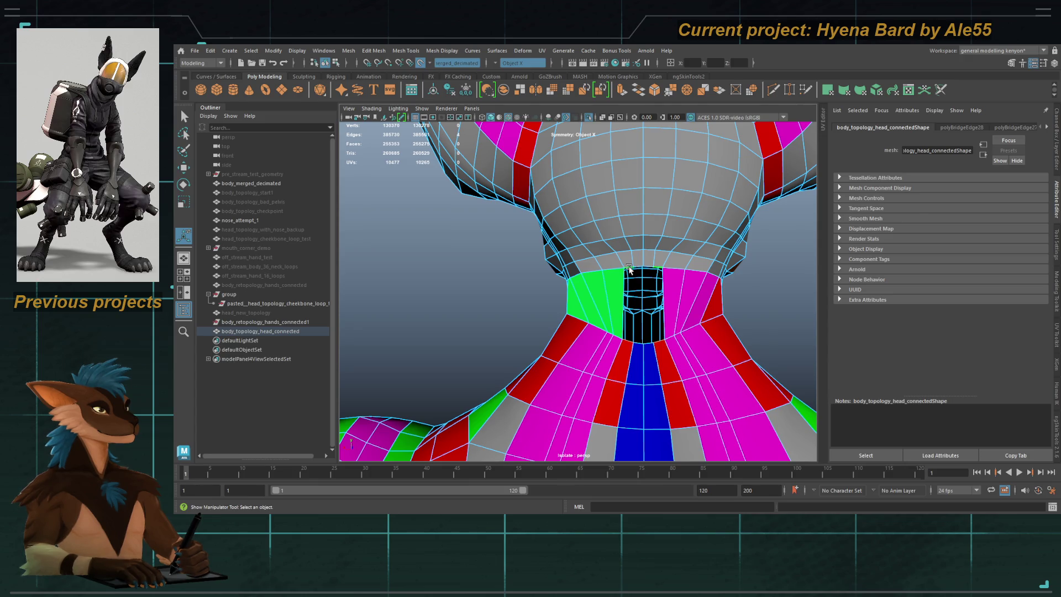
pyautogui.keyDown('shift'); pyautogui.moveTo(629, 269); pyautogui.dragTo(669, 240, button='right'); pyautogui.keyUp('shift')
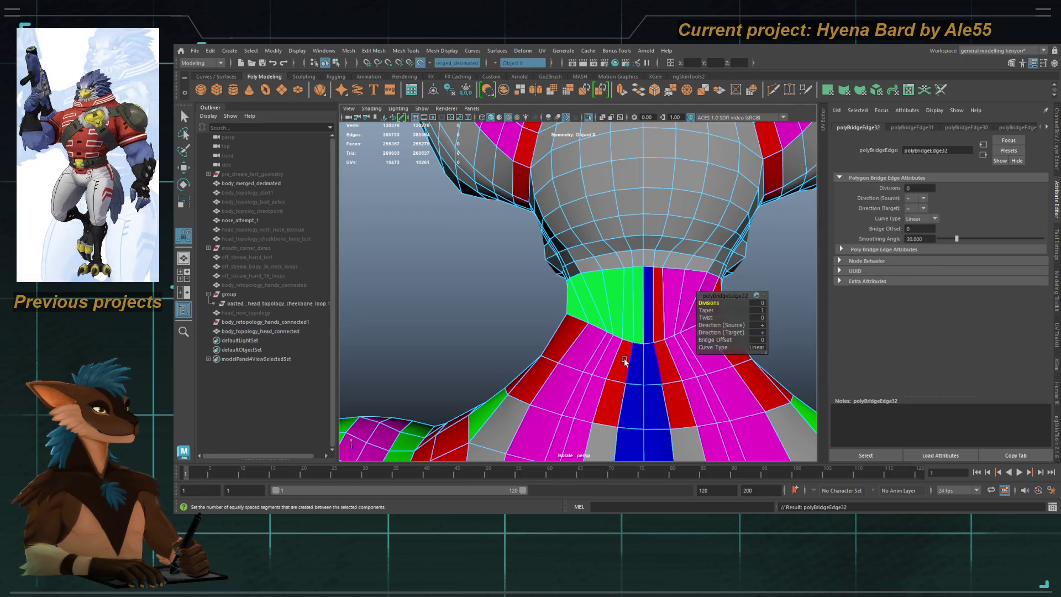
# Step: Return to object mode, frame the whole body and select the joined head-and-body mesh
pyautogui.press('q')
pyautogui.press('F8')
pyautogui.moveTo(624, 362)
pyautogui.keyDown('alt'); pyautogui.mouseDown()
pyautogui.moveTo(586, 332)
pyautogui.moveTo(694, 185)
pyautogui.moveTo(637, 296)
pyautogui.mouseUp(); pyautogui.keyUp('alt')
pyautogui.press('f')
pyautogui.click(637, 296)
pyautogui.scroll(5, 701, 329)
pyautogui.keyDown('alt'); pyautogui.moveTo(701, 329); pyautogui.dragTo(798, 325); pyautogui.keyUp('alt')
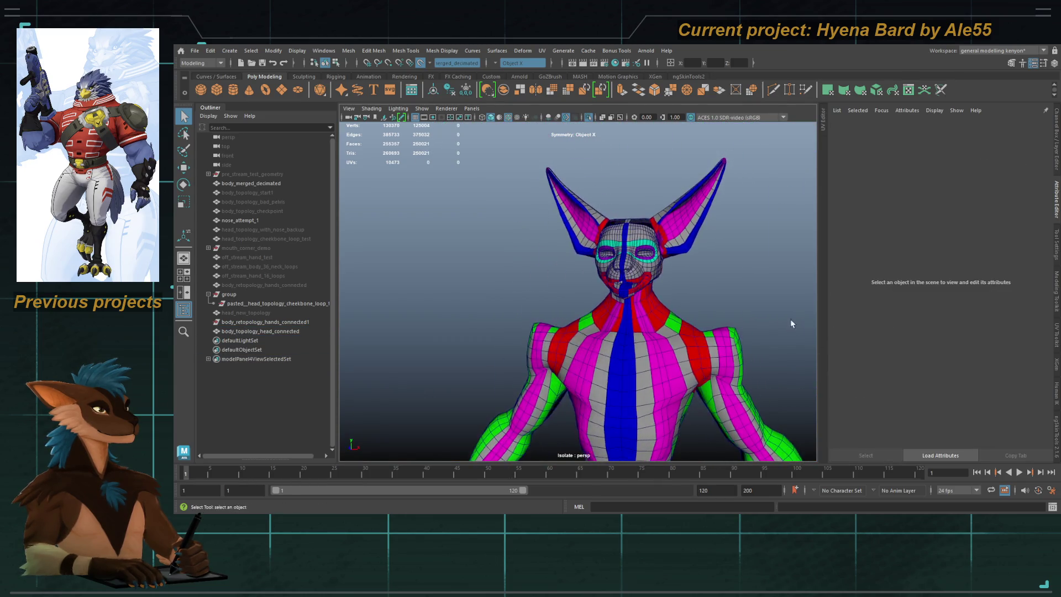
pyautogui.scroll(5, 647, 329)
pyautogui.click(646, 330)
pyautogui.scroll(3, 646, 330)
# Step: In face mode, select strips of the new faces along the neck
pyautogui.moveTo(646, 329)
pyautogui.keyDown('alt'); pyautogui.mouseDown()
pyautogui.moveTo(518, 329)
pyautogui.moveTo(690, 327)
pyautogui.mouseUp(); pyautogui.keyUp('alt')
pyautogui.press('F11')
pyautogui.moveTo(590, 265); pyautogui.dragTo(605, 266)
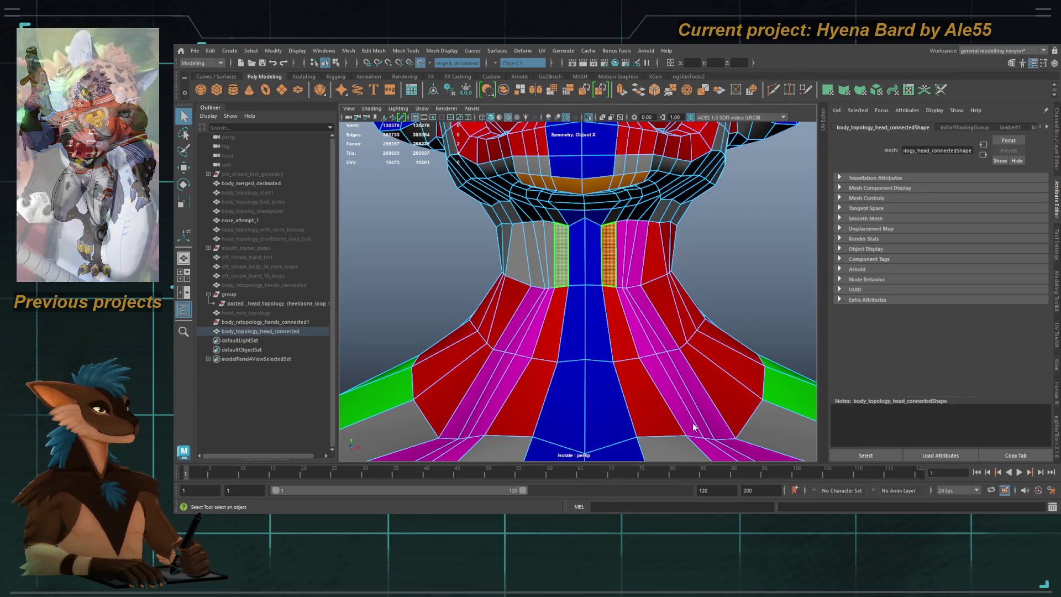
pyautogui.keyDown('alt'); pyautogui.moveTo(646, 307); pyautogui.dragTo(661, 307); pyautogui.keyUp('alt')
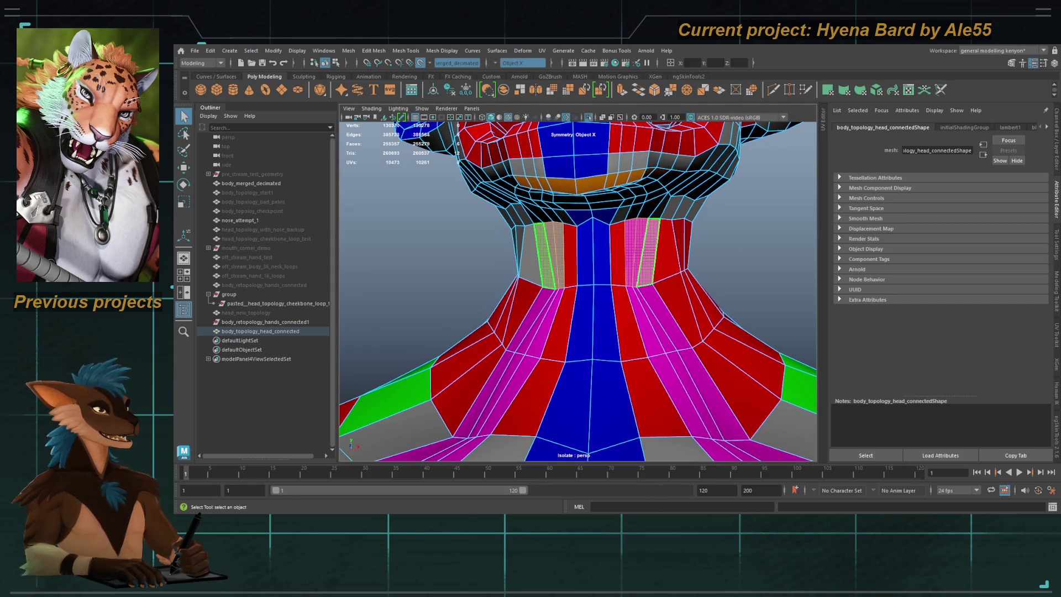
pyautogui.moveTo(705, 409)
pyautogui.keyDown('alt'); pyautogui.mouseDown()
pyautogui.moveTo(677, 329)
pyautogui.moveTo(575, 300)
pyautogui.mouseUp(); pyautogui.keyUp('alt')
pyautogui.keyDown('alt'); pyautogui.moveTo(575, 301); pyautogui.dragTo(495, 278, button='middle'); pyautogui.keyUp('alt')
pyautogui.moveTo(495, 278)
pyautogui.keyDown('alt'); pyautogui.mouseDown()
pyautogui.moveTo(519, 260)
pyautogui.moveTo(525, 292)
pyautogui.mouseUp(); pyautogui.keyUp('alt')
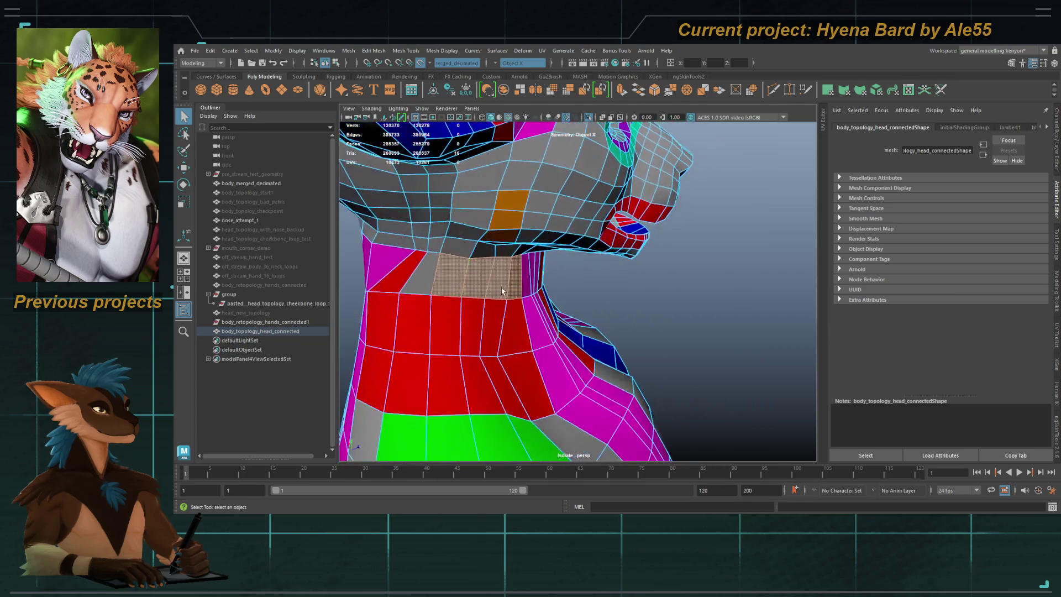
pyautogui.keyDown('shift'); pyautogui.click(417, 285); pyautogui.keyUp('shift')
pyautogui.keyDown('alt'); pyautogui.moveTo(417, 285); pyautogui.dragTo(501, 292); pyautogui.keyUp('alt')
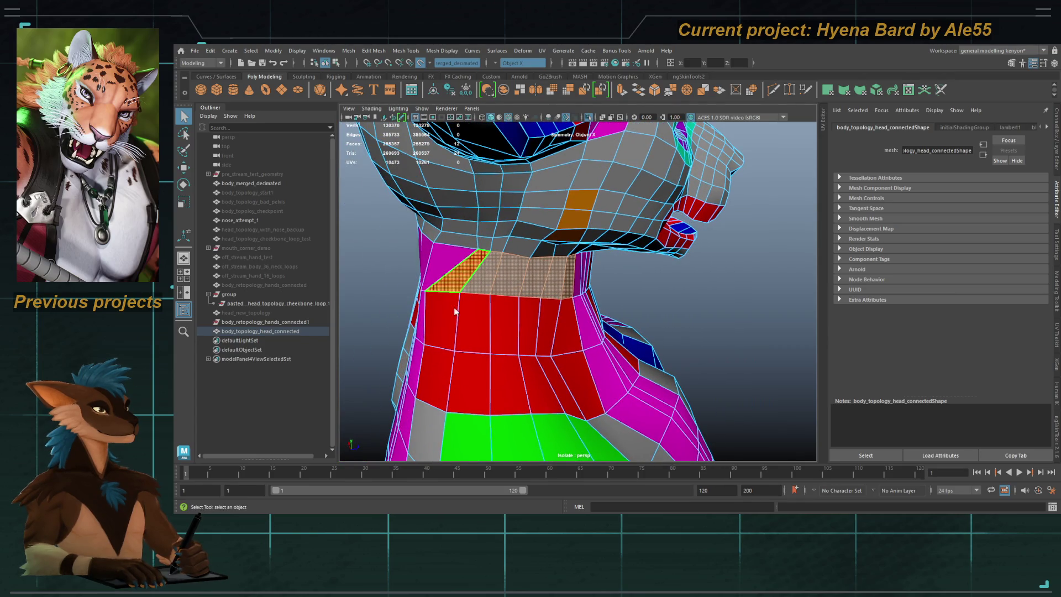
pyautogui.moveTo(512, 350)
pyautogui.keyDown('alt'); pyautogui.mouseDown()
pyautogui.moveTo(598, 330)
pyautogui.moveTo(631, 285)
pyautogui.mouseUp(); pyautogui.keyUp('alt')
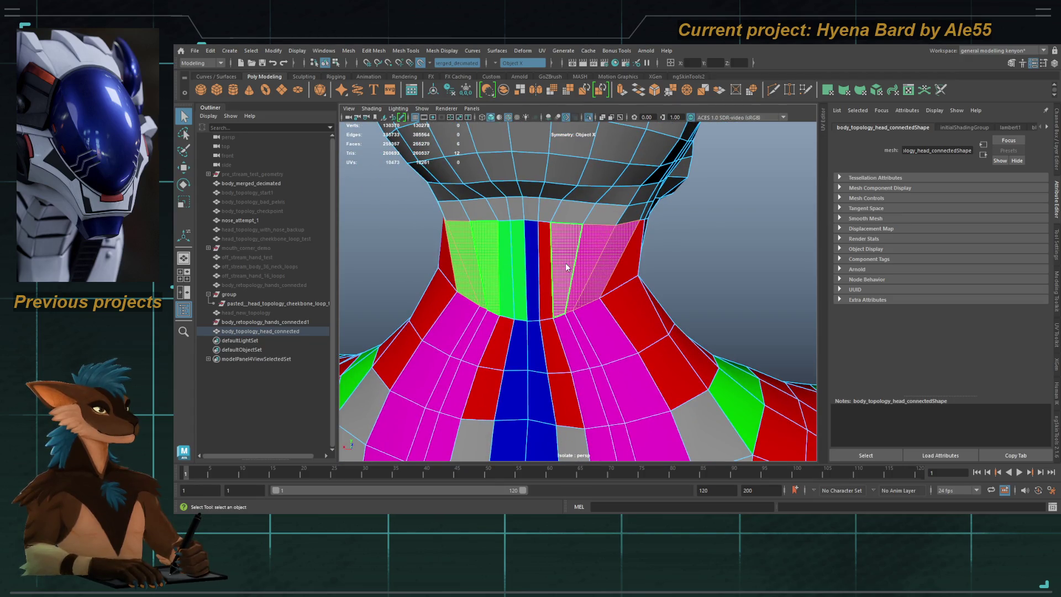
# Step: Colour the front-neck faces red, then select the middle front strip
pyautogui.click(603, 403)
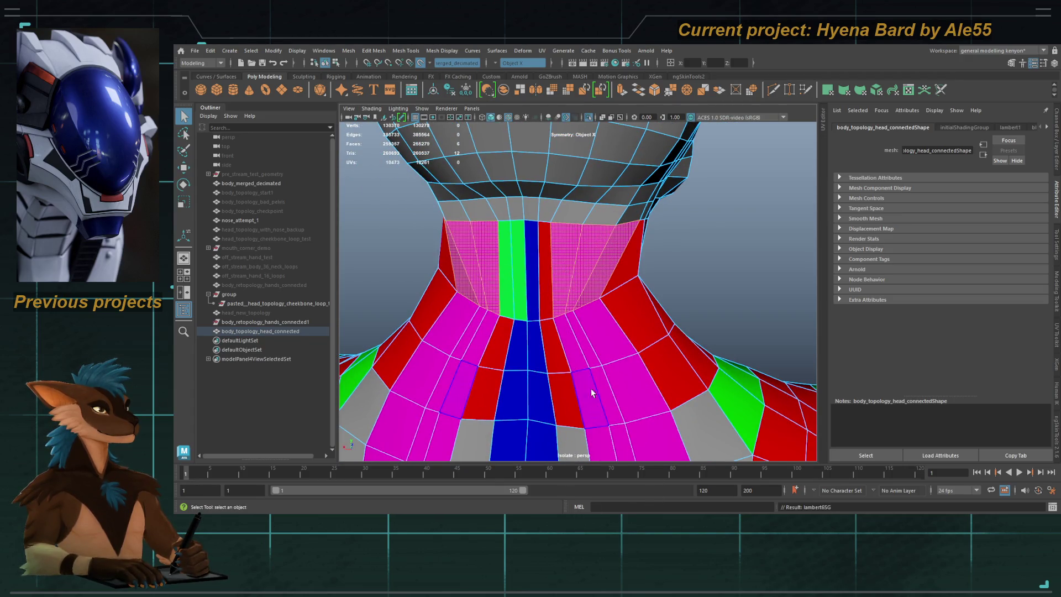
pyautogui.keyDown('alt'); pyautogui.moveTo(604, 402); pyautogui.dragTo(563, 300); pyautogui.keyUp('alt')
pyautogui.click(562, 279)
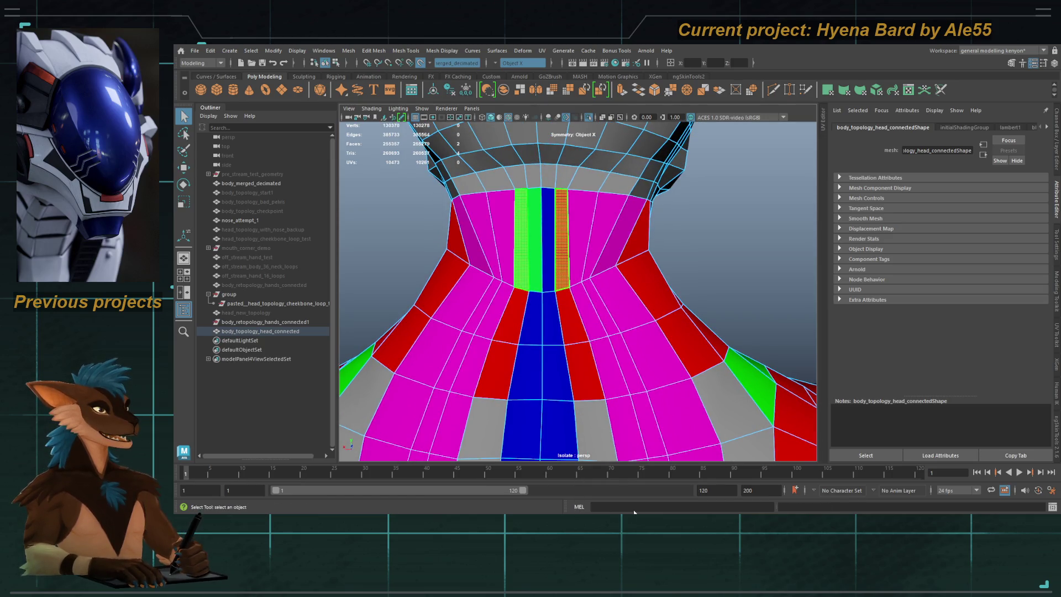
pyautogui.keyDown('shift'); pyautogui.click(560, 301); pyautogui.keyUp('shift')
pyautogui.click(534, 271)
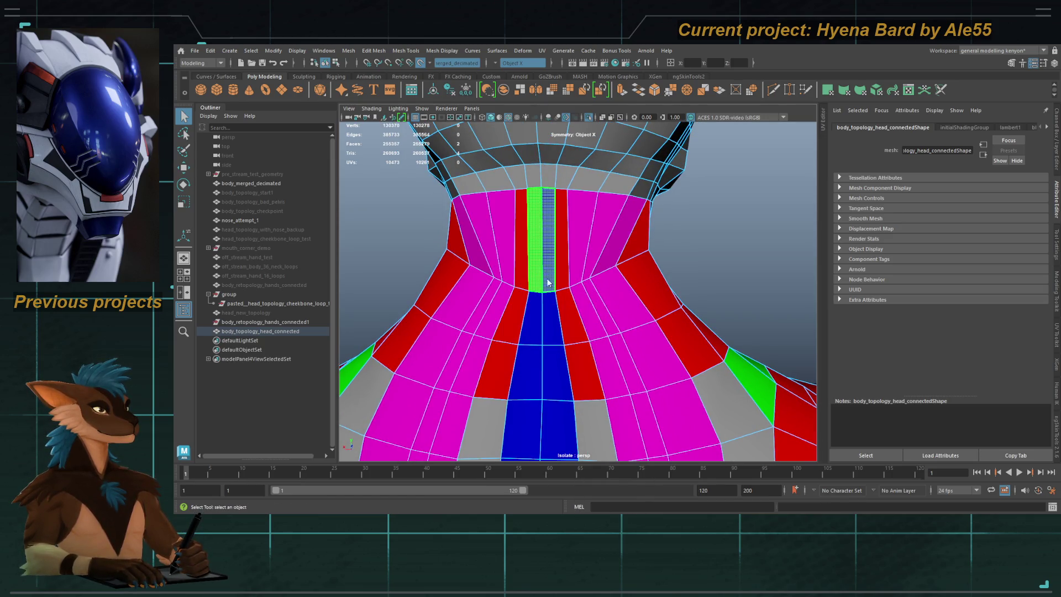
# Step: Back in object mode, frame the whole body and close in on the head
pyautogui.press('F8')
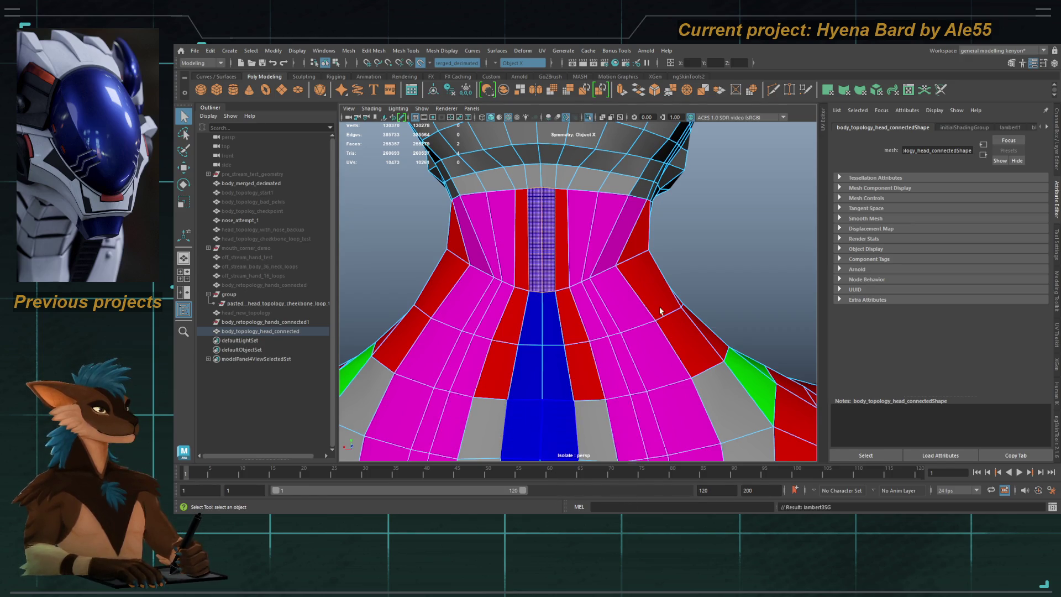
pyautogui.scroll(-3, 698, 291)
pyautogui.keyDown('alt'); pyautogui.moveTo(698, 291); pyautogui.dragTo(563, 279); pyautogui.keyUp('alt')
pyautogui.press('f')
pyautogui.moveTo(641, 292)
pyautogui.keyDown('alt'); pyautogui.mouseDown()
pyautogui.moveTo(514, 284)
pyautogui.moveTo(653, 301)
pyautogui.moveTo(627, 289)
pyautogui.moveTo(688, 289)
pyautogui.mouseUp(); pyautogui.keyUp('alt')
pyautogui.scroll(5, 514, 284)
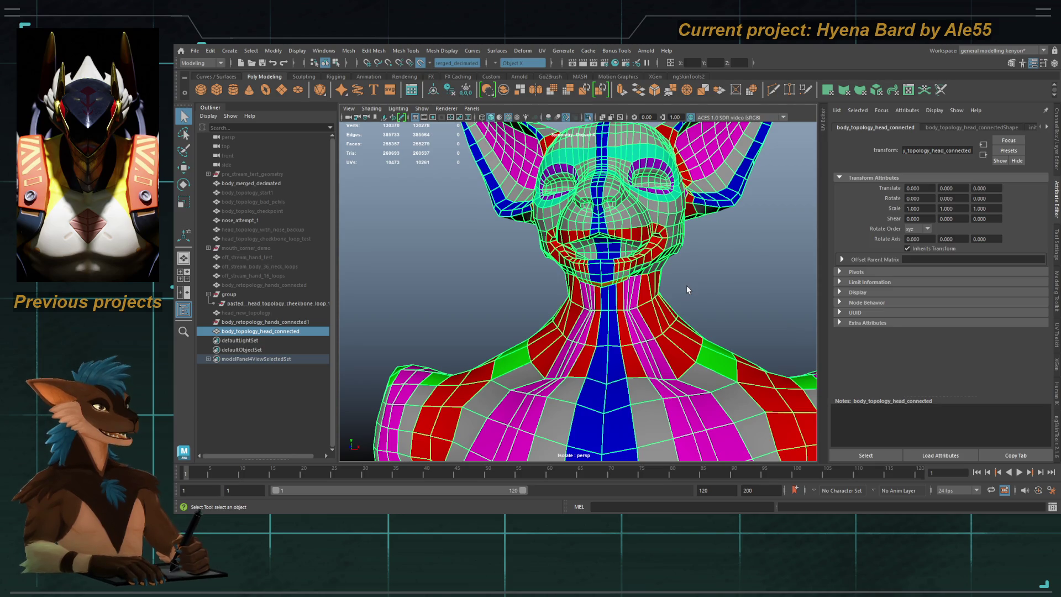
pyautogui.scroll(-3, 586, 303)
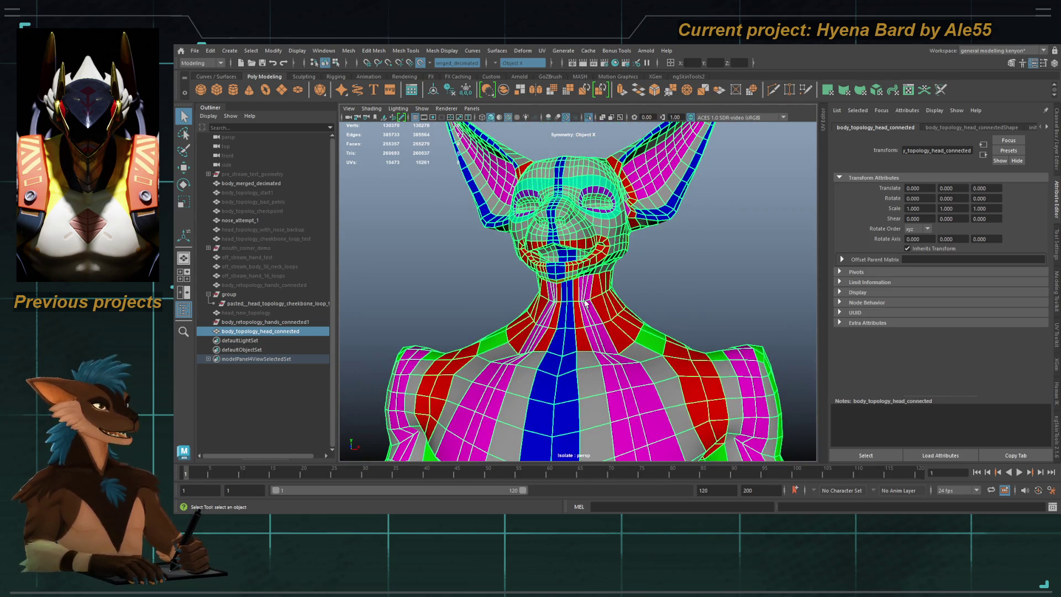
pyautogui.moveTo(584, 214)
pyautogui.keyDown('alt'); pyautogui.mouseDown()
pyautogui.moveTo(569, 275)
pyautogui.moveTo(558, 265)
pyautogui.mouseUp(); pyautogui.keyUp('alt')
pyautogui.moveTo(558, 265)
pyautogui.keyDown('alt'); pyautogui.mouseDown(button='right')
pyautogui.moveTo(481, 234)
pyautogui.moveTo(530, 277)
pyautogui.moveTo(541, 303)
pyautogui.mouseUp(button='right'); pyautogui.keyUp('alt')
pyautogui.keyDown('alt'); pyautogui.moveTo(541, 304); pyautogui.dragTo(557, 267, button='middle'); pyautogui.keyUp('alt')
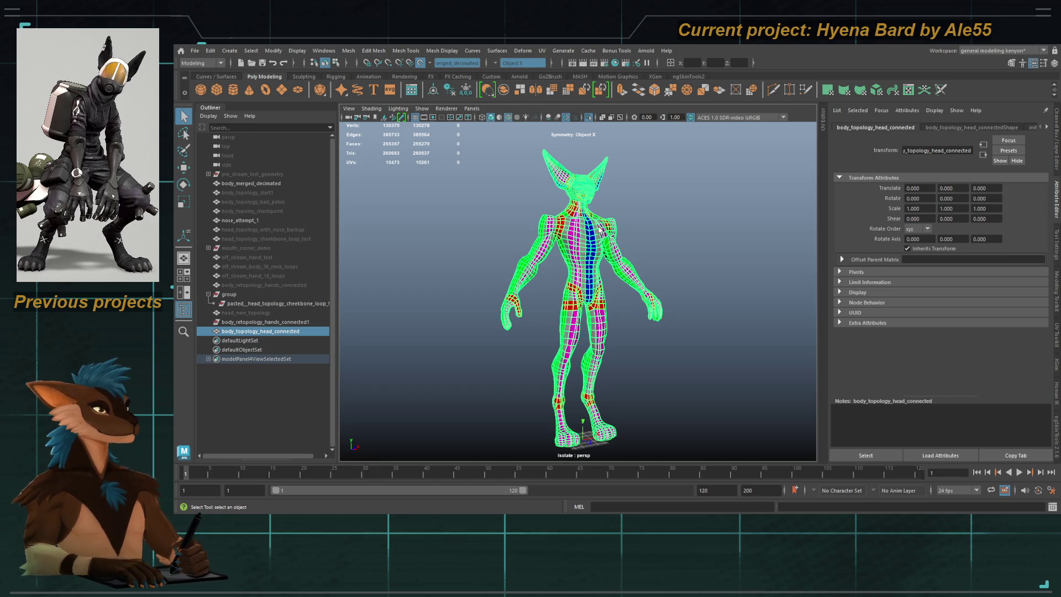
pyautogui.moveTo(600, 231)
pyautogui.keyDown('alt'); pyautogui.mouseDown(button='right')
pyautogui.moveTo(699, 304)
pyautogui.moveTo(616, 362)
pyautogui.mouseUp(button='right'); pyautogui.keyUp('alt')
pyautogui.keyDown('alt'); pyautogui.moveTo(565, 354); pyautogui.dragTo(608, 330); pyautogui.keyUp('alt')
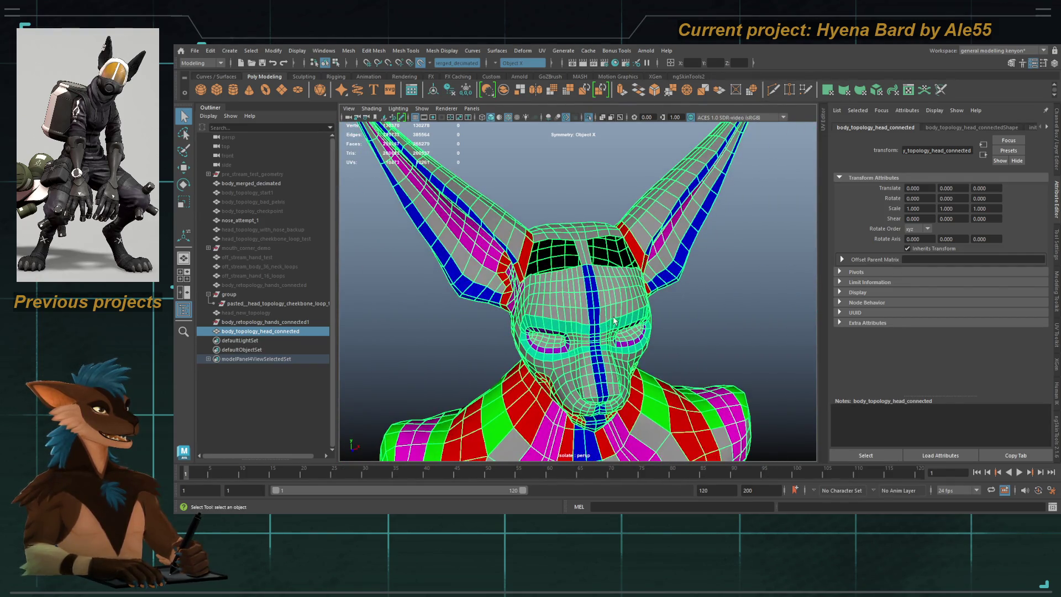
pyautogui.keyDown('alt'); pyautogui.moveTo(608, 350); pyautogui.dragTo(586, 265, button='right'); pyautogui.keyUp('alt')
pyautogui.keyDown('alt'); pyautogui.moveTo(586, 265); pyautogui.dragTo(580, 212); pyautogui.keyUp('alt')
pyautogui.keyDown('alt'); pyautogui.moveTo(580, 211); pyautogui.dragTo(479, 252, button='right'); pyautogui.keyUp('alt')
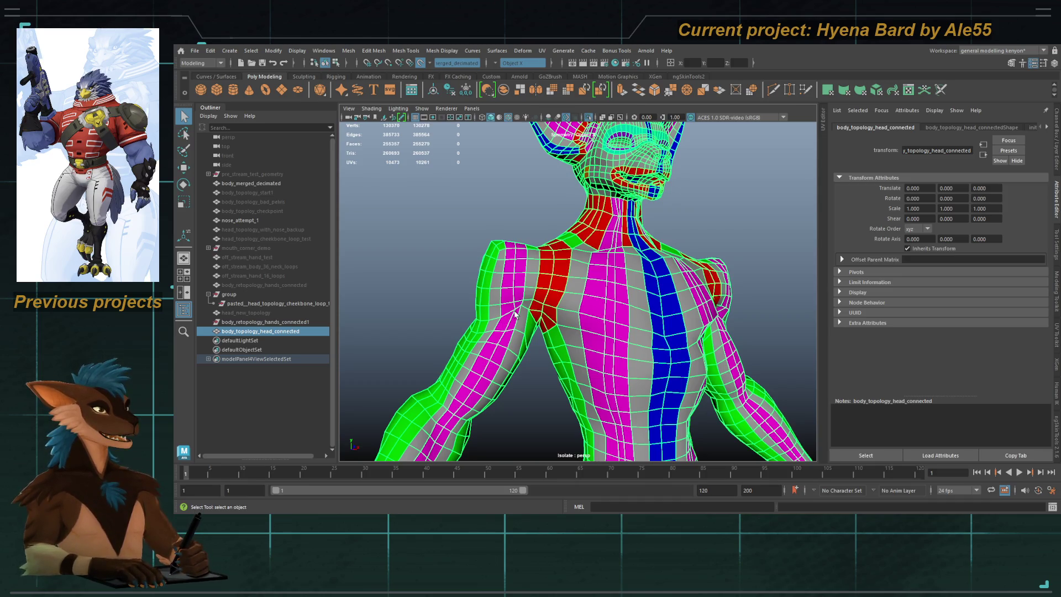
pyautogui.moveTo(513, 313)
pyautogui.keyDown('alt'); pyautogui.mouseDown(button='middle')
pyautogui.moveTo(564, 246)
pyautogui.moveTo(578, 265)
pyautogui.mouseUp(button='middle'); pyautogui.keyUp('alt')
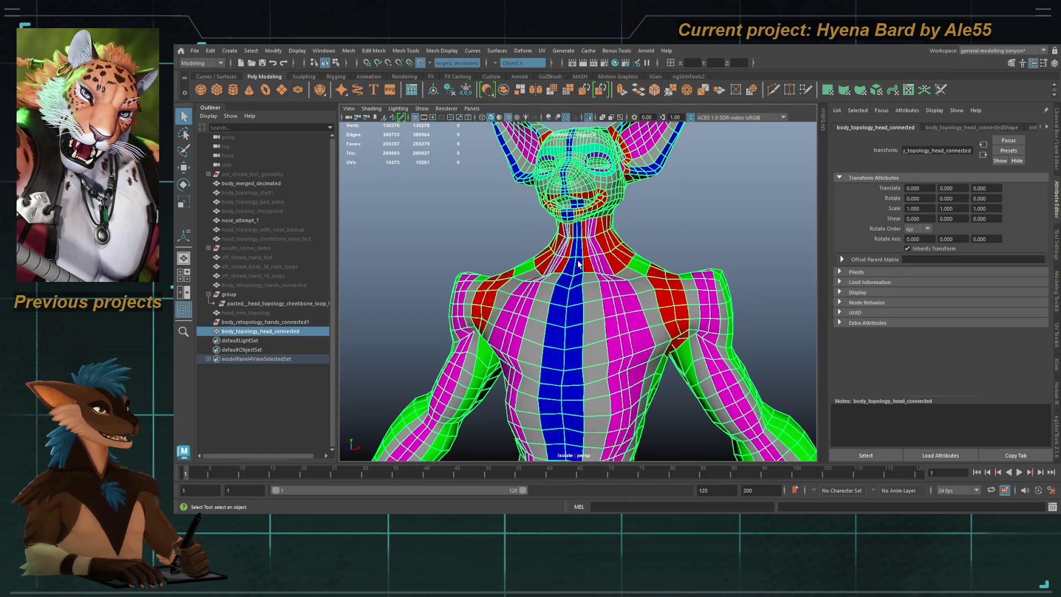
pyautogui.keyDown('alt'); pyautogui.moveTo(578, 265); pyautogui.dragTo(624, 317, button='right'); pyautogui.keyUp('alt')
pyautogui.moveTo(624, 317)
pyautogui.keyDown('alt'); pyautogui.mouseDown()
pyautogui.moveTo(631, 278)
pyautogui.moveTo(580, 289)
pyautogui.moveTo(592, 287)
pyautogui.moveTo(585, 231)
pyautogui.mouseUp(); pyautogui.keyUp('alt')
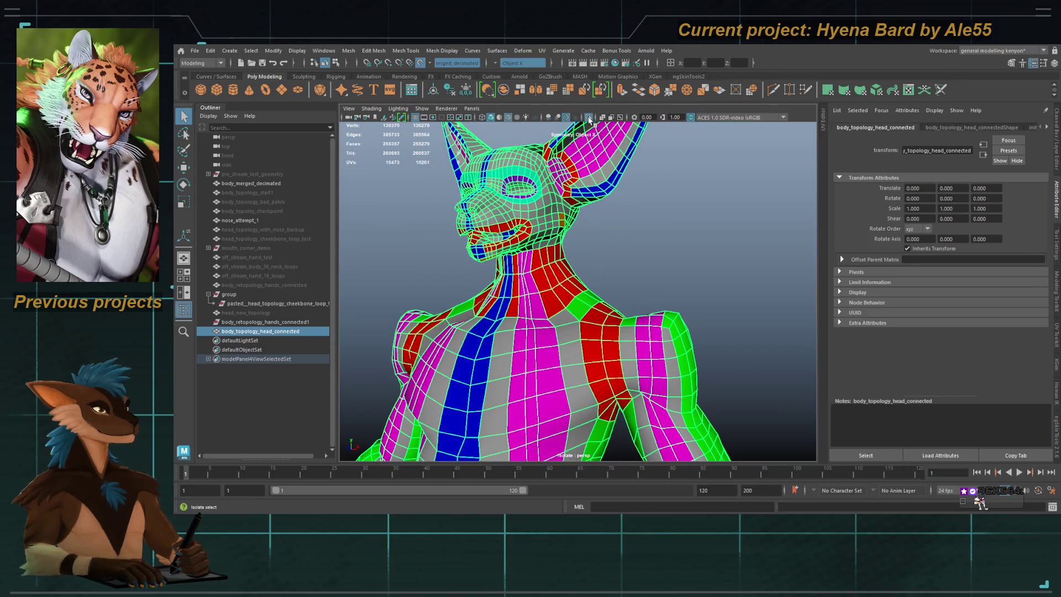
# Step: Show all objects again and insert a new edge loop around the neck
pyautogui.click(589, 119)
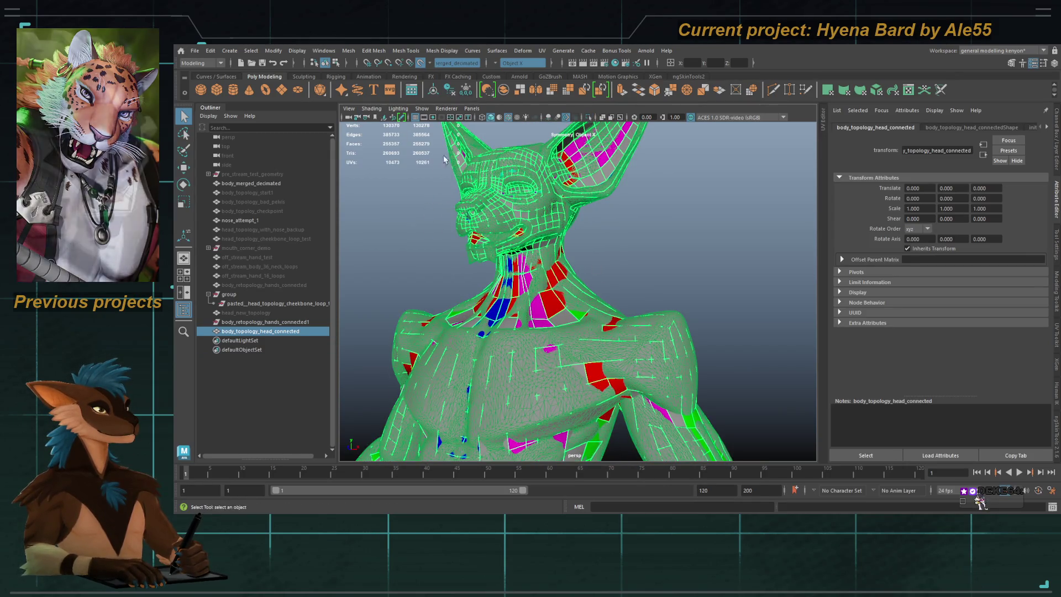
pyautogui.click(426, 140)
pyautogui.moveTo(552, 280)
pyautogui.keyDown('alt'); pyautogui.mouseDown()
pyautogui.moveTo(568, 273)
pyautogui.moveTo(544, 290)
pyautogui.moveTo(589, 277)
pyautogui.moveTo(575, 265)
pyautogui.mouseUp(); pyautogui.keyUp('alt')
pyautogui.keyDown('alt'); pyautogui.moveTo(575, 266); pyautogui.dragTo(541, 176, button='middle'); pyautogui.keyUp('alt')
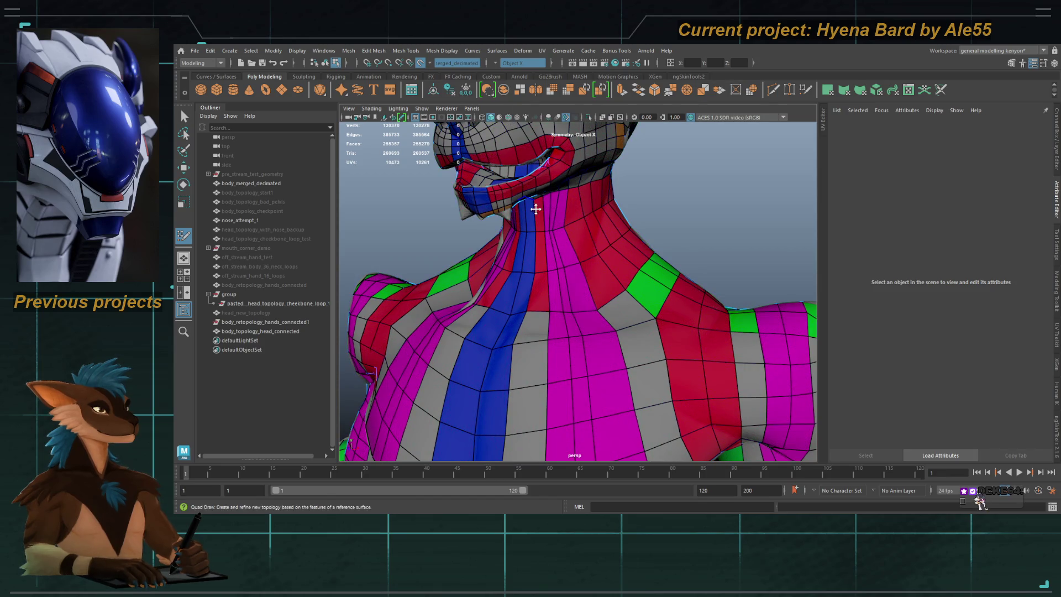
pyautogui.scroll(3, 532, 198)
pyautogui.moveTo(553, 221)
pyautogui.keyDown('alt'); pyautogui.mouseDown(button='middle')
pyautogui.moveTo(536, 293)
pyautogui.moveTo(591, 286)
pyautogui.mouseUp(button='middle'); pyautogui.keyUp('alt')
pyautogui.press('ctrl')
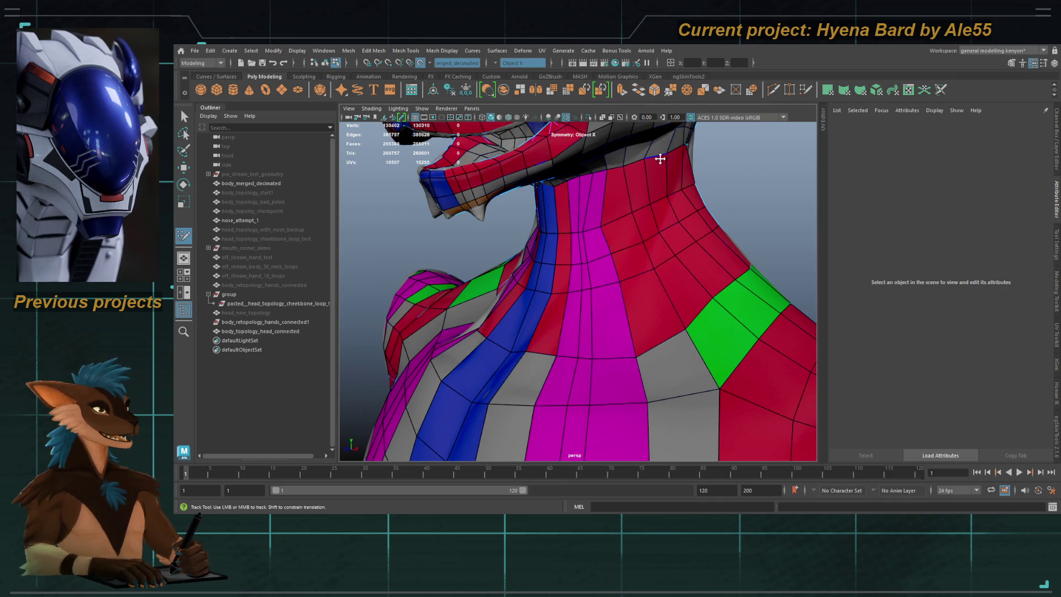
pyautogui.keyDown('ctrl'); pyautogui.click(602, 201); pyautogui.keyUp('ctrl')
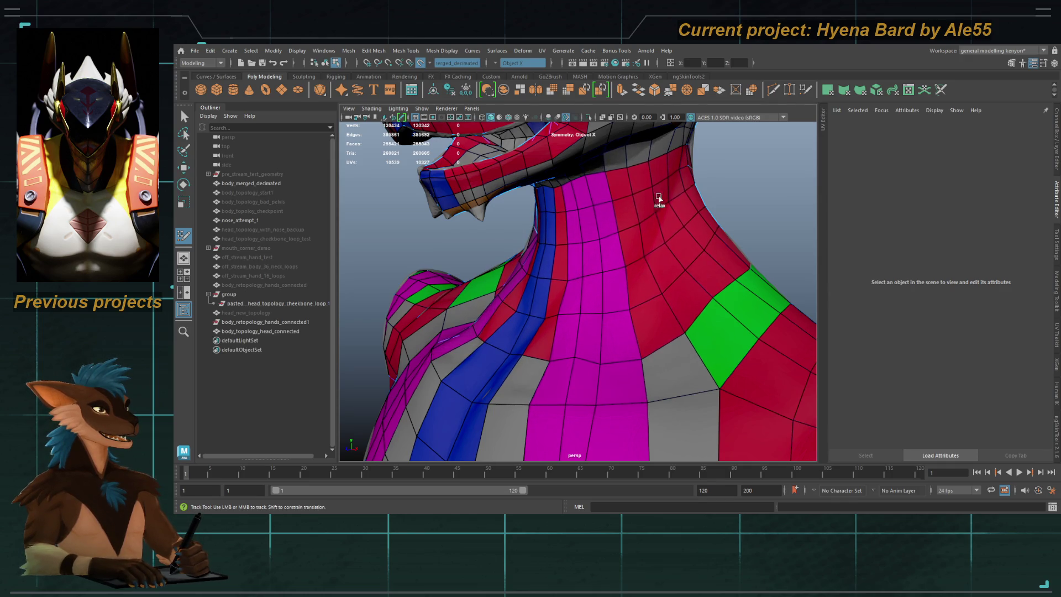
# Step: Relax the neck vertex rings with an enlarged brush for even spacing
pyautogui.moveTo(669, 207)
pyautogui.keyDown('alt'); pyautogui.mouseDown()
pyautogui.moveTo(627, 199)
pyautogui.moveTo(685, 234)
pyautogui.moveTo(623, 258)
pyautogui.moveTo(660, 267)
pyautogui.mouseUp(); pyautogui.keyUp('alt')
pyautogui.scroll(2, 587, 278)
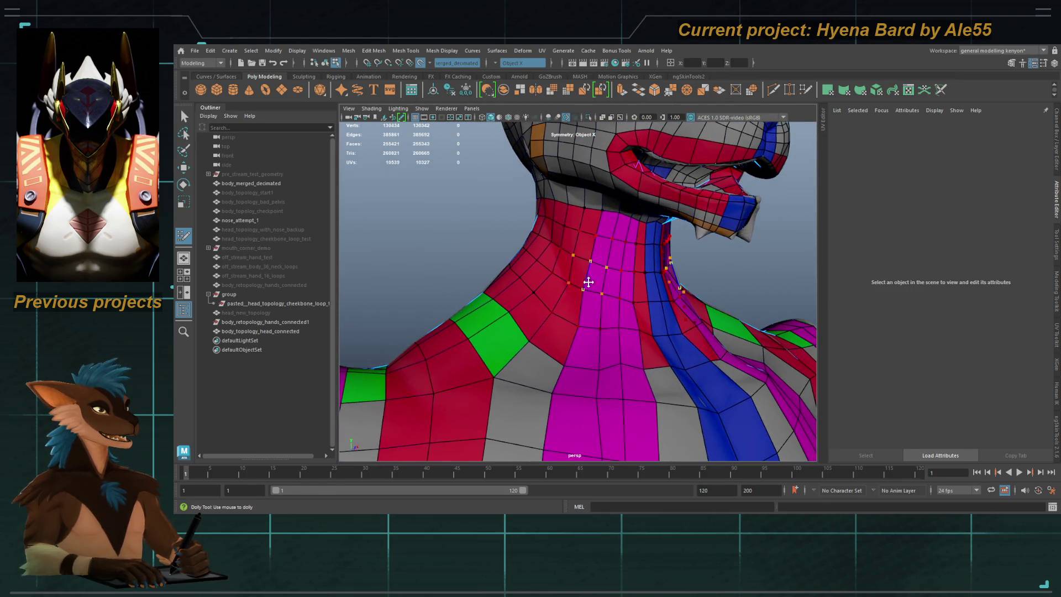
pyautogui.moveTo(605, 313)
pyautogui.keyDown('alt'); pyautogui.mouseDown()
pyautogui.moveTo(630, 254)
pyautogui.moveTo(606, 241)
pyautogui.moveTo(639, 274)
pyautogui.mouseUp(); pyautogui.keyUp('alt')
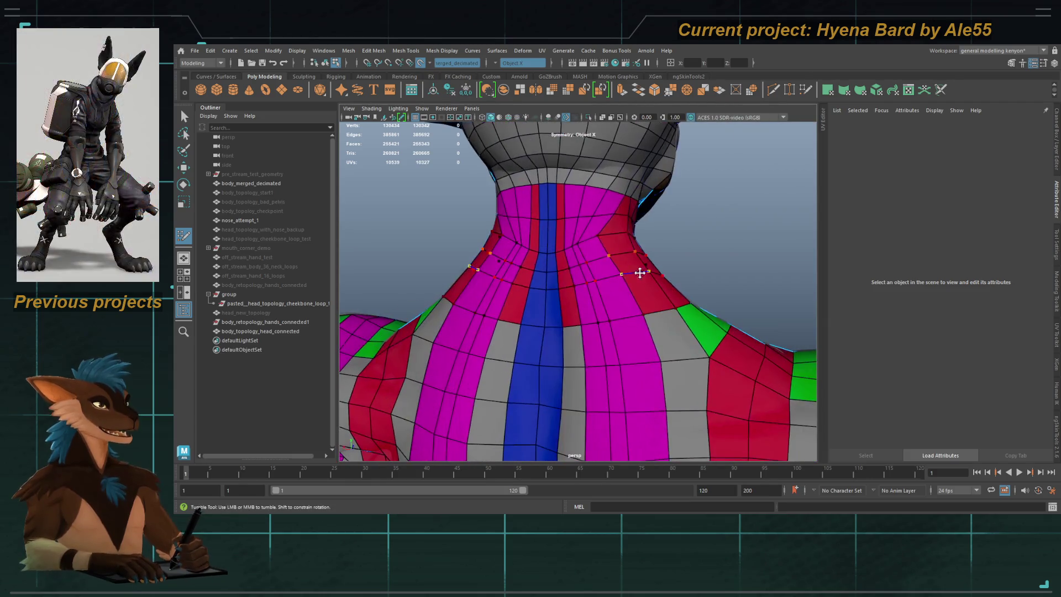
pyautogui.moveTo(581, 258)
pyautogui.mouseDown()
pyautogui.moveTo(575, 273)
pyautogui.moveTo(631, 286)
pyautogui.mouseUp()
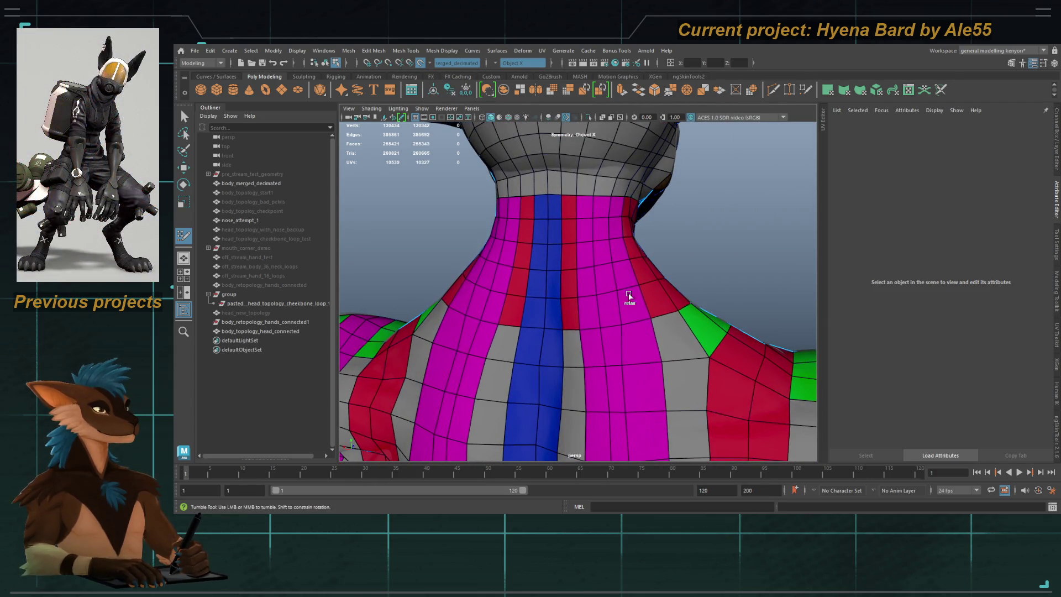
pyautogui.press('F9')
pyautogui.doubleClick(569, 273)
pyautogui.moveTo(569, 273); pyautogui.dragTo(574, 259)
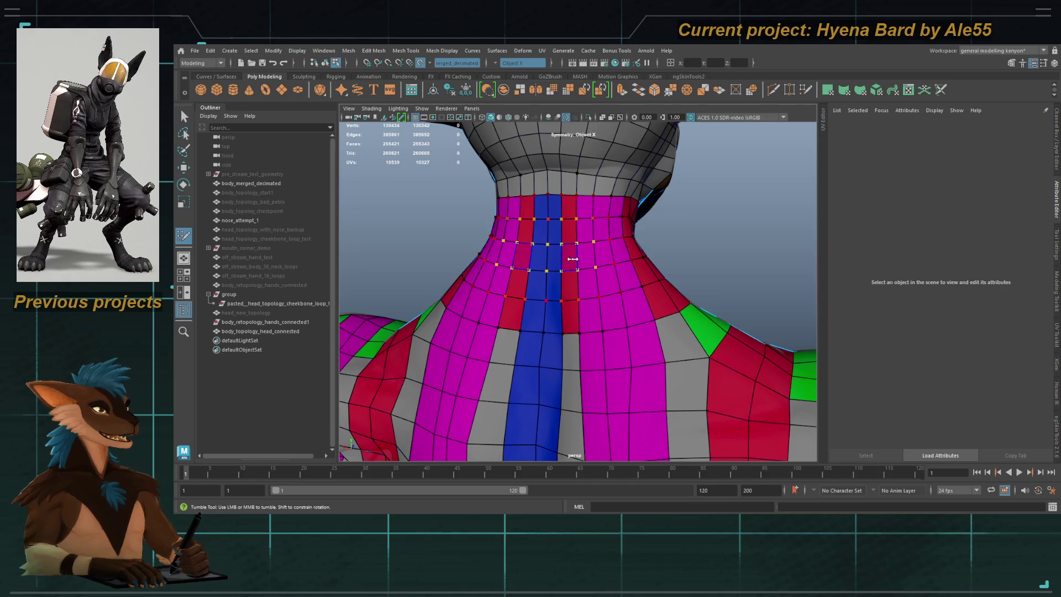
# Step: Inspect the head, neck and ear from several angles
pyautogui.keyDown('alt'); pyautogui.moveTo(605, 199); pyautogui.dragTo(597, 222, button='middle'); pyautogui.keyUp('alt')
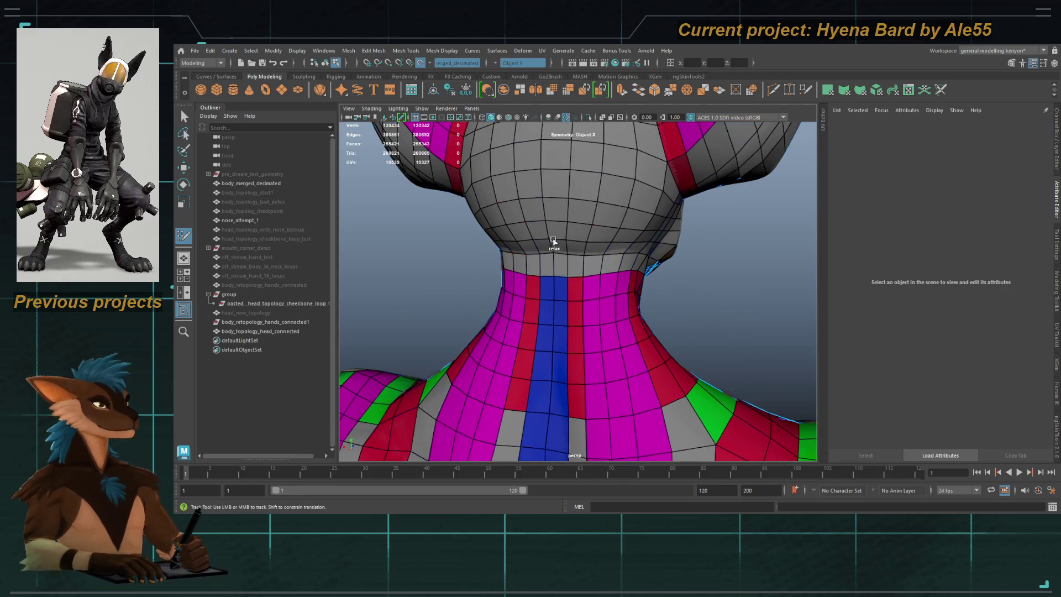
pyautogui.keyDown('alt'); pyautogui.moveTo(598, 222); pyautogui.dragTo(642, 253); pyautogui.keyUp('alt')
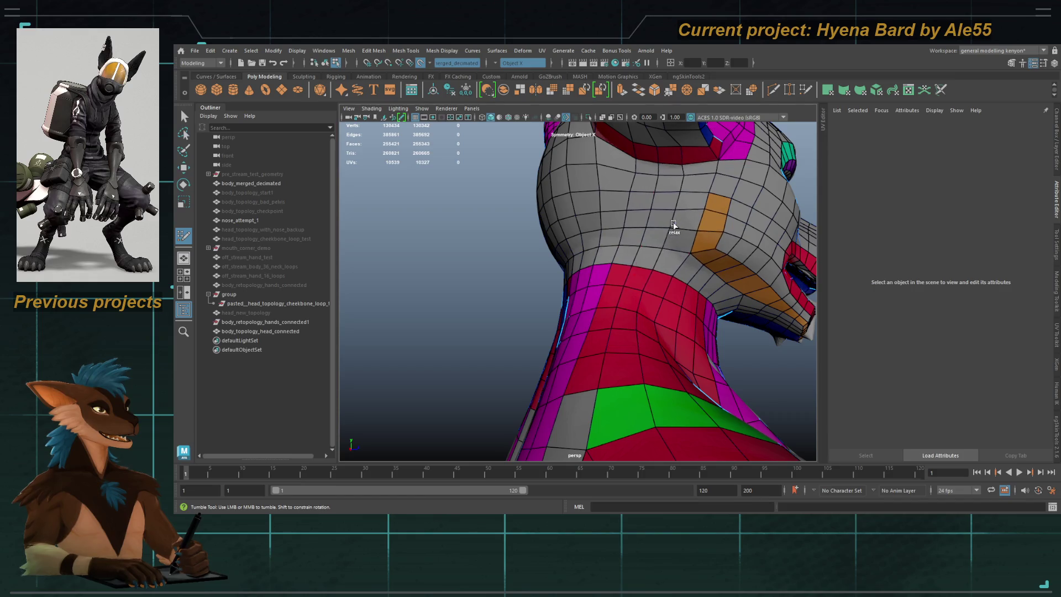
pyautogui.moveTo(629, 171)
pyautogui.keyDown('alt'); pyautogui.mouseDown()
pyautogui.moveTo(641, 270)
pyautogui.moveTo(651, 257)
pyautogui.mouseUp(); pyautogui.keyUp('alt')
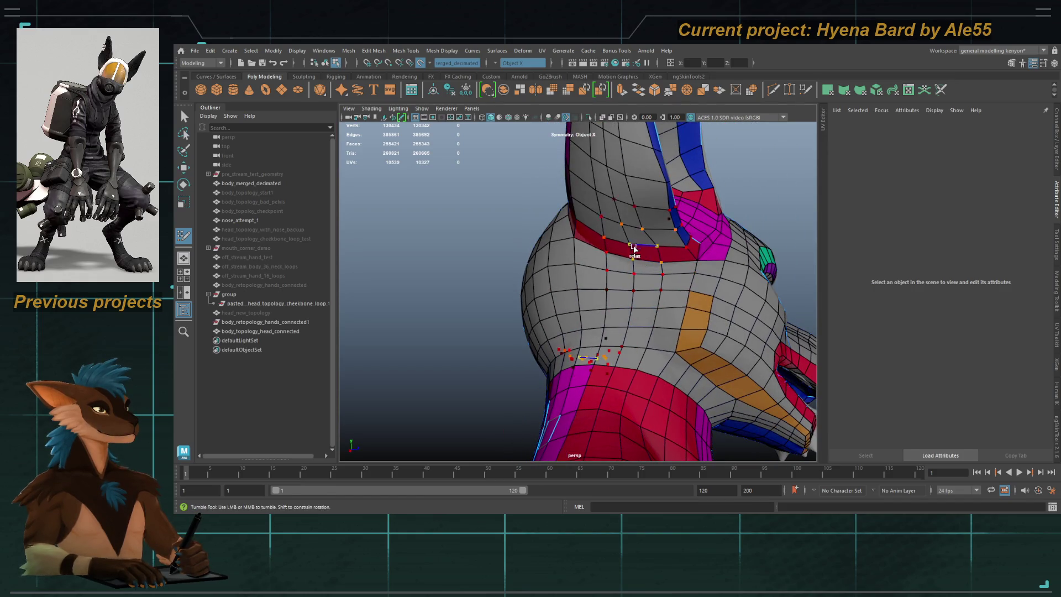
pyautogui.moveTo(613, 175)
pyautogui.keyDown('alt'); pyautogui.mouseDown()
pyautogui.moveTo(599, 215)
pyautogui.moveTo(644, 272)
pyautogui.mouseUp(); pyautogui.keyUp('alt')
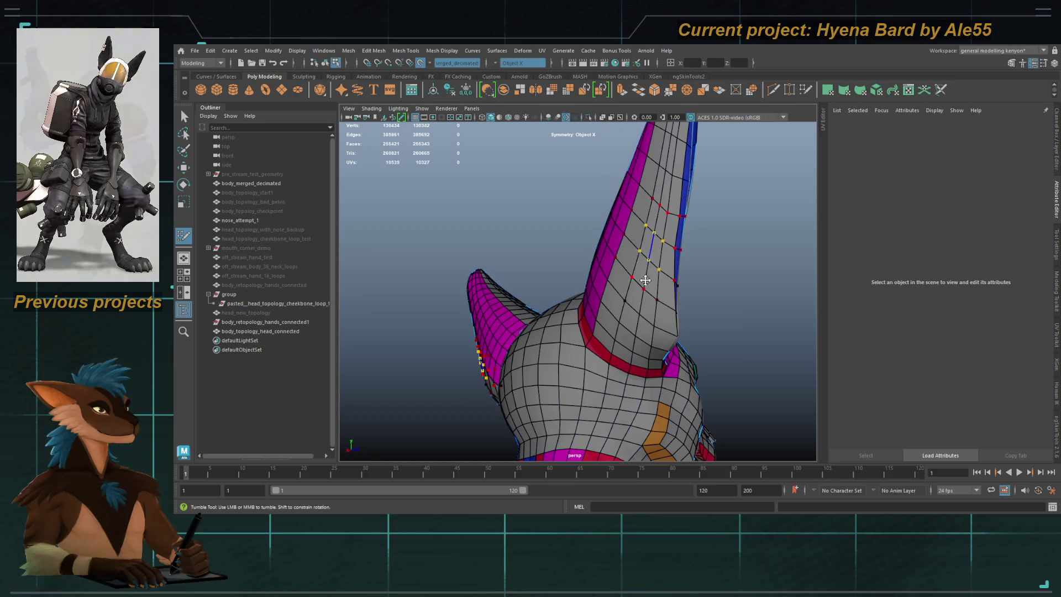
pyautogui.keyDown('alt'); pyautogui.moveTo(651, 180); pyautogui.dragTo(622, 273, button='right'); pyautogui.keyUp('alt')
pyautogui.moveTo(621, 273)
pyautogui.keyDown('alt'); pyautogui.mouseDown()
pyautogui.moveTo(542, 243)
pyautogui.moveTo(570, 345)
pyautogui.mouseUp(); pyautogui.keyUp('alt')
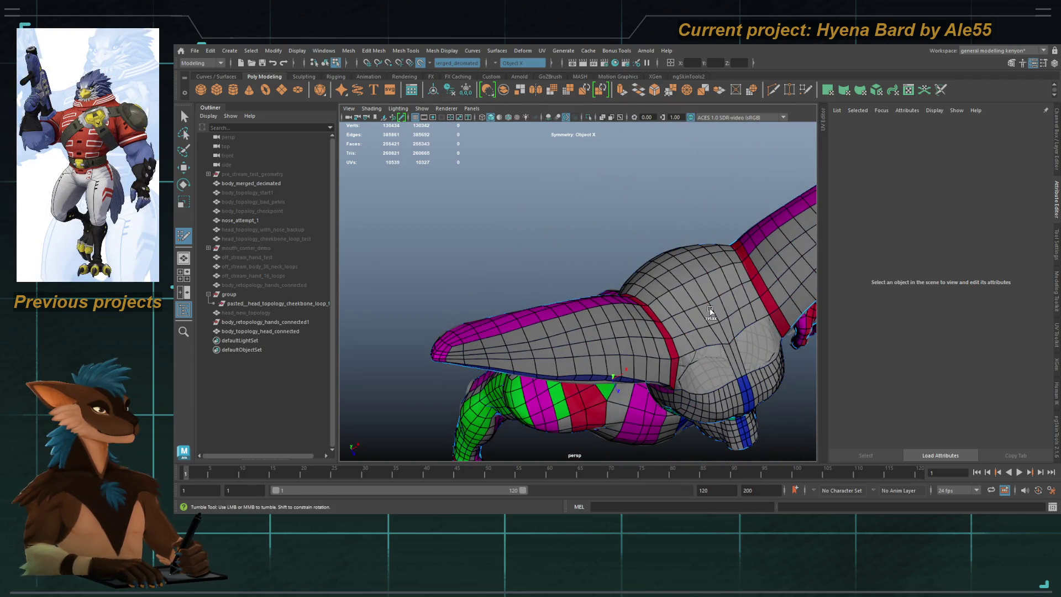
# Step: Relax the upper and lower thigh quads
pyautogui.moveTo(636, 303)
pyautogui.keyDown('alt'); pyautogui.mouseDown()
pyautogui.moveTo(651, 289)
pyautogui.moveTo(648, 298)
pyautogui.mouseUp(); pyautogui.keyUp('alt')
pyautogui.keyDown('alt'); pyautogui.moveTo(648, 298); pyautogui.dragTo(646, 301, button='middle'); pyautogui.keyUp('alt')
pyautogui.moveTo(643, 343)
pyautogui.keyDown('alt'); pyautogui.mouseDown()
pyautogui.moveTo(580, 300)
pyautogui.moveTo(556, 316)
pyautogui.mouseUp(); pyautogui.keyUp('alt')
pyautogui.moveTo(573, 369)
pyautogui.keyDown('alt'); pyautogui.mouseDown()
pyautogui.moveTo(587, 320)
pyautogui.moveTo(619, 344)
pyautogui.mouseUp(); pyautogui.keyUp('alt')
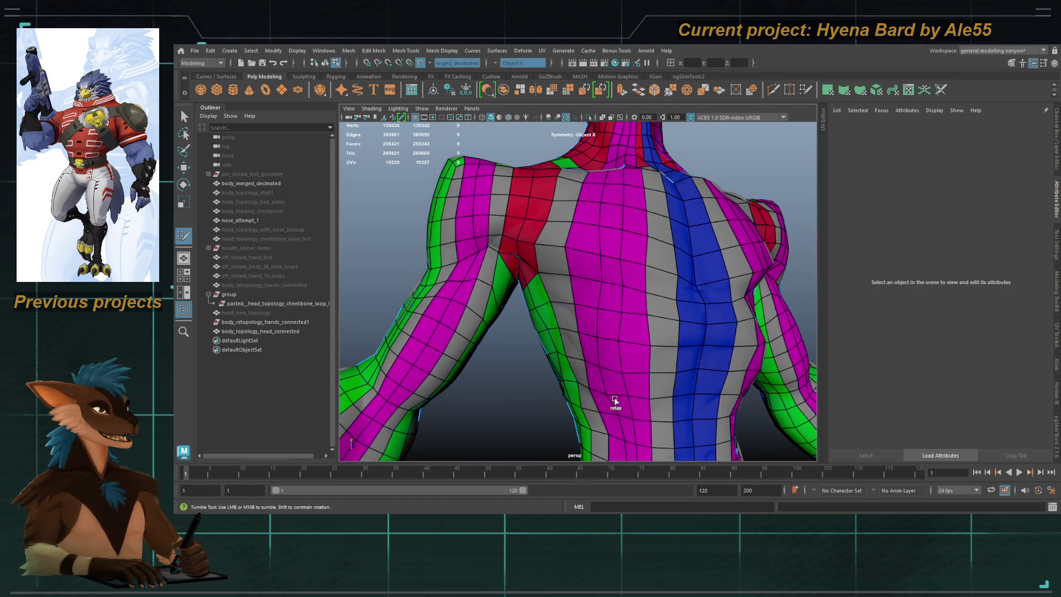
pyautogui.keyDown('alt'); pyautogui.moveTo(615, 407); pyautogui.dragTo(602, 214, button='middle'); pyautogui.keyUp('alt')
pyautogui.moveTo(573, 359)
pyautogui.keyDown('alt'); pyautogui.mouseDown(button='middle')
pyautogui.moveTo(583, 286)
pyautogui.moveTo(558, 298)
pyautogui.mouseUp(button='middle'); pyautogui.keyUp('alt')
pyautogui.moveTo(525, 280)
pyautogui.keyDown('shift'); pyautogui.mouseDown()
pyautogui.moveTo(532, 237)
pyautogui.moveTo(537, 325)
pyautogui.moveTo(518, 333)
pyautogui.moveTo(518, 348)
pyautogui.moveTo(476, 303)
pyautogui.moveTo(524, 276)
pyautogui.mouseUp(); pyautogui.keyUp('shift')
pyautogui.keyDown('alt'); pyautogui.moveTo(525, 277); pyautogui.dragTo(542, 248, button='middle'); pyautogui.keyUp('alt')
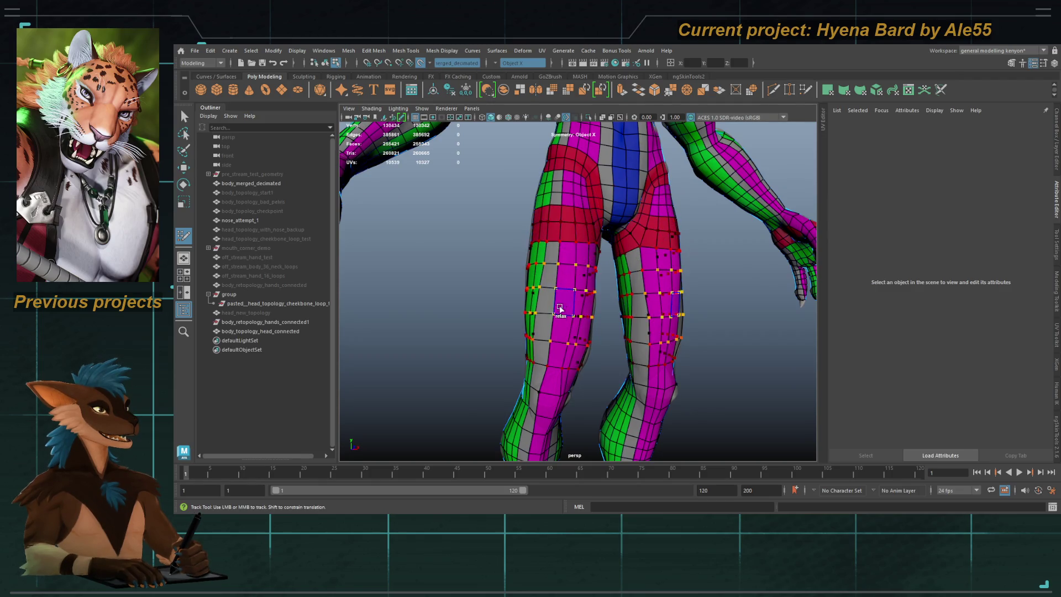
# Step: Check the legs and feet from several angles, then bring the torso back into view
pyautogui.moveTo(575, 289)
pyautogui.keyDown('alt'); pyautogui.mouseDown()
pyautogui.moveTo(634, 236)
pyautogui.moveTo(670, 301)
pyautogui.mouseUp(); pyautogui.keyUp('alt')
pyautogui.keyDown('alt'); pyautogui.moveTo(670, 300); pyautogui.dragTo(585, 280, button='right'); pyautogui.keyUp('alt')
pyautogui.moveTo(581, 283)
pyautogui.keyDown('alt'); pyautogui.mouseDown()
pyautogui.moveTo(467, 267)
pyautogui.moveTo(528, 300)
pyautogui.mouseUp(); pyautogui.keyUp('alt')
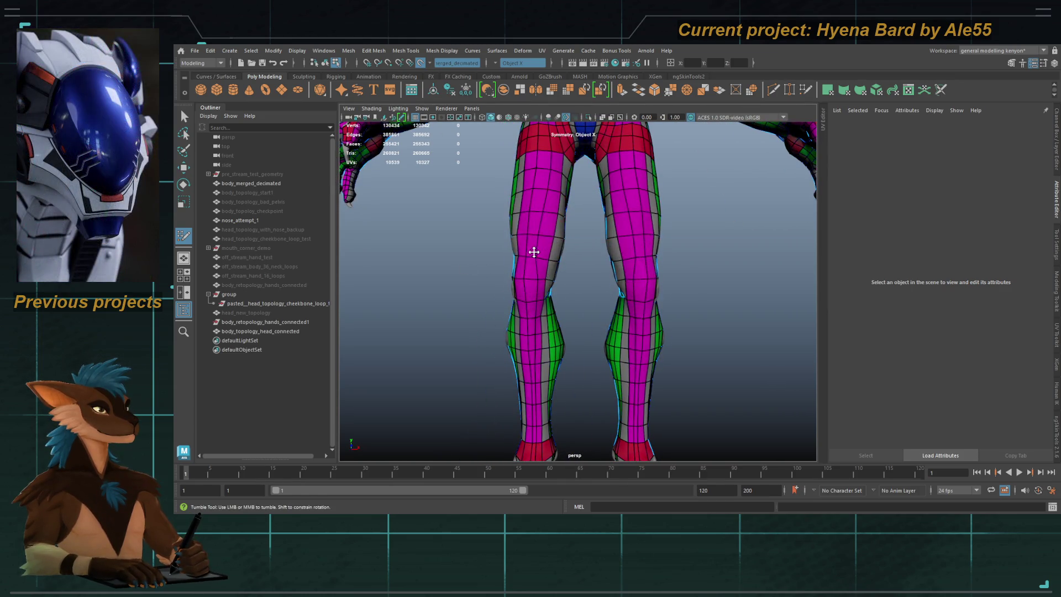
pyautogui.moveTo(539, 253)
pyautogui.keyDown('alt'); pyautogui.mouseDown()
pyautogui.moveTo(547, 324)
pyautogui.moveTo(518, 381)
pyautogui.moveTo(528, 352)
pyautogui.moveTo(553, 339)
pyautogui.moveTo(547, 359)
pyautogui.moveTo(608, 282)
pyautogui.moveTo(584, 337)
pyautogui.mouseUp(); pyautogui.keyUp('alt')
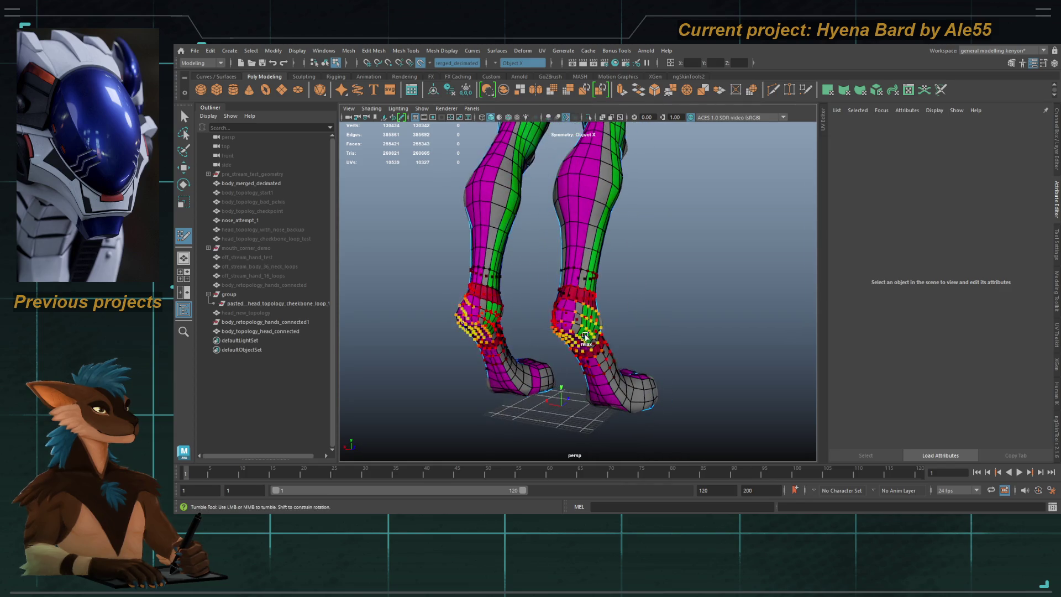
pyautogui.moveTo(587, 248)
pyautogui.keyDown('alt'); pyautogui.mouseDown()
pyautogui.moveTo(611, 338)
pyautogui.moveTo(627, 353)
pyautogui.moveTo(674, 355)
pyautogui.moveTo(646, 297)
pyautogui.mouseUp(); pyautogui.keyUp('alt')
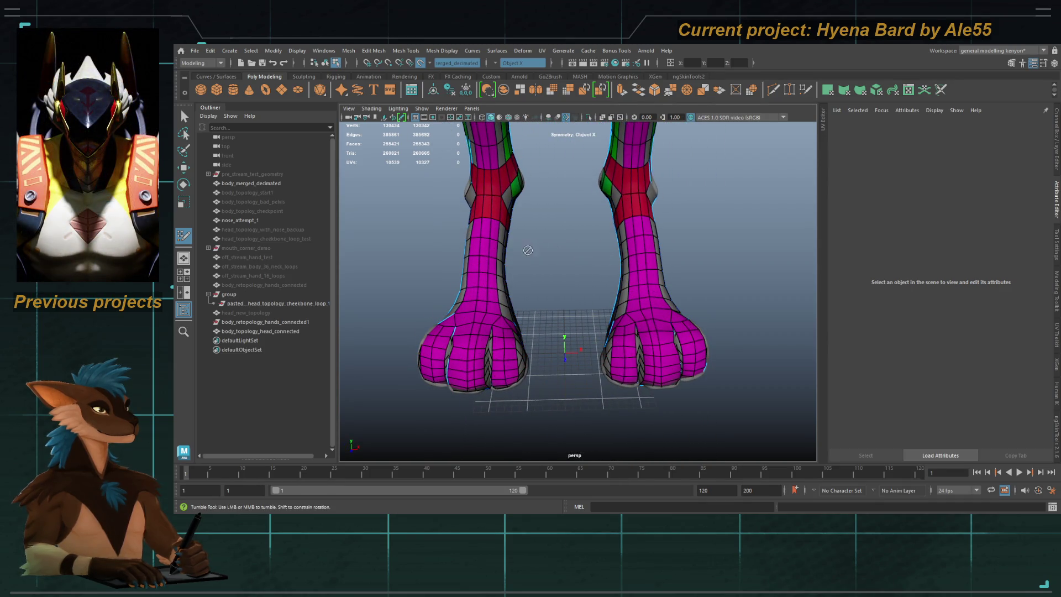
pyautogui.moveTo(466, 291)
pyautogui.keyDown('alt'); pyautogui.mouseDown()
pyautogui.moveTo(564, 249)
pyautogui.moveTo(555, 311)
pyautogui.mouseUp(); pyautogui.keyUp('alt')
pyautogui.moveTo(555, 311)
pyautogui.keyDown('alt'); pyautogui.mouseDown(button='middle')
pyautogui.moveTo(558, 280)
pyautogui.moveTo(556, 298)
pyautogui.mouseUp(button='middle'); pyautogui.keyUp('alt')
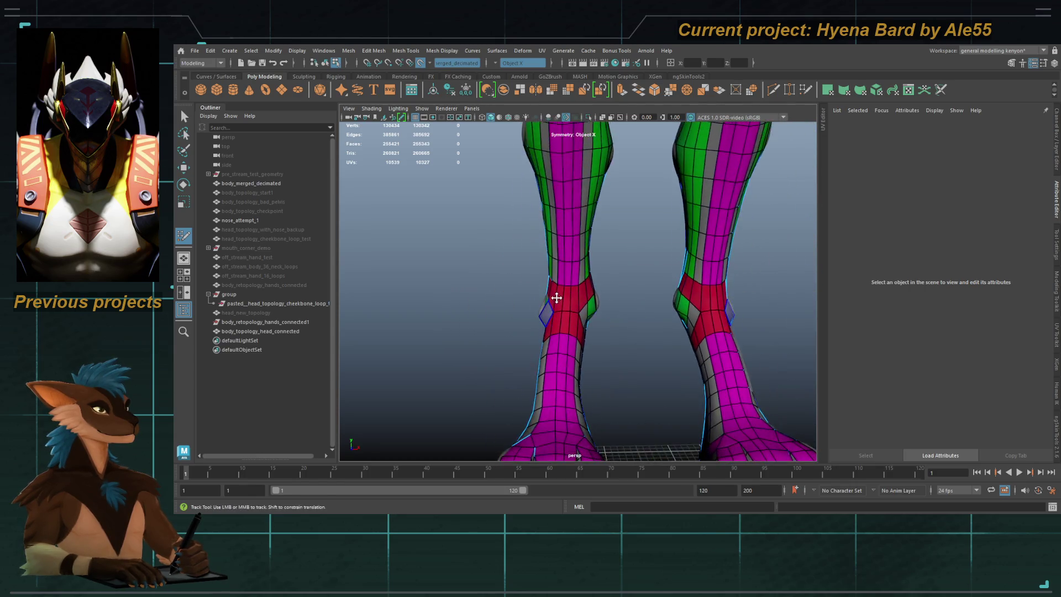
pyautogui.keyDown('alt'); pyautogui.moveTo(556, 298); pyautogui.dragTo(548, 236, button='right'); pyautogui.keyUp('alt')
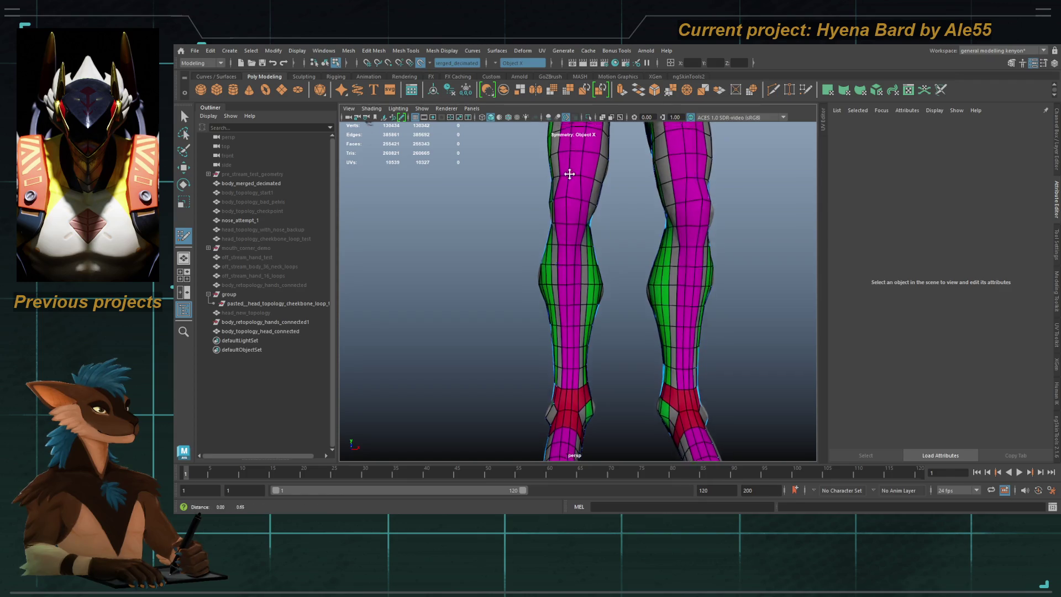
pyautogui.keyDown('alt'); pyautogui.moveTo(569, 170); pyautogui.dragTo(566, 339, button='middle'); pyautogui.keyUp('alt')
pyautogui.moveTo(565, 339)
pyautogui.keyDown('alt'); pyautogui.mouseDown()
pyautogui.moveTo(568, 280)
pyautogui.moveTo(599, 266)
pyautogui.moveTo(505, 256)
pyautogui.moveTo(512, 276)
pyautogui.moveTo(578, 275)
pyautogui.moveTo(529, 282)
pyautogui.mouseUp(); pyautogui.keyUp('alt')
# Step: Relax the quads across the lower back
pyautogui.moveTo(530, 282)
pyautogui.keyDown('alt'); pyautogui.mouseDown(button='middle')
pyautogui.moveTo(542, 293)
pyautogui.moveTo(542, 358)
pyautogui.moveTo(558, 320)
pyautogui.moveTo(558, 232)
pyautogui.mouseUp(button='middle'); pyautogui.keyUp('alt')
pyautogui.moveTo(558, 232)
pyautogui.keyDown('alt'); pyautogui.mouseDown()
pyautogui.moveTo(585, 293)
pyautogui.moveTo(584, 317)
pyautogui.moveTo(575, 313)
pyautogui.mouseUp(); pyautogui.keyUp('alt')
pyautogui.moveTo(575, 313)
pyautogui.keyDown('alt'); pyautogui.mouseDown(button='middle')
pyautogui.moveTo(589, 234)
pyautogui.moveTo(564, 348)
pyautogui.mouseUp(button='middle'); pyautogui.keyUp('alt')
pyautogui.moveTo(564, 348)
pyautogui.keyDown('alt'); pyautogui.mouseDown()
pyautogui.moveTo(575, 280)
pyautogui.moveTo(591, 259)
pyautogui.moveTo(564, 280)
pyautogui.moveTo(686, 256)
pyautogui.moveTo(611, 289)
pyautogui.moveTo(592, 284)
pyautogui.mouseUp(); pyautogui.keyUp('alt')
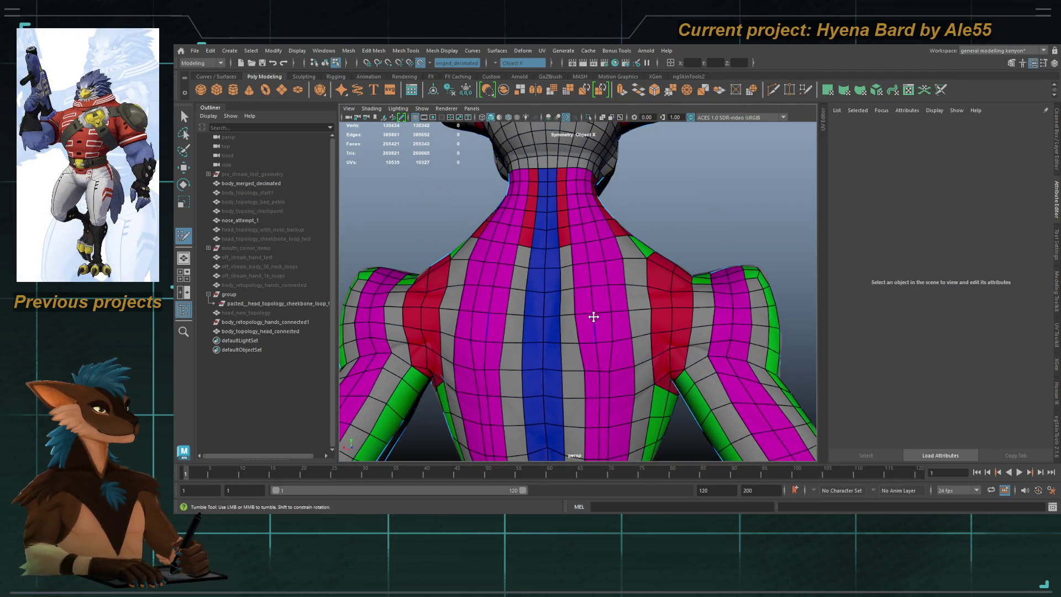
pyautogui.keyDown('alt'); pyautogui.moveTo(593, 317); pyautogui.dragTo(591, 198, button='middle'); pyautogui.keyUp('alt')
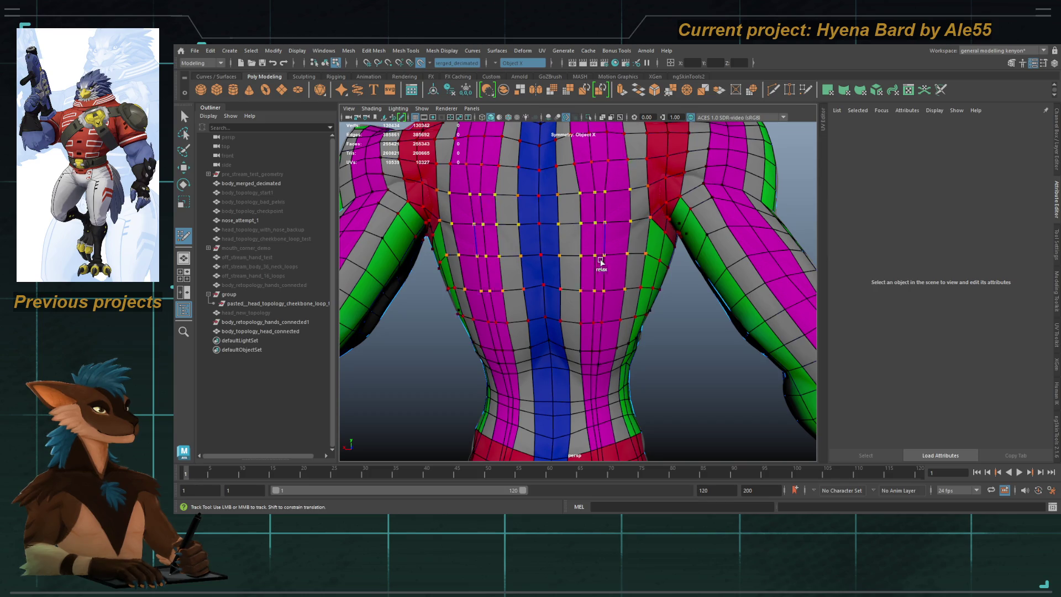
pyautogui.keyDown('alt'); pyautogui.moveTo(586, 303); pyautogui.dragTo(594, 259, button='middle'); pyautogui.keyUp('alt')
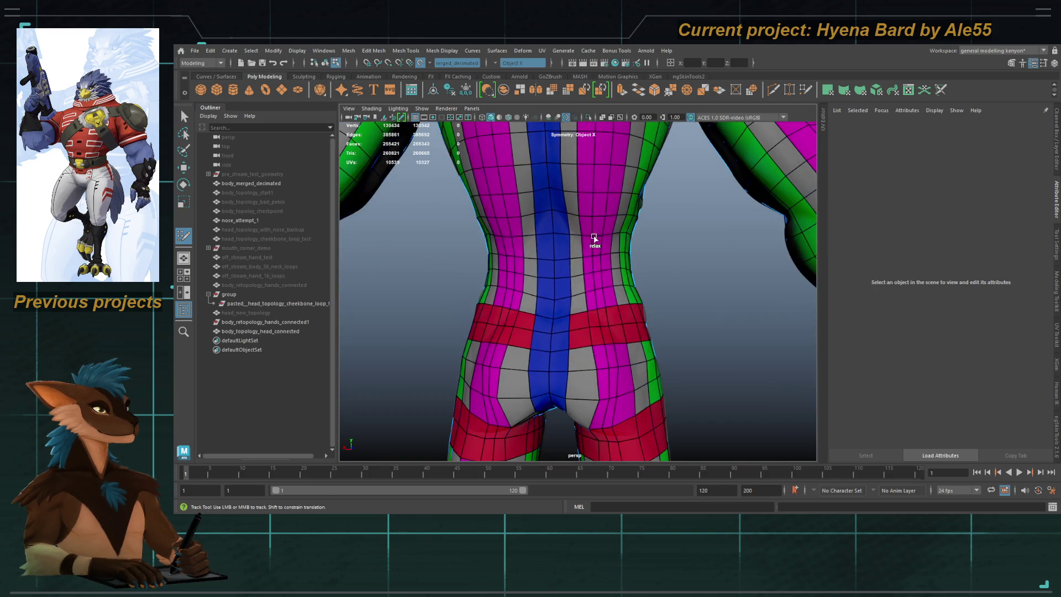
# Step: Inspect the legs, knees and upper back up to the neck
pyautogui.keyDown('alt'); pyautogui.moveTo(597, 333); pyautogui.dragTo(597, 206, button='middle'); pyautogui.keyUp('alt')
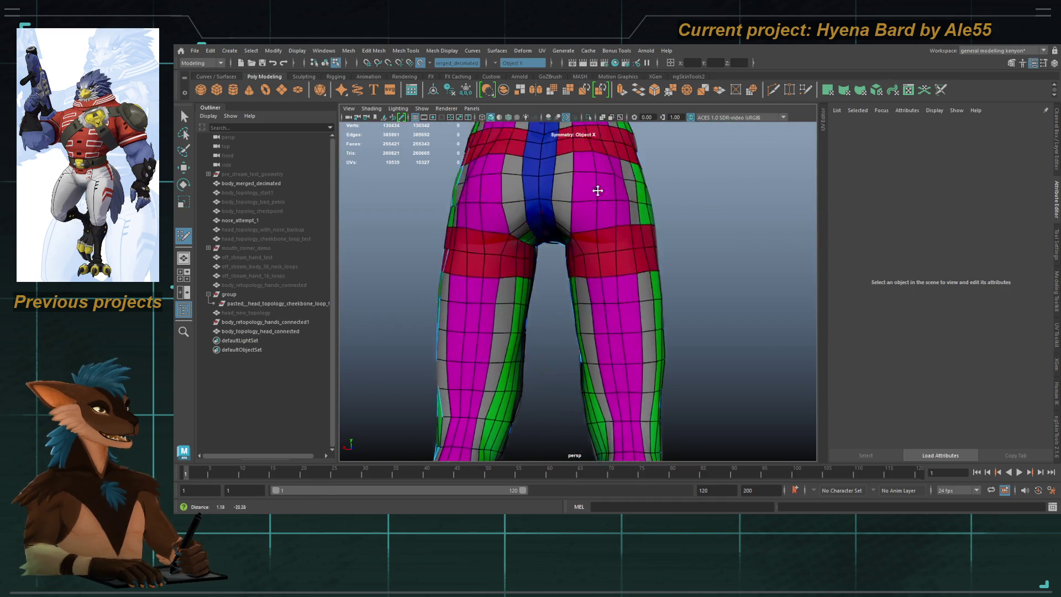
pyautogui.keyDown('alt'); pyautogui.moveTo(616, 275); pyautogui.dragTo(612, 187, button='middle'); pyautogui.keyUp('alt')
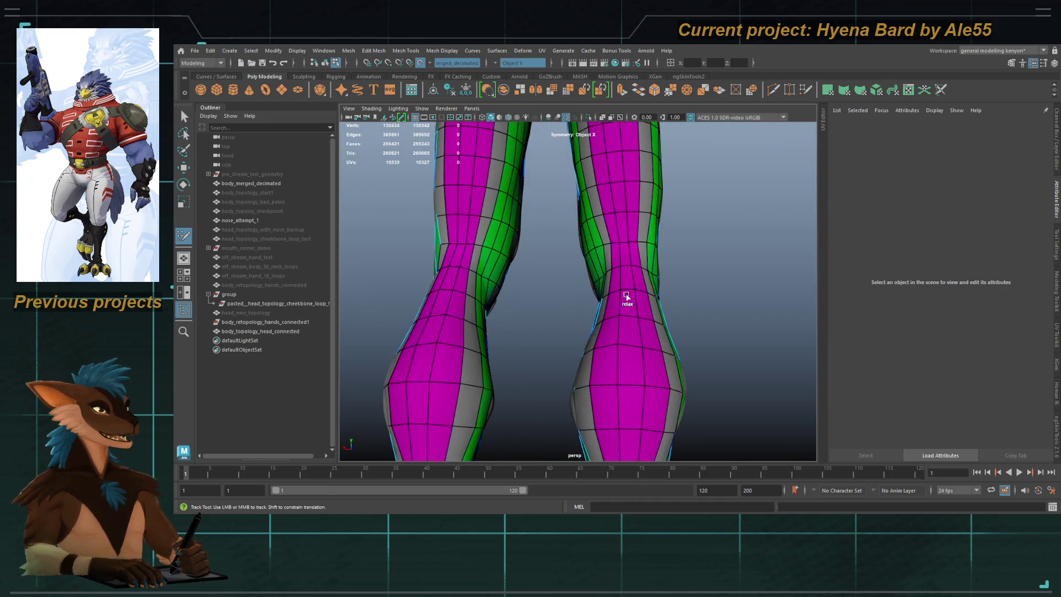
pyautogui.keyDown('alt'); pyautogui.moveTo(619, 362); pyautogui.dragTo(625, 280, button='middle'); pyautogui.keyUp('alt')
pyautogui.moveTo(613, 286)
pyautogui.keyDown('alt'); pyautogui.mouseDown()
pyautogui.moveTo(558, 243)
pyautogui.moveTo(575, 287)
pyautogui.mouseUp(); pyautogui.keyUp('alt')
pyautogui.keyDown('alt'); pyautogui.moveTo(575, 288); pyautogui.dragTo(563, 312, button='right'); pyautogui.keyUp('alt')
pyautogui.moveTo(563, 312)
pyautogui.keyDown('alt'); pyautogui.mouseDown()
pyautogui.moveTo(571, 287)
pyautogui.moveTo(580, 296)
pyautogui.moveTo(575, 238)
pyautogui.mouseUp(); pyautogui.keyUp('alt')
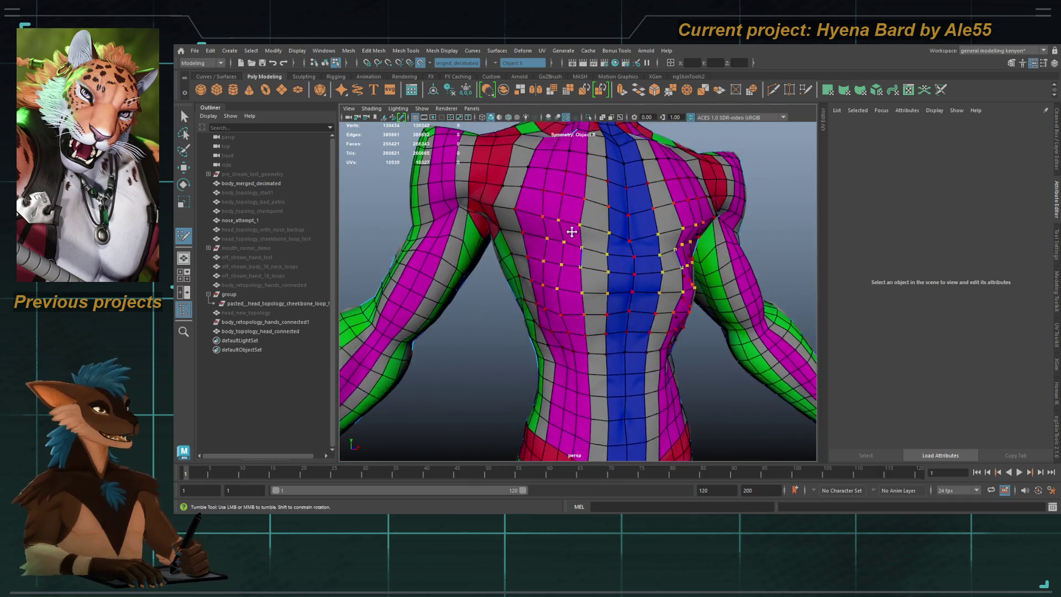
pyautogui.keyDown('alt'); pyautogui.moveTo(575, 238); pyautogui.dragTo(565, 269, button='middle'); pyautogui.keyUp('alt')
pyautogui.moveTo(564, 273)
pyautogui.keyDown('alt'); pyautogui.mouseDown()
pyautogui.moveTo(551, 265)
pyautogui.moveTo(576, 270)
pyautogui.mouseUp(); pyautogui.keyUp('alt')
# Step: Check the feet and hips up close
pyautogui.scroll(-5, 550, 265)
pyautogui.moveTo(576, 270)
pyautogui.keyDown('alt'); pyautogui.mouseDown(button='middle')
pyautogui.moveTo(587, 256)
pyautogui.moveTo(623, 333)
pyautogui.mouseUp(button='middle'); pyautogui.keyUp('alt')
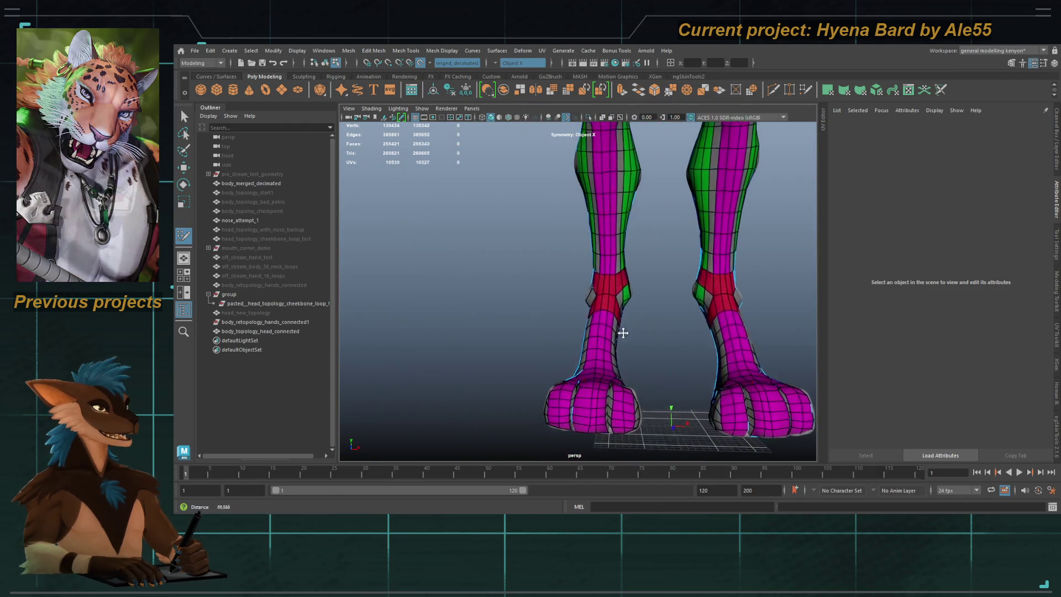
pyautogui.moveTo(622, 333)
pyautogui.keyDown('alt'); pyautogui.mouseDown()
pyautogui.moveTo(622, 254)
pyautogui.moveTo(586, 276)
pyautogui.mouseUp(); pyautogui.keyUp('alt')
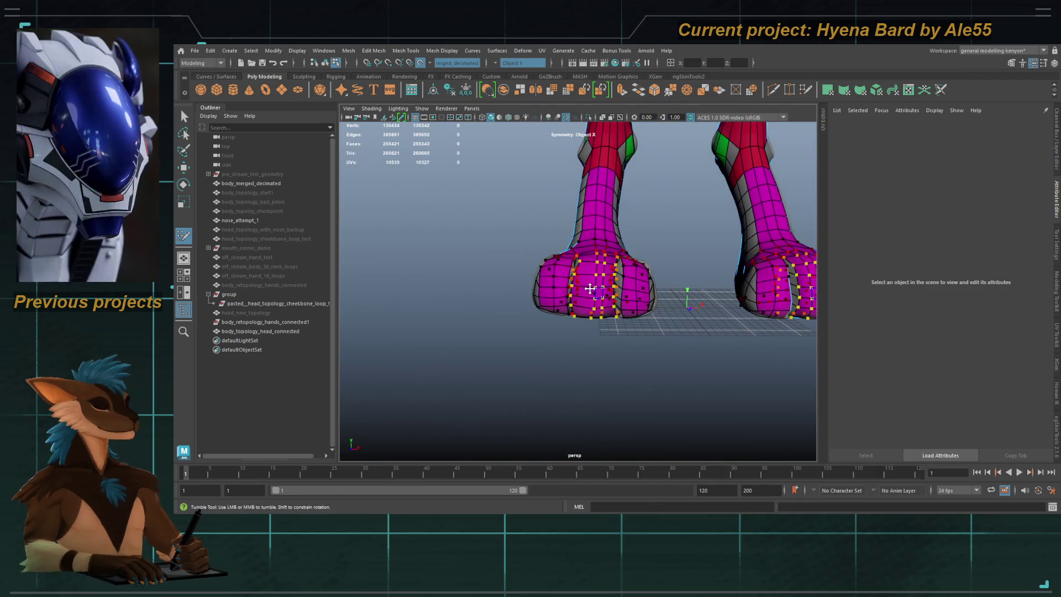
pyautogui.scroll(-5, 584, 275)
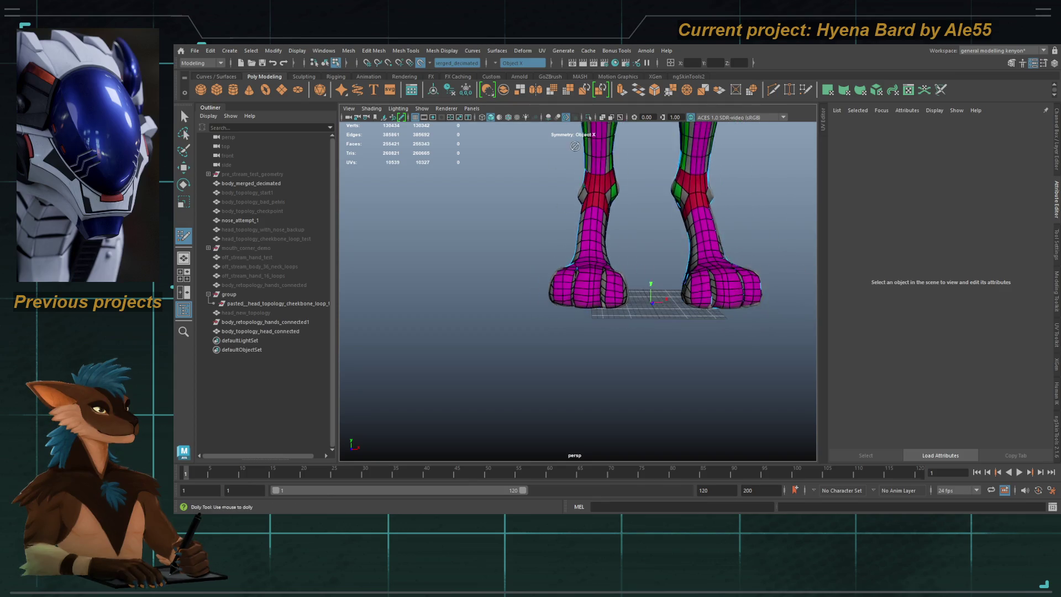
pyautogui.scroll(5, 575, 339)
pyautogui.keyDown('alt'); pyautogui.moveTo(575, 339); pyautogui.dragTo(574, 374, button='middle'); pyautogui.keyUp('alt')
pyautogui.scroll(-5, 574, 374)
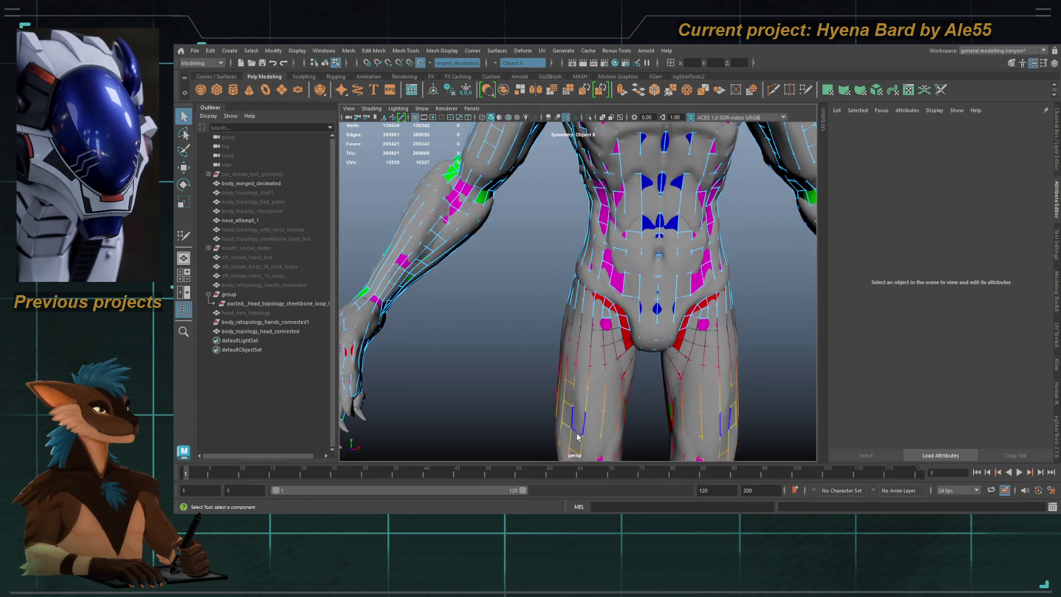
# Step: Unhide the off_stream_body_36_neck_loops mesh and frame its torso in view
pyautogui.click(666, 299)
pyautogui.click(270, 266)
pyautogui.hotkey('shift', 'h')
pyautogui.press('f')
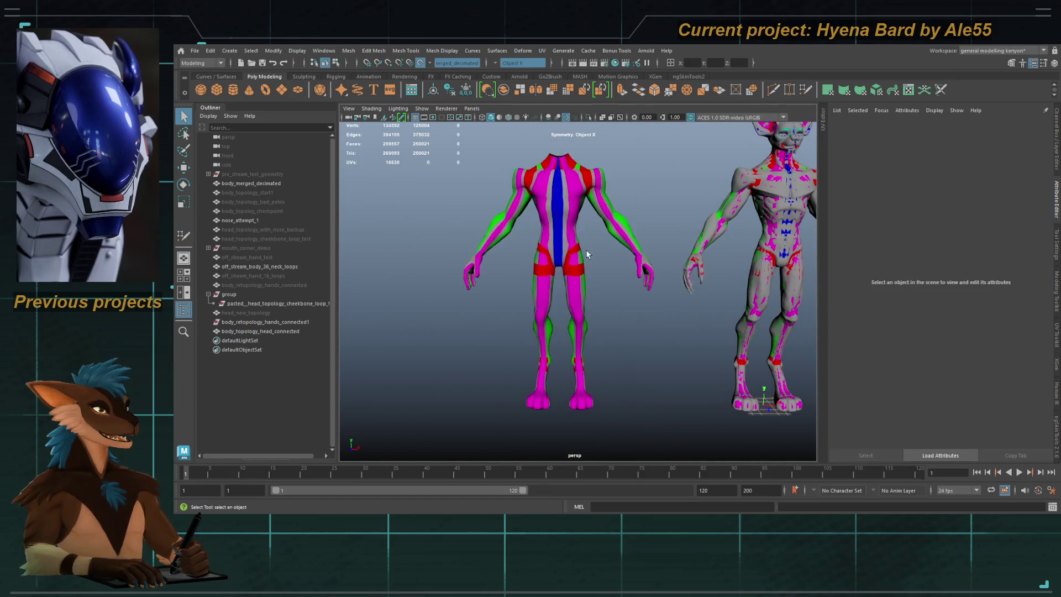
pyautogui.scroll(5, 609, 301)
pyautogui.moveTo(608, 301)
pyautogui.keyDown('alt'); pyautogui.mouseDown()
pyautogui.moveTo(617, 319)
pyautogui.moveTo(619, 271)
pyautogui.mouseUp(); pyautogui.keyUp('alt')
pyautogui.scroll(3, 619, 253)
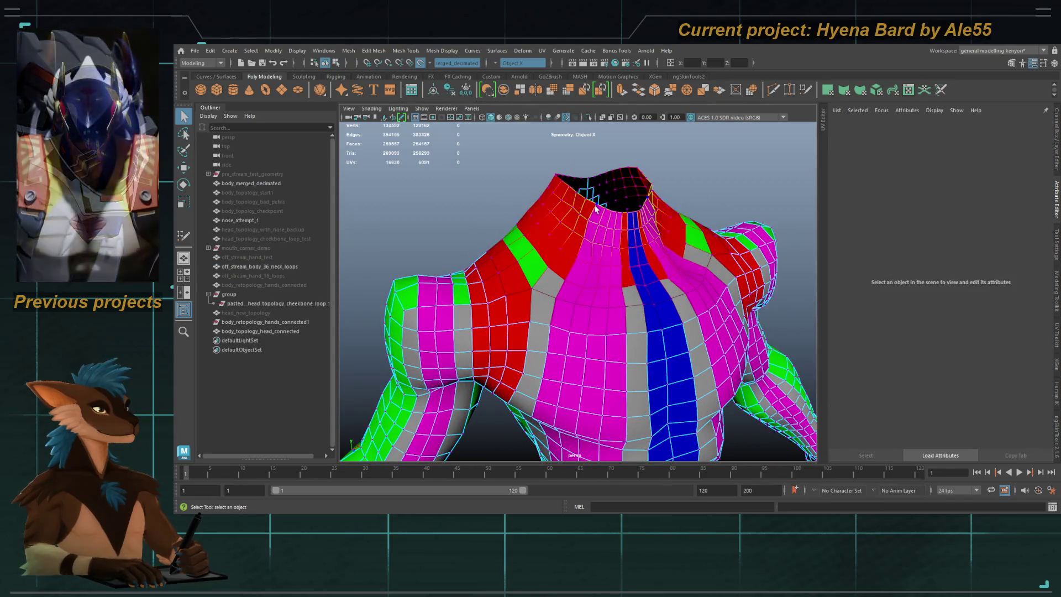
# Step: Inspect the neck loops mesh's top neck border loop and torso vertices
pyautogui.press('F9')
pyautogui.doubleClick(618, 209)
pyautogui.keyDown('alt'); pyautogui.moveTo(607, 265); pyautogui.dragTo(695, 277); pyautogui.keyUp('alt')
pyautogui.scroll(2, 622, 254)
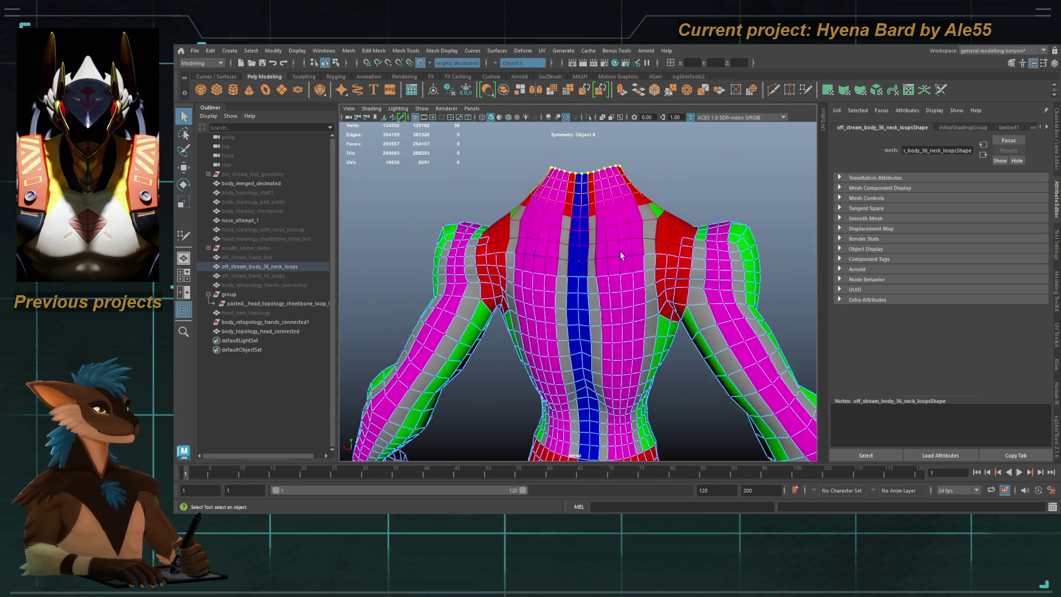
pyautogui.click(610, 252)
pyautogui.moveTo(660, 274)
pyautogui.keyDown('alt'); pyautogui.mouseDown()
pyautogui.moveTo(538, 310)
pyautogui.moveTo(555, 295)
pyautogui.moveTo(527, 283)
pyautogui.mouseUp(); pyautogui.keyUp('alt')
pyautogui.press('F8')
pyautogui.scroll(-3, 692, 324)
pyautogui.scroll(2, 652, 309)
# Step: Isolate the body_topology_head_connected mesh and check it from side and front
pyautogui.click(652, 284)
pyautogui.scroll(3, 575, 130)
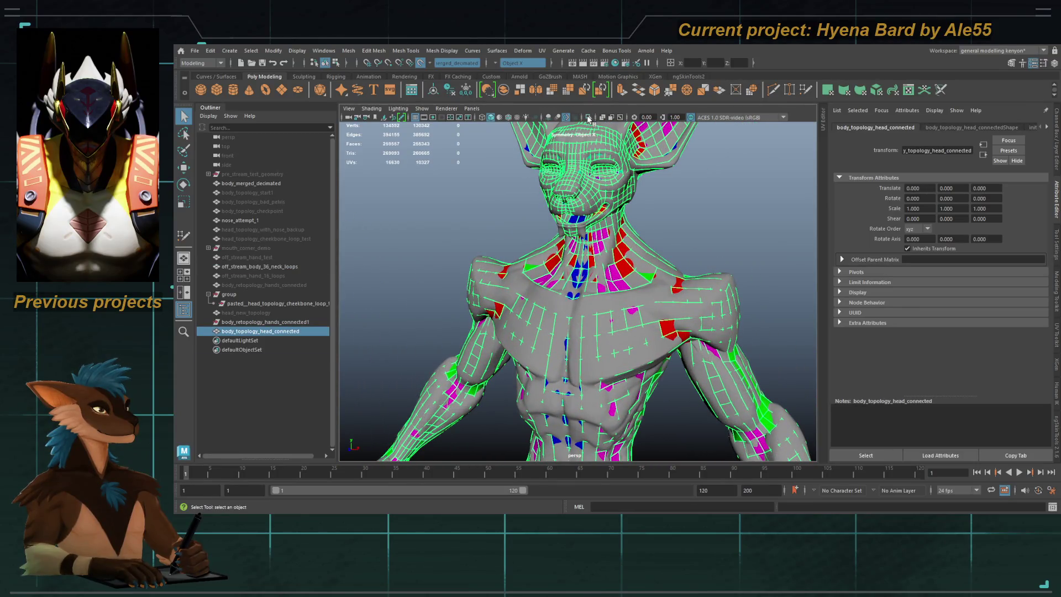
pyautogui.click(589, 117)
pyautogui.keyDown('alt'); pyautogui.moveTo(569, 226); pyautogui.dragTo(619, 254); pyautogui.keyUp('alt')
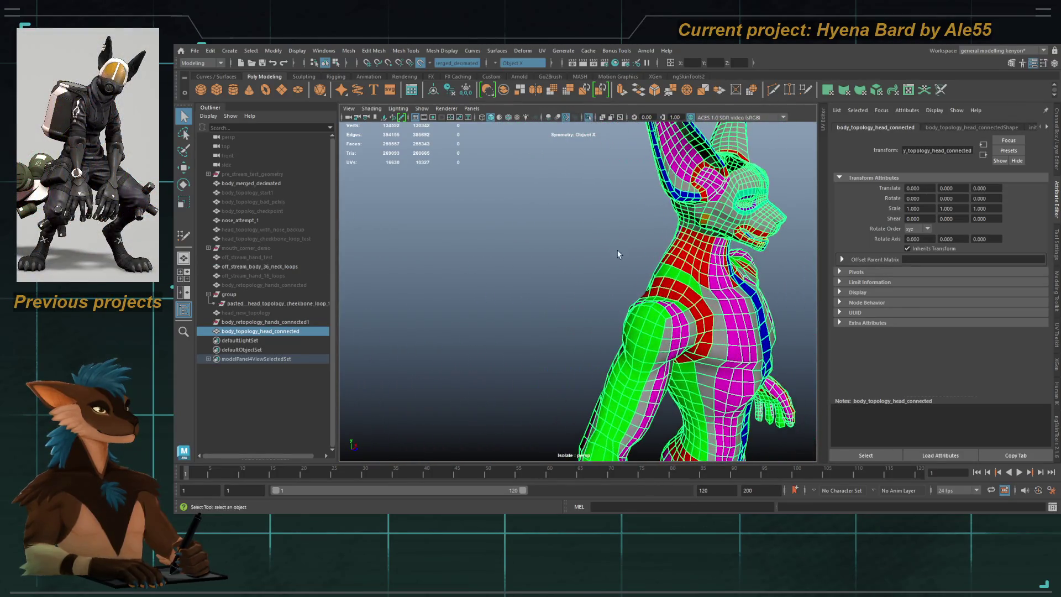
pyautogui.scroll(-5, 565, 237)
pyautogui.keyDown('alt'); pyautogui.moveTo(542, 203); pyautogui.dragTo(589, 133); pyautogui.keyUp('alt')
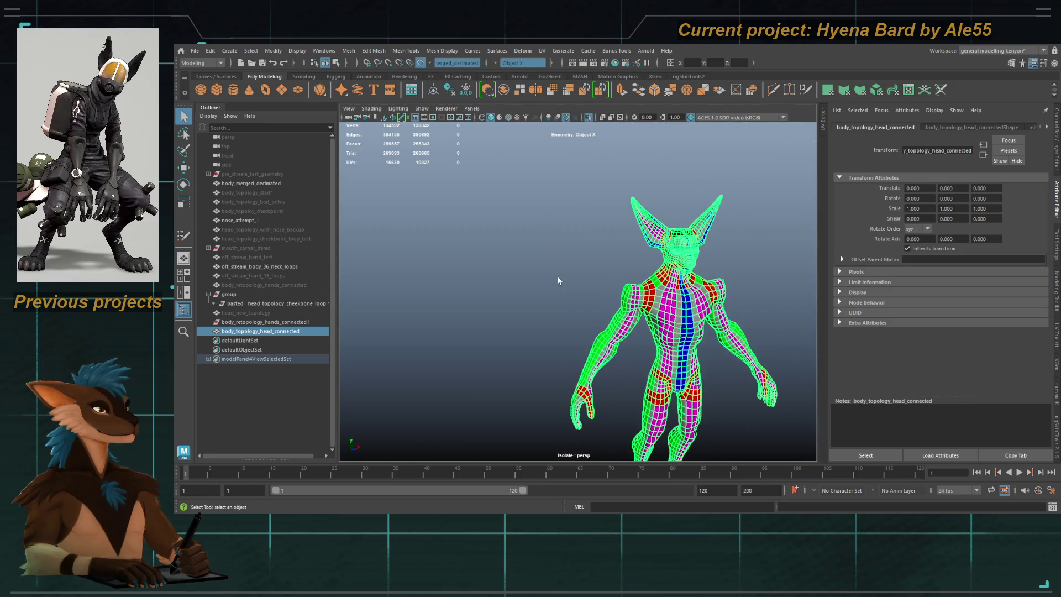
# Step: Isolate the head-connected mesh together with the body mesh and move in close
pyautogui.click(588, 117)
pyautogui.keyDown('shift'); pyautogui.click(458, 316); pyautogui.keyUp('shift')
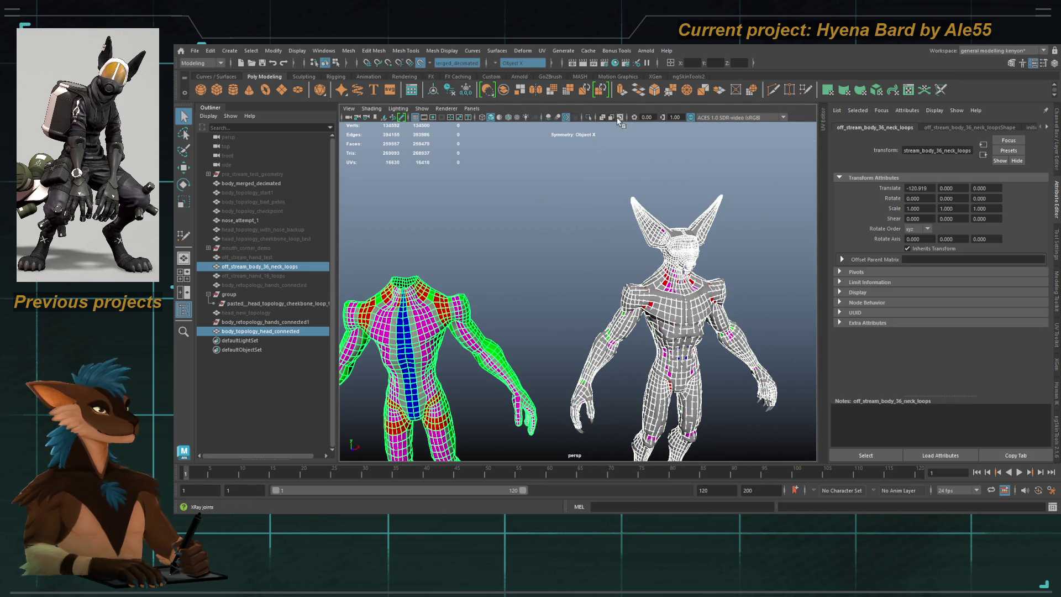
pyautogui.click(588, 117)
pyautogui.keyDown('alt'); pyautogui.moveTo(594, 251); pyautogui.dragTo(511, 331); pyautogui.keyUp('alt')
pyautogui.moveTo(629, 343)
pyautogui.keyDown('alt'); pyautogui.mouseDown(button='middle')
pyautogui.moveTo(701, 355)
pyautogui.moveTo(670, 332)
pyautogui.mouseUp(button='middle'); pyautogui.keyUp('alt')
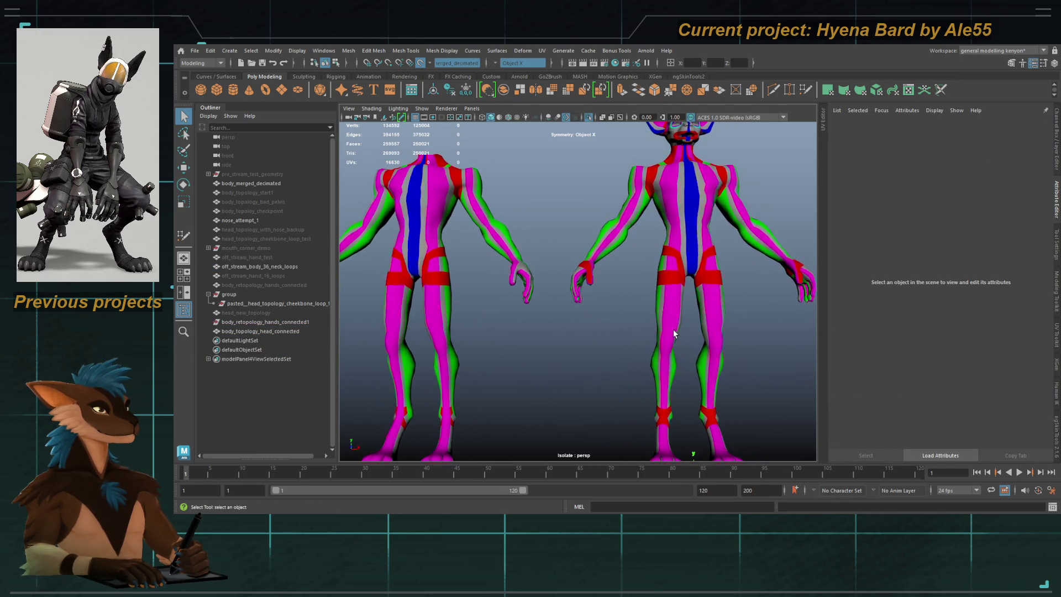
pyautogui.click(662, 218)
pyautogui.scroll(10, 661, 218)
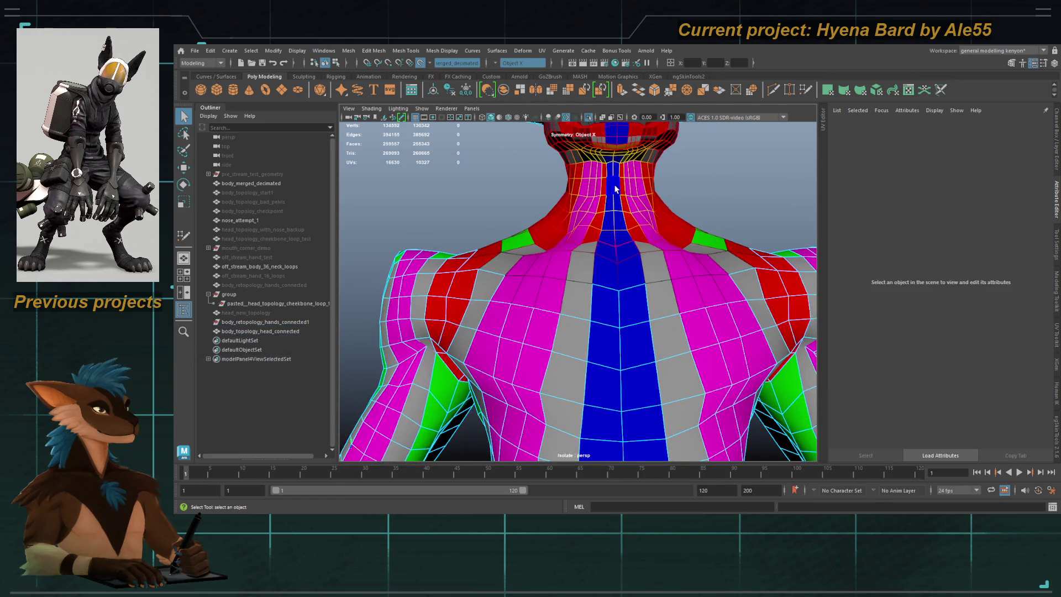
# Step: Delete the two neck-centre faces and the neck face ring on the head-connected mesh
pyautogui.press('F11')
pyautogui.click(611, 185)
pyautogui.press('Delete')
pyautogui.keyDown('shift'); pyautogui.doubleClick(589, 186); pyautogui.keyUp('shift')
pyautogui.press('Delete')
pyautogui.scroll(-3, 593, 187)
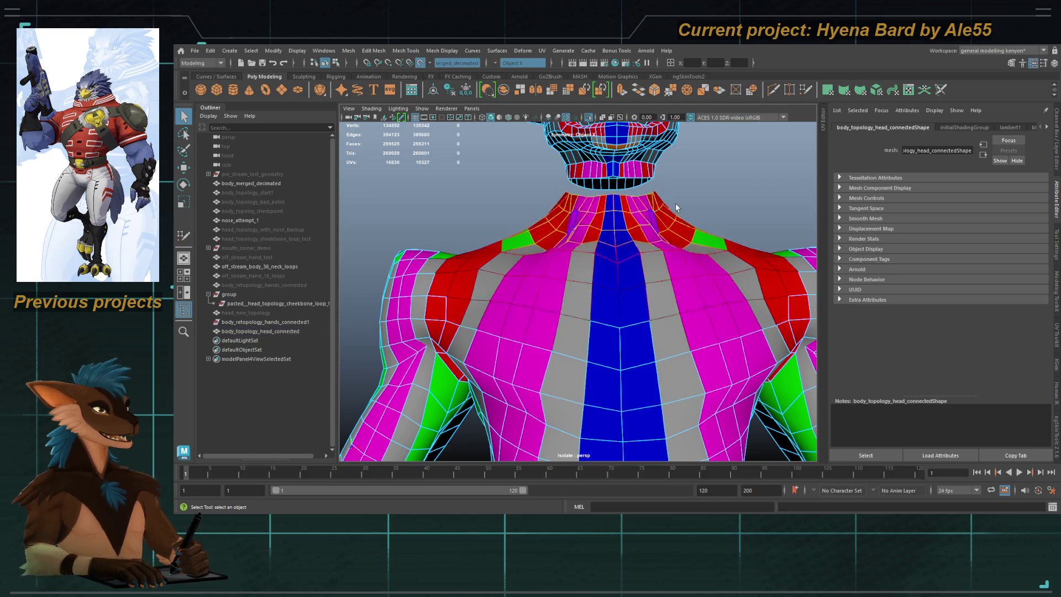
pyautogui.press('F8')
pyautogui.moveTo(593, 186)
pyautogui.keyDown('alt'); pyautogui.mouseDown()
pyautogui.moveTo(601, 272)
pyautogui.moveTo(644, 271)
pyautogui.mouseUp(); pyautogui.keyUp('alt')
pyautogui.scroll(-5, 601, 272)
# Step: Add the headless spare body to the selection and frame it
pyautogui.keyDown('shift'); pyautogui.click(436, 264); pyautogui.keyUp('shift')
pyautogui.keyDown('alt'); pyautogui.moveTo(436, 264); pyautogui.dragTo(475, 268); pyautogui.keyUp('alt')
pyautogui.scroll(4, 475, 269)
pyautogui.moveTo(510, 273)
pyautogui.keyDown('alt'); pyautogui.mouseDown(button='middle')
pyautogui.moveTo(621, 273)
pyautogui.moveTo(452, 272)
pyautogui.moveTo(727, 265)
pyautogui.moveTo(365, 262)
pyautogui.mouseUp(button='middle'); pyautogui.keyUp('alt')
pyautogui.scroll(3, 621, 273)
pyautogui.scroll(3, 365, 262)
# Step: Switch selection between the headless spare body and the head-connected body to compare them
pyautogui.keyDown('alt'); pyautogui.moveTo(365, 263); pyautogui.dragTo(420, 260); pyautogui.keyUp('alt')
pyautogui.scroll(3, 667, 257)
pyautogui.keyDown('alt'); pyautogui.moveTo(667, 257); pyautogui.dragTo(658, 300, button='middle'); pyautogui.keyUp('alt')
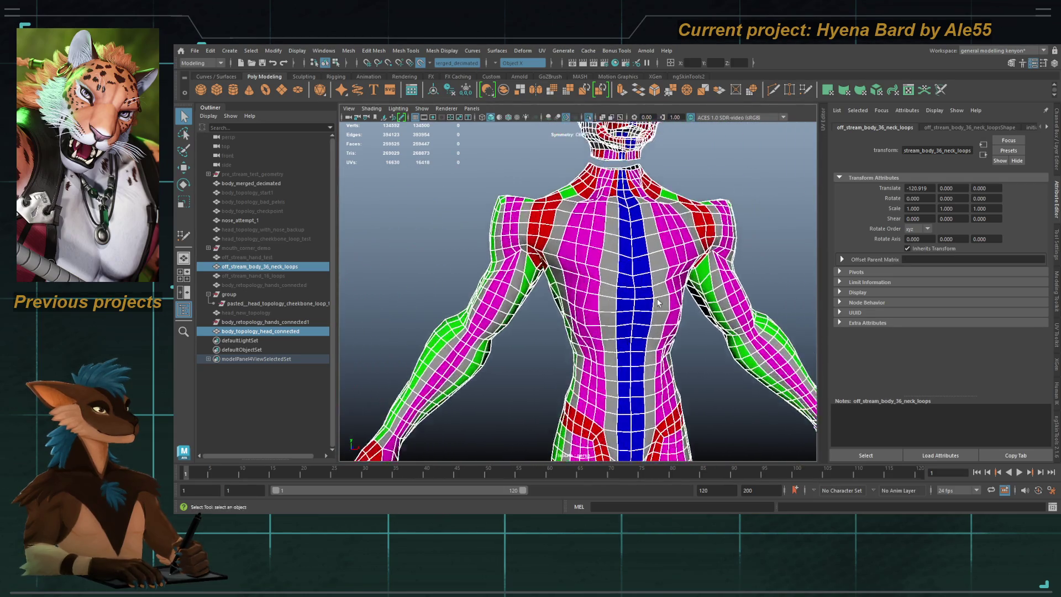
pyautogui.keyDown('ctrl'); pyautogui.click(592, 247); pyautogui.keyUp('ctrl')
pyautogui.moveTo(593, 247)
pyautogui.keyDown('alt'); pyautogui.mouseDown(button='middle')
pyautogui.moveTo(538, 253)
pyautogui.moveTo(562, 265)
pyautogui.mouseUp(button='middle'); pyautogui.keyUp('alt')
pyautogui.click(561, 266)
pyautogui.click(562, 266)
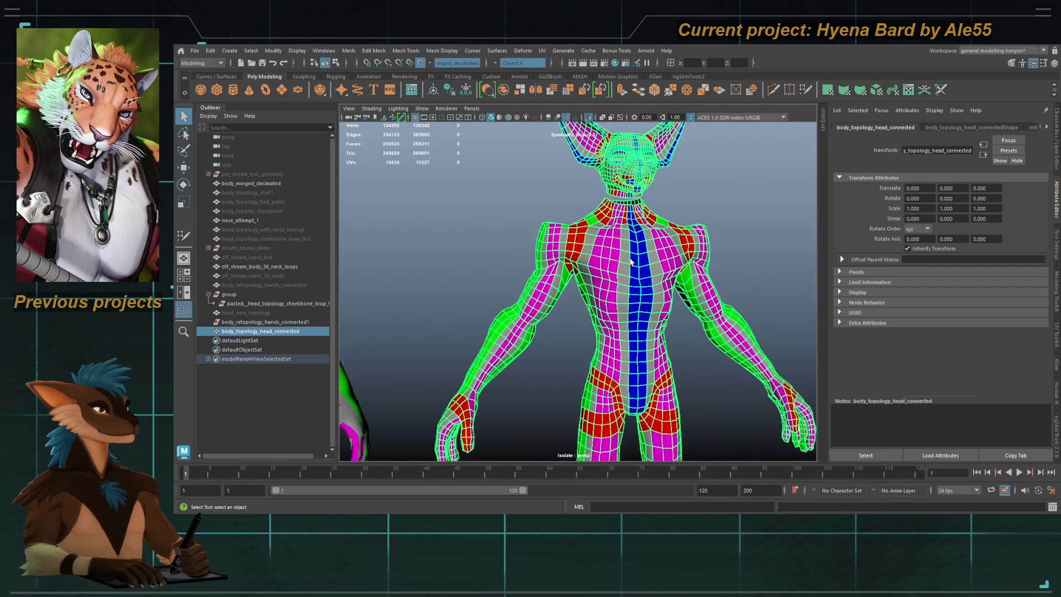
pyautogui.scroll(3, 625, 242)
# Step: Insert a vertical edge loop down the hyena's chest with Multi-Cut
pyautogui.hotkey('ctrl', 'shift', 'x')
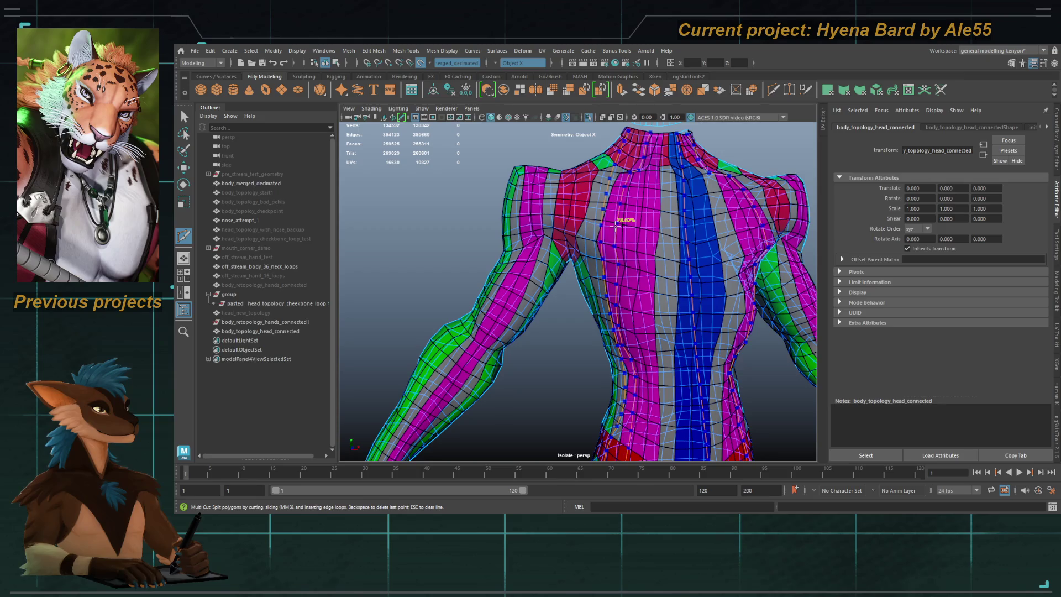
pyautogui.keyDown('alt'); pyautogui.moveTo(620, 279); pyautogui.dragTo(627, 258); pyautogui.keyUp('alt')
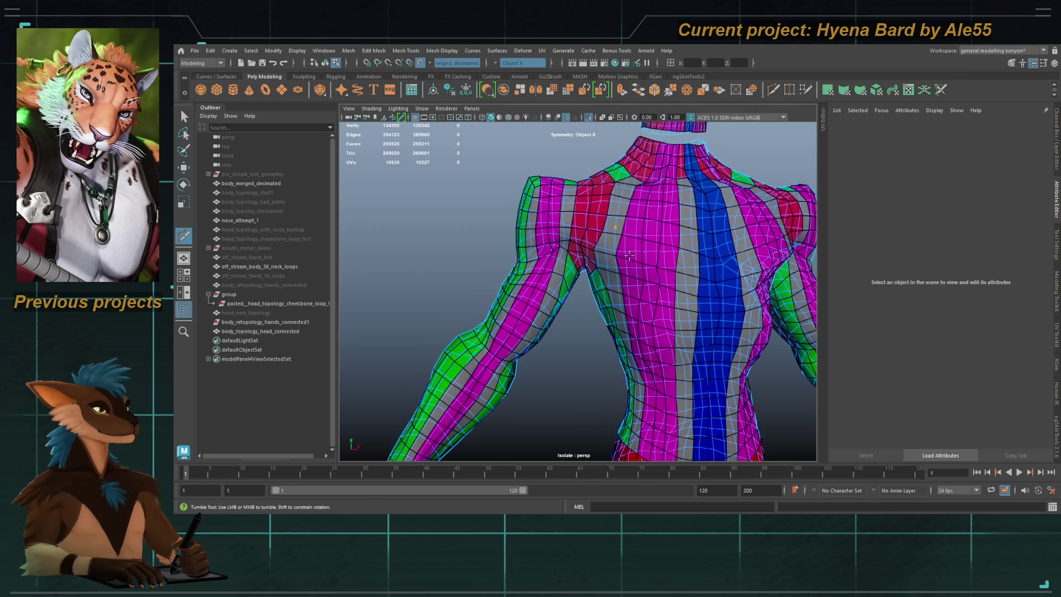
pyautogui.keyDown('ctrl'); pyautogui.click(631, 238); pyautogui.keyUp('ctrl')
pyautogui.scroll(-4, 625, 226)
pyautogui.press('q')
# Step: Select the neck base edge loop and check it from a front view
pyautogui.click(610, 209)
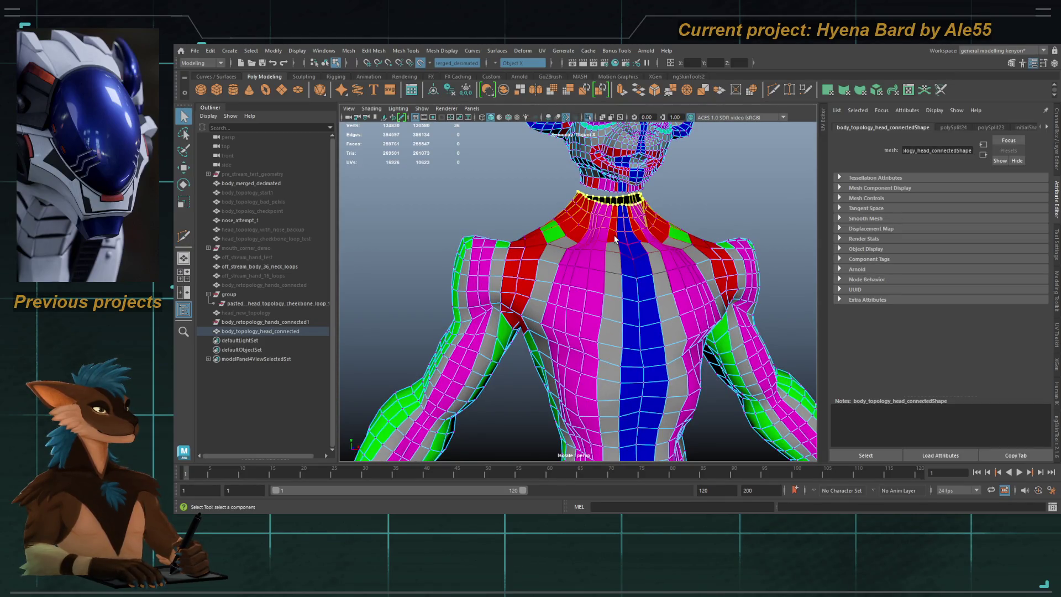
pyautogui.scroll(-4, 614, 239)
pyautogui.moveTo(607, 238)
pyautogui.keyDown('alt'); pyautogui.mouseDown()
pyautogui.moveTo(575, 235)
pyautogui.moveTo(605, 236)
pyautogui.mouseUp(); pyautogui.keyUp('alt')
pyautogui.scroll(5, 512, 221)
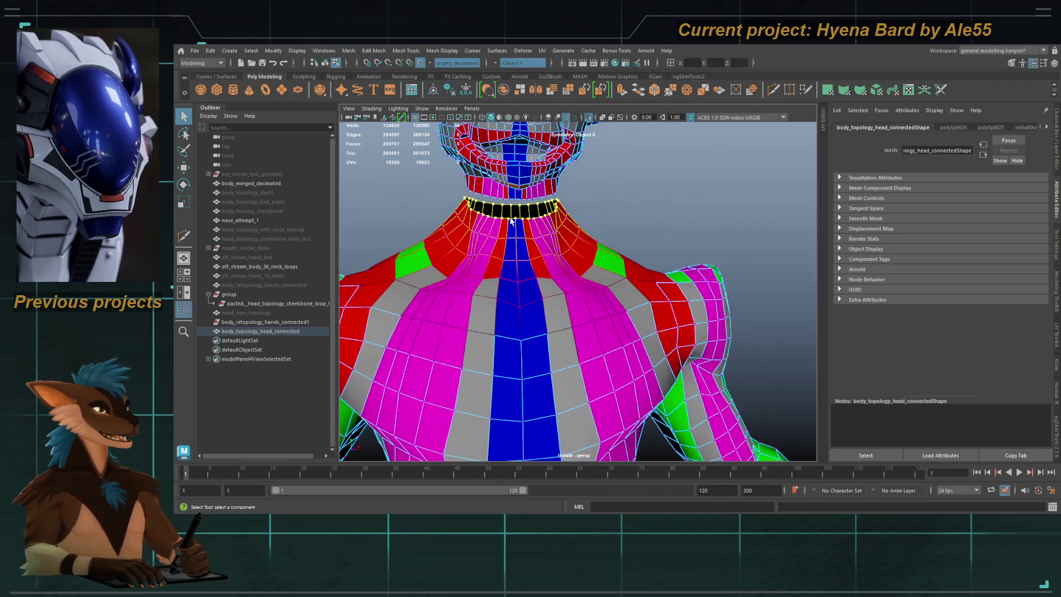
pyautogui.scroll(5, 530, 243)
pyautogui.moveTo(621, 272)
pyautogui.keyDown('alt'); pyautogui.mouseDown()
pyautogui.moveTo(697, 270)
pyautogui.moveTo(597, 253)
pyautogui.mouseUp(); pyautogui.keyUp('alt')
pyautogui.press('F8')
# Step: Cut a new edge loop under the chin, checking the head from several angles
pyautogui.press('F8')
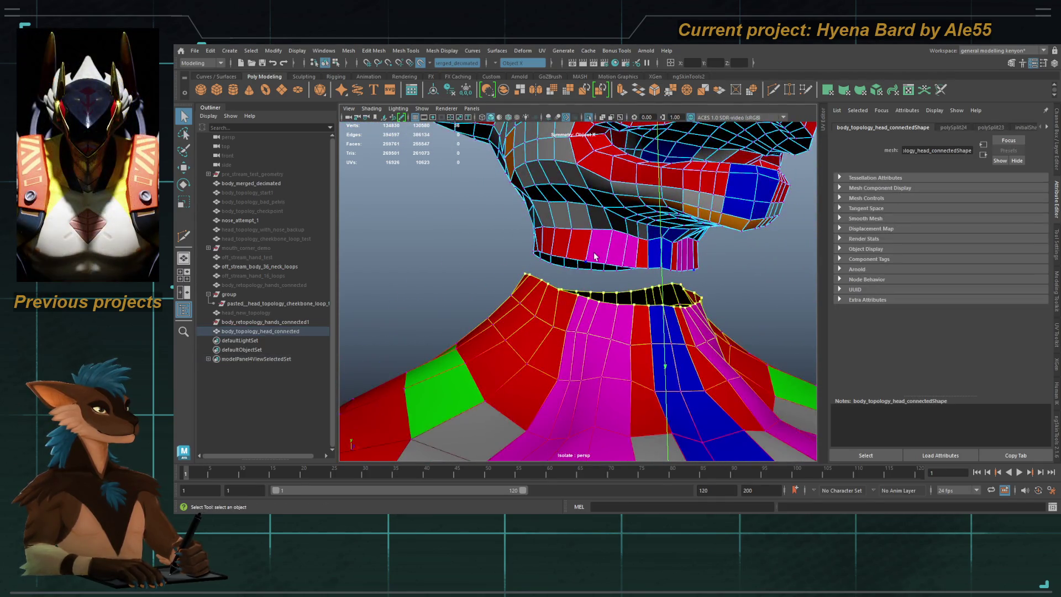
pyautogui.moveTo(621, 256)
pyautogui.keyDown('alt'); pyautogui.mouseDown()
pyautogui.moveTo(633, 263)
pyautogui.moveTo(429, 250)
pyautogui.mouseUp(); pyautogui.keyUp('alt')
pyautogui.press('F8')
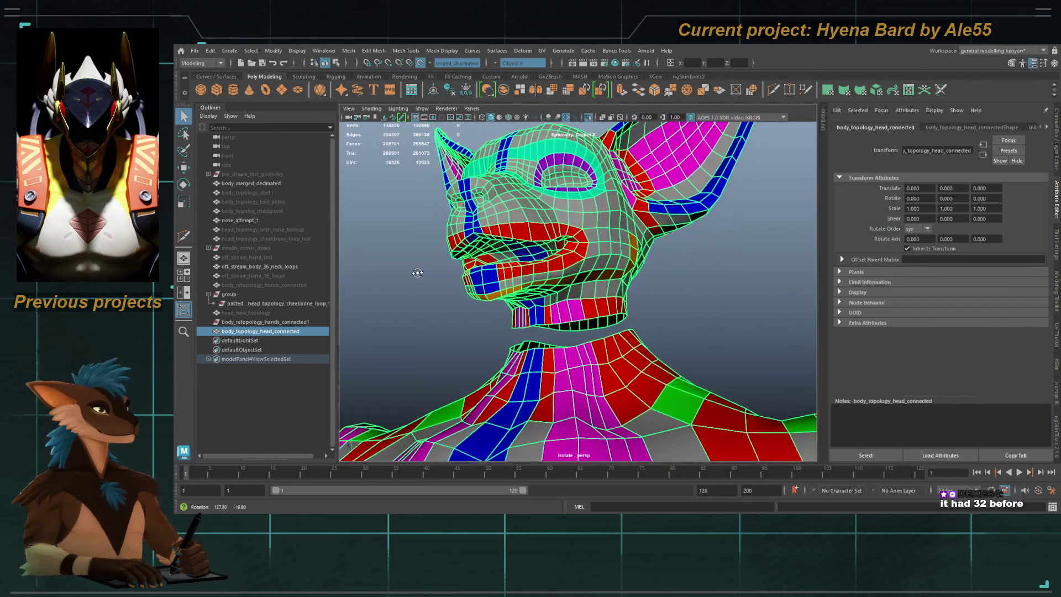
pyautogui.keyDown('alt'); pyautogui.moveTo(578, 314); pyautogui.dragTo(534, 319); pyautogui.keyUp('alt')
pyautogui.moveTo(438, 326)
pyautogui.keyDown('alt'); pyautogui.mouseDown()
pyautogui.moveTo(594, 327)
pyautogui.moveTo(625, 309)
pyautogui.mouseUp(); pyautogui.keyUp('alt')
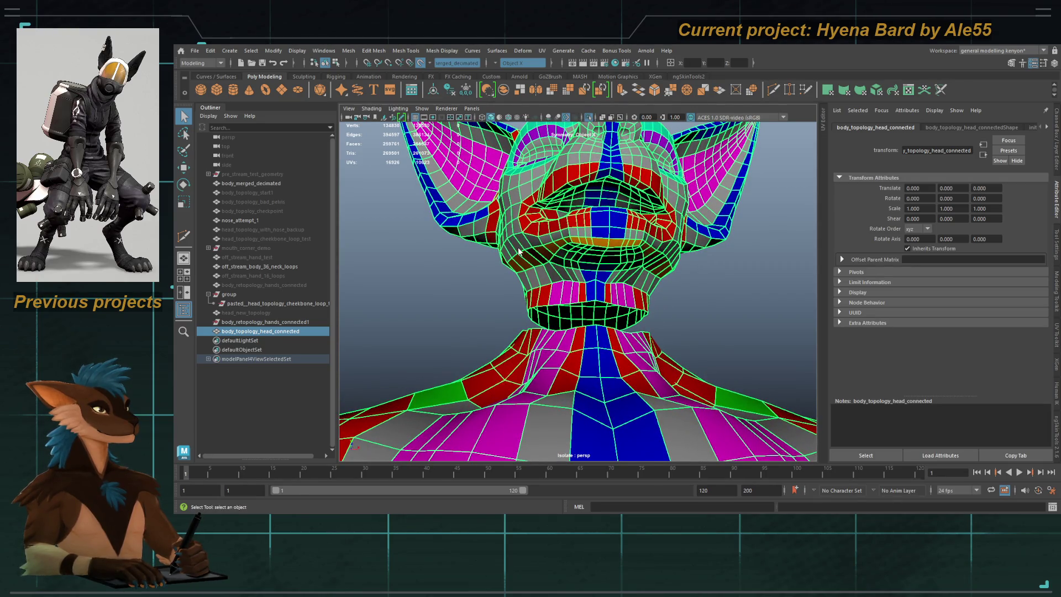
pyautogui.keyDown('shift'); pyautogui.moveTo(520, 251); pyautogui.dragTo(567, 280, button='right'); pyautogui.keyUp('shift')
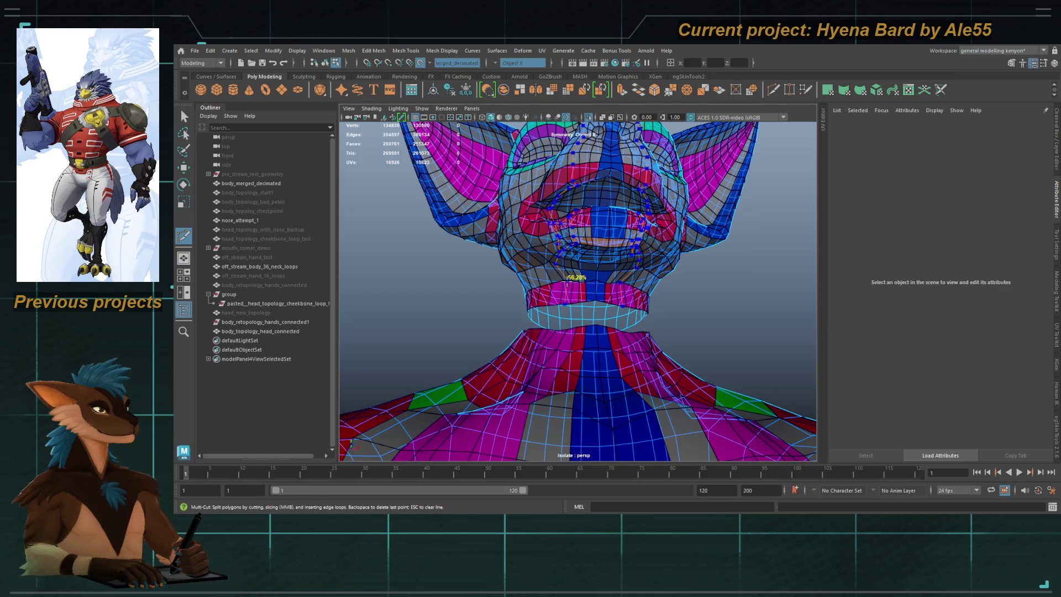
pyautogui.keyDown('alt'); pyautogui.moveTo(612, 209); pyautogui.dragTo(612, 282); pyautogui.keyUp('alt')
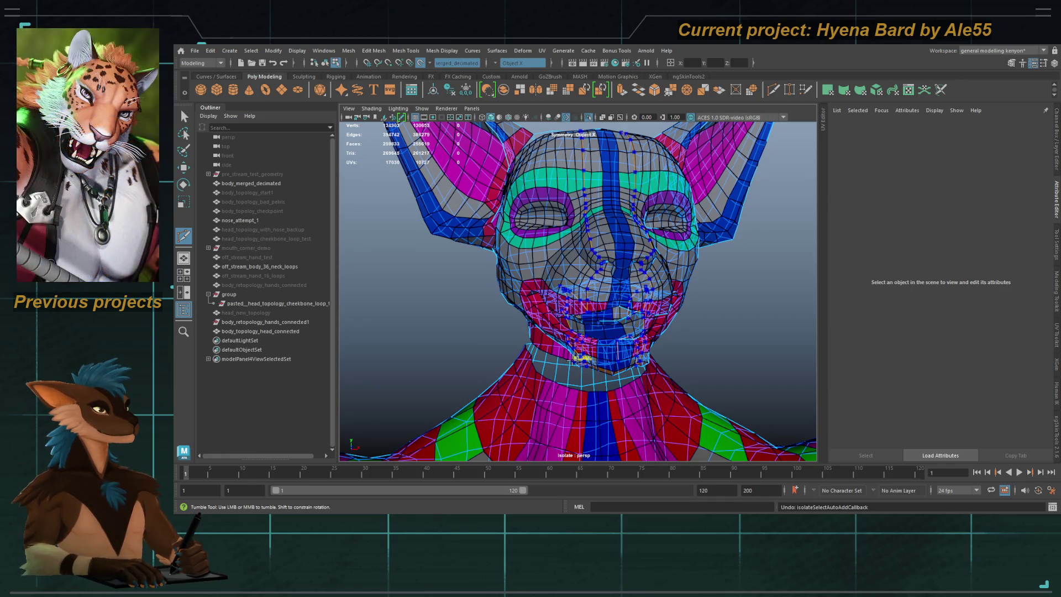
pyautogui.keyDown('alt'); pyautogui.moveTo(572, 362); pyautogui.dragTo(602, 334); pyautogui.keyUp('alt')
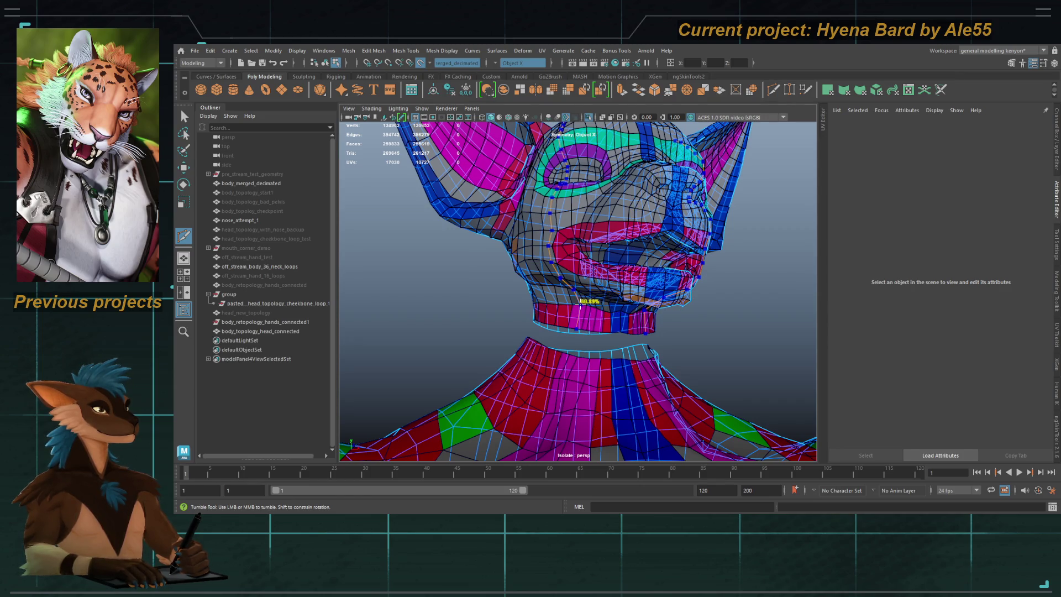
pyautogui.moveTo(580, 303)
pyautogui.keyDown('alt'); pyautogui.mouseDown()
pyautogui.moveTo(641, 250)
pyautogui.moveTo(616, 262)
pyautogui.mouseUp(); pyautogui.keyUp('alt')
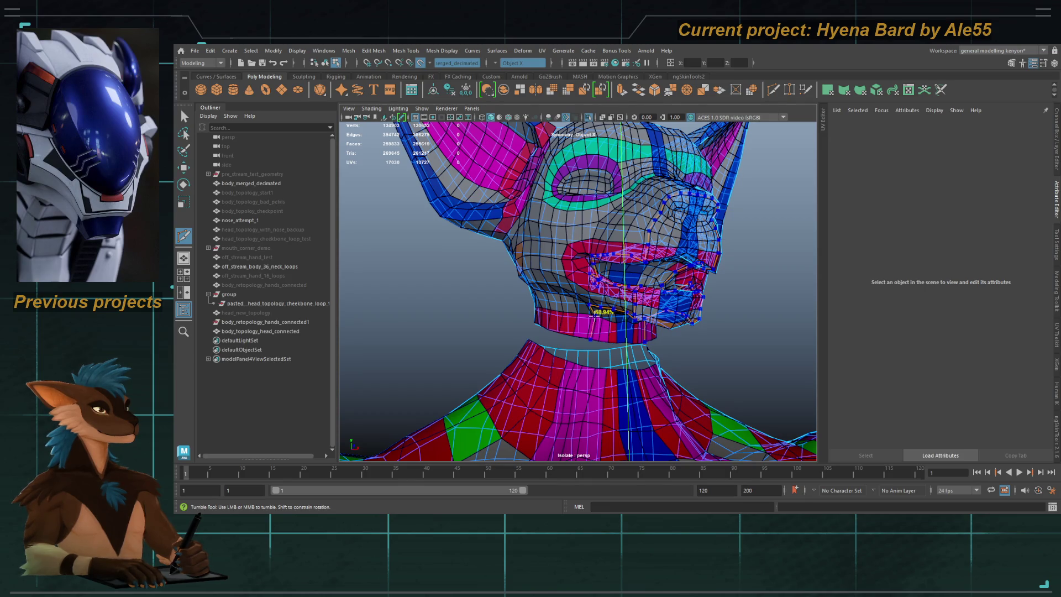
pyautogui.moveTo(593, 312)
pyautogui.keyDown('alt'); pyautogui.mouseDown()
pyautogui.moveTo(562, 327)
pyautogui.moveTo(589, 313)
pyautogui.mouseUp(); pyautogui.keyUp('alt')
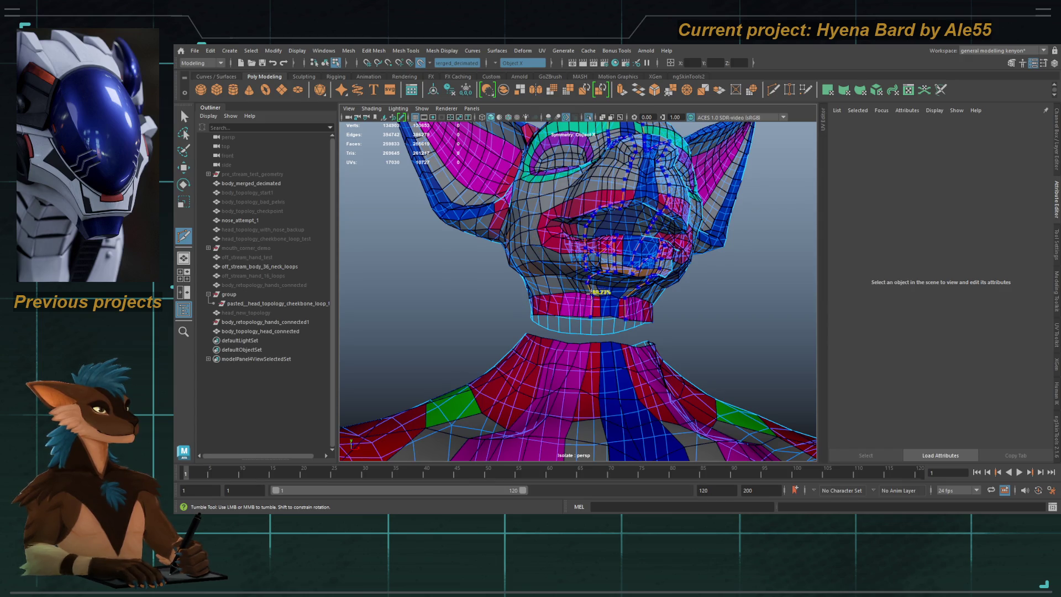
pyautogui.keyDown('alt'); pyautogui.moveTo(587, 291); pyautogui.dragTo(651, 306); pyautogui.keyUp('alt')
pyautogui.moveTo(576, 246)
pyautogui.keyDown('alt'); pyautogui.mouseDown()
pyautogui.moveTo(589, 285)
pyautogui.moveTo(502, 323)
pyautogui.moveTo(581, 288)
pyautogui.mouseUp(); pyautogui.keyUp('alt')
# Step: Insert an edge loop over the back of the skull on the head-connected mesh
pyautogui.click(590, 285)
pyautogui.press('y')
pyautogui.keyDown('alt'); pyautogui.moveTo(535, 250); pyautogui.dragTo(569, 328); pyautogui.keyUp('alt')
pyautogui.keyDown('ctrl'); pyautogui.click(544, 269); pyautogui.keyUp('ctrl')
# Step: Select the neck base edge loop and inspect the face from the front
pyautogui.press('q')
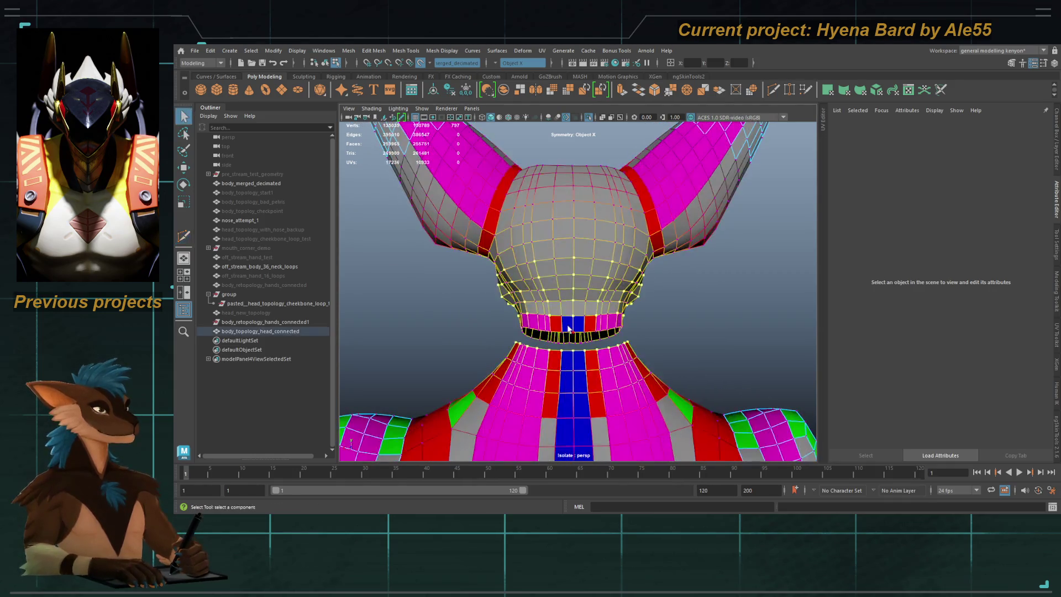
pyautogui.click(576, 330)
pyautogui.doubleClick(564, 330)
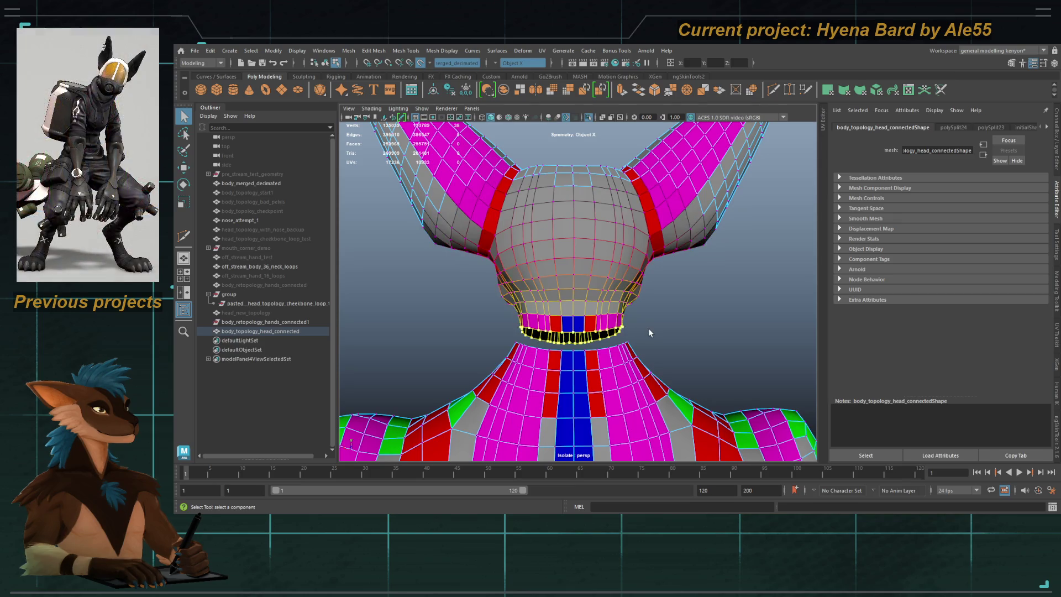
pyautogui.moveTo(649, 327)
pyautogui.keyDown('alt'); pyautogui.mouseDown()
pyautogui.moveTo(660, 324)
pyautogui.moveTo(467, 314)
pyautogui.moveTo(602, 300)
pyautogui.moveTo(793, 312)
pyautogui.moveTo(769, 296)
pyautogui.moveTo(703, 319)
pyautogui.mouseUp(); pyautogui.keyUp('alt')
pyautogui.click(681, 310)
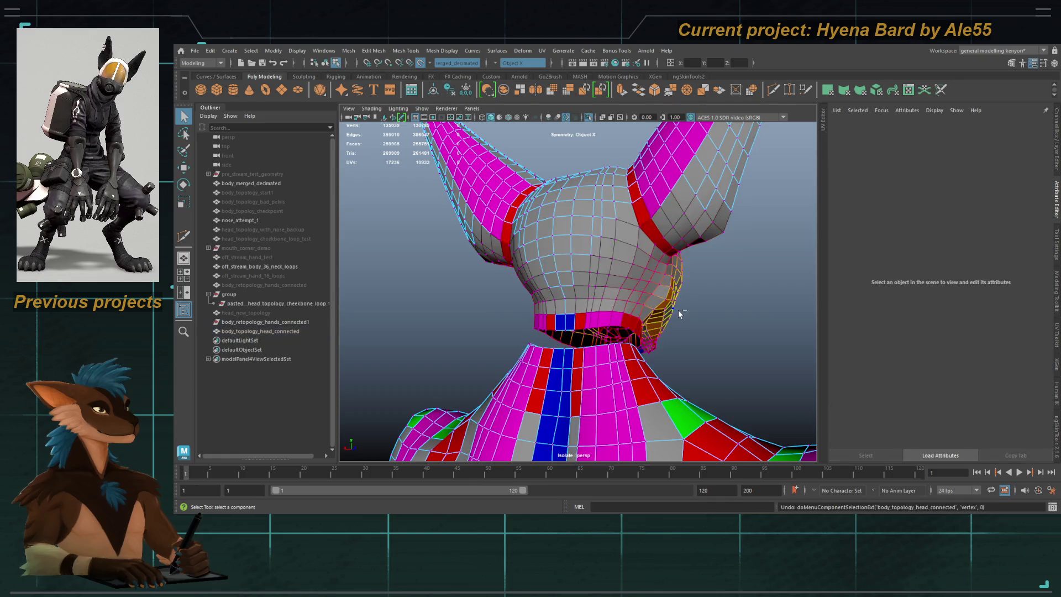
pyautogui.click(635, 302)
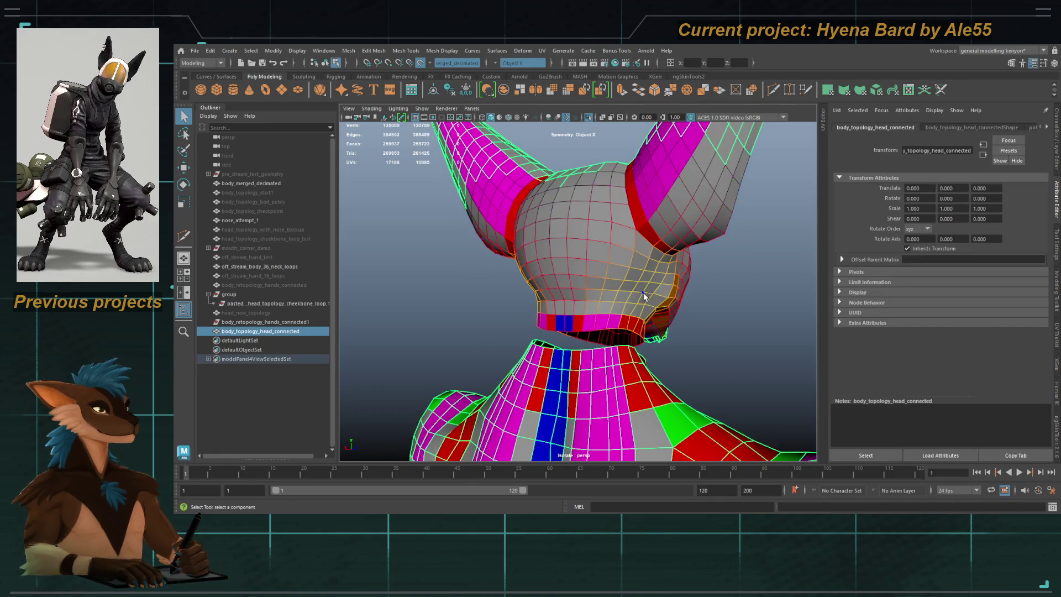
pyautogui.moveTo(587, 325)
pyautogui.keyDown('alt'); pyautogui.mouseDown()
pyautogui.moveTo(541, 305)
pyautogui.moveTo(647, 311)
pyautogui.moveTo(573, 301)
pyautogui.moveTo(426, 310)
pyautogui.moveTo(640, 299)
pyautogui.mouseUp(); pyautogui.keyUp('alt')
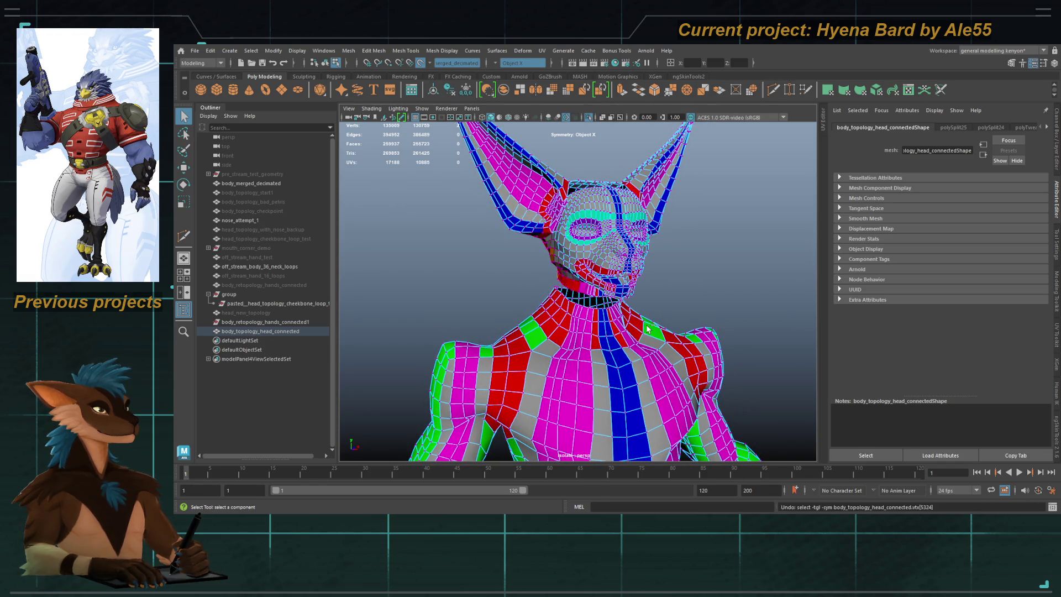
# Step: Undo the head cuts and delete the extra chest edge loop
pyautogui.press('F8')
pyautogui.press('F9')
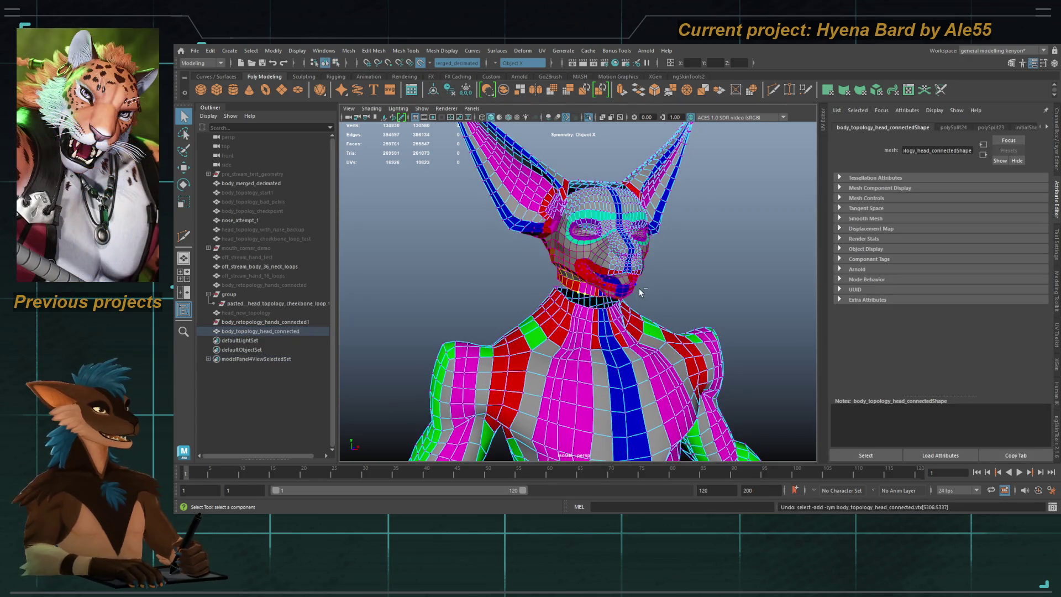
pyautogui.click(615, 357)
pyautogui.scroll(3, 615, 356)
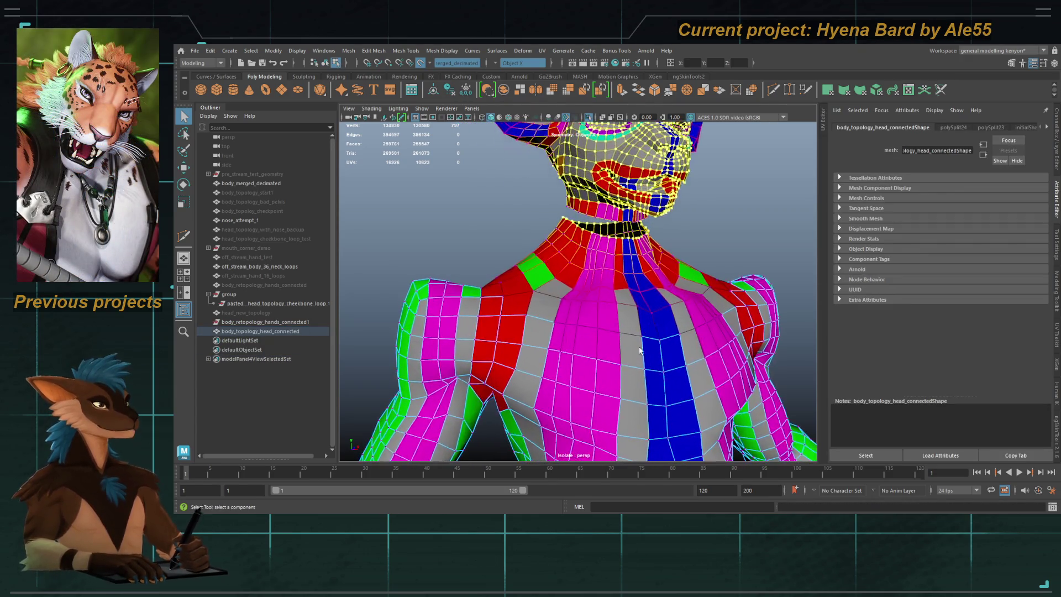
pyautogui.hotkey('ctrl', 'Delete')
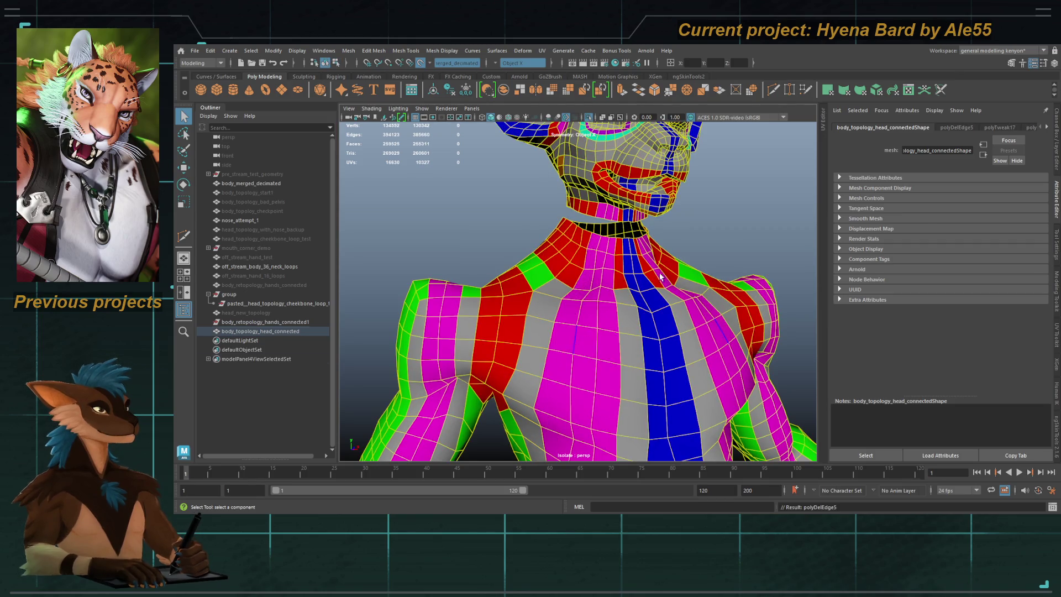
pyautogui.press('F8')
pyautogui.scroll(-5, 635, 322)
pyautogui.scroll(2, 604, 259)
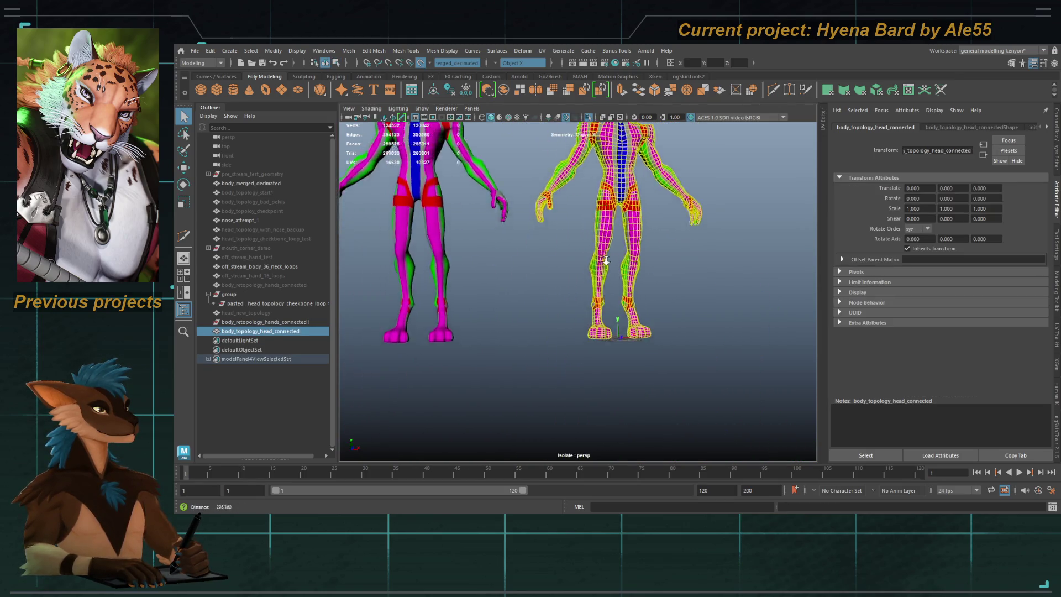
# Step: Inspect the neck opening, jaw and head bottom border loops
pyautogui.scroll(3, 604, 259)
pyautogui.moveTo(608, 165)
pyautogui.keyDown('alt'); pyautogui.mouseDown(button='middle')
pyautogui.moveTo(615, 433)
pyautogui.moveTo(646, 248)
pyautogui.mouseUp(button='middle'); pyautogui.keyUp('alt')
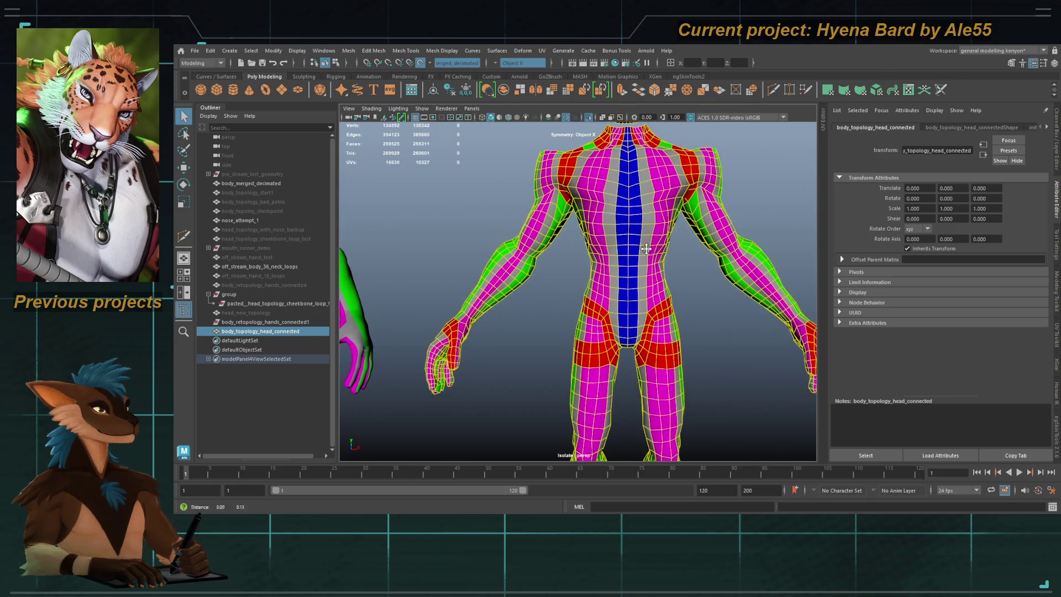
pyautogui.scroll(-3, 645, 248)
pyautogui.keyDown('alt'); pyautogui.moveTo(645, 248); pyautogui.dragTo(551, 290); pyautogui.keyUp('alt')
pyautogui.scroll(5, 580, 272)
pyautogui.press('F8')
pyautogui.doubleClick(563, 284)
pyautogui.doubleClick(541, 233)
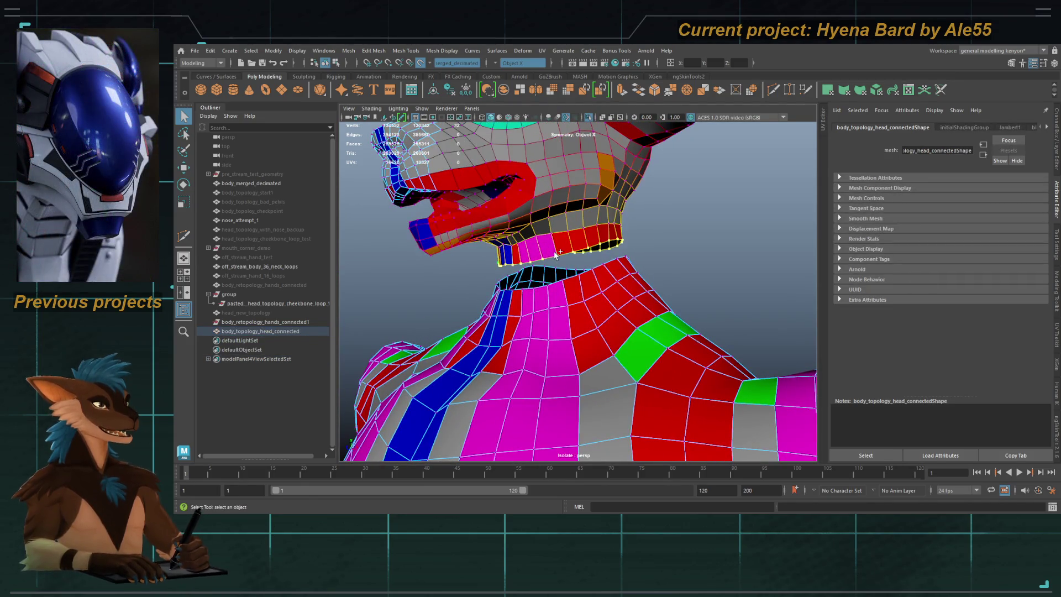
pyautogui.doubleClick(537, 257)
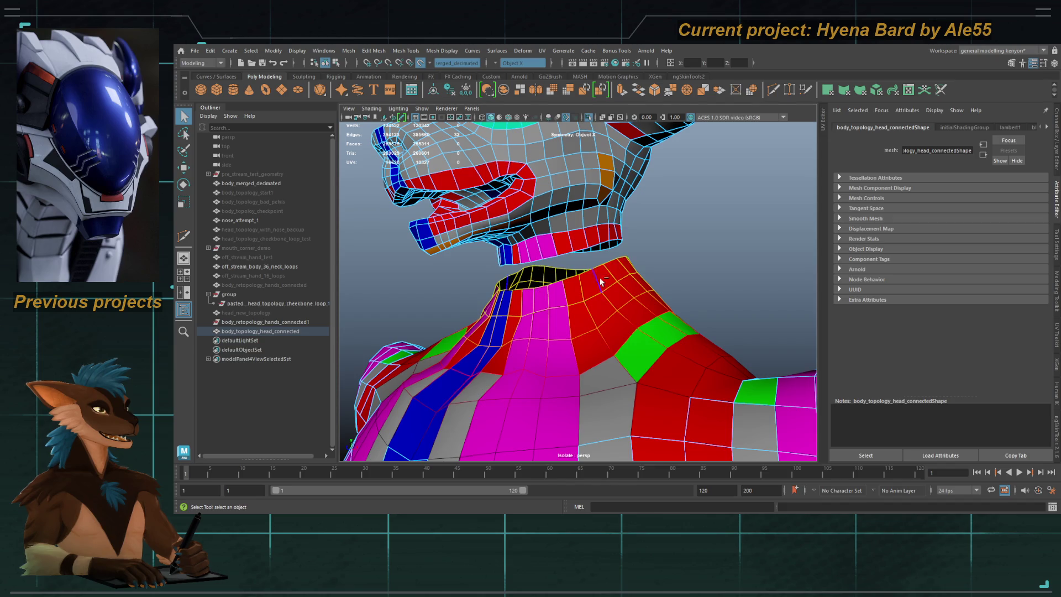
pyautogui.moveTo(594, 276); pyautogui.dragTo(651, 282, button='right')
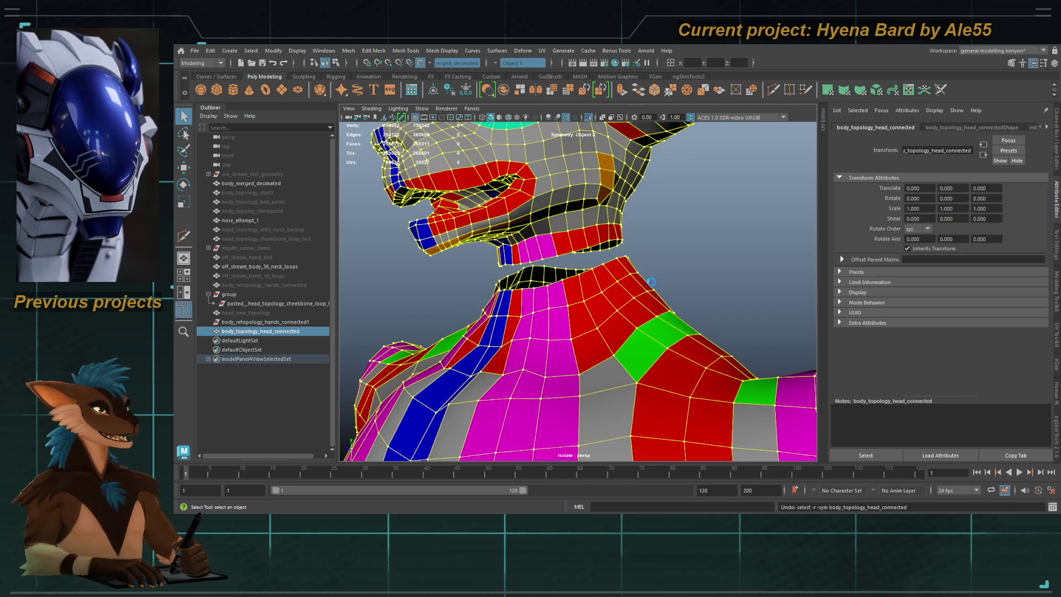
# Step: Select the spare body, then frame the figure in a front view
pyautogui.click(652, 284)
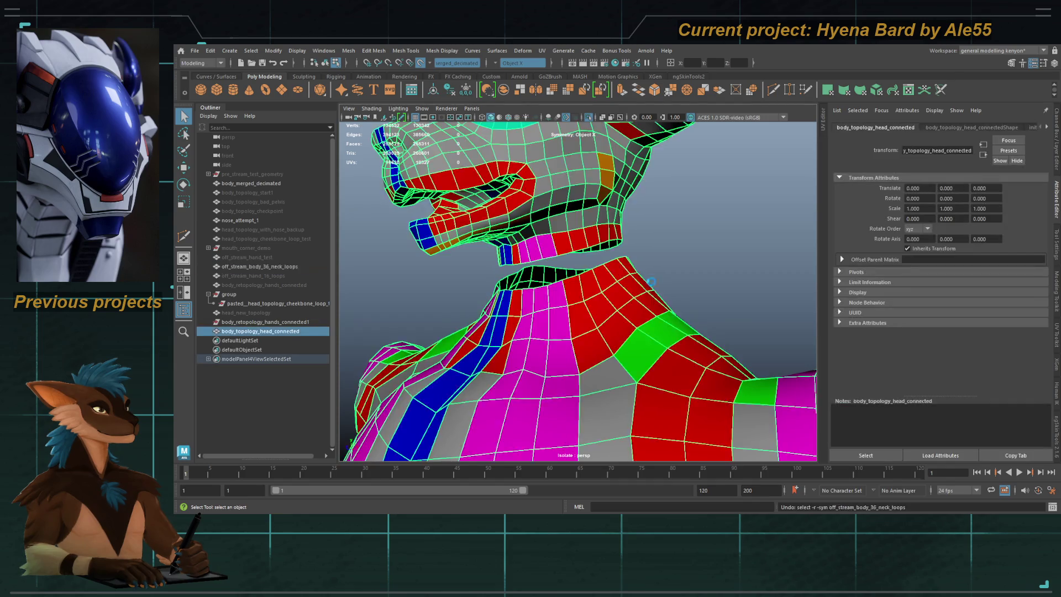
pyautogui.moveTo(652, 284); pyautogui.dragTo(655, 298, button='right')
pyautogui.keyDown('shift'); pyautogui.click(661, 272); pyautogui.keyUp('shift')
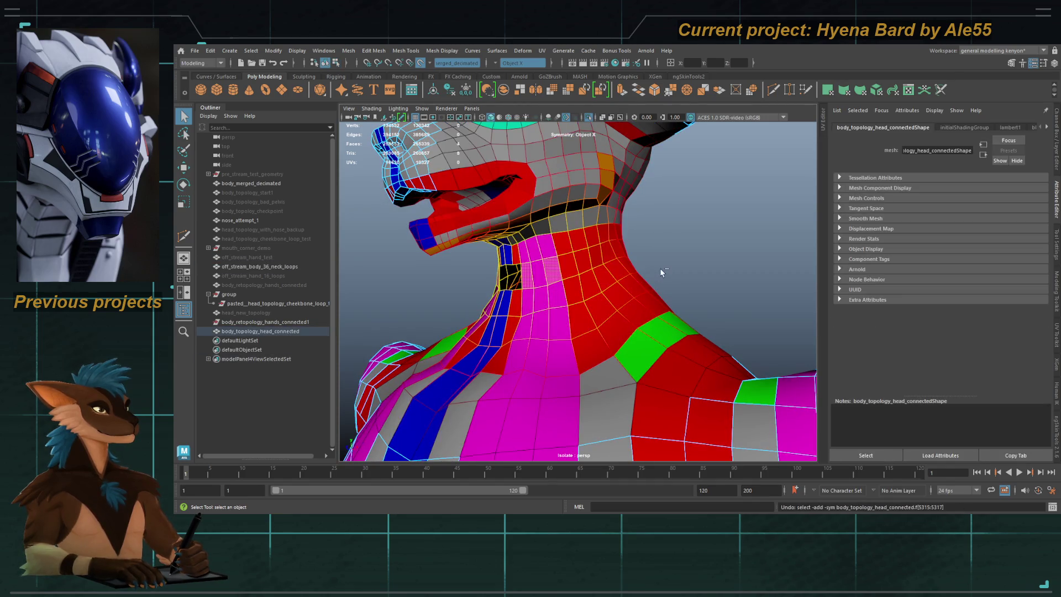
pyautogui.press('F8')
pyautogui.press('f')
pyautogui.moveTo(635, 276)
pyautogui.keyDown('alt'); pyautogui.mouseDown()
pyautogui.moveTo(660, 296)
pyautogui.moveTo(619, 276)
pyautogui.moveTo(594, 243)
pyautogui.mouseUp(); pyautogui.keyUp('alt')
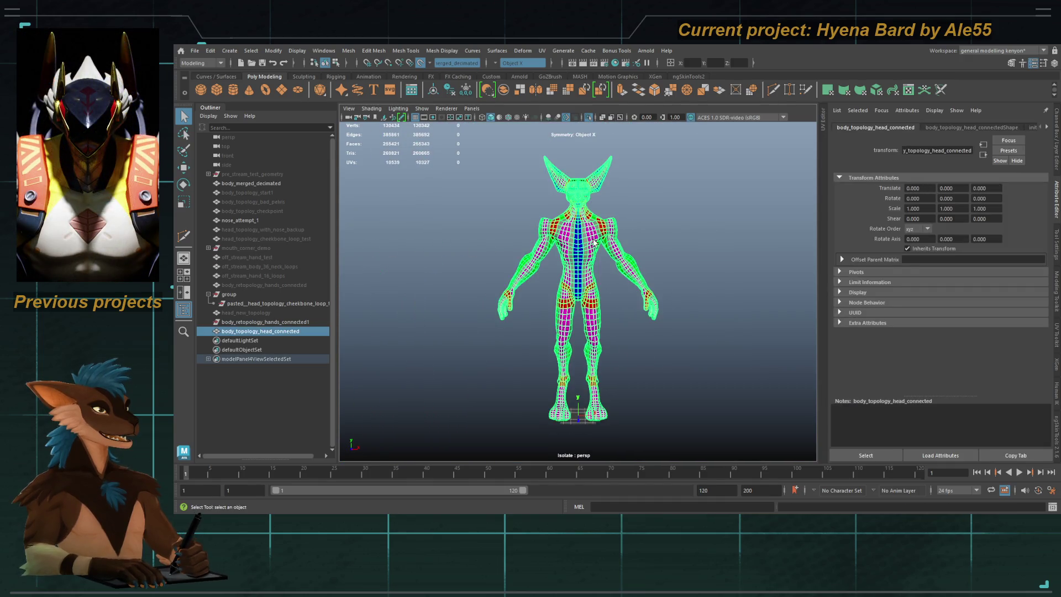
# Step: Select body_topology_head_connected, frame it and inspect the legs and torso
pyautogui.scroll(5, 635, 158)
pyautogui.click(691, 241)
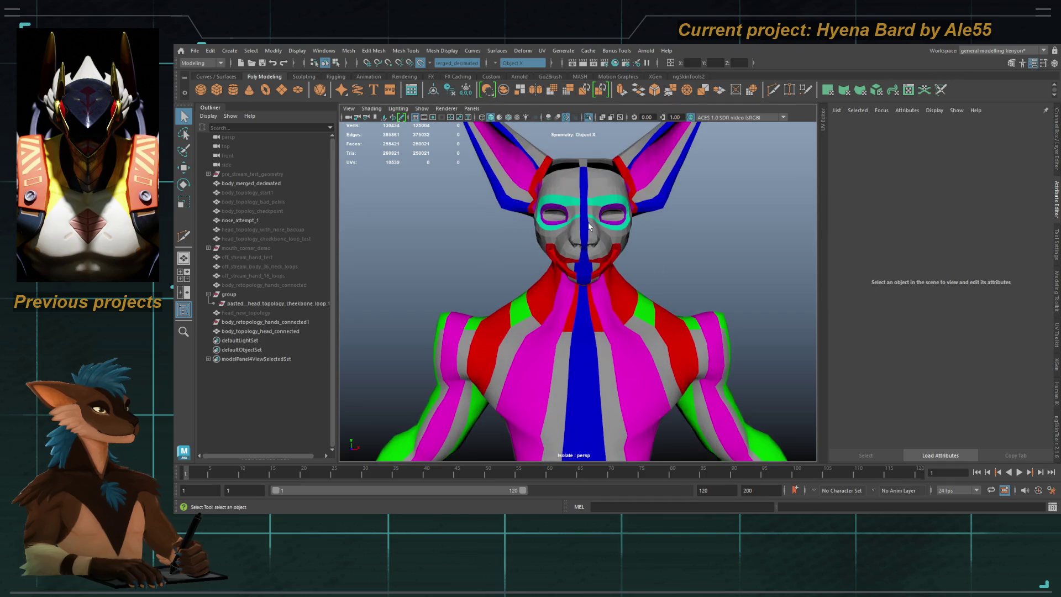
pyautogui.click(591, 230)
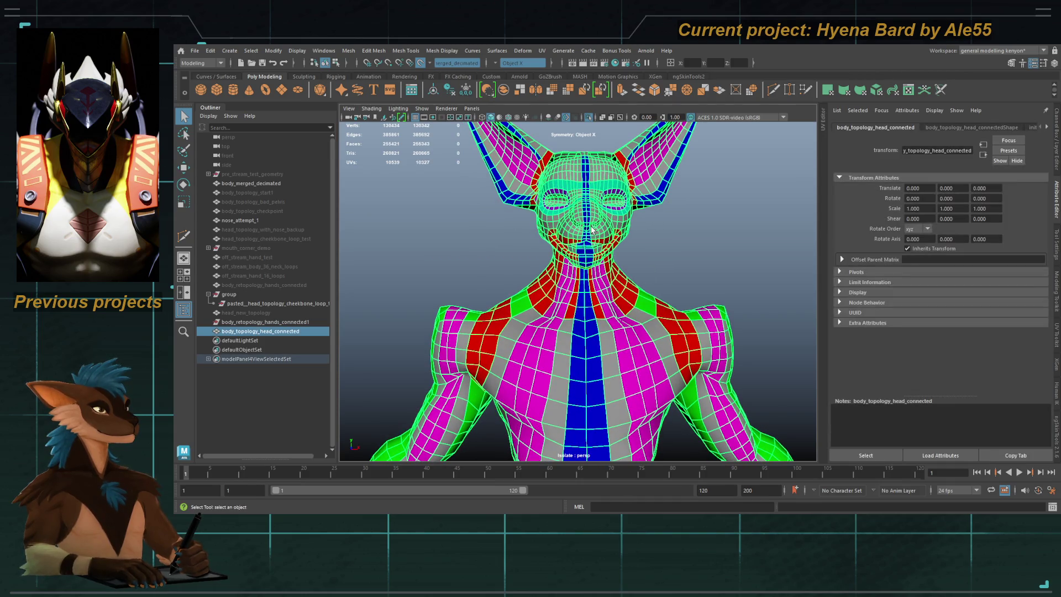
pyautogui.click(712, 252)
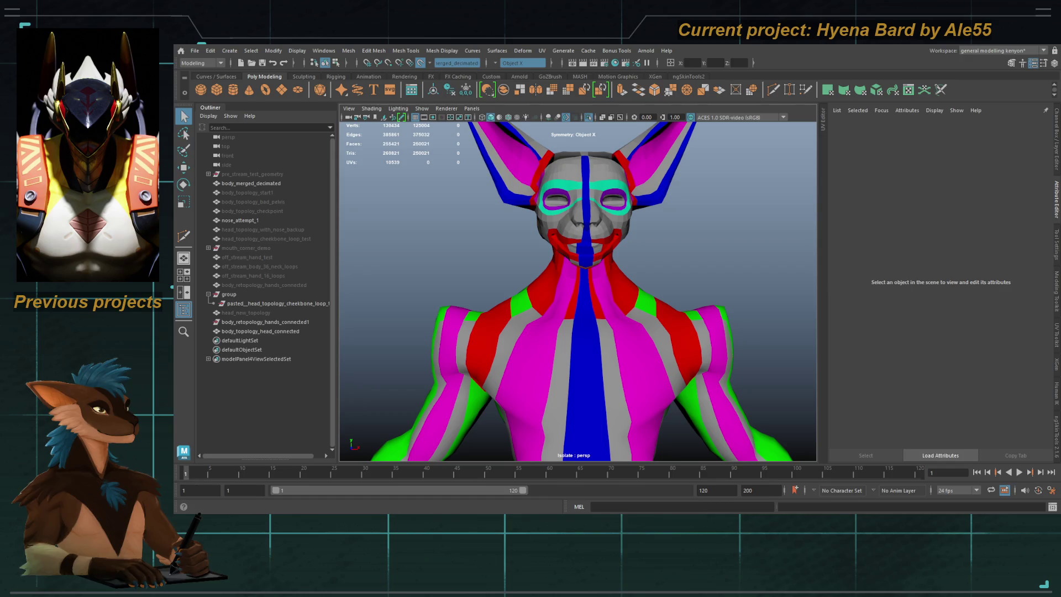
pyautogui.click(260, 331)
pyautogui.press('f')
pyautogui.scroll(5, 564, 252)
pyautogui.moveTo(565, 252)
pyautogui.keyDown('alt'); pyautogui.mouseDown(button='middle')
pyautogui.moveTo(575, 110)
pyautogui.moveTo(602, 354)
pyautogui.mouseUp(button='middle'); pyautogui.keyUp('alt')
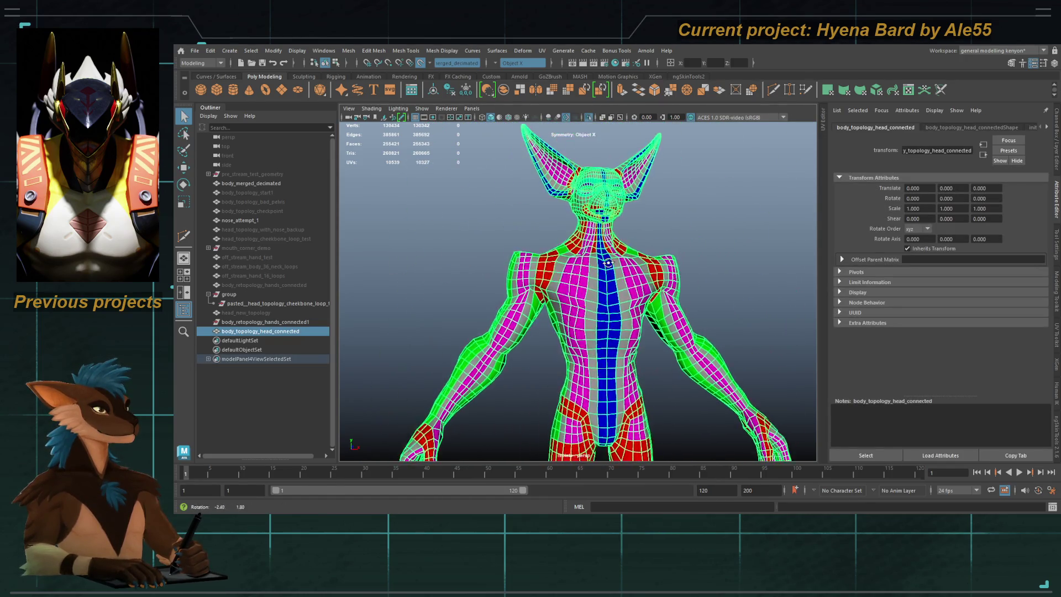
pyautogui.scroll(3, 628, 310)
pyautogui.click(628, 310)
pyautogui.click(606, 313)
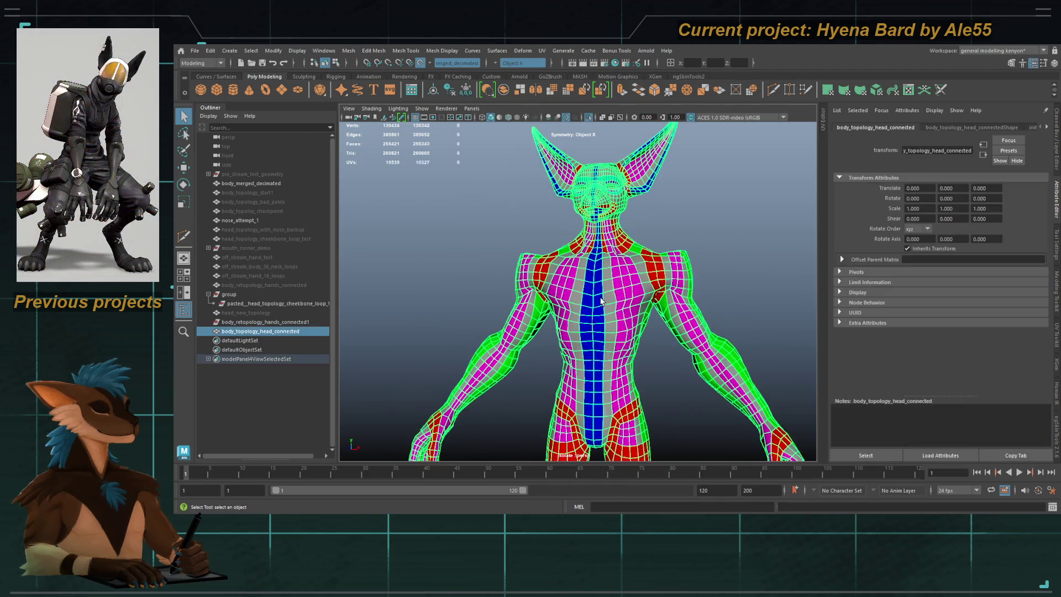
pyautogui.scroll(-2, 604, 313)
pyautogui.keyDown('alt'); pyautogui.moveTo(604, 313); pyautogui.dragTo(604, 166, button='middle'); pyautogui.keyUp('alt')
pyautogui.scroll(3, 604, 304)
# Step: In face mode, select the face loop running down the body from a shin face
pyautogui.press('F11')
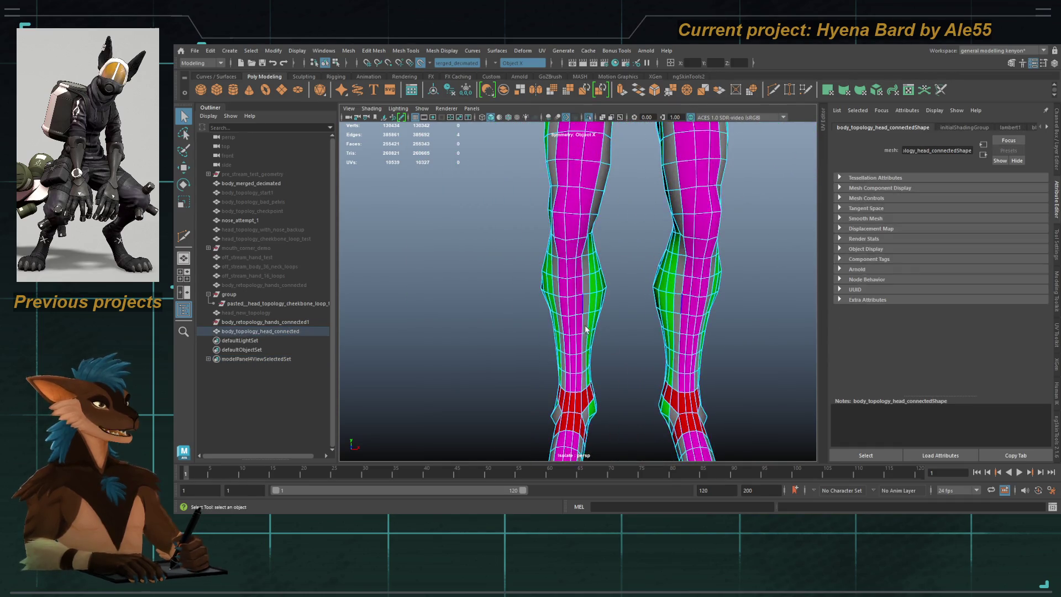
pyautogui.scroll(2, 597, 326)
pyautogui.click(591, 326)
pyautogui.doubleClick(591, 326)
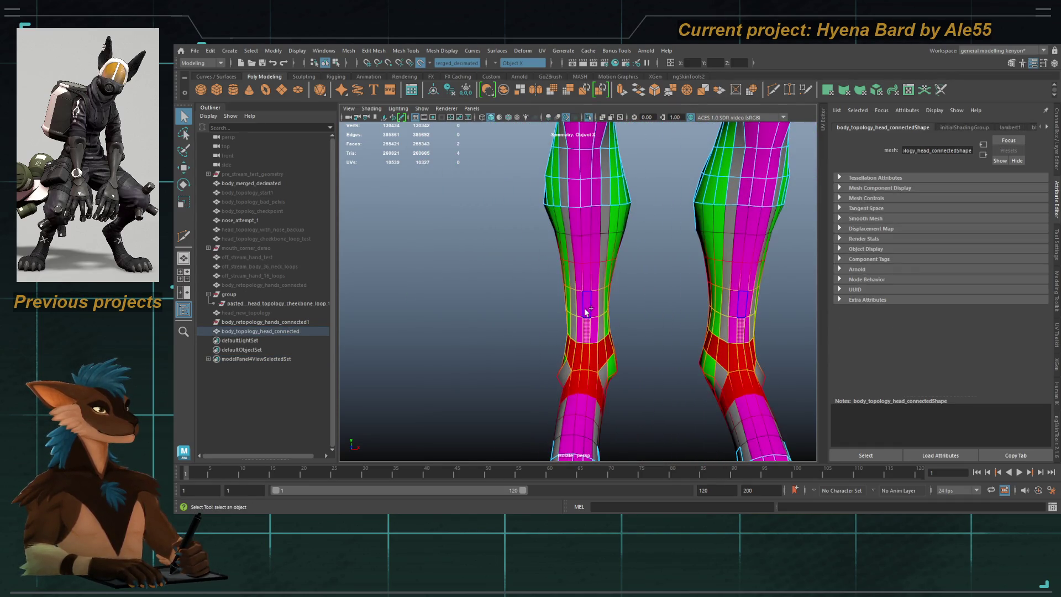
pyautogui.scroll(-5, 608, 325)
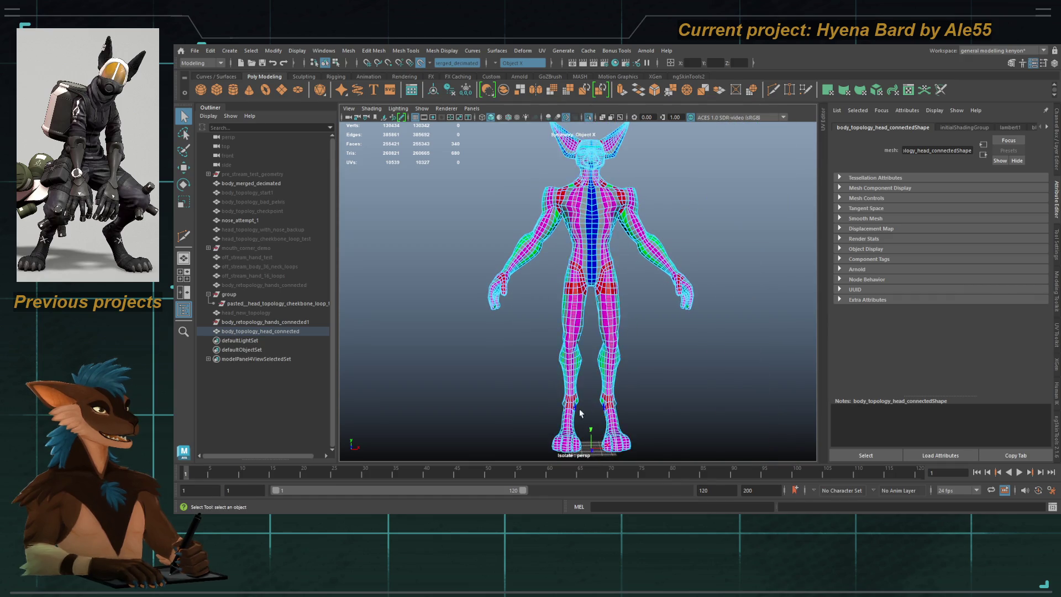
pyautogui.scroll(5, 569, 426)
pyautogui.keyDown('alt'); pyautogui.moveTo(692, 171); pyautogui.dragTo(599, 304, button='middle'); pyautogui.keyUp('alt')
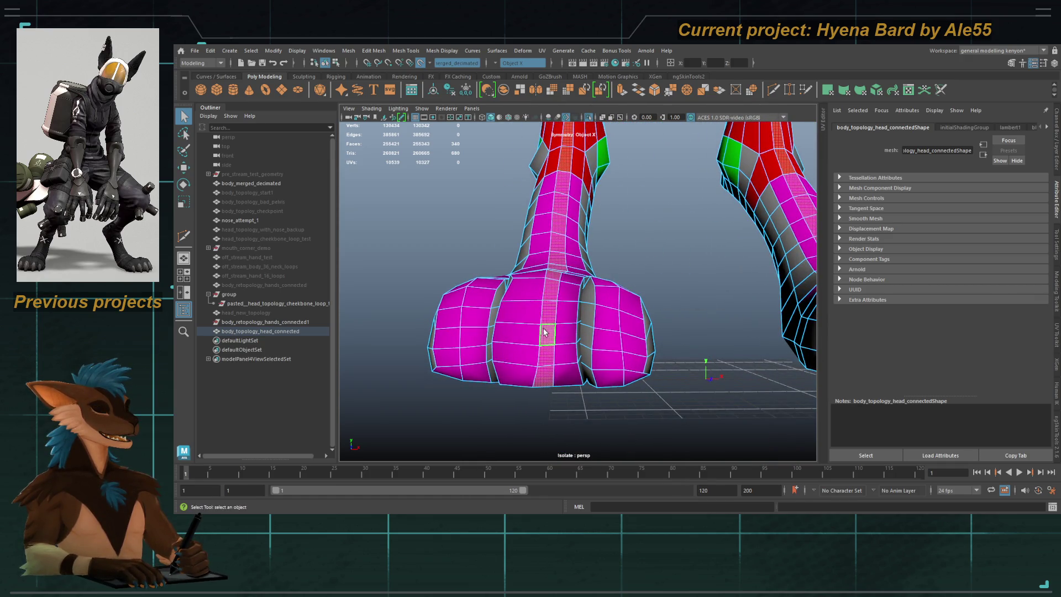
pyautogui.moveTo(545, 328)
pyautogui.keyDown('alt'); pyautogui.mouseDown()
pyautogui.moveTo(552, 348)
pyautogui.moveTo(534, 341)
pyautogui.moveTo(574, 310)
pyautogui.mouseUp(); pyautogui.keyUp('alt')
pyautogui.scroll(-5, 574, 309)
pyautogui.scroll(3, 624, 247)
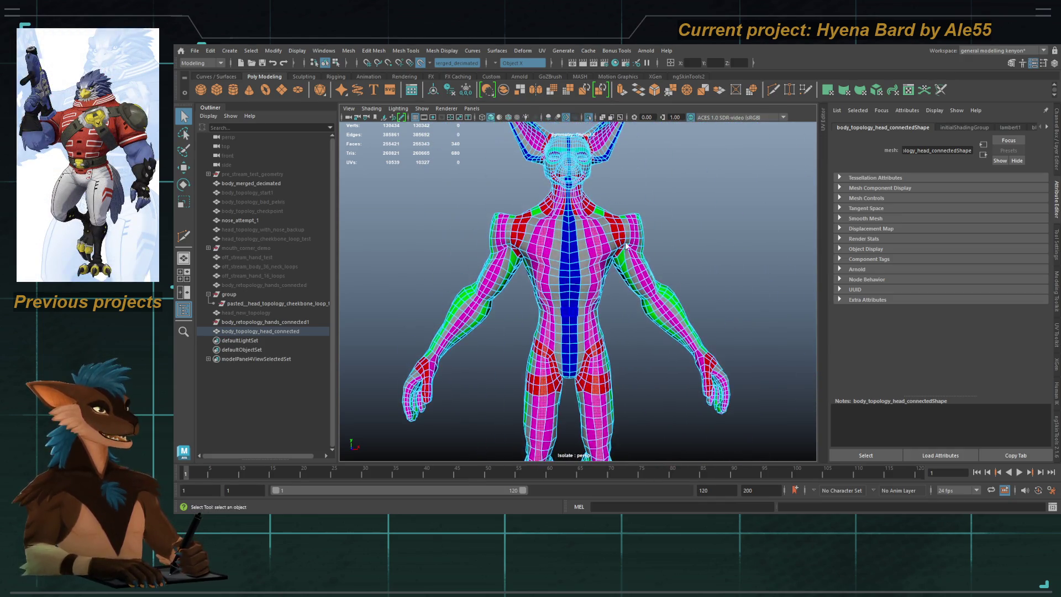
# Step: Reselect the whole body mesh in object mode and inspect the head from several angles
pyautogui.click(625, 246)
pyautogui.scroll(3, 601, 169)
pyautogui.moveTo(679, 283)
pyautogui.keyDown('alt'); pyautogui.mouseDown()
pyautogui.moveTo(762, 318)
pyautogui.moveTo(652, 316)
pyautogui.mouseUp(); pyautogui.keyUp('alt')
pyautogui.scroll(3, 763, 319)
pyautogui.scroll(3, 651, 316)
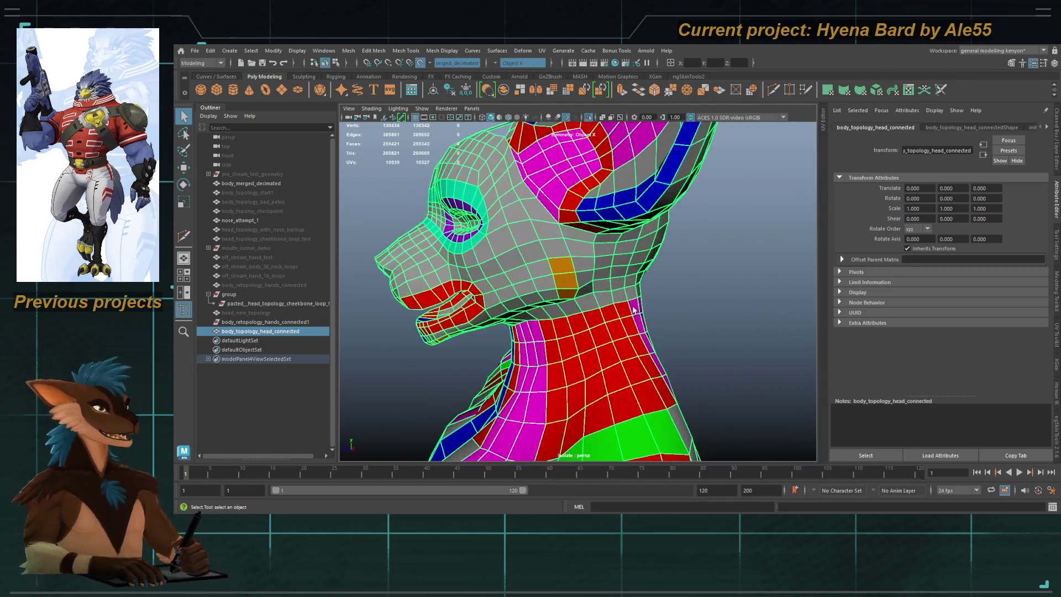
pyautogui.press('F11')
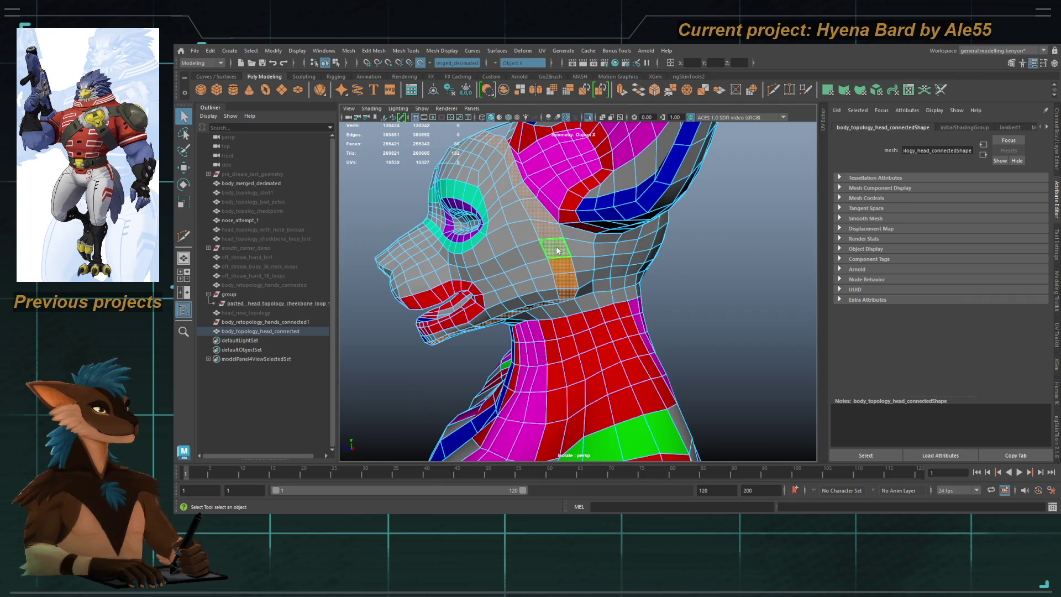
pyautogui.press('F8')
pyautogui.moveTo(608, 288)
pyautogui.keyDown('alt'); pyautogui.mouseDown()
pyautogui.moveTo(658, 293)
pyautogui.moveTo(575, 293)
pyautogui.moveTo(691, 284)
pyautogui.moveTo(685, 260)
pyautogui.moveTo(682, 269)
pyautogui.moveTo(600, 188)
pyautogui.moveTo(571, 218)
pyautogui.moveTo(580, 265)
pyautogui.mouseUp(); pyautogui.keyUp('alt')
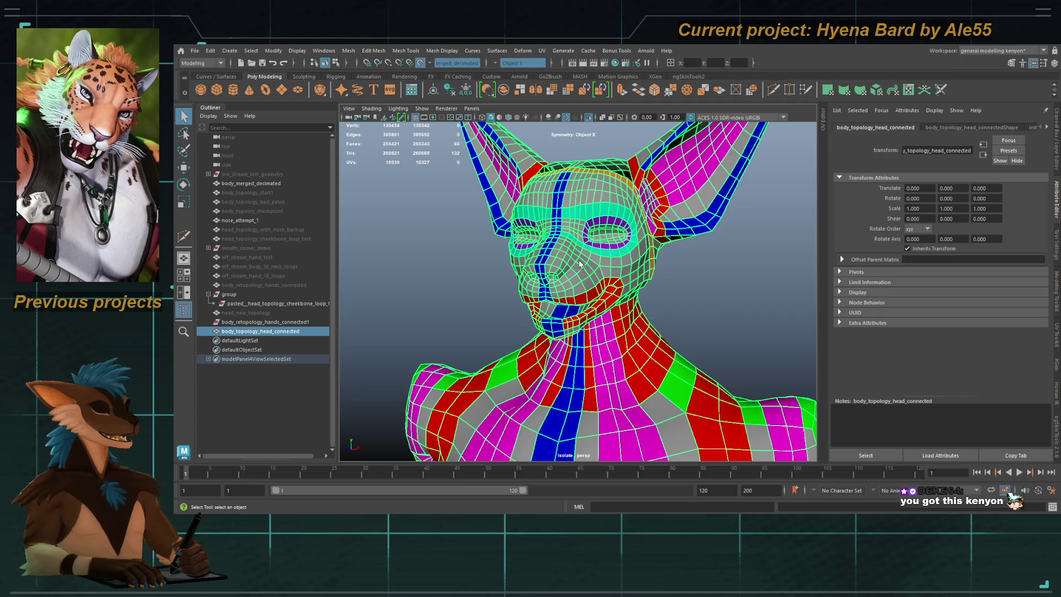
pyautogui.keyDown('alt'); pyautogui.moveTo(580, 264); pyautogui.dragTo(598, 230); pyautogui.keyUp('alt')
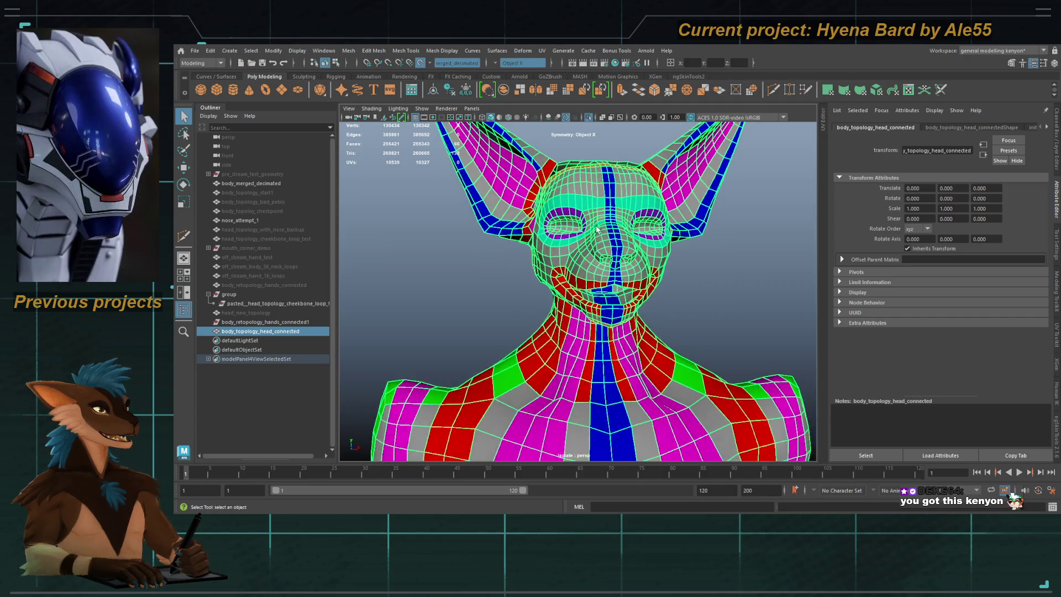
pyautogui.keyDown('alt'); pyautogui.moveTo(599, 229); pyautogui.dragTo(605, 281, button='right'); pyautogui.keyUp('alt')
pyautogui.moveTo(605, 281)
pyautogui.keyDown('alt'); pyautogui.mouseDown()
pyautogui.moveTo(607, 296)
pyautogui.moveTo(609, 284)
pyautogui.moveTo(429, 272)
pyautogui.moveTo(575, 285)
pyautogui.moveTo(653, 247)
pyautogui.moveTo(539, 166)
pyautogui.mouseUp(); pyautogui.keyUp('alt')
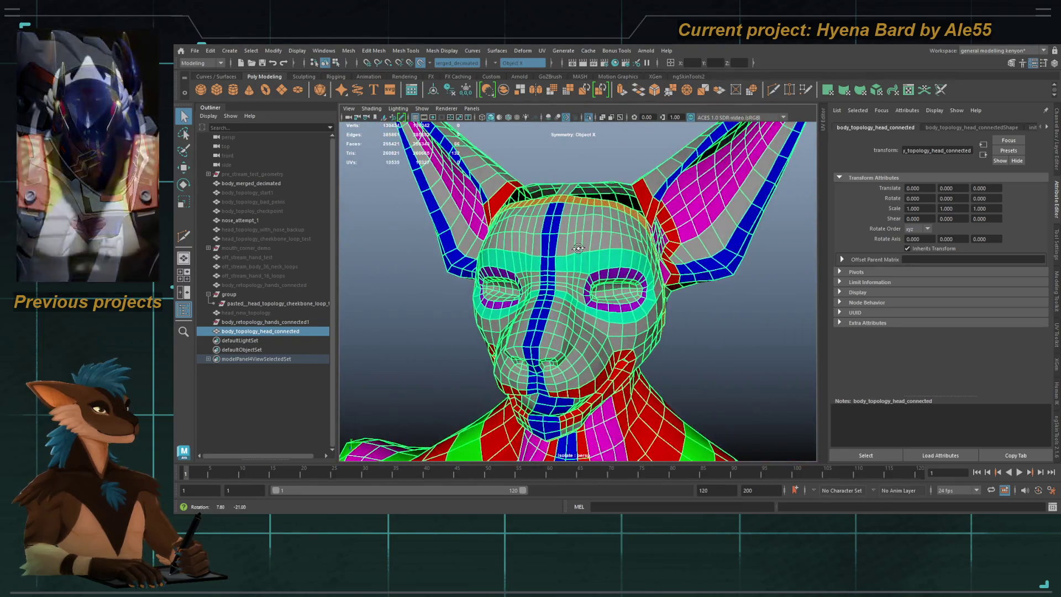
# Step: End Isolate Select to show the whole scene and start Quad Draw over the sculpt
pyautogui.click(588, 120)
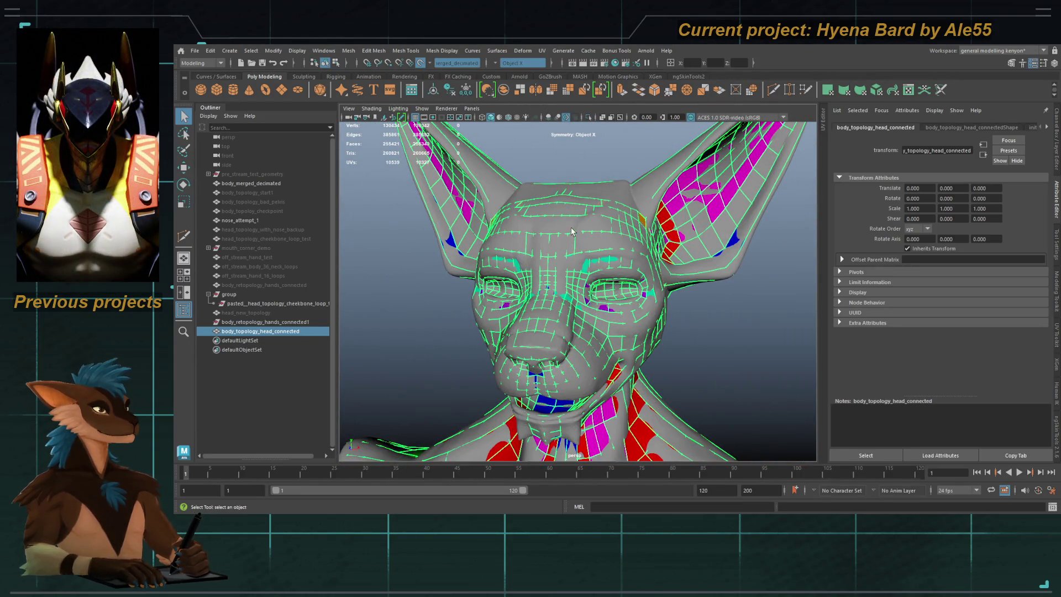
pyautogui.press('y')
pyautogui.moveTo(553, 210)
pyautogui.keyDown('alt'); pyautogui.mouseDown()
pyautogui.moveTo(575, 219)
pyautogui.moveTo(569, 248)
pyautogui.moveTo(603, 319)
pyautogui.mouseUp(); pyautogui.keyUp('alt')
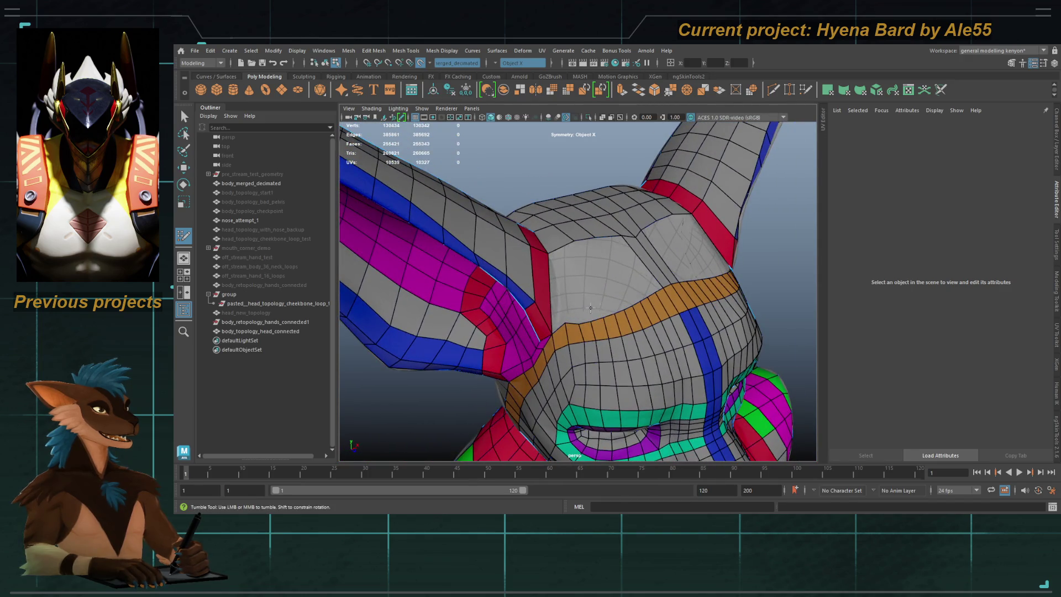
# Step: Delete three mirrored pairs of faces and a stray edge at the back of the skull
pyautogui.keyDown('alt'); pyautogui.moveTo(565, 278); pyautogui.dragTo(577, 257); pyautogui.keyUp('alt')
pyautogui.keyDown('ctrl'); pyautogui.keyDown('shift'); pyautogui.click(580, 253); pyautogui.keyUp('shift'); pyautogui.keyUp('ctrl')
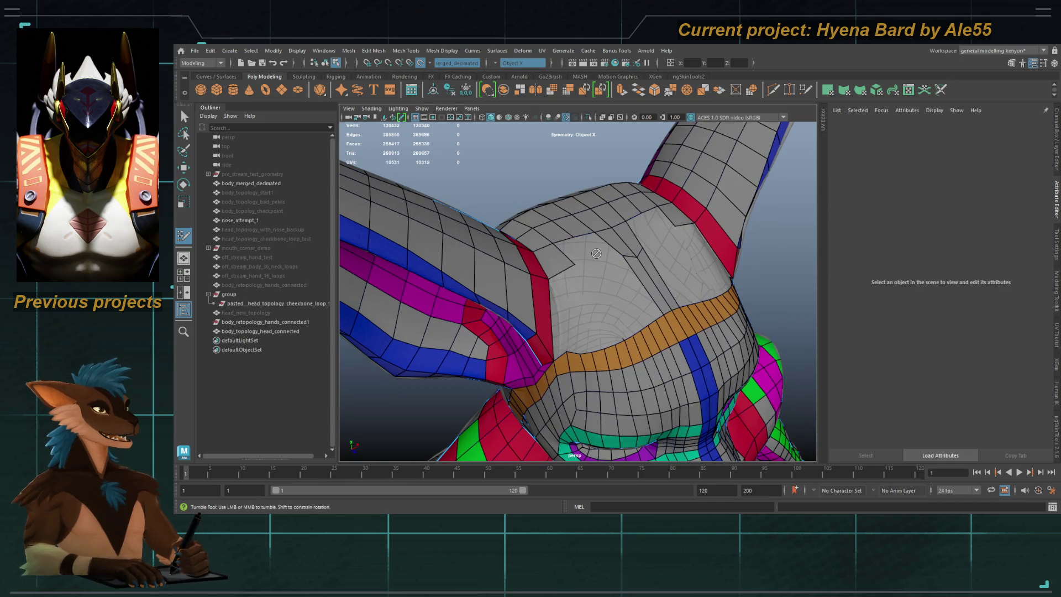
pyautogui.keyDown('ctrl'); pyautogui.keyDown('shift'); pyautogui.click(562, 267); pyautogui.keyUp('shift'); pyautogui.keyUp('ctrl')
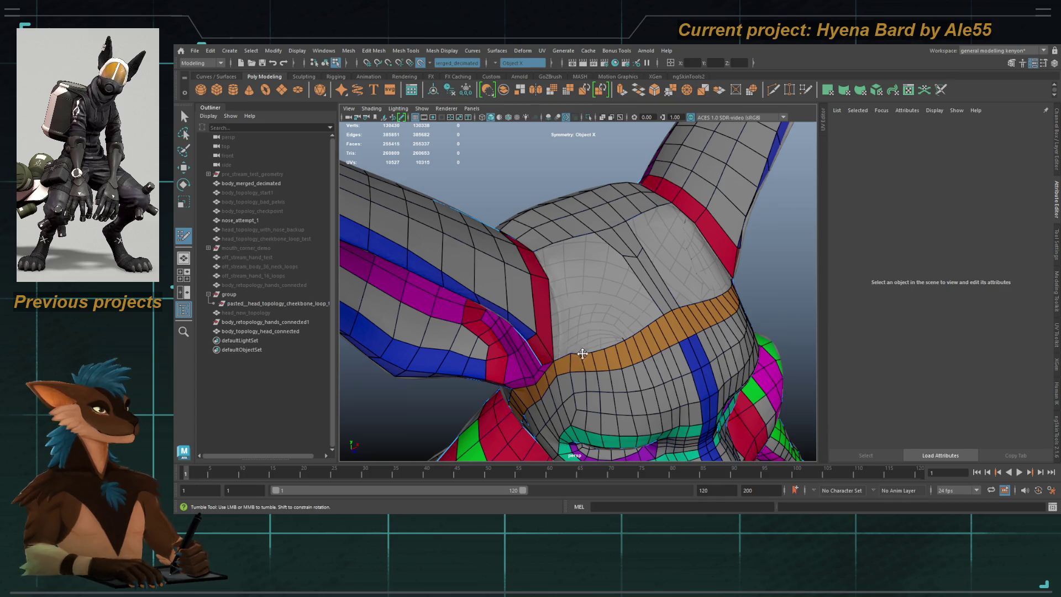
pyautogui.keyDown('alt'); pyautogui.moveTo(593, 352); pyautogui.dragTo(568, 282); pyautogui.keyUp('alt')
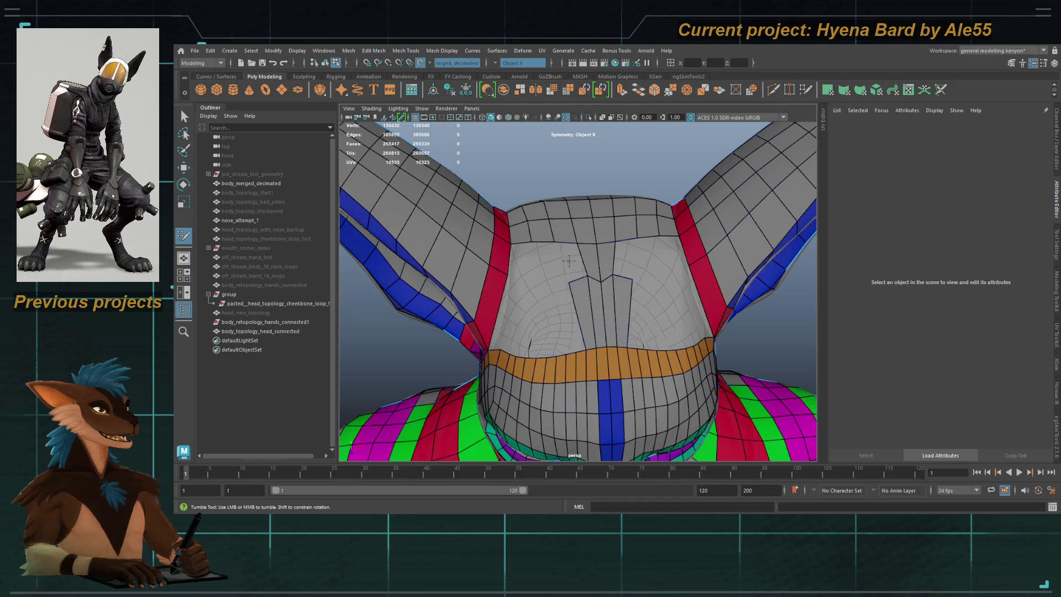
pyautogui.moveTo(554, 275)
pyautogui.keyDown('alt'); pyautogui.mouseDown()
pyautogui.moveTo(584, 220)
pyautogui.moveTo(554, 237)
pyautogui.mouseUp(); pyautogui.keyUp('alt')
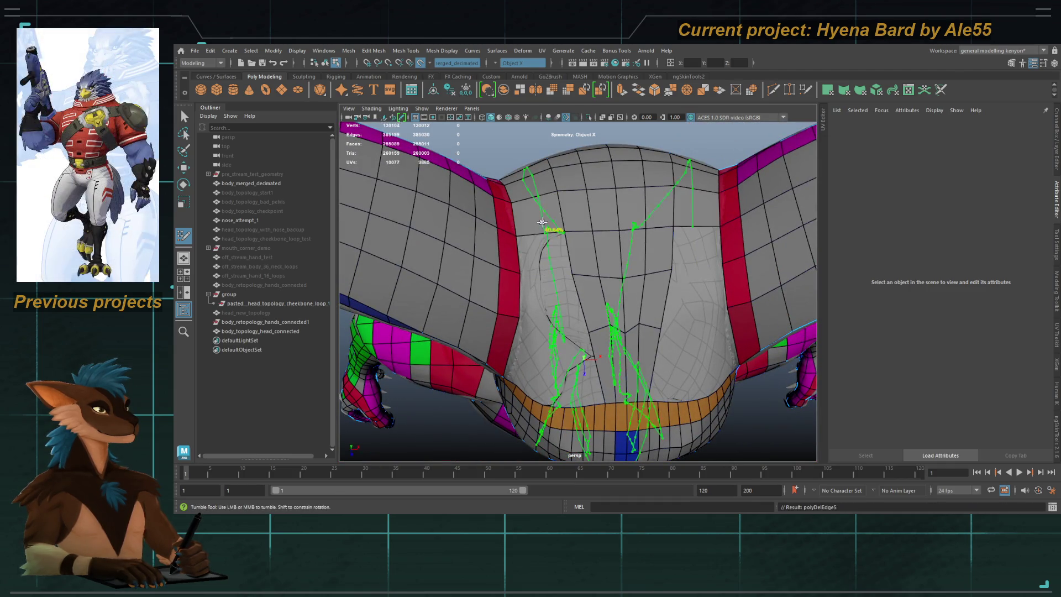
pyautogui.keyDown('ctrl'); pyautogui.keyDown('shift'); pyautogui.click(547, 225); pyautogui.keyUp('shift'); pyautogui.keyUp('ctrl')
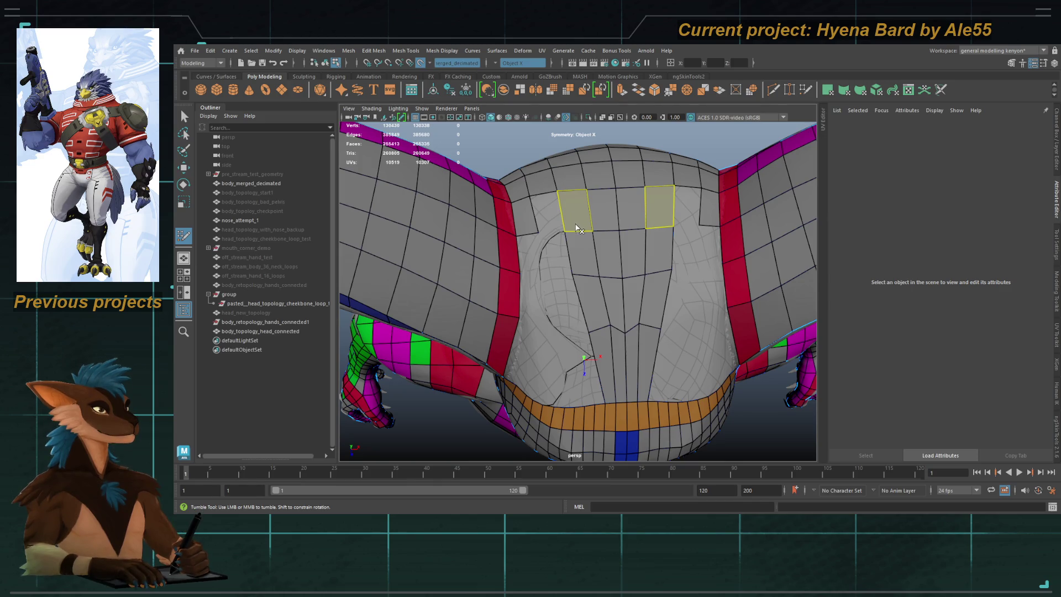
pyautogui.keyDown('alt'); pyautogui.moveTo(560, 242); pyautogui.dragTo(537, 248); pyautogui.keyUp('alt')
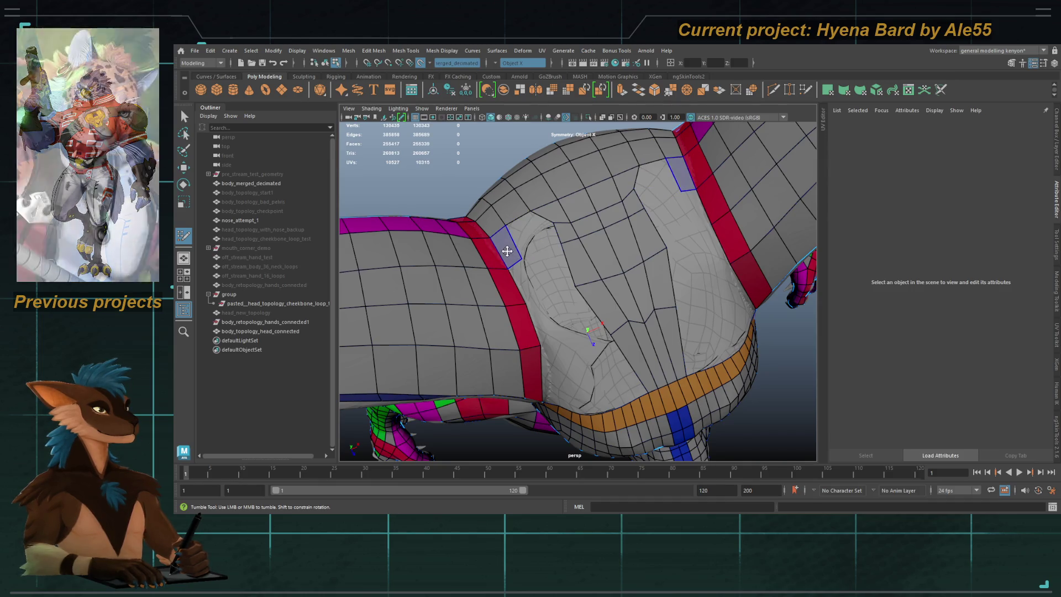
pyautogui.keyDown('ctrl'); pyautogui.keyDown('shift'); pyautogui.click(515, 249); pyautogui.keyUp('shift'); pyautogui.keyUp('ctrl')
# Step: Place new vertices on the crown and fill quads along the previewed edges
pyautogui.moveTo(515, 250)
pyautogui.keyDown('alt'); pyautogui.mouseDown()
pyautogui.moveTo(560, 312)
pyautogui.moveTo(592, 303)
pyautogui.moveTo(575, 284)
pyautogui.mouseUp(); pyautogui.keyUp('alt')
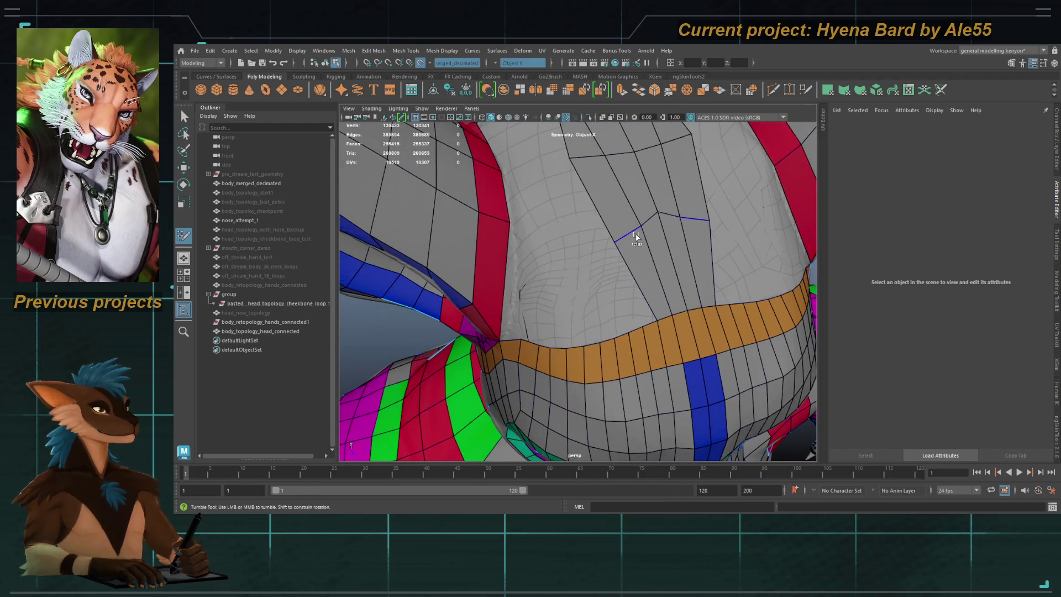
pyautogui.keyDown('shift'); pyautogui.click(633, 241); pyautogui.keyUp('shift')
pyautogui.moveTo(657, 214)
pyautogui.keyDown('alt'); pyautogui.mouseDown()
pyautogui.moveTo(626, 307)
pyautogui.moveTo(611, 296)
pyautogui.moveTo(616, 272)
pyautogui.moveTo(607, 276)
pyautogui.moveTo(600, 245)
pyautogui.moveTo(604, 293)
pyautogui.mouseUp(); pyautogui.keyUp('alt')
pyautogui.click(595, 232)
pyautogui.keyDown('shift'); pyautogui.click(609, 261); pyautogui.keyUp('shift')
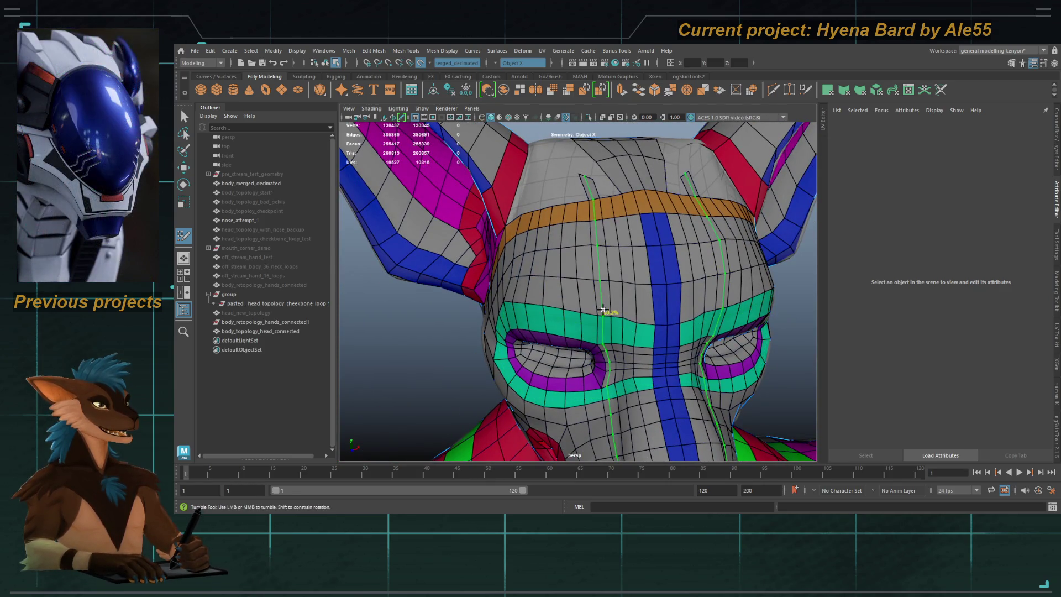
pyautogui.keyDown('alt'); pyautogui.moveTo(586, 228); pyautogui.dragTo(607, 236); pyautogui.keyUp('alt')
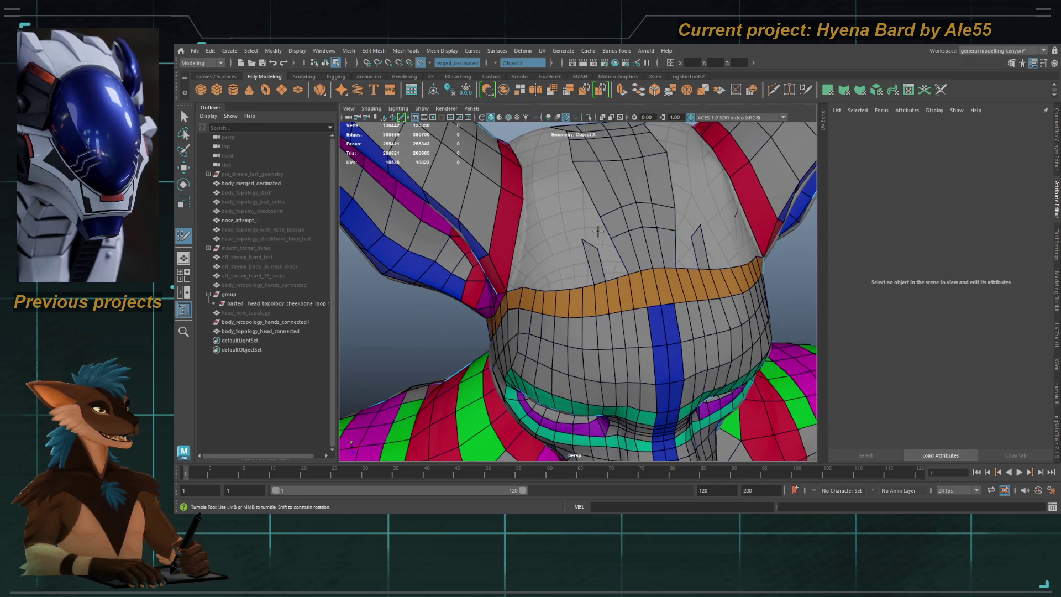
pyautogui.keyDown('shift'); pyautogui.click(593, 230); pyautogui.keyUp('shift')
pyautogui.scroll(3, 593, 229)
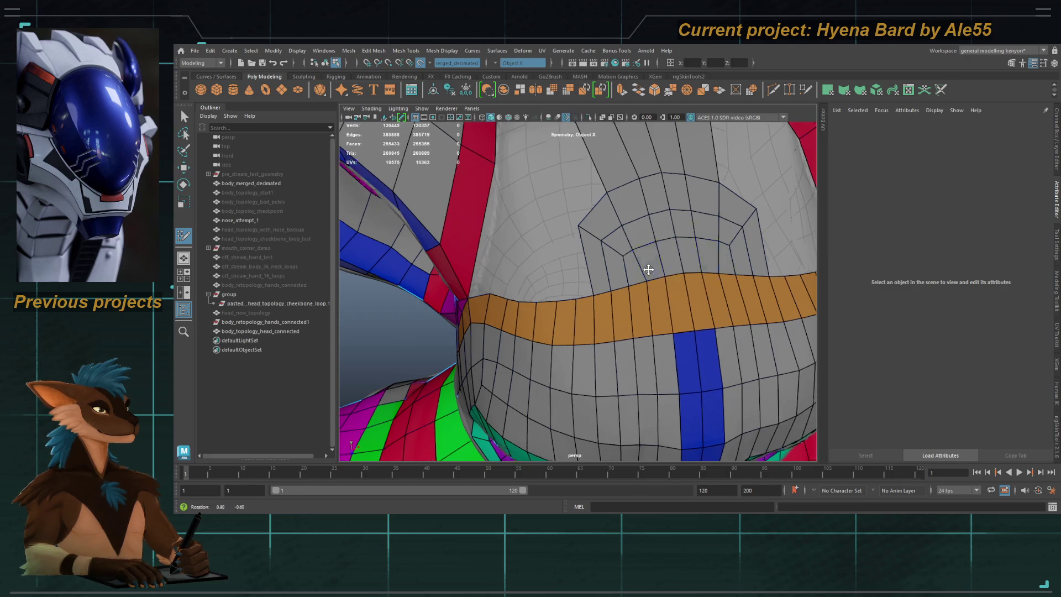
pyautogui.scroll(-5, 635, 236)
pyautogui.moveTo(615, 209)
pyautogui.keyDown('alt'); pyautogui.mouseDown()
pyautogui.moveTo(594, 213)
pyautogui.moveTo(607, 226)
pyautogui.moveTo(595, 233)
pyautogui.mouseUp(); pyautogui.keyUp('alt')
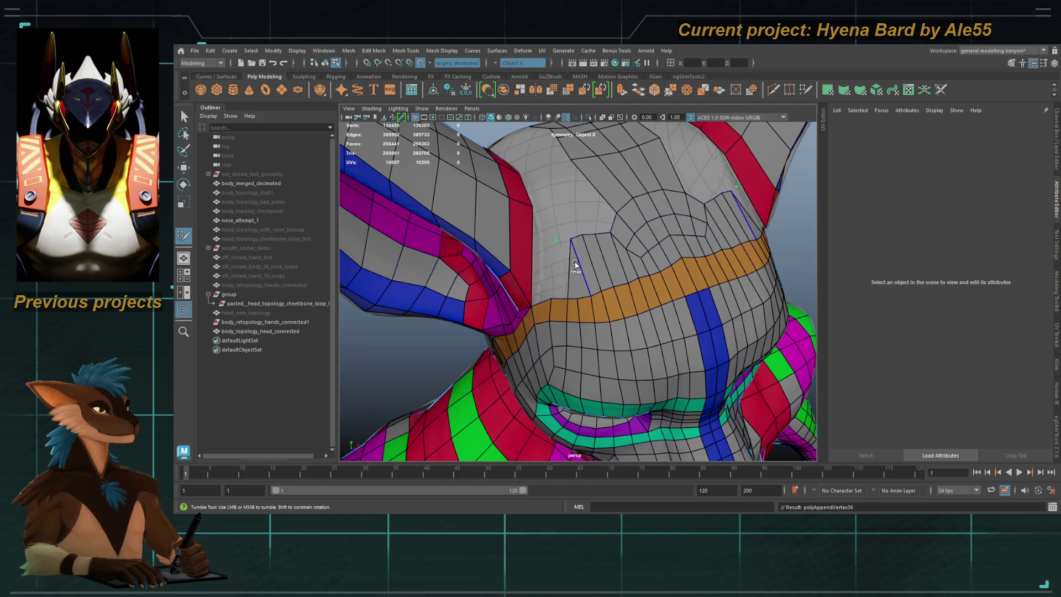
pyautogui.keyDown('ctrl'); pyautogui.click(573, 260); pyautogui.keyUp('ctrl')
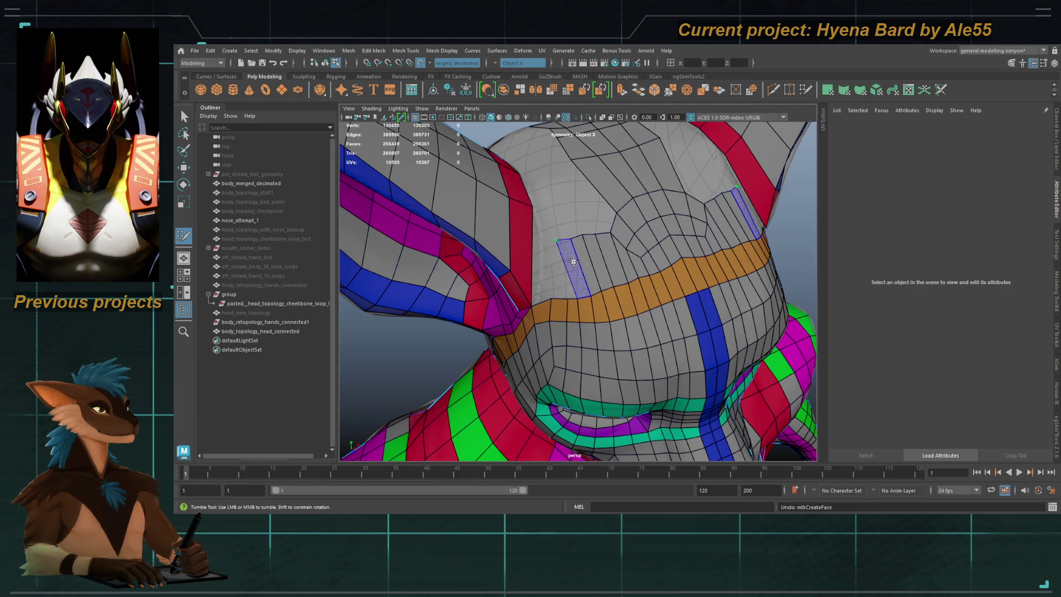
pyautogui.keyDown('alt'); pyautogui.moveTo(560, 297); pyautogui.dragTo(575, 243); pyautogui.keyUp('alt')
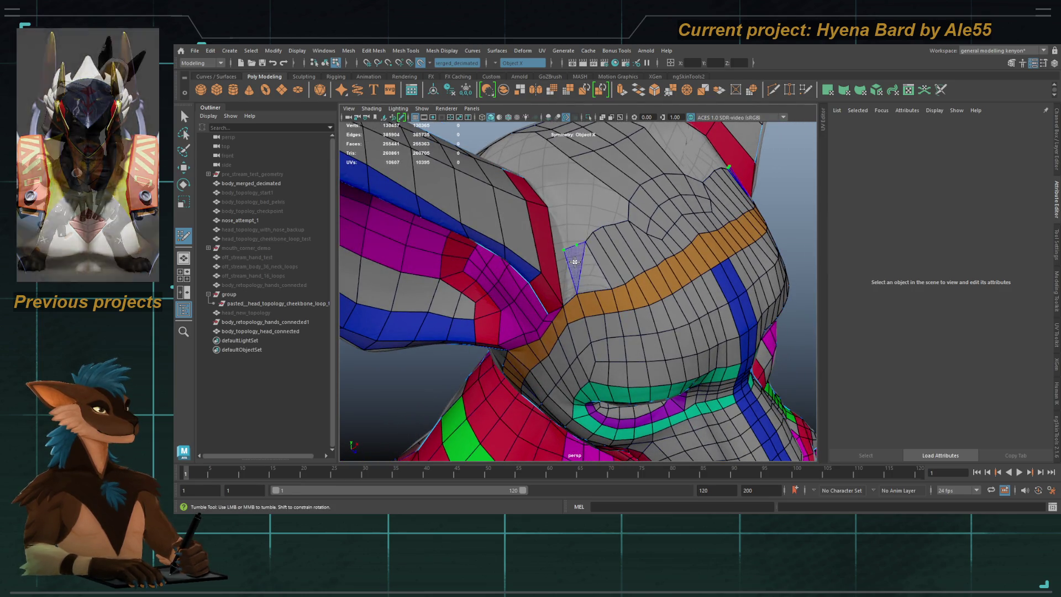
pyautogui.keyDown('alt'); pyautogui.moveTo(573, 272); pyautogui.dragTo(564, 279); pyautogui.keyUp('alt')
pyautogui.keyDown('alt'); pyautogui.moveTo(563, 279); pyautogui.dragTo(558, 276, button='right'); pyautogui.keyUp('alt')
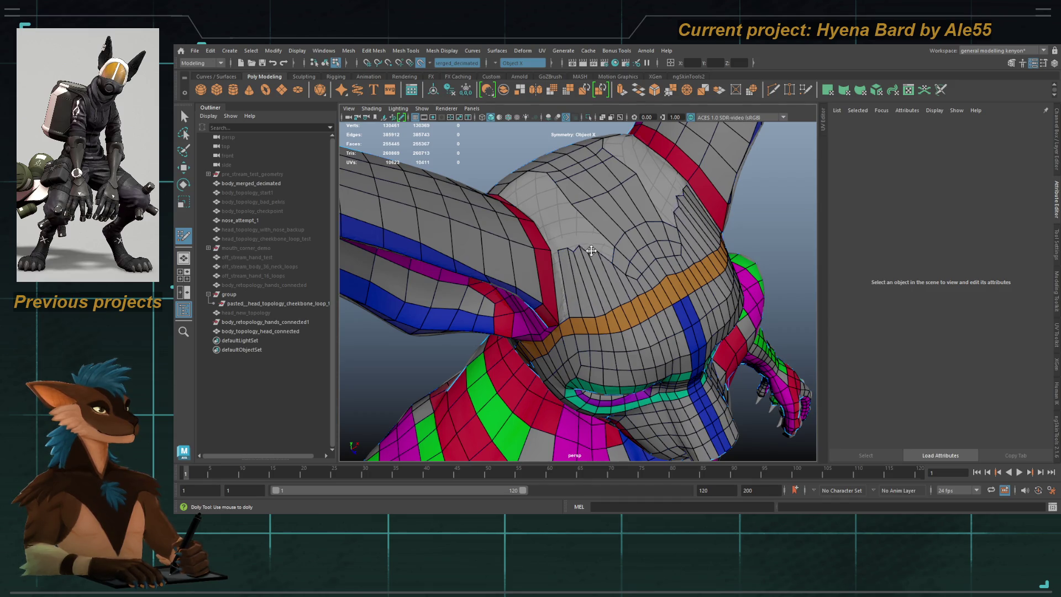
pyautogui.keyDown('alt'); pyautogui.moveTo(606, 247); pyautogui.dragTo(598, 279, button='right'); pyautogui.keyUp('alt')
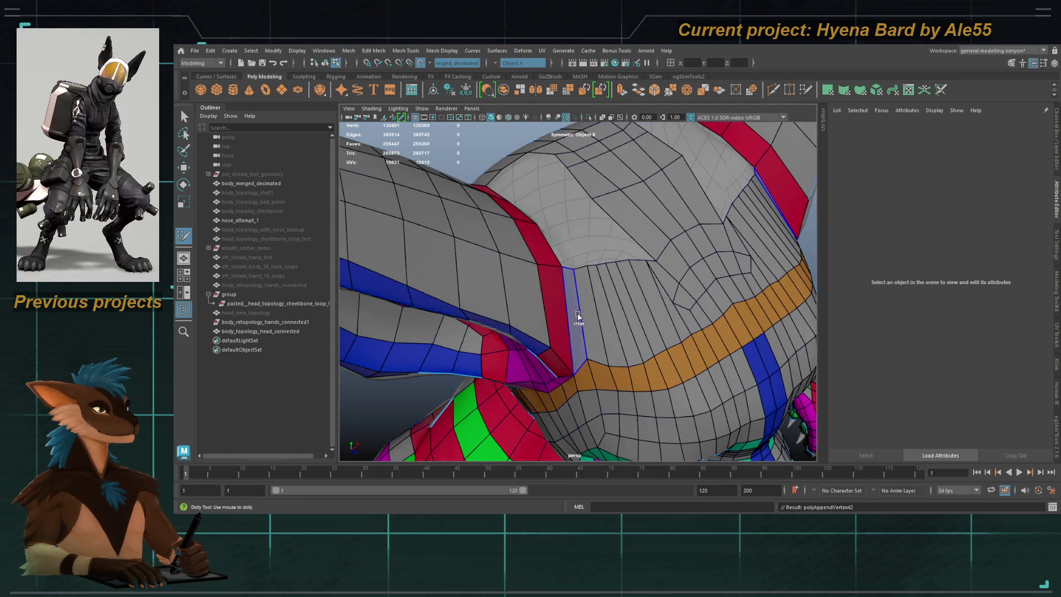
pyautogui.moveTo(587, 358)
pyautogui.keyDown('alt'); pyautogui.mouseDown()
pyautogui.moveTo(578, 237)
pyautogui.moveTo(625, 277)
pyautogui.moveTo(620, 265)
pyautogui.moveTo(613, 286)
pyautogui.mouseUp(); pyautogui.keyUp('alt')
pyautogui.moveTo(613, 286)
pyautogui.keyDown('alt'); pyautogui.mouseDown(button='right')
pyautogui.moveTo(650, 304)
pyautogui.moveTo(575, 310)
pyautogui.mouseUp(button='right'); pyautogui.keyUp('alt')
pyautogui.moveTo(575, 309)
pyautogui.keyDown('alt'); pyautogui.mouseDown()
pyautogui.moveTo(634, 276)
pyautogui.moveTo(620, 235)
pyautogui.moveTo(582, 240)
pyautogui.moveTo(597, 244)
pyautogui.moveTo(569, 280)
pyautogui.mouseUp(); pyautogui.keyUp('alt')
pyautogui.scroll(3, 607, 243)
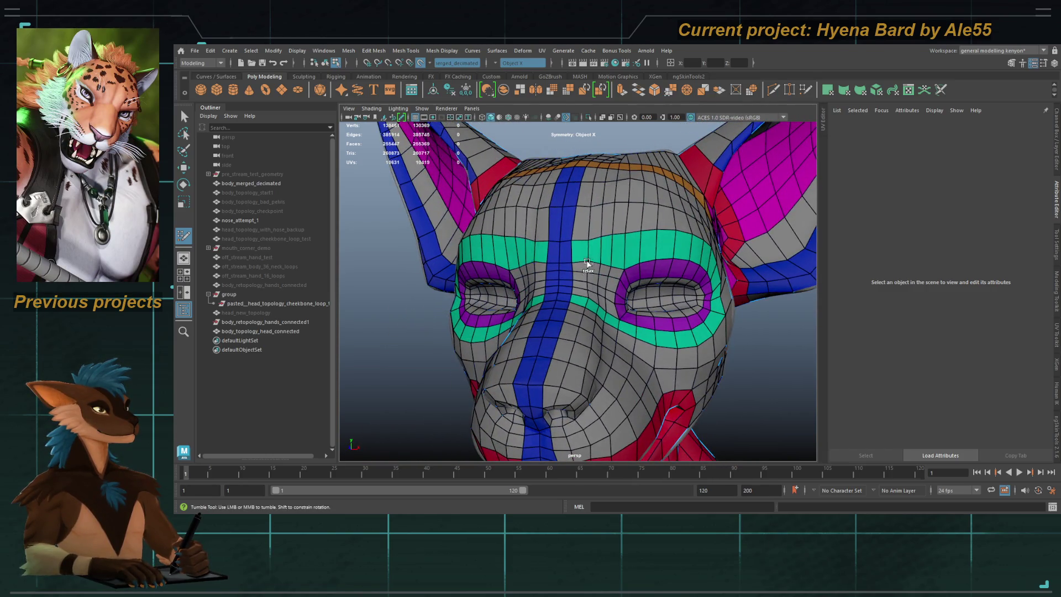
pyautogui.moveTo(656, 249)
pyautogui.keyDown('alt'); pyautogui.mouseDown()
pyautogui.moveTo(620, 267)
pyautogui.moveTo(591, 345)
pyautogui.mouseUp(); pyautogui.keyUp('alt')
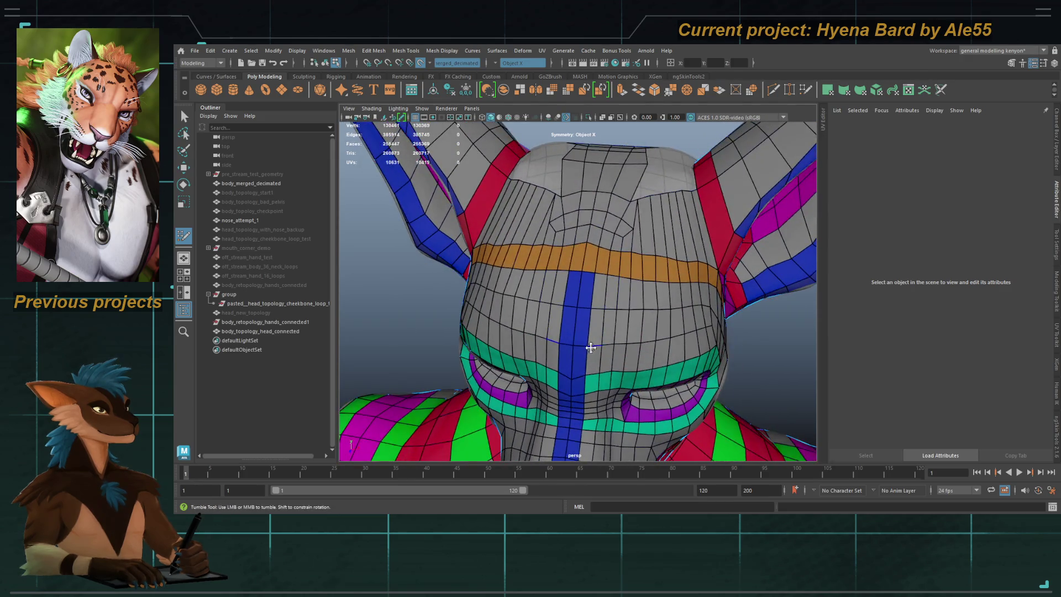
pyautogui.keyDown('alt'); pyautogui.moveTo(601, 238); pyautogui.dragTo(618, 278); pyautogui.keyUp('alt')
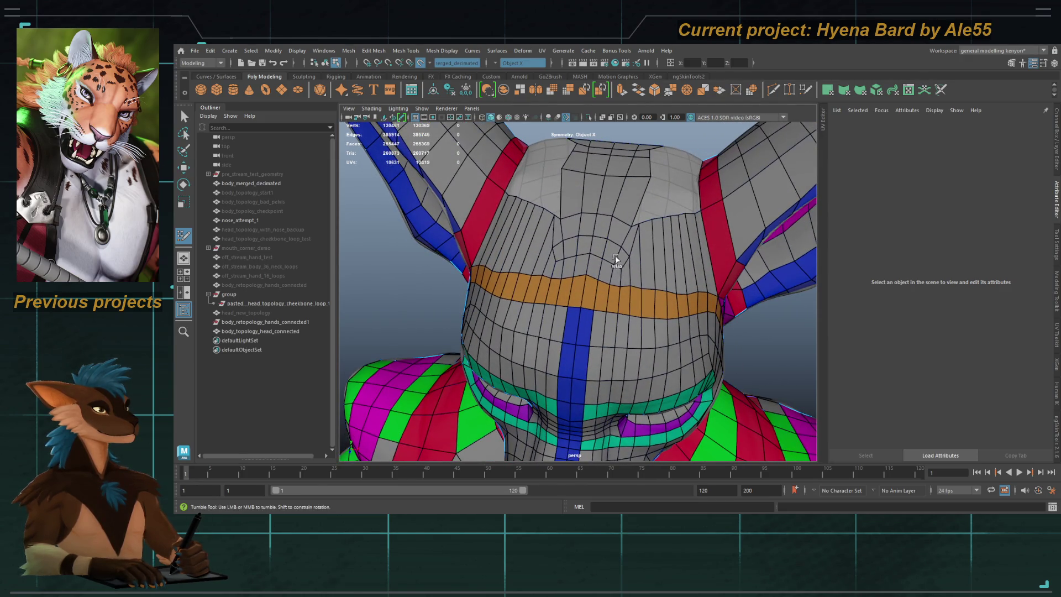
pyautogui.moveTo(636, 253)
pyautogui.keyDown('alt'); pyautogui.mouseDown()
pyautogui.moveTo(575, 263)
pyautogui.moveTo(547, 235)
pyautogui.mouseUp(); pyautogui.keyUp('alt')
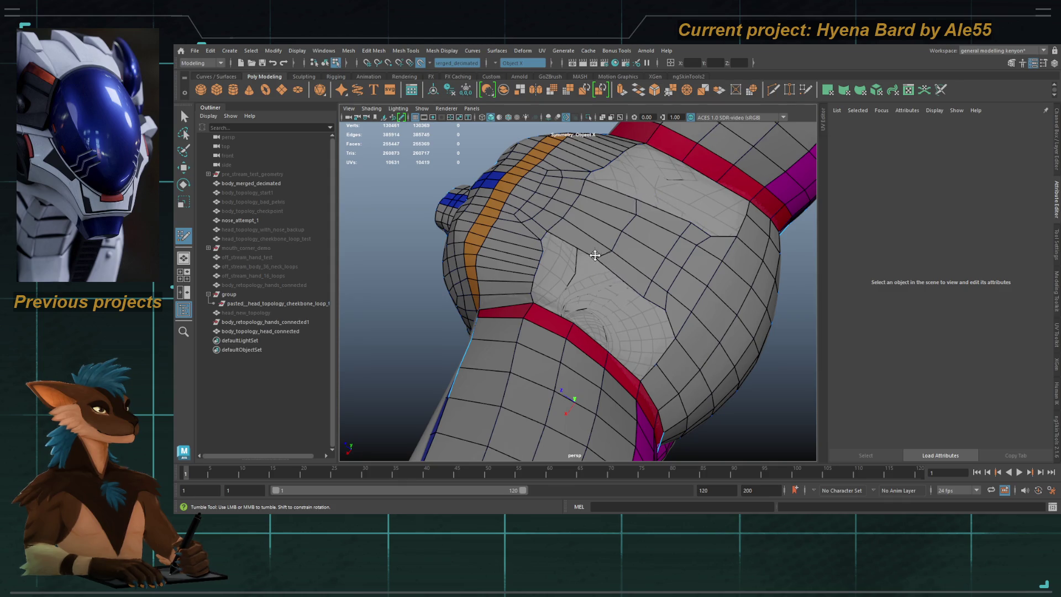
# Step: Commit the new cuts under the head and delete the unwanted edge and stray vertex
pyautogui.keyDown('alt'); pyautogui.moveTo(596, 256); pyautogui.dragTo(567, 264, button='right'); pyautogui.keyUp('alt')
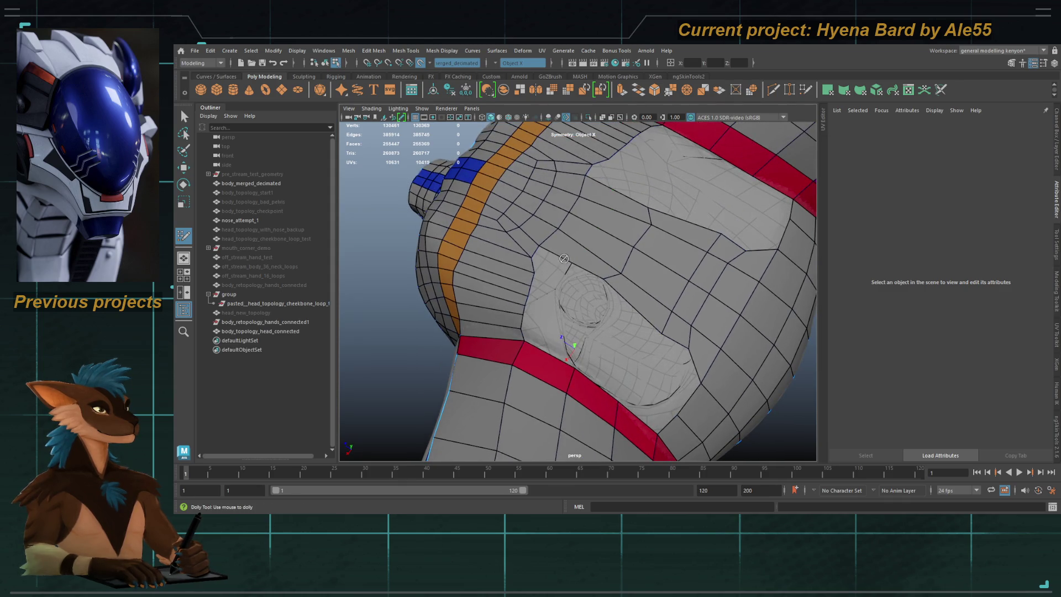
pyautogui.click(569, 255)
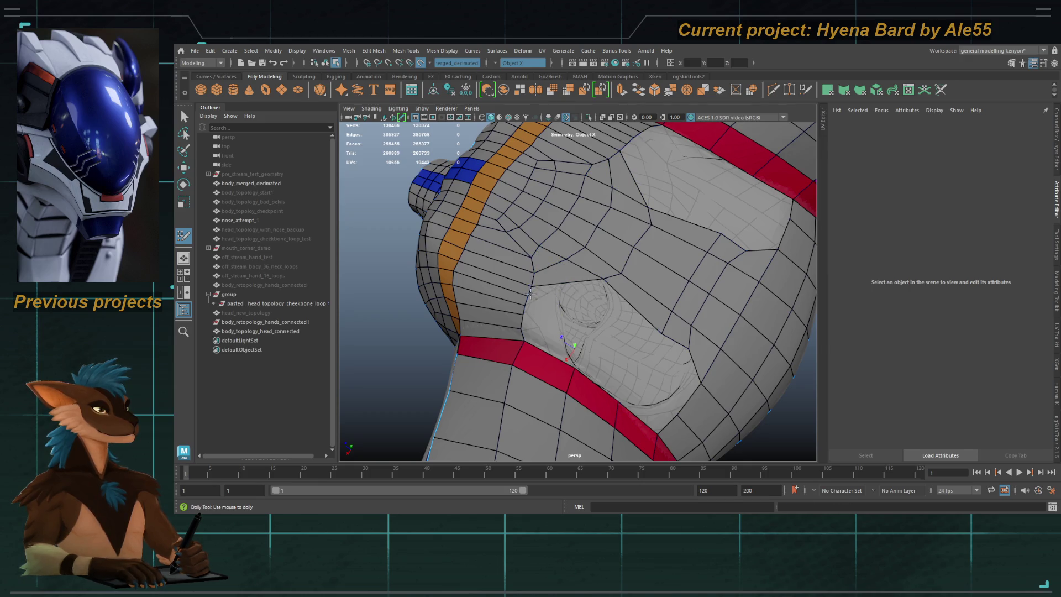
pyautogui.keyDown('ctrl'); pyautogui.keyDown('shift'); pyautogui.click(561, 276); pyautogui.keyUp('shift'); pyautogui.keyUp('ctrl')
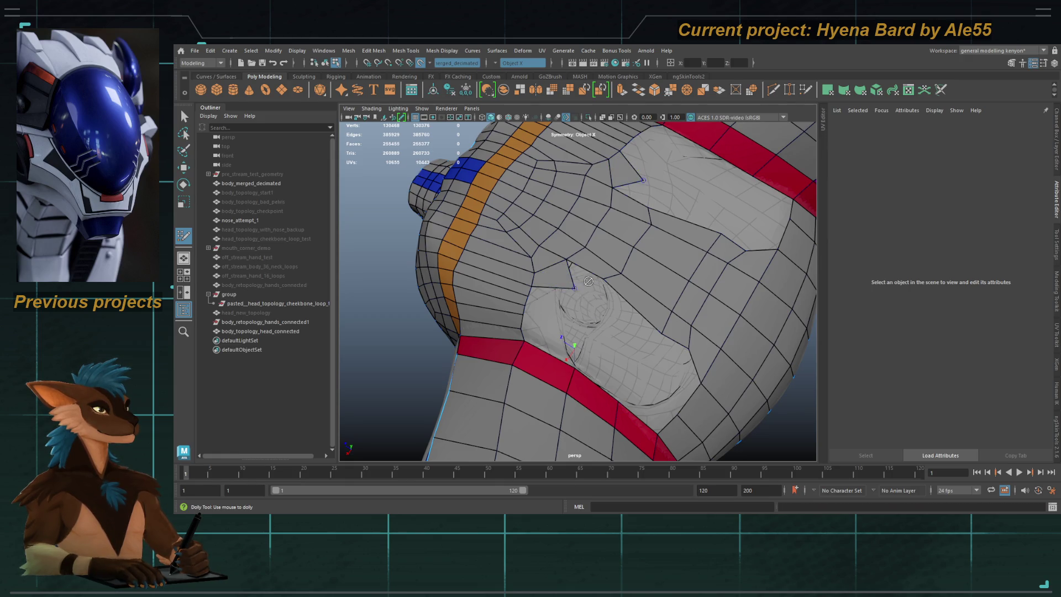
pyautogui.keyDown('ctrl'); pyautogui.keyDown('shift'); pyautogui.click(576, 286); pyautogui.keyUp('shift'); pyautogui.keyUp('ctrl')
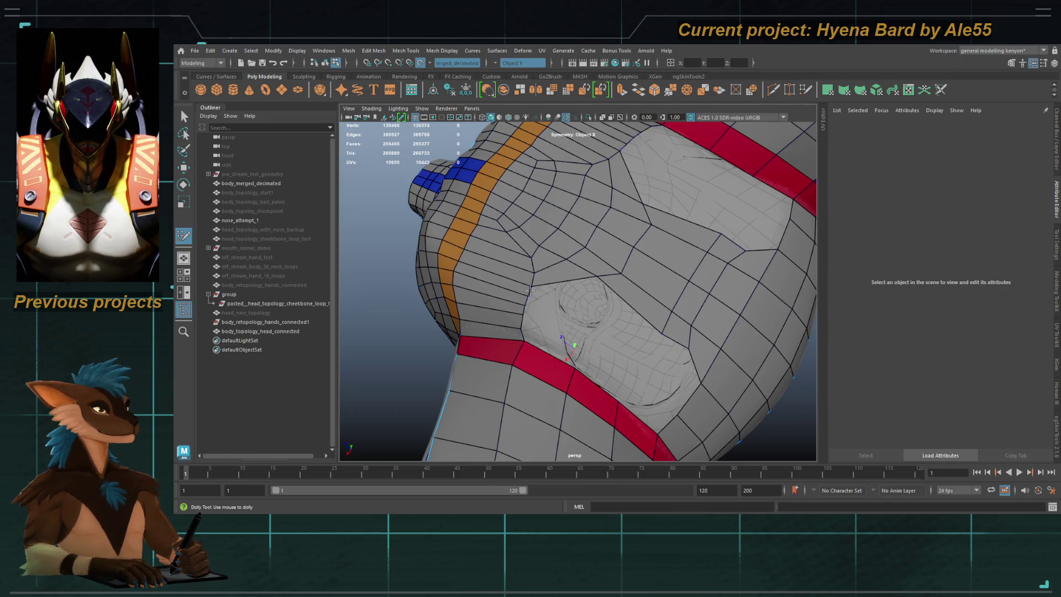
pyautogui.hotkey('ctrl', 'z')
# Step: Extend new quads from the patch border down to the red strip
pyautogui.moveTo(529, 292); pyautogui.dragTo(578, 299)
pyautogui.hotkey('ctrl', 'z')
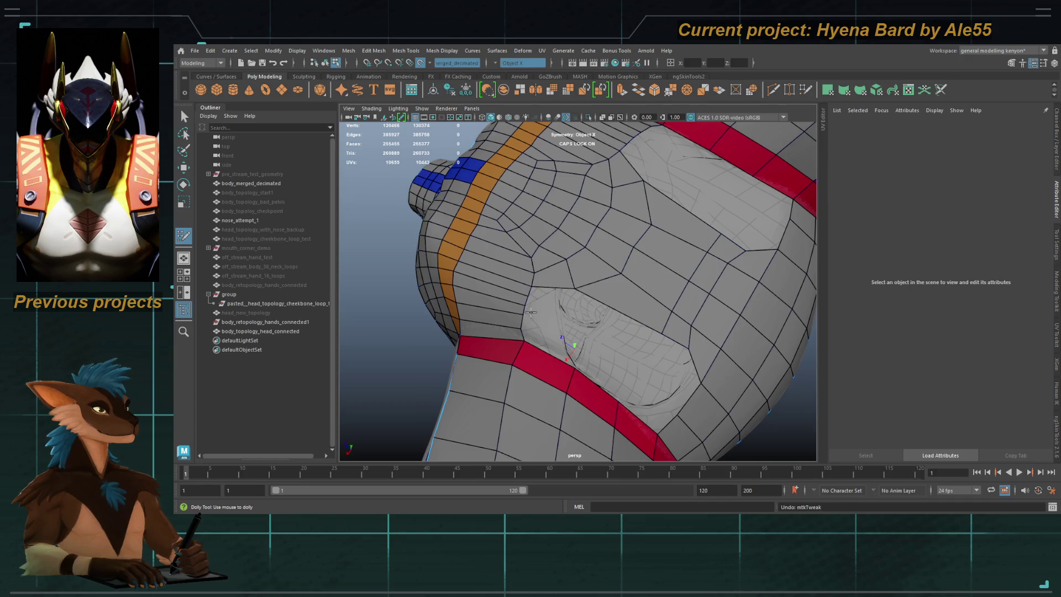
pyautogui.hotkey('shift', 'z')
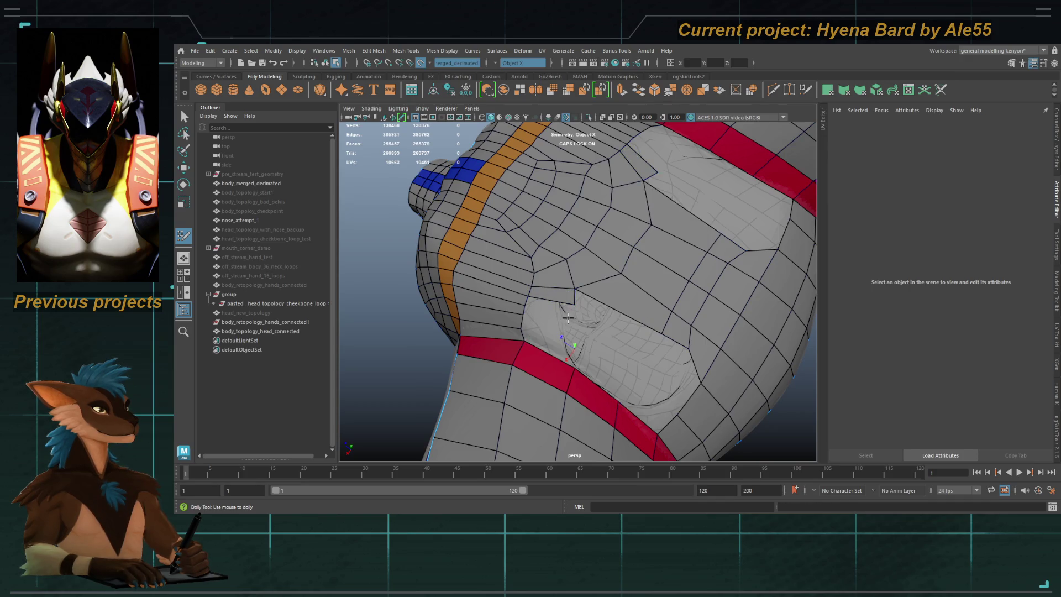
pyautogui.moveTo(556, 309); pyautogui.dragTo(553, 318)
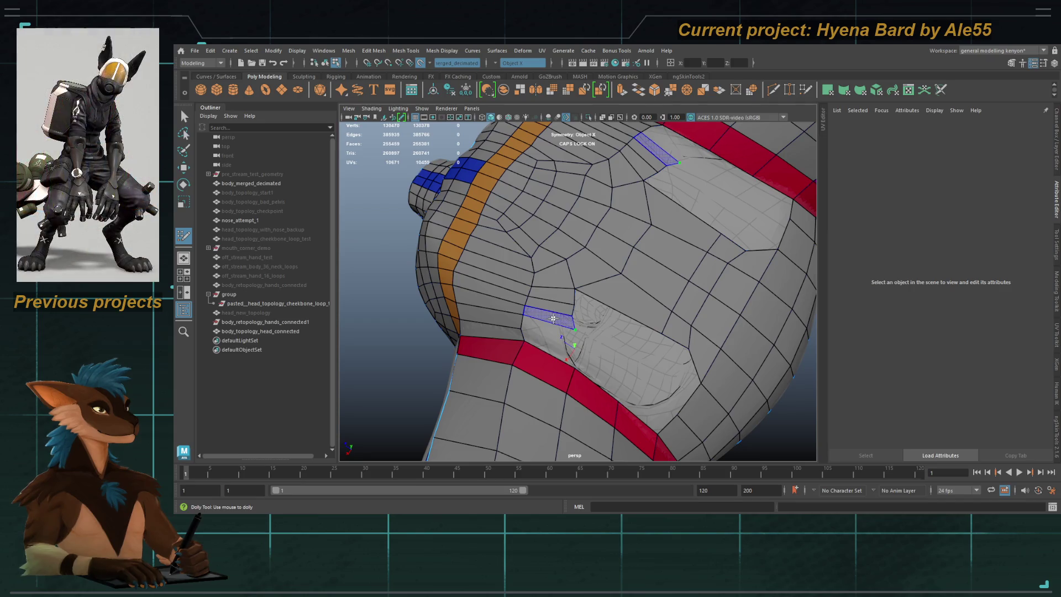
pyautogui.moveTo(551, 339); pyautogui.dragTo(569, 310)
pyautogui.keyDown('shift'); pyautogui.click(545, 344); pyautogui.keyUp('shift')
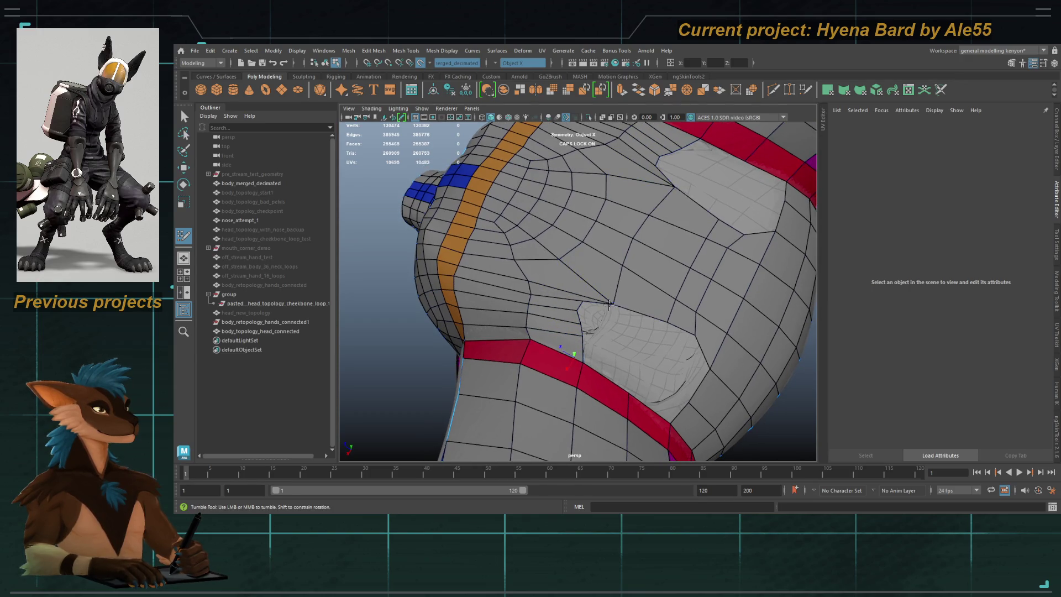
# Step: Relax the patch and fill quads in the hole under the head, removing a misplaced face
pyautogui.keyDown('shift'); pyautogui.moveTo(608, 303); pyautogui.dragTo(593, 280); pyautogui.keyUp('shift')
pyautogui.keyDown('alt'); pyautogui.moveTo(577, 316); pyautogui.dragTo(560, 328); pyautogui.keyUp('alt')
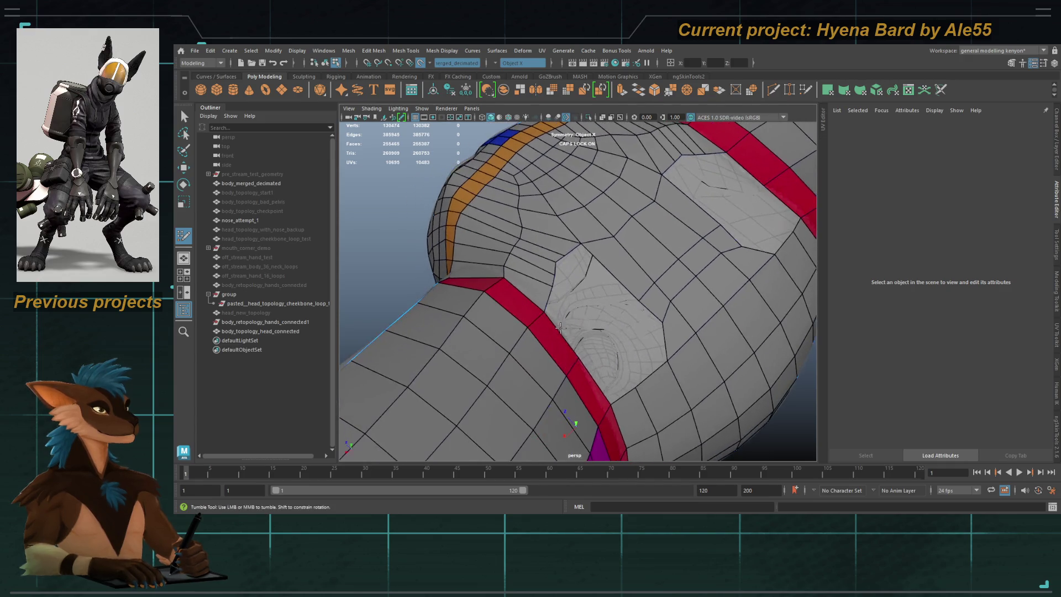
pyautogui.keyDown('shift'); pyautogui.click(605, 368); pyautogui.keyUp('shift')
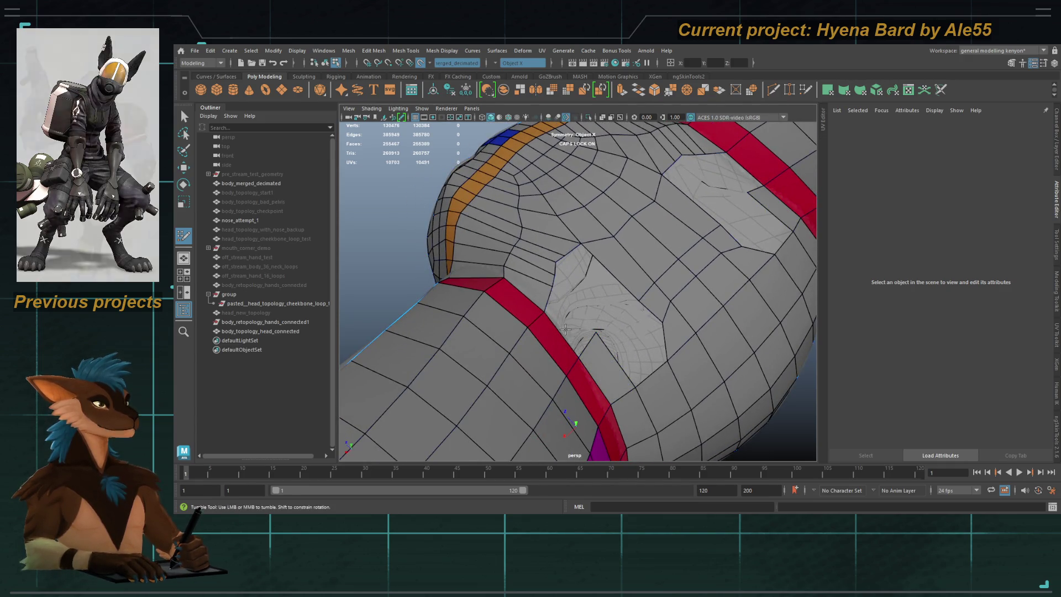
pyautogui.keyDown('alt'); pyautogui.moveTo(605, 368); pyautogui.dragTo(560, 326); pyautogui.keyUp('alt')
pyautogui.keyDown('shift'); pyautogui.click(629, 356); pyautogui.keyUp('shift')
pyautogui.keyDown('ctrl'); pyautogui.keyDown('shift'); pyautogui.click(620, 354); pyautogui.keyUp('shift'); pyautogui.keyUp('ctrl')
pyautogui.keyDown('alt'); pyautogui.moveTo(621, 354); pyautogui.dragTo(611, 324); pyautogui.keyUp('alt')
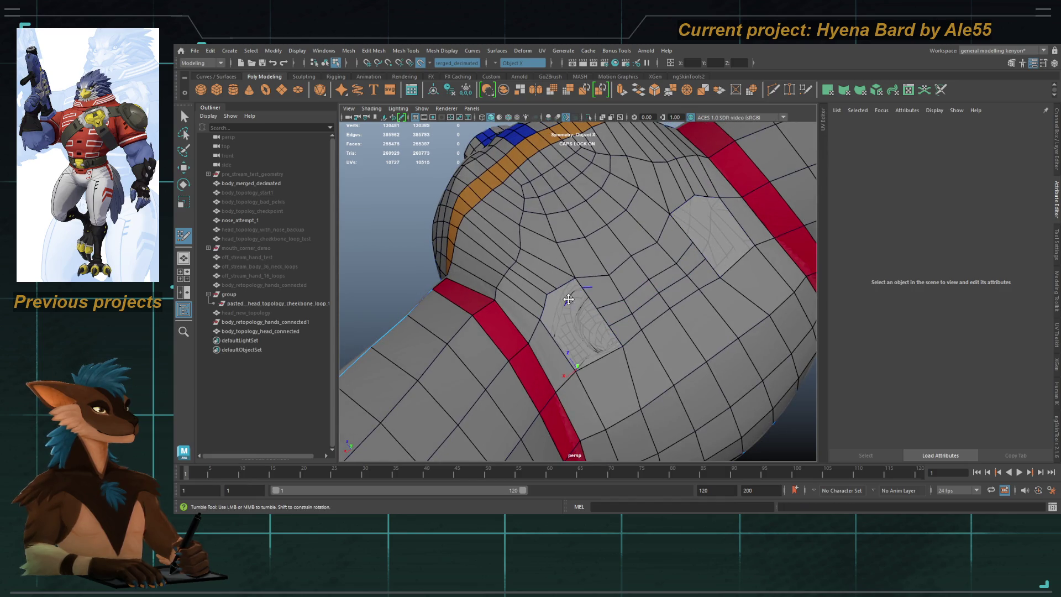
# Step: Merge and slide vertices, then fill the remaining faces in the hole
pyautogui.moveTo(556, 286); pyautogui.dragTo(574, 283)
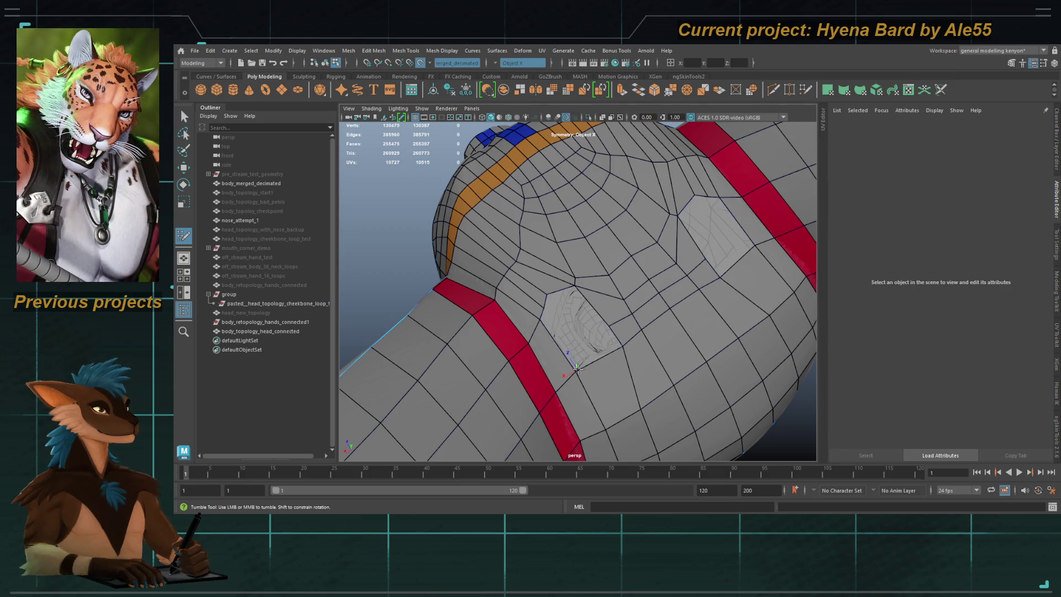
pyautogui.moveTo(623, 348); pyautogui.dragTo(604, 351)
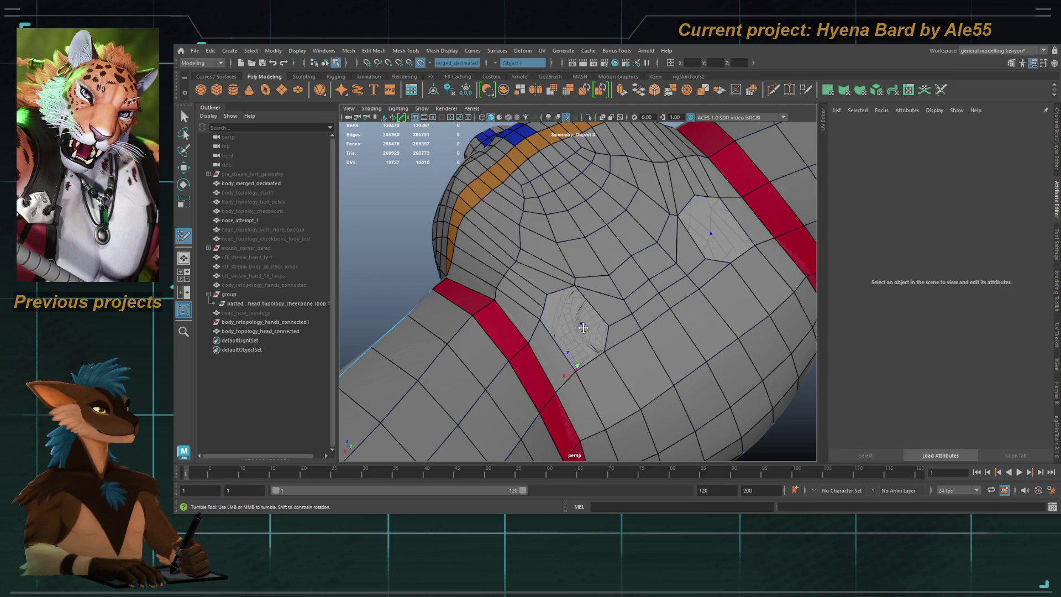
pyautogui.keyDown('shift'); pyautogui.click(559, 330); pyautogui.keyUp('shift')
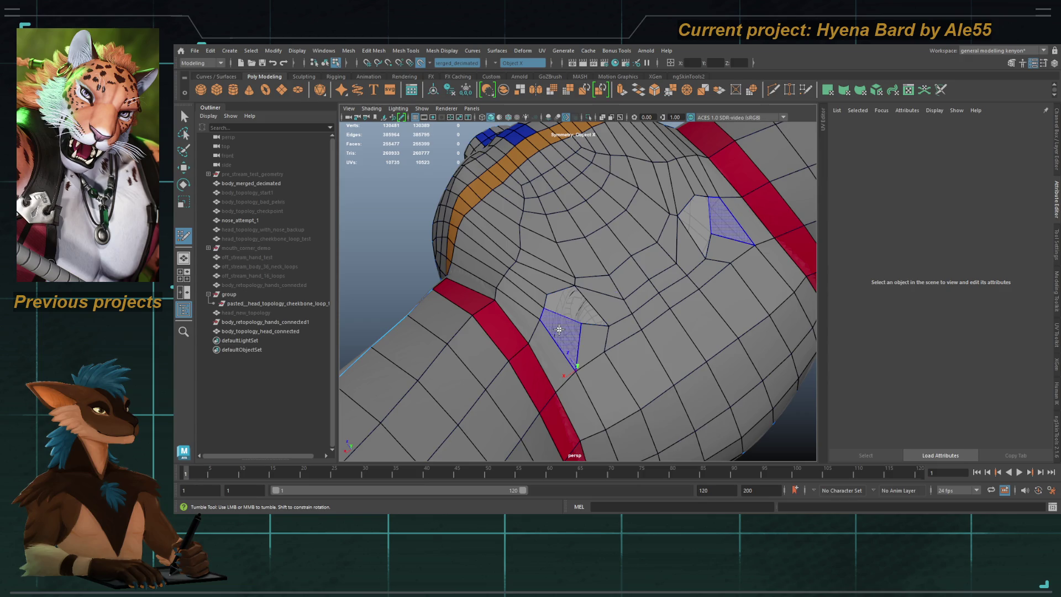
pyautogui.keyDown('shift'); pyautogui.click(579, 310); pyautogui.keyUp('shift')
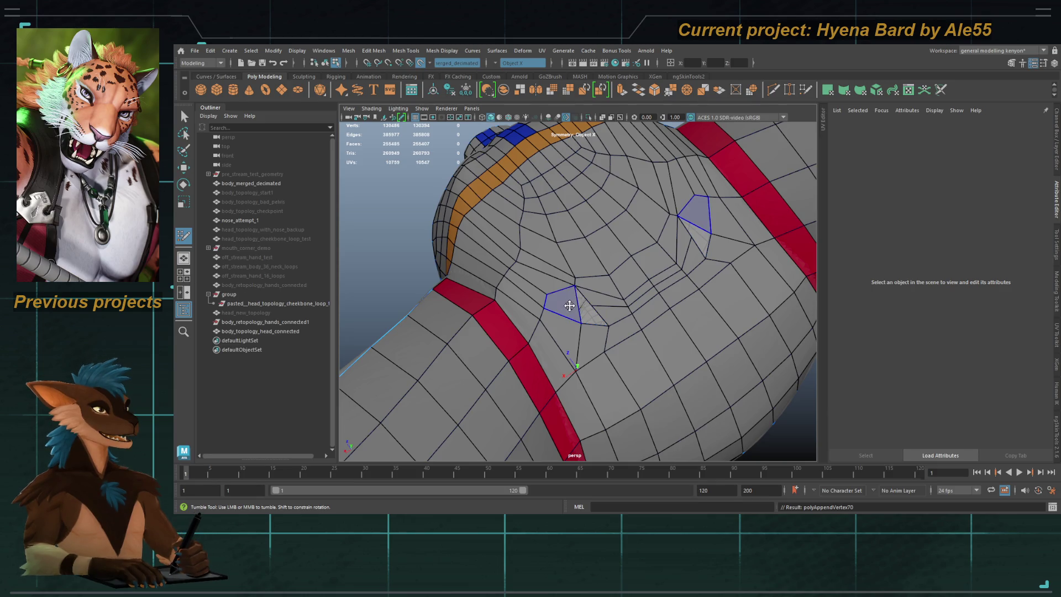
pyautogui.hotkey('ctrl', 'z')
# Step: Relax the back of the head, insert an edge loop, and trim its extra edge
pyautogui.moveTo(551, 325)
pyautogui.keyDown('alt'); pyautogui.mouseDown()
pyautogui.moveTo(611, 351)
pyautogui.moveTo(684, 315)
pyautogui.moveTo(626, 292)
pyautogui.moveTo(627, 262)
pyautogui.mouseUp(); pyautogui.keyUp('alt')
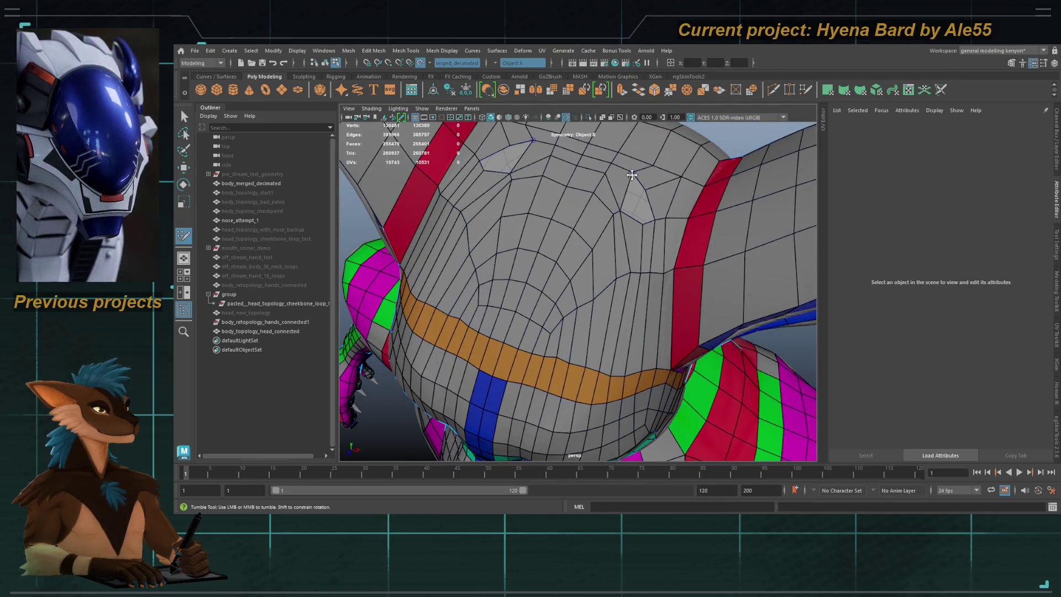
pyautogui.moveTo(600, 235)
pyautogui.keyDown('shift'); pyautogui.mouseDown()
pyautogui.moveTo(557, 268)
pyautogui.moveTo(625, 259)
pyautogui.moveTo(622, 282)
pyautogui.moveTo(553, 293)
pyautogui.moveTo(604, 227)
pyautogui.moveTo(580, 237)
pyautogui.moveTo(631, 229)
pyautogui.mouseUp(); pyautogui.keyUp('shift')
pyautogui.keyDown('ctrl'); pyautogui.click(630, 226); pyautogui.keyUp('ctrl')
pyautogui.keyDown('ctrl'); pyautogui.keyDown('shift'); pyautogui.click(669, 222); pyautogui.keyUp('shift'); pyautogui.keyUp('ctrl')
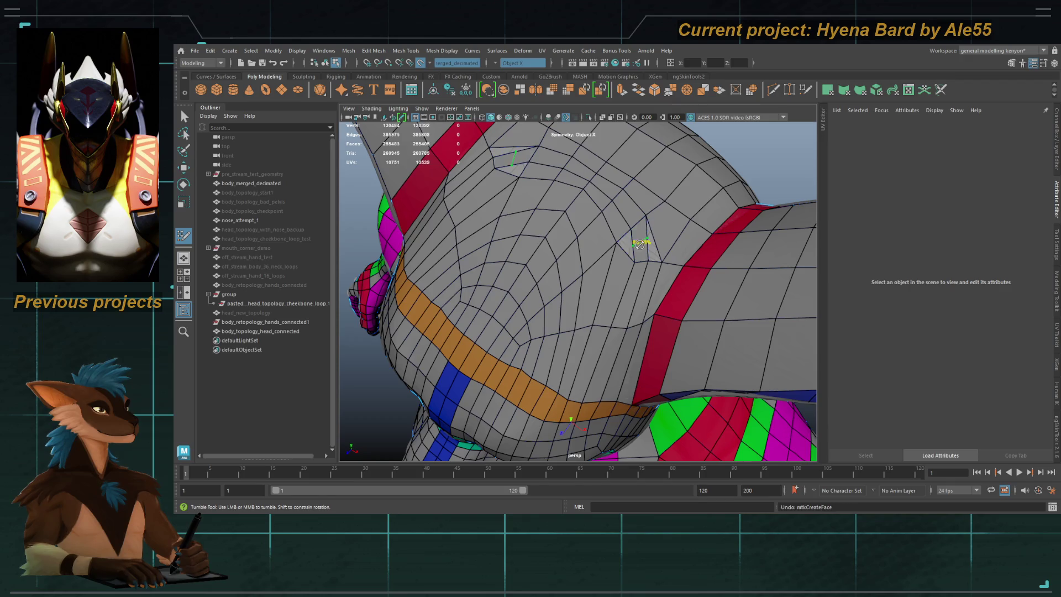
pyautogui.moveTo(633, 249)
pyautogui.keyDown('alt'); pyautogui.mouseDown()
pyautogui.moveTo(543, 222)
pyautogui.moveTo(556, 232)
pyautogui.mouseUp(); pyautogui.keyUp('alt')
pyautogui.keyDown('alt'); pyautogui.moveTo(555, 232); pyautogui.dragTo(569, 242, button='right'); pyautogui.keyUp('alt')
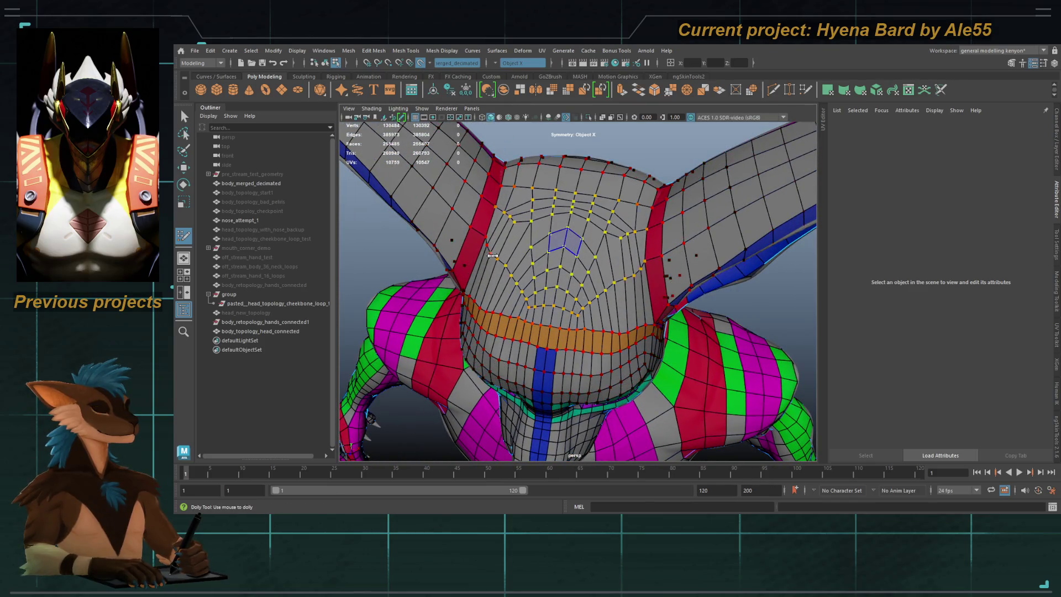
pyautogui.moveTo(589, 221)
pyautogui.keyDown('alt'); pyautogui.mouseDown()
pyautogui.moveTo(540, 247)
pyautogui.moveTo(571, 256)
pyautogui.moveTo(523, 263)
pyautogui.moveTo(553, 228)
pyautogui.moveTo(574, 245)
pyautogui.moveTo(593, 303)
pyautogui.moveTo(595, 211)
pyautogui.mouseUp(); pyautogui.keyUp('alt')
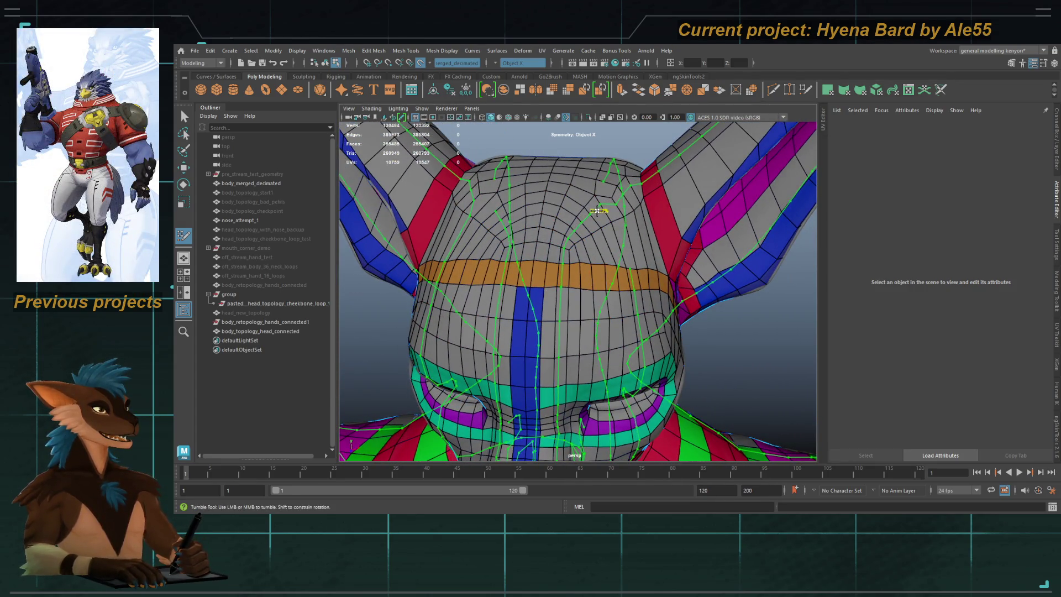
pyautogui.scroll(-5, 566, 258)
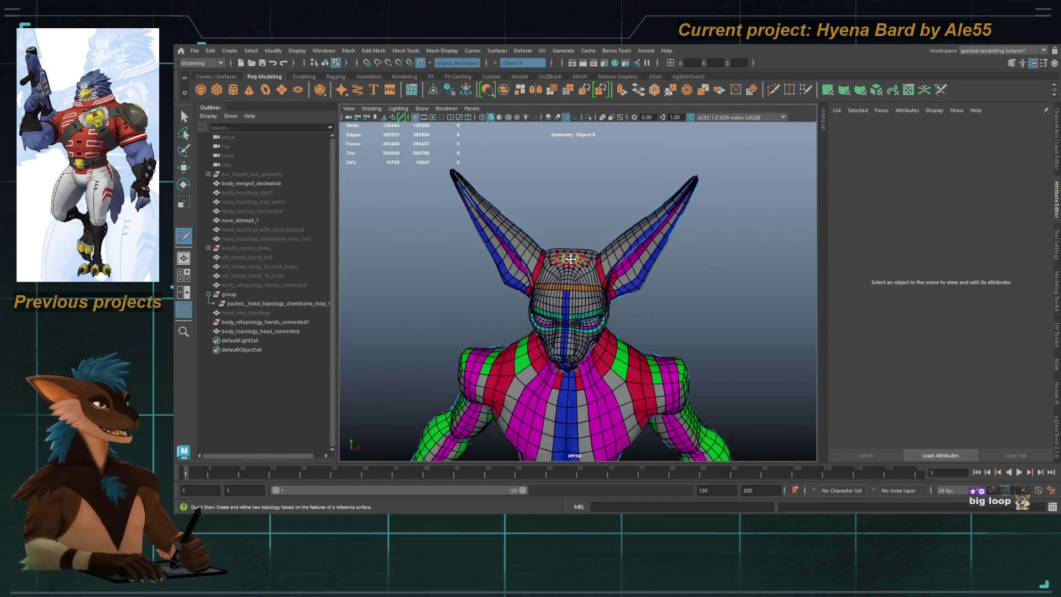
pyautogui.keyDown('alt'); pyautogui.moveTo(556, 271); pyautogui.dragTo(587, 277); pyautogui.keyUp('alt')
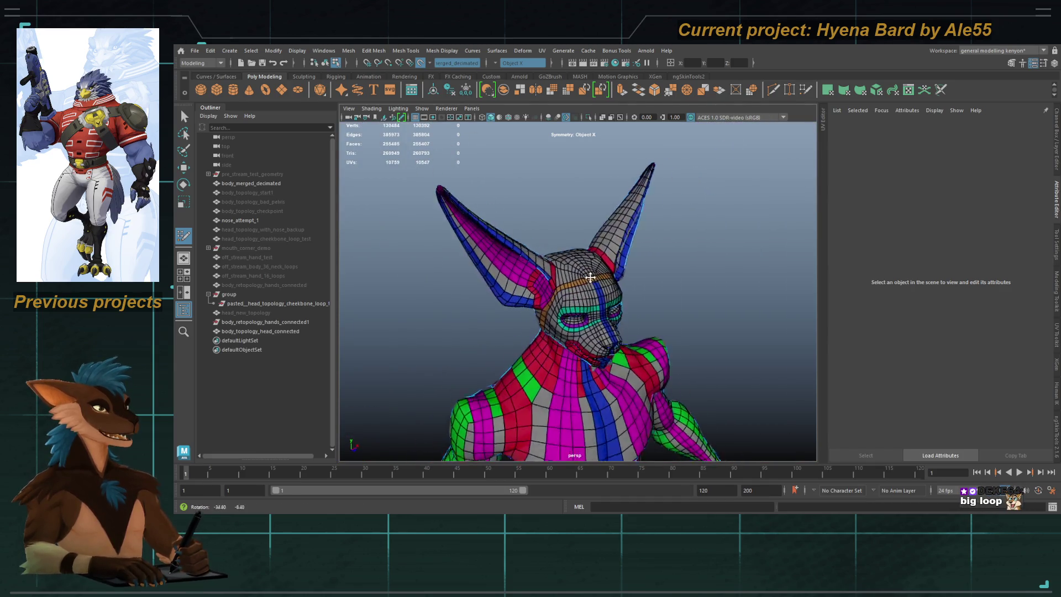
pyautogui.scroll(10, 614, 257)
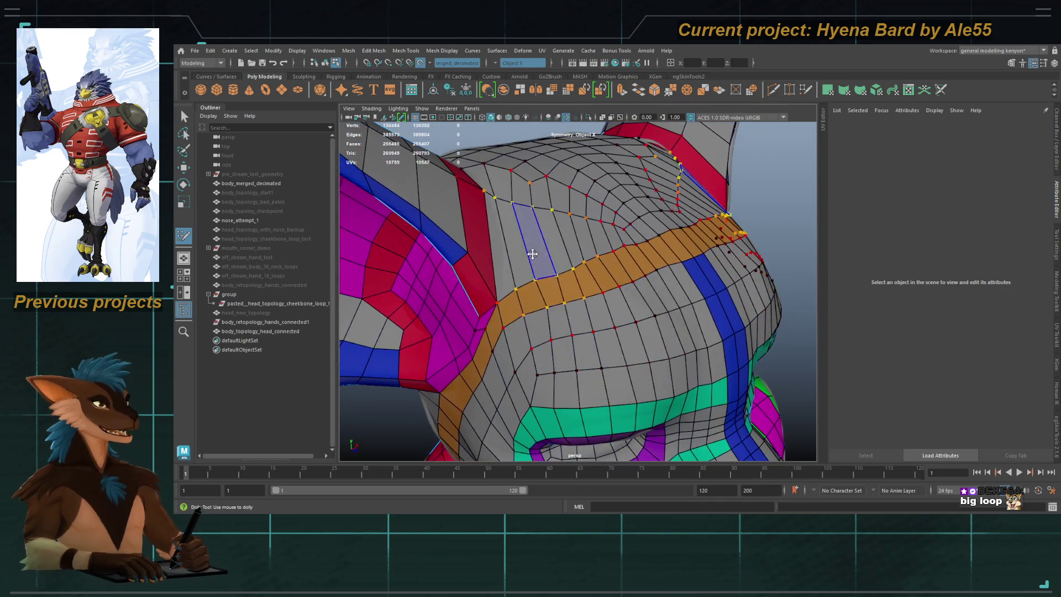
pyautogui.moveTo(502, 204)
pyautogui.keyDown('alt'); pyautogui.mouseDown()
pyautogui.moveTo(608, 264)
pyautogui.moveTo(570, 255)
pyautogui.mouseUp(); pyautogui.keyUp('alt')
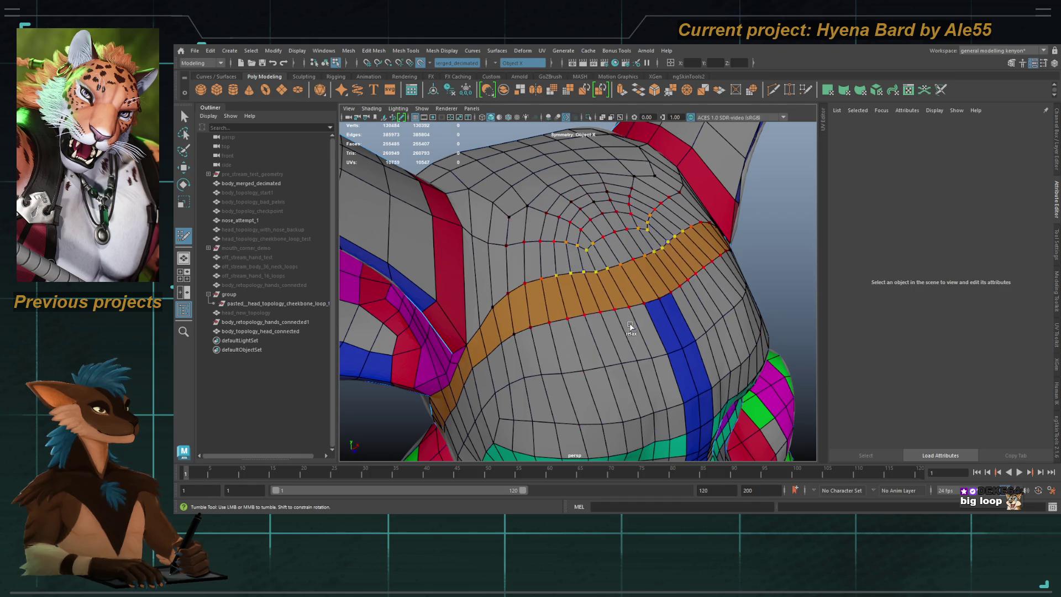
pyautogui.scroll(-5, 600, 347)
pyautogui.moveTo(600, 347)
pyautogui.keyDown('alt'); pyautogui.mouseDown()
pyautogui.moveTo(552, 274)
pyautogui.moveTo(560, 290)
pyautogui.moveTo(544, 293)
pyautogui.moveTo(566, 235)
pyautogui.mouseUp(); pyautogui.keyUp('alt')
pyautogui.scroll(5, 565, 227)
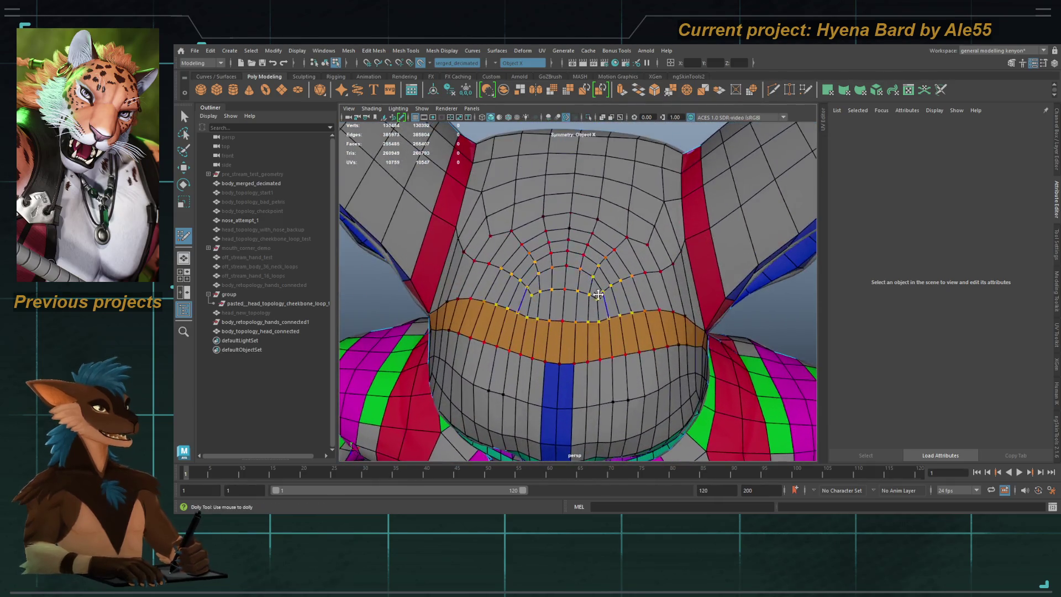
pyautogui.moveTo(619, 284)
pyautogui.keyDown('alt'); pyautogui.mouseDown()
pyautogui.moveTo(578, 286)
pyautogui.moveTo(566, 267)
pyautogui.moveTo(596, 290)
pyautogui.mouseUp(); pyautogui.keyUp('alt')
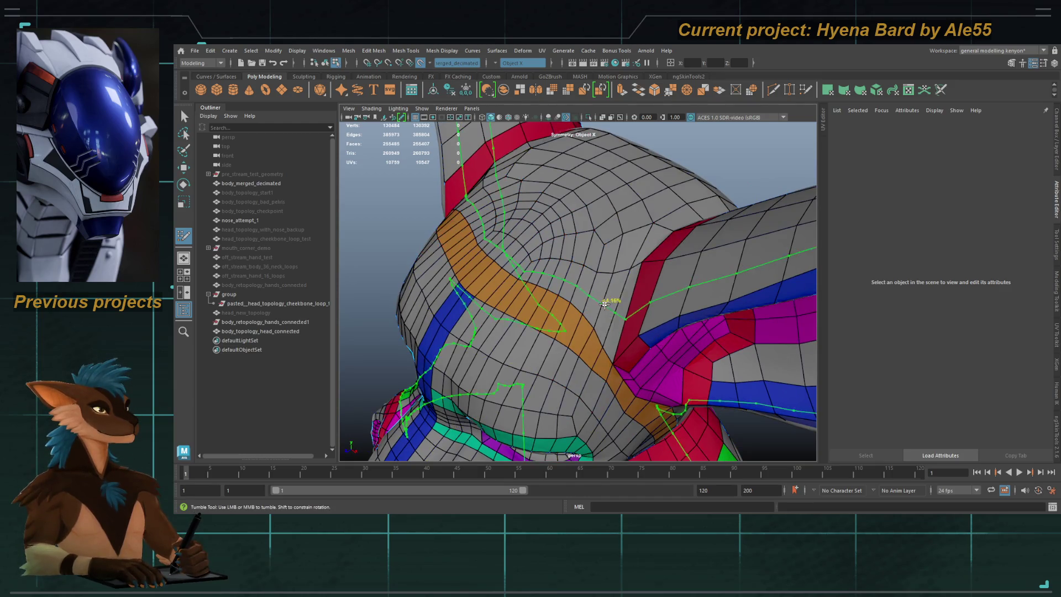
# Step: Undo the edge deletion, pick a face on the head, and return to Quad Draw
pyautogui.hotkey('ctrl', 'z')
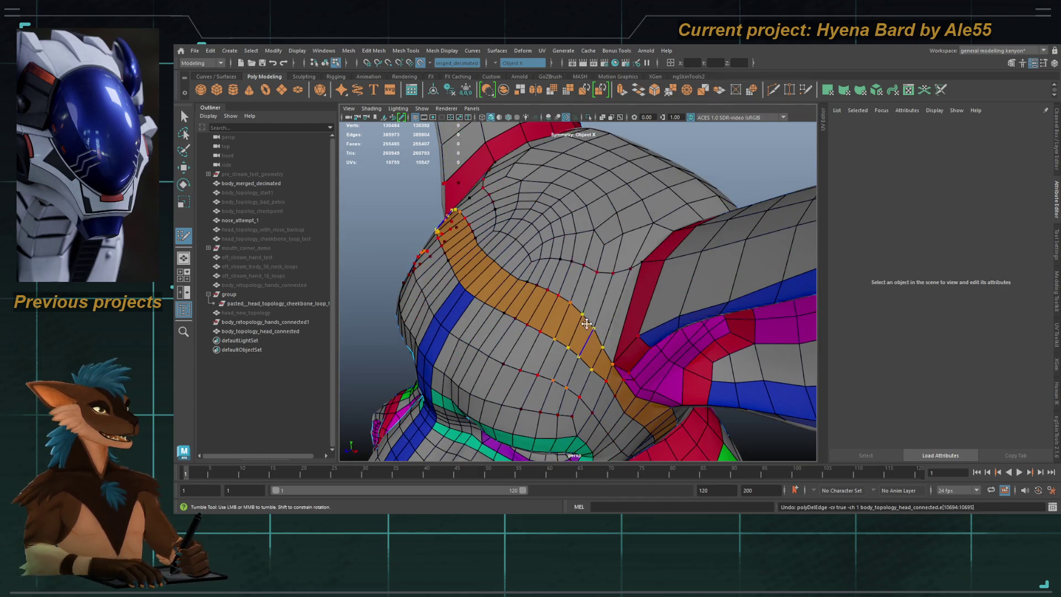
pyautogui.keyDown('alt'); pyautogui.moveTo(586, 337); pyautogui.dragTo(604, 287); pyautogui.keyUp('alt')
pyautogui.press('q')
pyautogui.click(604, 277)
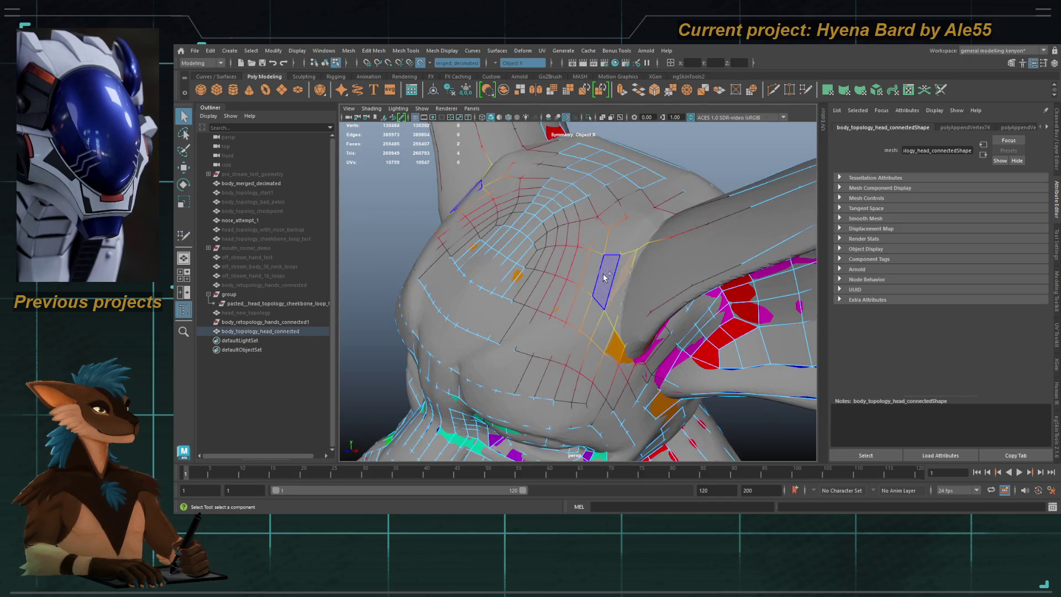
pyautogui.press('y')
pyautogui.moveTo(566, 268)
pyautogui.keyDown('alt'); pyautogui.mouseDown()
pyautogui.moveTo(639, 286)
pyautogui.moveTo(652, 256)
pyautogui.moveTo(632, 278)
pyautogui.moveTo(608, 243)
pyautogui.mouseUp(); pyautogui.keyUp('alt')
pyautogui.keyDown('alt'); pyautogui.moveTo(608, 244); pyautogui.dragTo(598, 233, button='right'); pyautogui.keyUp('alt')
pyautogui.keyDown('alt'); pyautogui.moveTo(598, 232); pyautogui.dragTo(580, 229); pyautogui.keyUp('alt')
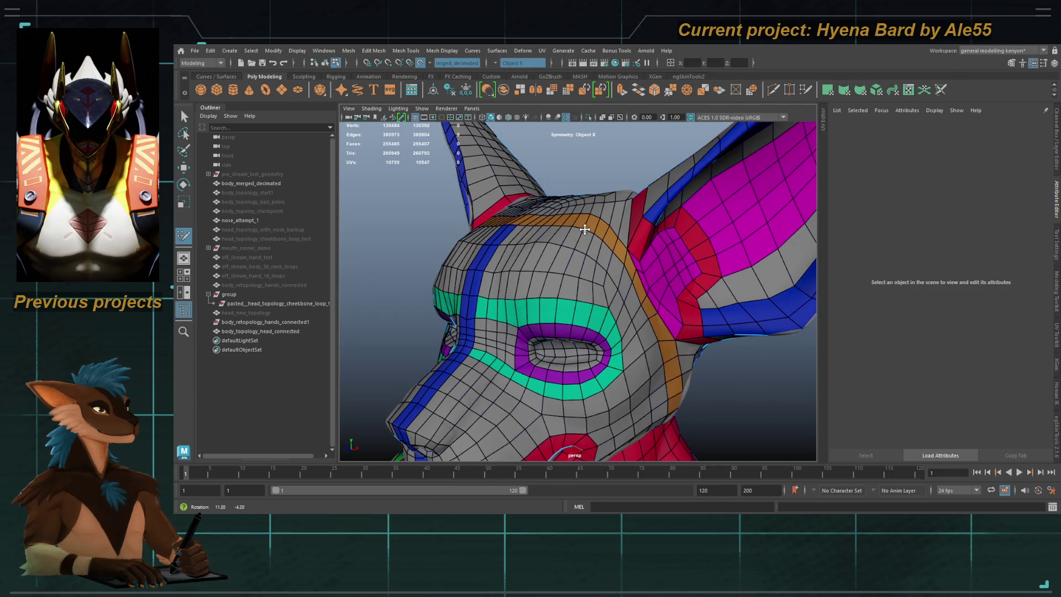
pyautogui.moveTo(581, 227)
pyautogui.keyDown('alt'); pyautogui.mouseDown()
pyautogui.moveTo(597, 227)
pyautogui.moveTo(616, 270)
pyautogui.mouseUp(); pyautogui.keyUp('alt')
pyautogui.moveTo(593, 232)
pyautogui.keyDown('alt'); pyautogui.mouseDown()
pyautogui.moveTo(576, 261)
pyautogui.moveTo(604, 237)
pyautogui.moveTo(561, 277)
pyautogui.moveTo(596, 287)
pyautogui.moveTo(580, 253)
pyautogui.moveTo(611, 256)
pyautogui.moveTo(644, 311)
pyautogui.mouseUp(); pyautogui.keyUp('alt')
pyautogui.keyDown('alt'); pyautogui.moveTo(644, 311); pyautogui.dragTo(609, 300, button='right'); pyautogui.keyUp('alt')
pyautogui.keyDown('alt'); pyautogui.moveTo(608, 300); pyautogui.dragTo(620, 297); pyautogui.keyUp('alt')
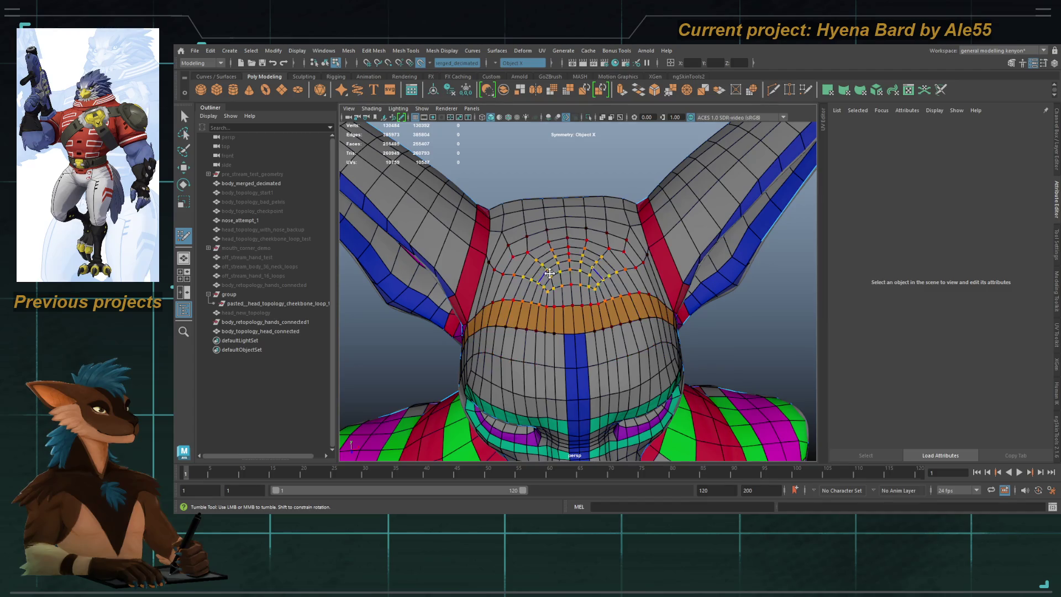
pyautogui.keyDown('alt'); pyautogui.moveTo(543, 275); pyautogui.dragTo(563, 293); pyautogui.keyUp('alt')
pyautogui.keyDown('alt'); pyautogui.moveTo(563, 292); pyautogui.dragTo(577, 318, button='right'); pyautogui.keyUp('alt')
pyautogui.moveTo(577, 319)
pyautogui.keyDown('alt'); pyautogui.mouseDown()
pyautogui.moveTo(606, 339)
pyautogui.moveTo(571, 310)
pyautogui.moveTo(580, 310)
pyautogui.moveTo(528, 283)
pyautogui.moveTo(597, 236)
pyautogui.moveTo(567, 256)
pyautogui.moveTo(563, 277)
pyautogui.moveTo(577, 293)
pyautogui.mouseUp(); pyautogui.keyUp('alt')
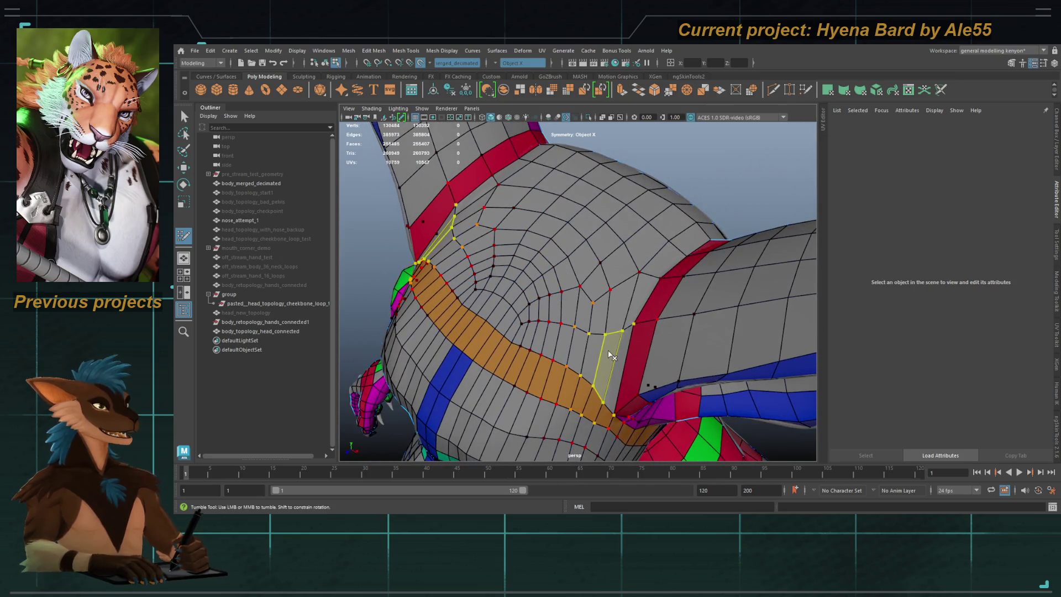
# Step: Delete a stray quad on the back of the skull
pyautogui.keyDown('ctrl'); pyautogui.keyDown('shift'); pyautogui.click(608, 355); pyautogui.keyUp('shift'); pyautogui.keyUp('ctrl')
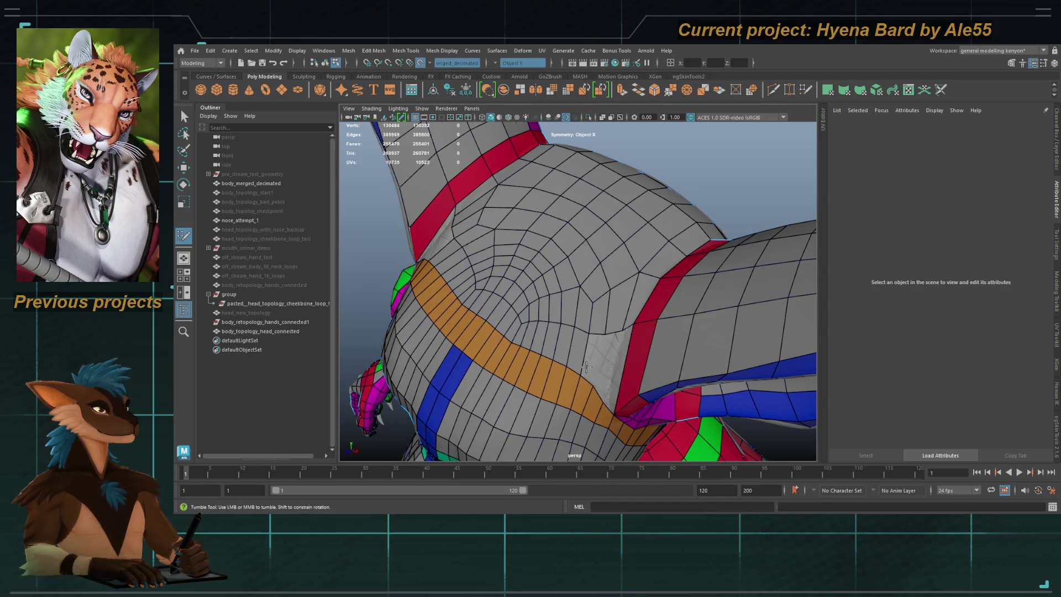
pyautogui.keyDown('alt'); pyautogui.moveTo(588, 368); pyautogui.dragTo(530, 392); pyautogui.keyUp('alt')
pyautogui.keyDown('alt'); pyautogui.moveTo(530, 392); pyautogui.dragTo(540, 312, button='middle'); pyautogui.keyUp('alt')
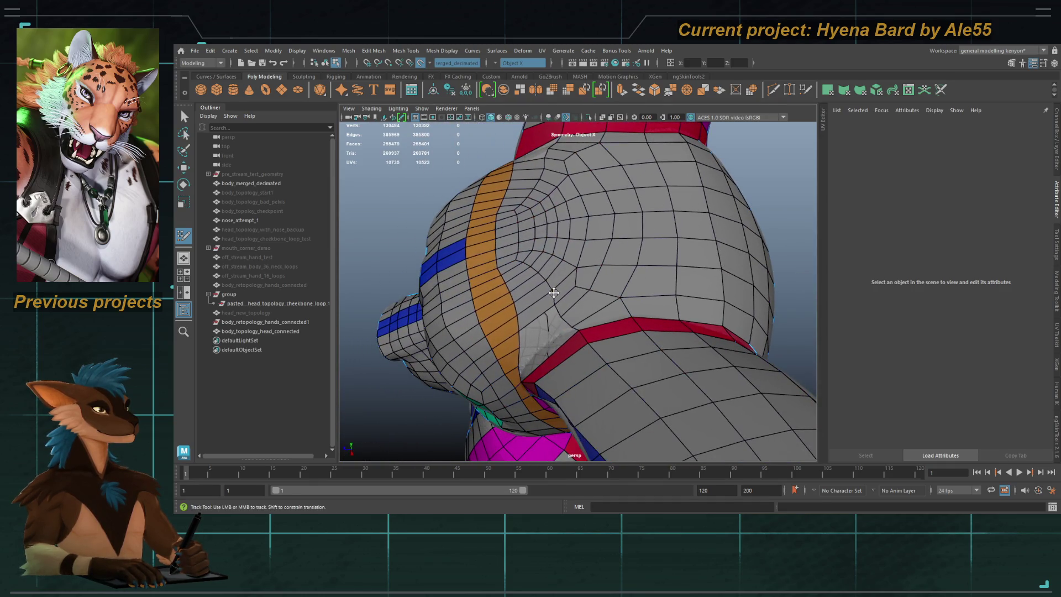
pyautogui.moveTo(555, 292)
pyautogui.keyDown('alt'); pyautogui.mouseDown()
pyautogui.moveTo(587, 289)
pyautogui.moveTo(581, 273)
pyautogui.mouseUp(); pyautogui.keyUp('alt')
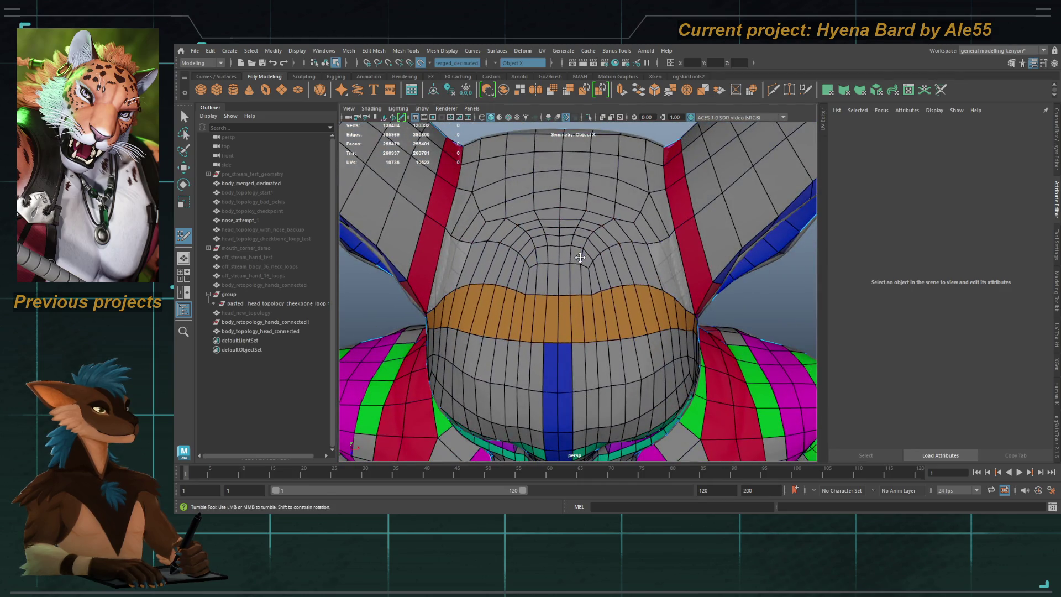
pyautogui.moveTo(611, 216)
pyautogui.keyDown('alt'); pyautogui.mouseDown()
pyautogui.moveTo(581, 239)
pyautogui.moveTo(585, 276)
pyautogui.moveTo(570, 303)
pyautogui.moveTo(617, 270)
pyautogui.moveTo(537, 309)
pyautogui.mouseUp(); pyautogui.keyUp('alt')
# Step: Select and delete several inner edge loops on the back of the skull
pyautogui.doubleClick(590, 284)
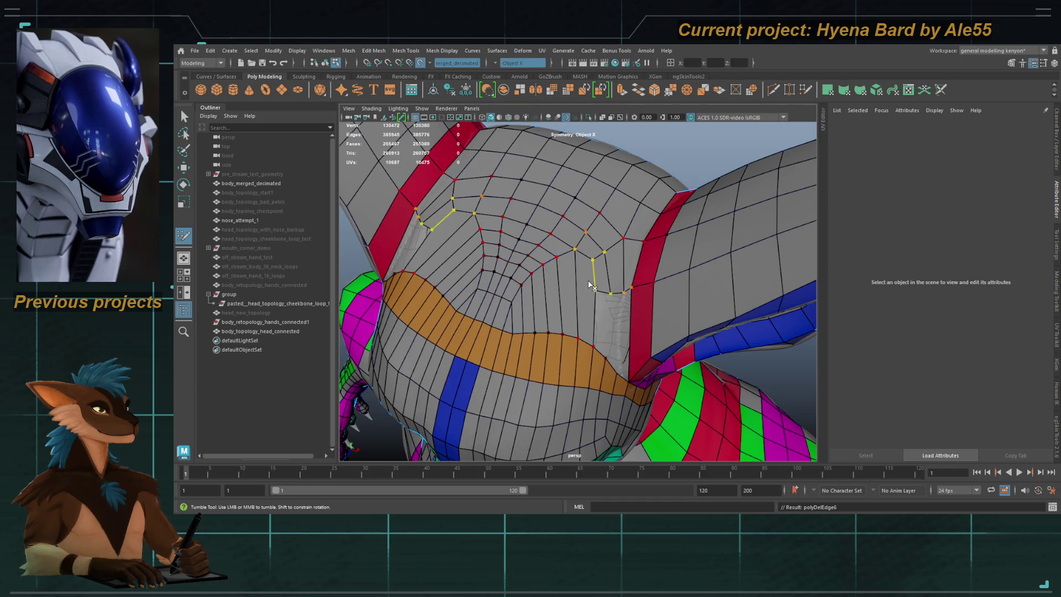
pyautogui.hotkey('ctrl', 'z')
pyautogui.hotkey('shift', 'z')
pyautogui.hotkey('ctrl', 'z')
pyautogui.keyDown('alt'); pyautogui.moveTo(579, 306); pyautogui.dragTo(517, 292); pyautogui.keyUp('alt')
pyautogui.click(517, 293)
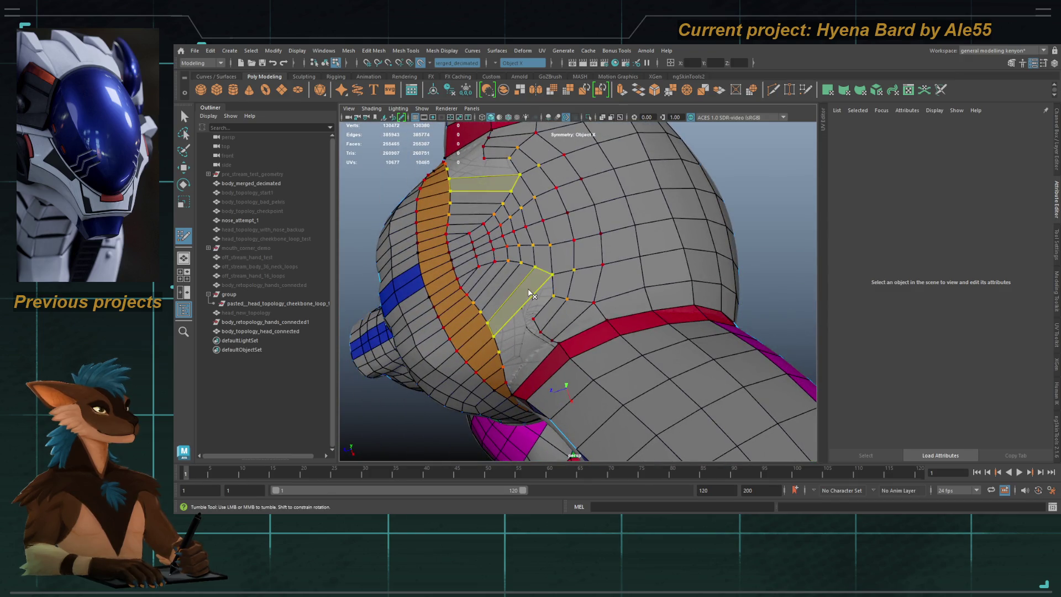
pyautogui.press('Delete')
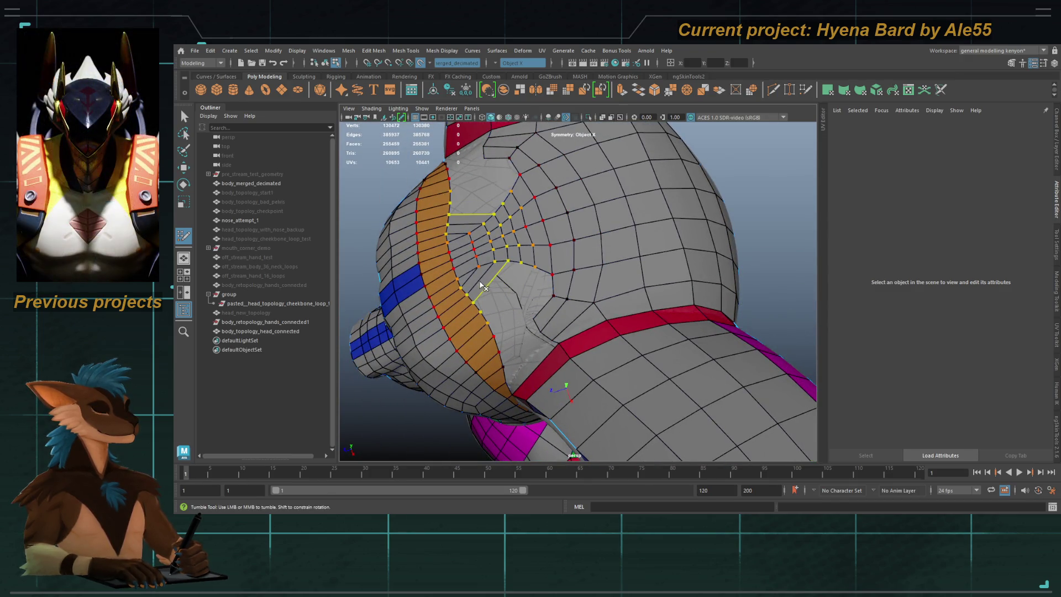
pyautogui.moveTo(512, 281)
pyautogui.keyDown('alt'); pyautogui.mouseDown()
pyautogui.moveTo(574, 336)
pyautogui.moveTo(552, 301)
pyautogui.mouseUp(); pyautogui.keyUp('alt')
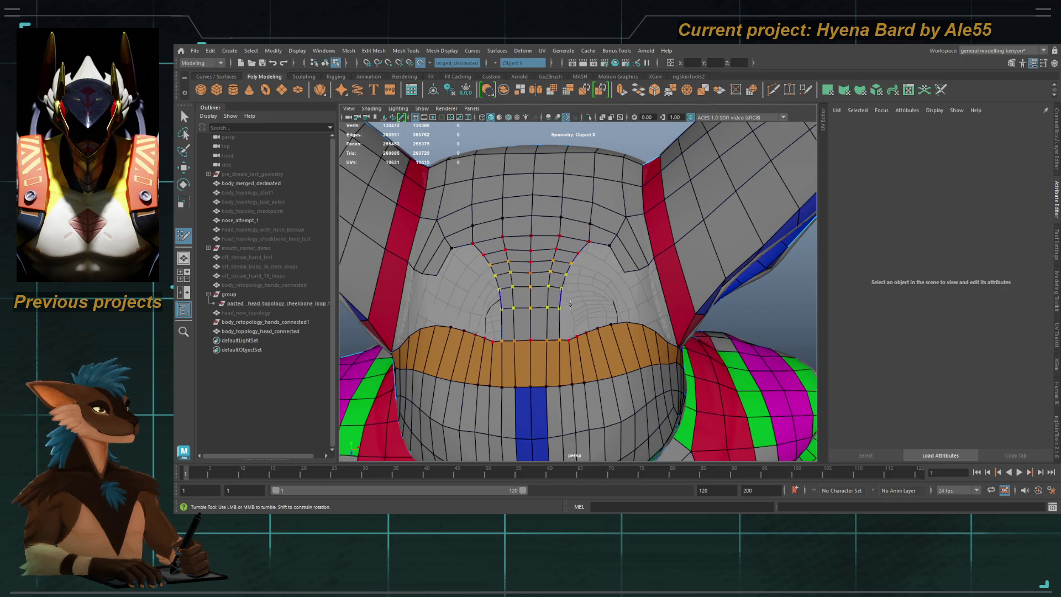
pyautogui.keyDown('alt'); pyautogui.moveTo(620, 322); pyautogui.dragTo(564, 323); pyautogui.keyUp('alt')
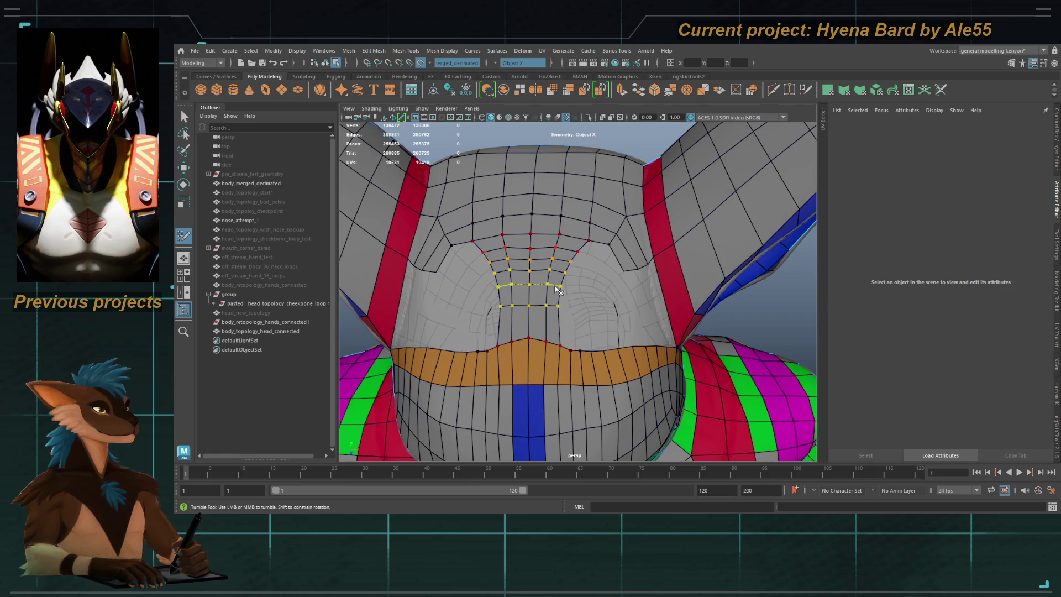
pyautogui.hotkey('ctrl', 'Delete')
pyautogui.moveTo(558, 272)
pyautogui.keyDown('alt'); pyautogui.mouseDown()
pyautogui.moveTo(572, 291)
pyautogui.moveTo(505, 252)
pyautogui.moveTo(586, 260)
pyautogui.mouseUp(); pyautogui.keyUp('alt')
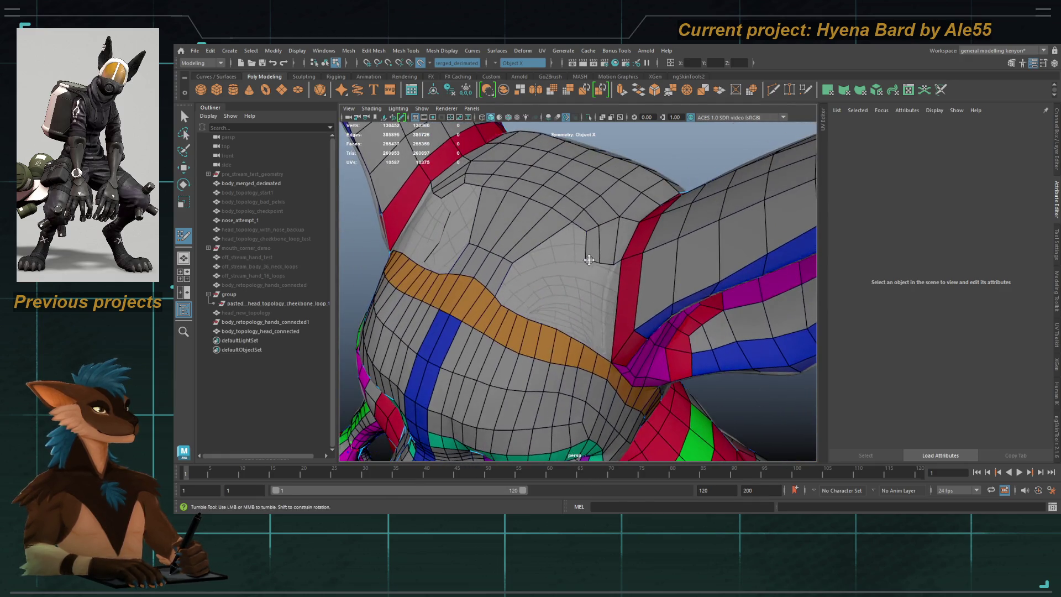
# Step: Remove two more skull edge loops and rework the mirrored quads in the gap
pyautogui.keyDown('ctrl'); pyautogui.keyDown('shift'); pyautogui.click(595, 262); pyautogui.keyUp('shift'); pyautogui.keyUp('ctrl')
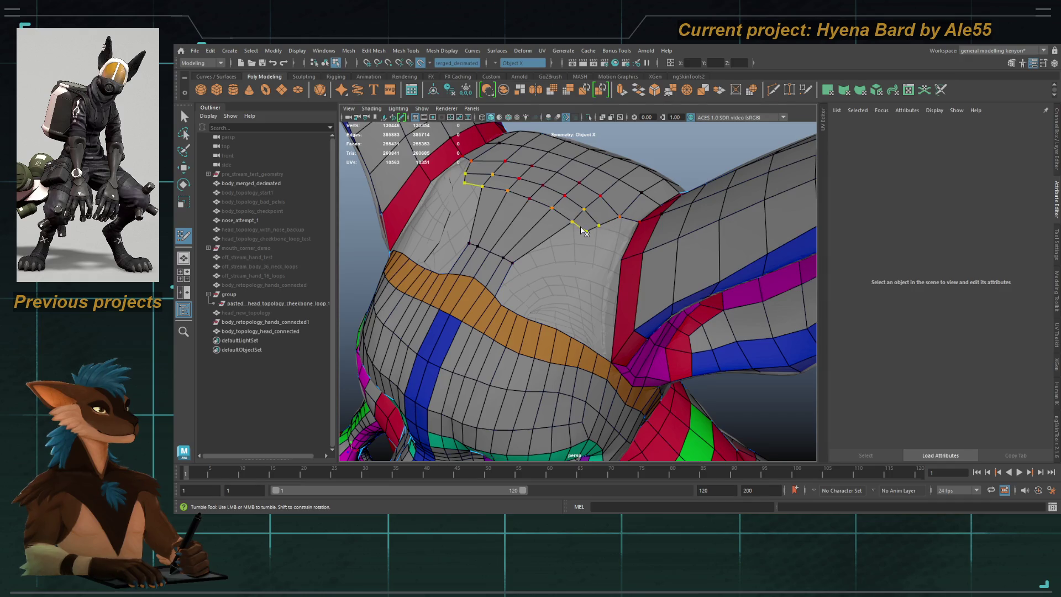
pyautogui.keyDown('ctrl'); pyautogui.keyDown('shift'); pyautogui.click(593, 224); pyautogui.keyUp('shift'); pyautogui.keyUp('ctrl')
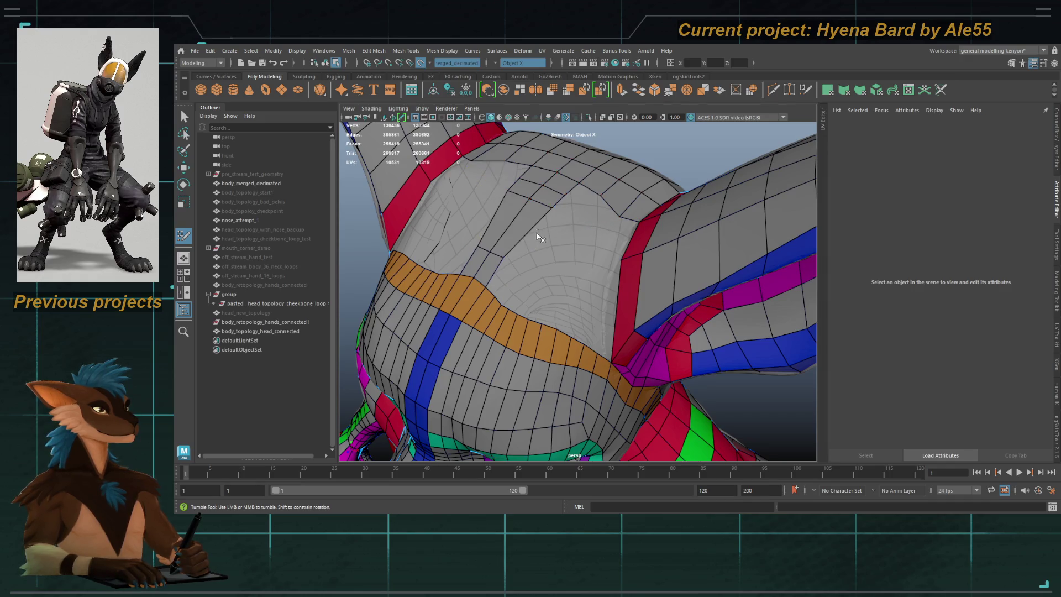
pyautogui.keyDown('alt'); pyautogui.moveTo(522, 236); pyautogui.dragTo(546, 252); pyautogui.keyUp('alt')
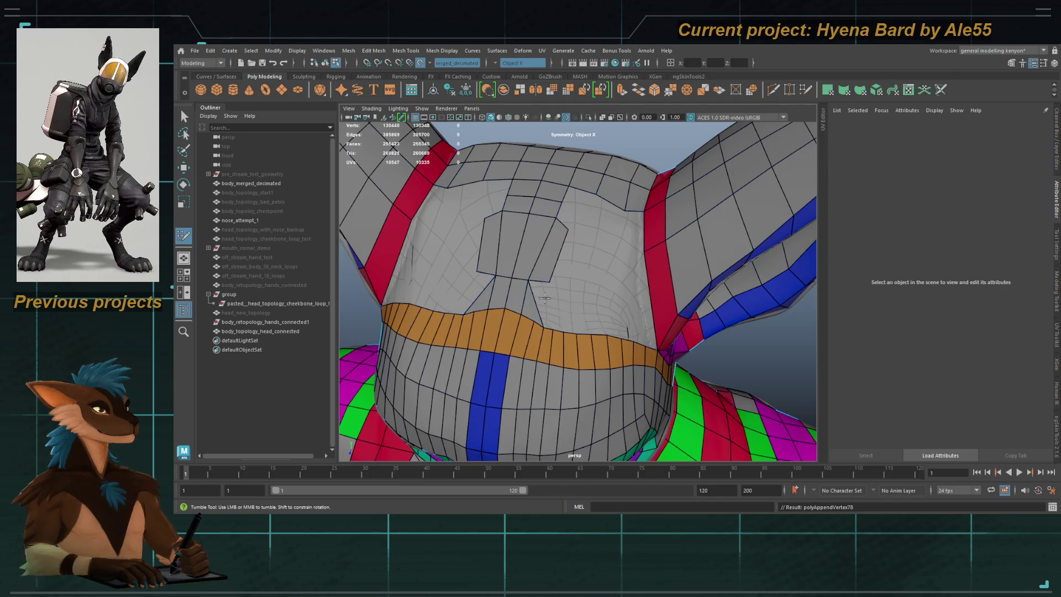
pyautogui.keyDown('shift'); pyautogui.click(531, 300); pyautogui.keyUp('shift')
pyautogui.press('q')
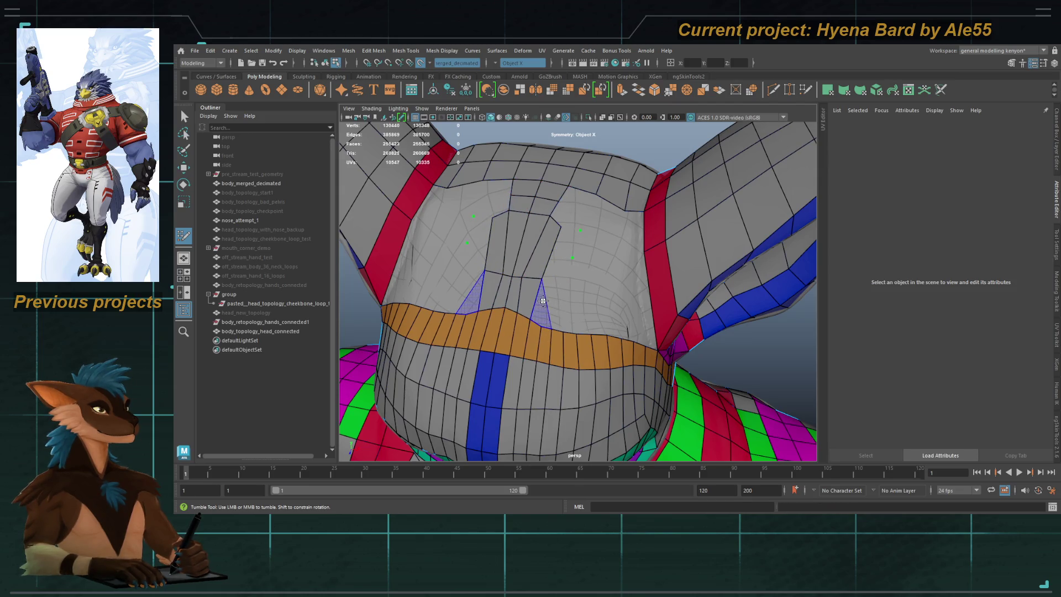
pyautogui.keyDown('ctrl'); pyautogui.keyDown('shift'); pyautogui.click(544, 292); pyautogui.keyUp('shift'); pyautogui.keyUp('ctrl')
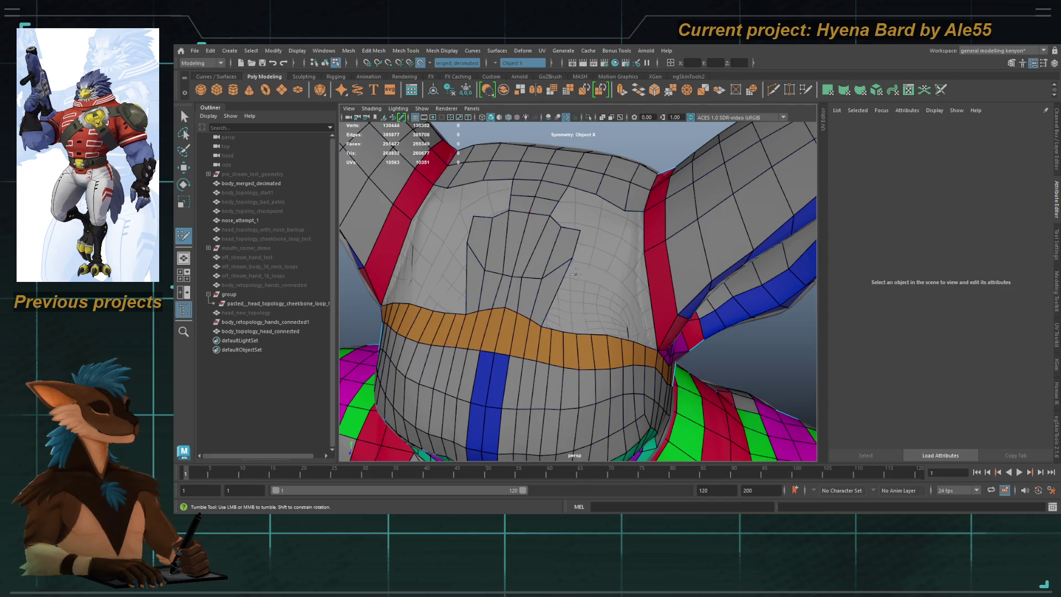
# Step: Relax the new crown vertices and check the patch above the orange band
pyautogui.keyDown('shift'); pyautogui.moveTo(537, 262); pyautogui.dragTo(535, 259); pyautogui.keyUp('shift')
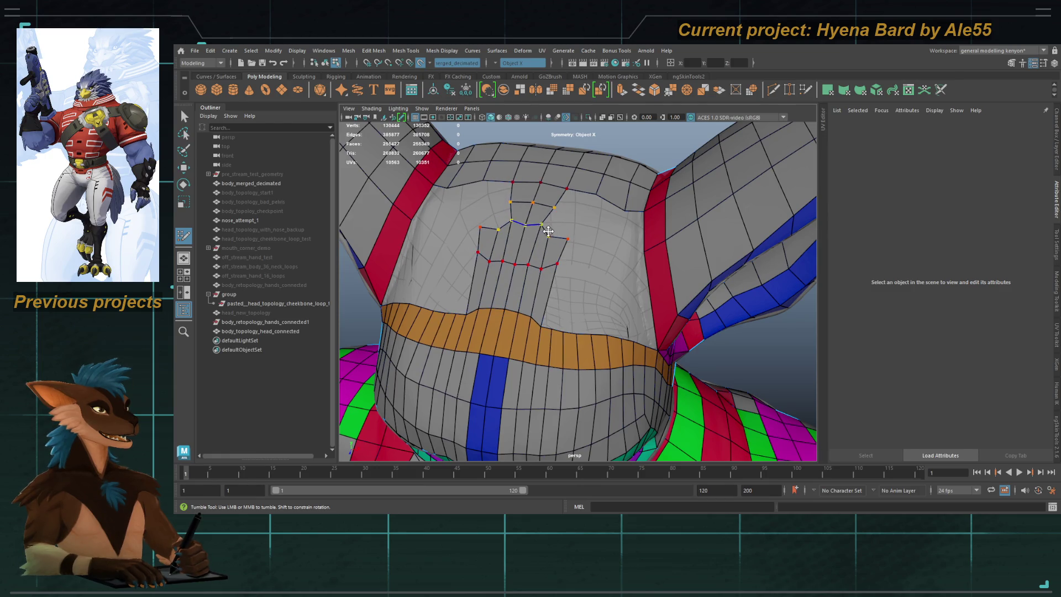
pyautogui.moveTo(544, 225)
pyautogui.keyDown('alt'); pyautogui.mouseDown()
pyautogui.moveTo(550, 255)
pyautogui.moveTo(576, 237)
pyautogui.moveTo(552, 303)
pyautogui.moveTo(525, 280)
pyautogui.mouseUp(); pyautogui.keyUp('alt')
pyautogui.keyDown('alt'); pyautogui.moveTo(525, 280); pyautogui.dragTo(577, 205, button='right'); pyautogui.keyUp('alt')
pyautogui.moveTo(577, 205)
pyautogui.keyDown('alt'); pyautogui.mouseDown()
pyautogui.moveTo(630, 224)
pyautogui.moveTo(578, 242)
pyautogui.moveTo(671, 260)
pyautogui.moveTo(594, 249)
pyautogui.mouseUp(); pyautogui.keyUp('alt')
pyautogui.keyDown('alt'); pyautogui.moveTo(595, 249); pyautogui.dragTo(637, 252, button='middle'); pyautogui.keyUp('alt')
pyautogui.moveTo(637, 252)
pyautogui.keyDown('alt'); pyautogui.mouseDown()
pyautogui.moveTo(608, 288)
pyautogui.moveTo(585, 297)
pyautogui.mouseUp(); pyautogui.keyUp('alt')
pyautogui.keyDown('alt'); pyautogui.moveTo(564, 332); pyautogui.dragTo(563, 313); pyautogui.keyUp('alt')
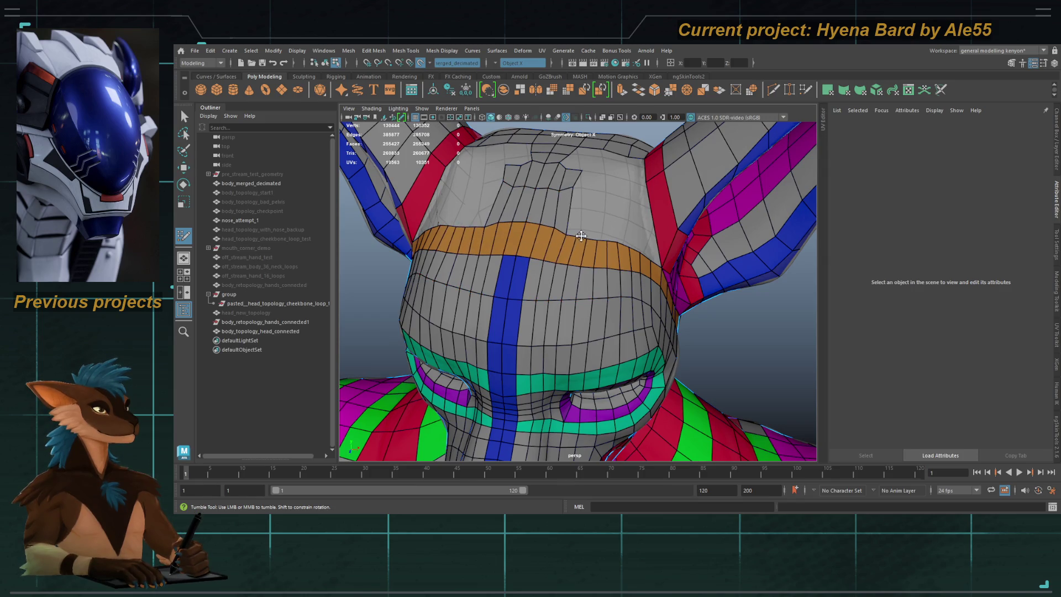
# Step: Exit Quad Draw, then isolate and frame the head retopology mesh
pyautogui.keyDown('alt'); pyautogui.moveTo(565, 239); pyautogui.dragTo(560, 232); pyautogui.keyUp('alt')
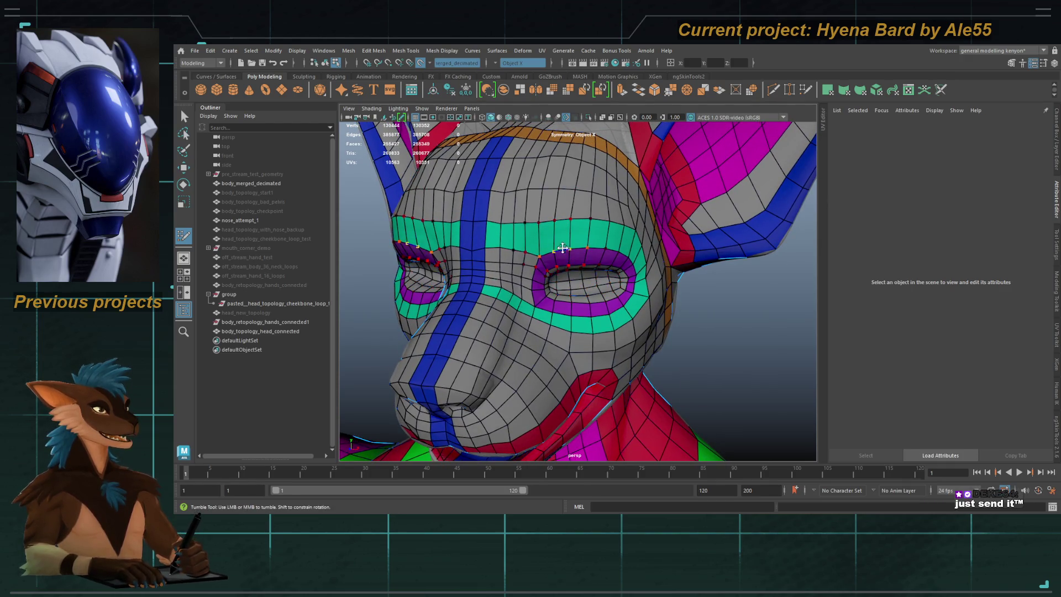
pyautogui.scroll(3, 577, 255)
pyautogui.press('q')
pyautogui.click(576, 257)
pyautogui.hotkey('ctrl', '1')
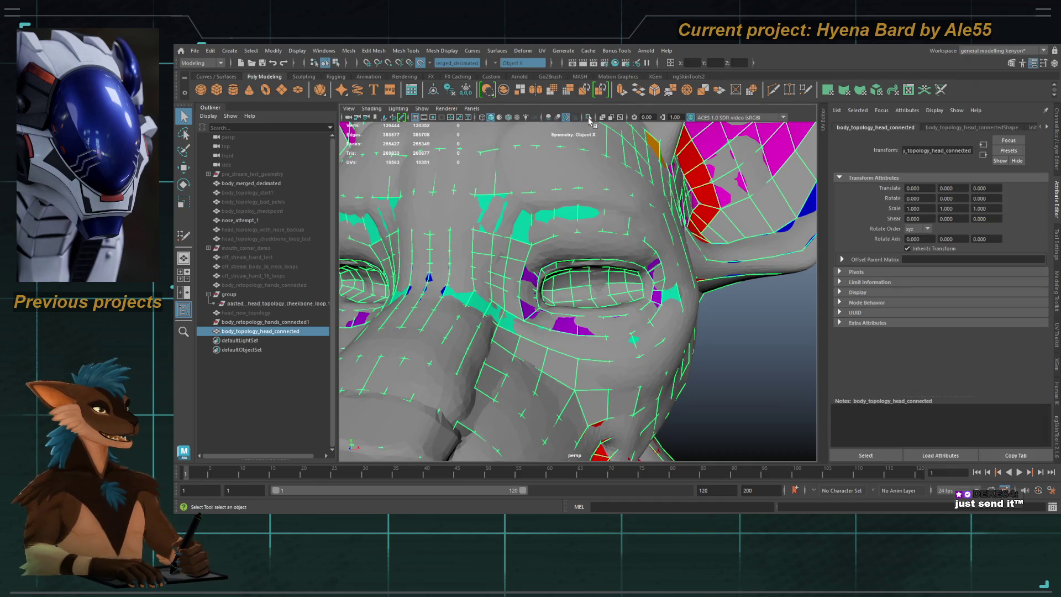
pyautogui.press('f')
pyautogui.keyDown('alt'); pyautogui.moveTo(544, 248); pyautogui.dragTo(558, 259); pyautogui.keyUp('alt')
pyautogui.scroll(5, 563, 276)
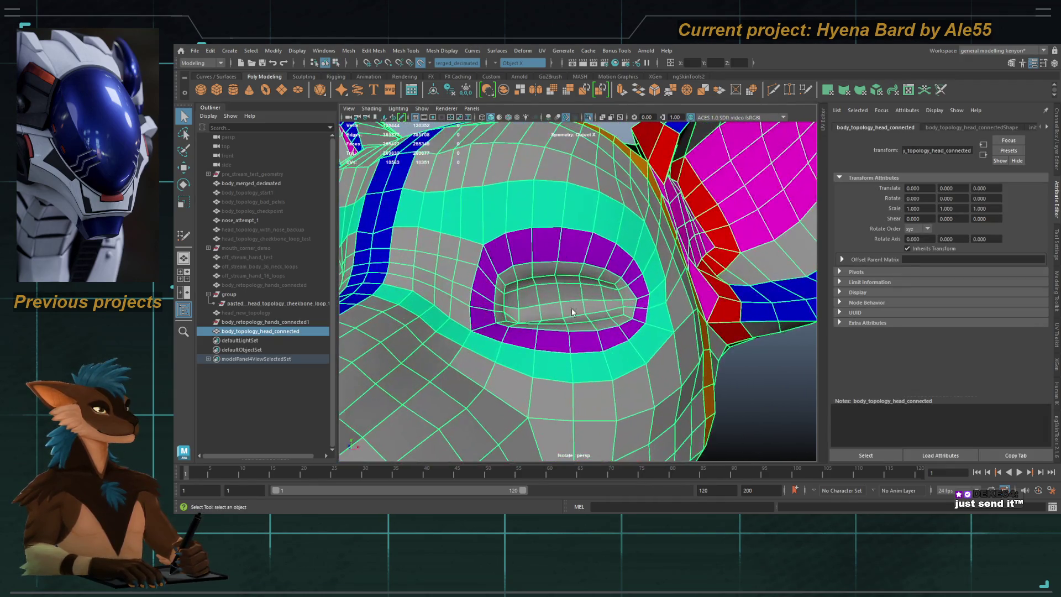
# Step: Select the brow face columns above the left eye
pyautogui.press('F10')
pyautogui.moveTo(570, 296)
pyautogui.keyDown('alt'); pyautogui.mouseDown()
pyautogui.moveTo(557, 287)
pyautogui.moveTo(562, 308)
pyautogui.moveTo(559, 264)
pyautogui.mouseUp(); pyautogui.keyUp('alt')
pyautogui.press('F11')
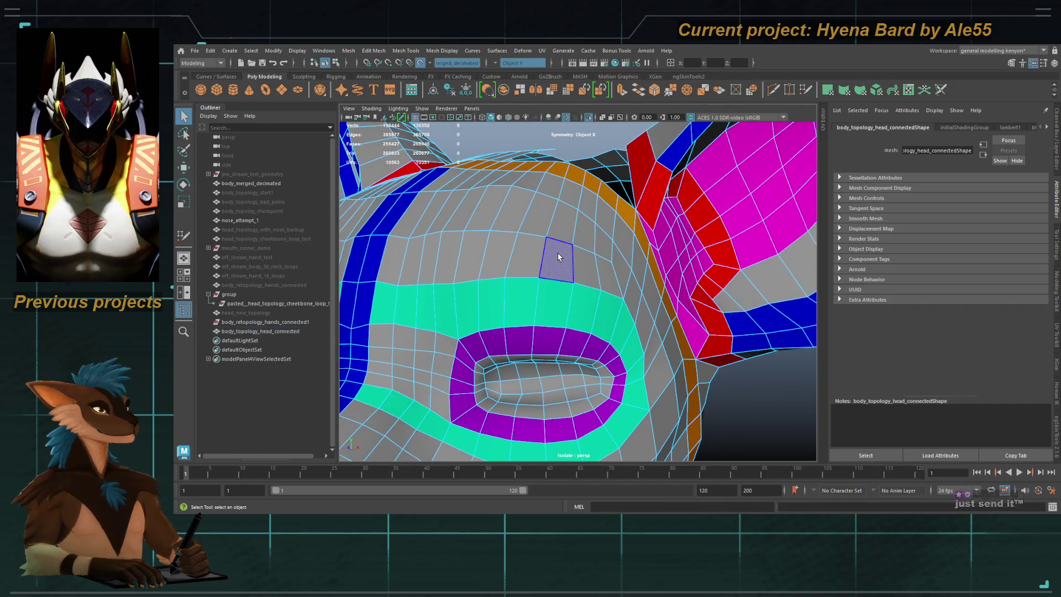
pyautogui.click(569, 185)
pyautogui.keyDown('shift'); pyautogui.doubleClick(580, 279); pyautogui.keyUp('shift')
pyautogui.keyDown('shift'); pyautogui.doubleClick(586, 239); pyautogui.keyUp('shift')
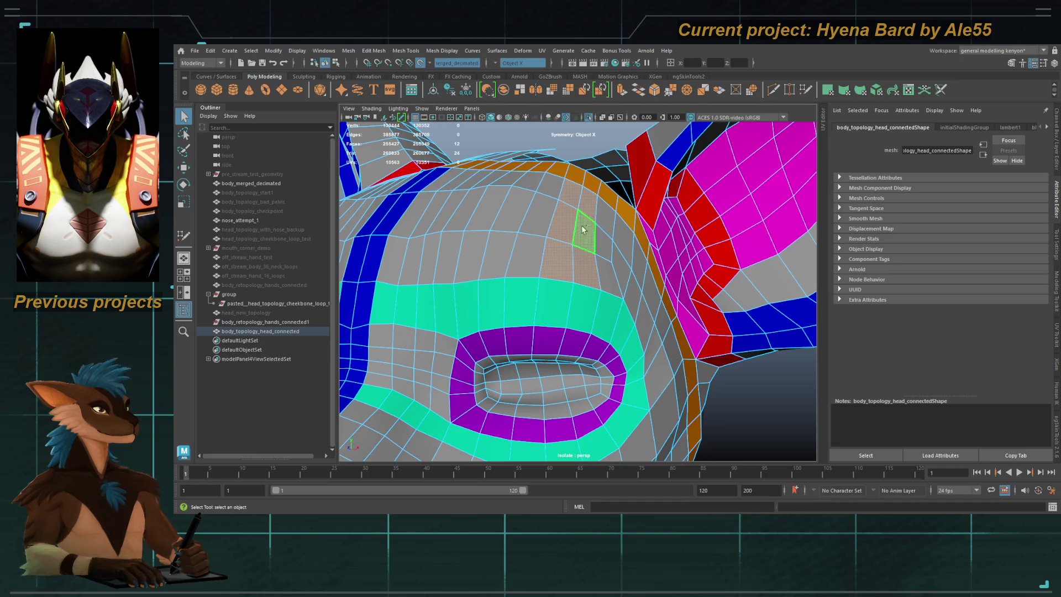